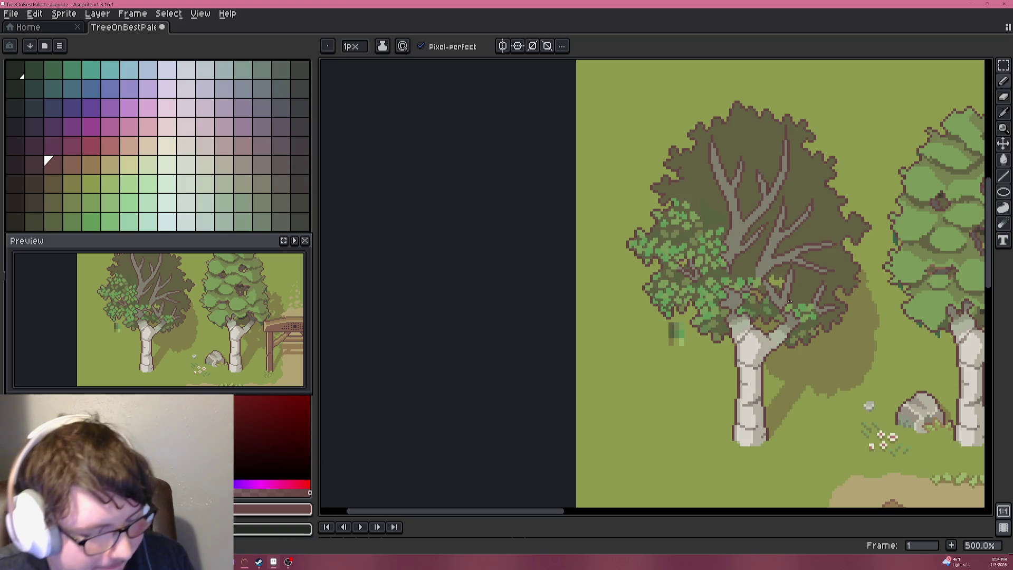
# Recolour a branch outline pixel grey in the left birch's canopy and restore the pixel above to olive.
pyautogui.scroll(5, 686, 298)
pyautogui.scroll(-2, 729, 270)
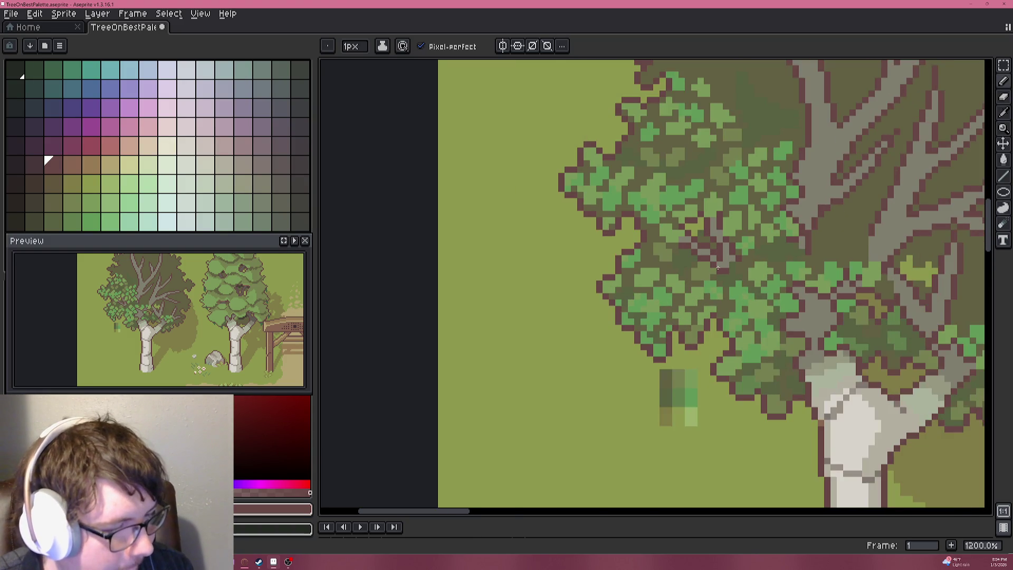
pyautogui.scroll(2, 717, 263)
pyautogui.scroll(-2, 711, 257)
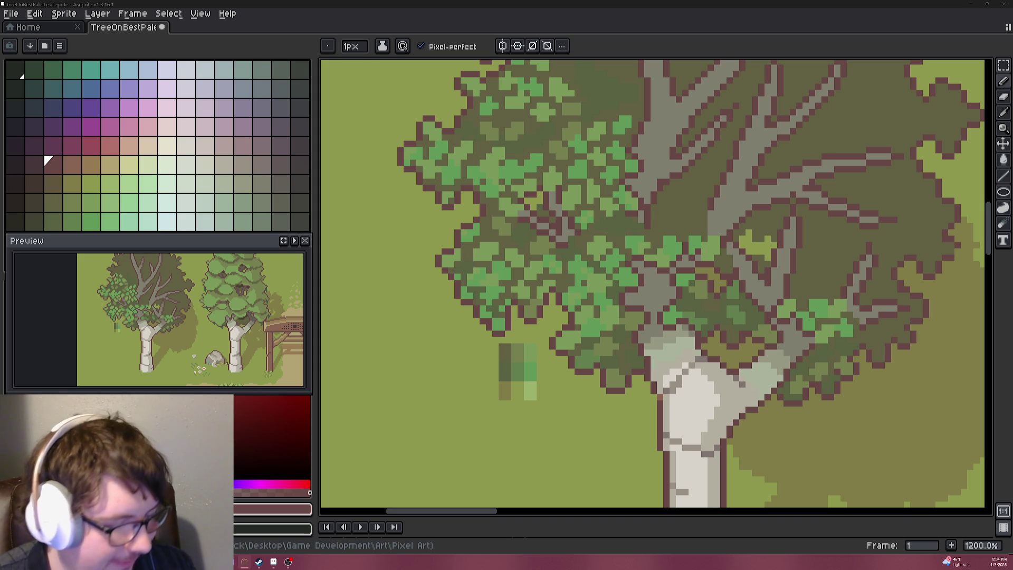
pyautogui.scroll(-2, 773, 364)
pyautogui.scroll(4, 791, 351)
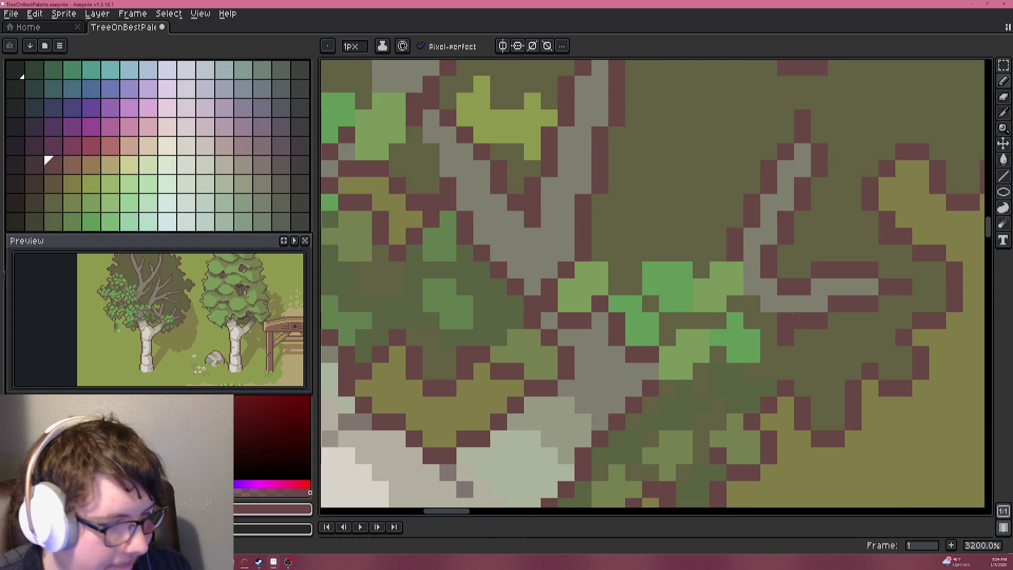
pyautogui.click(792, 313)
pyautogui.rightClick(778, 309)
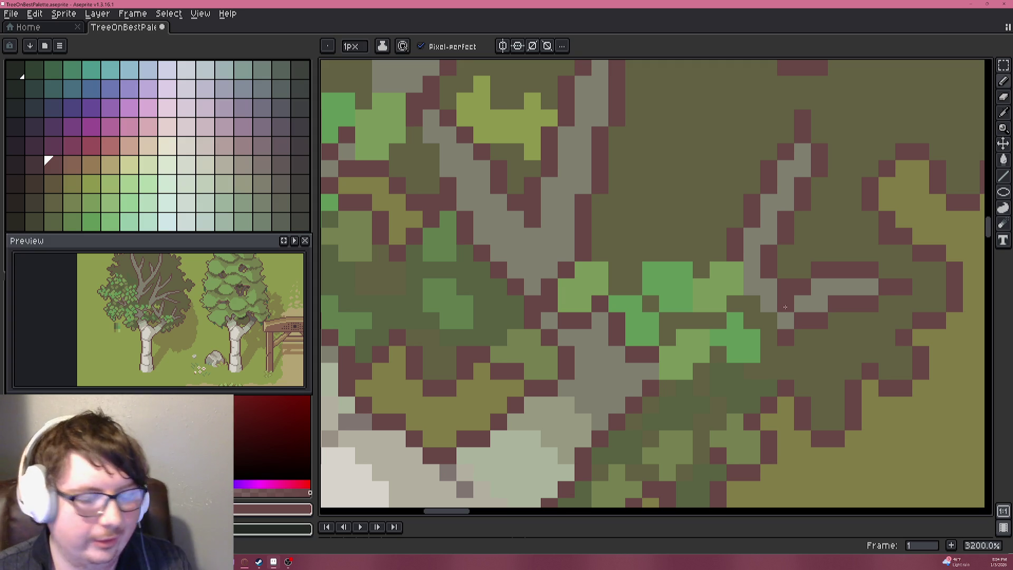
# Pick up the leaf green from the canopy as the drawing colour.
pyautogui.scroll(-2, 711, 289)
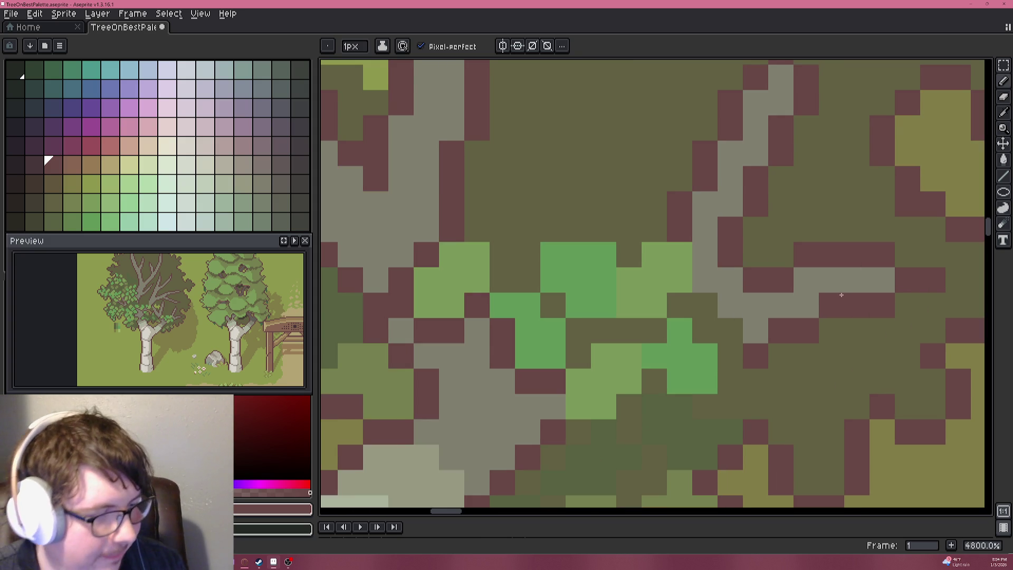
pyautogui.keyDown('alt'); pyautogui.click(719, 301); pyautogui.keyUp('alt')
pyautogui.scroll(3, 760, 316)
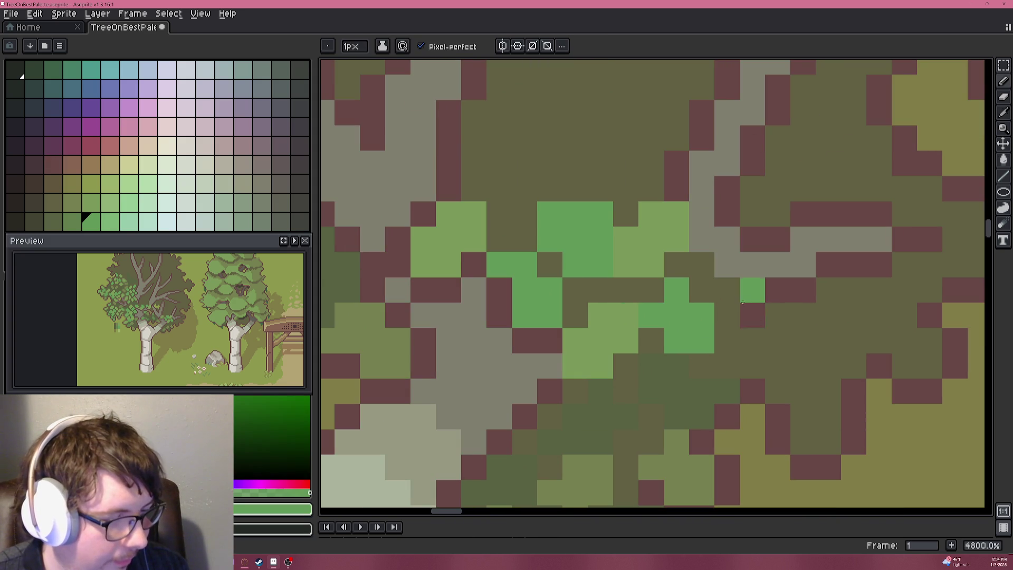
pyautogui.scroll(-6, 782, 327)
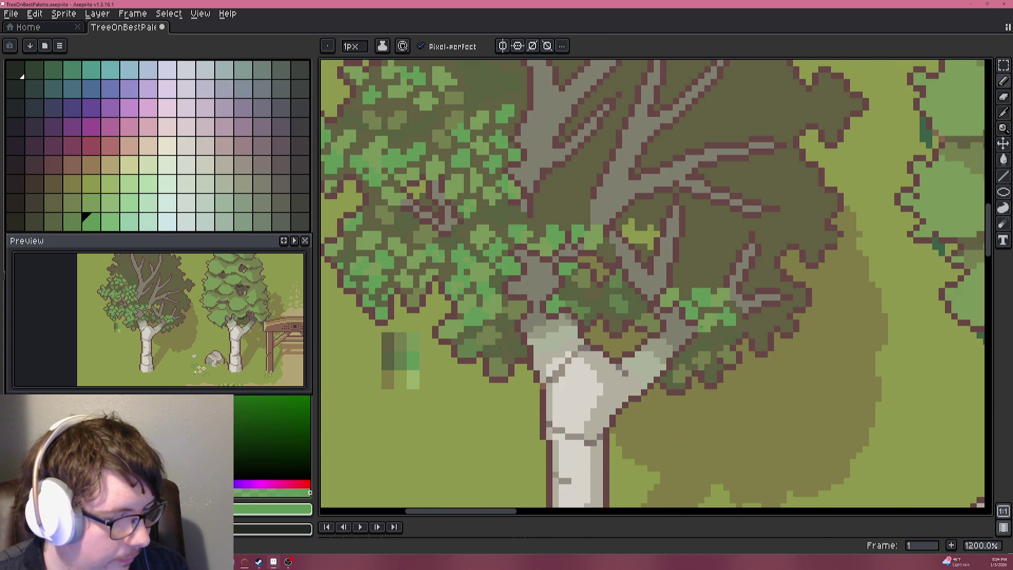
pyautogui.scroll(-3, 700, 319)
pyautogui.scroll(-2, 700, 320)
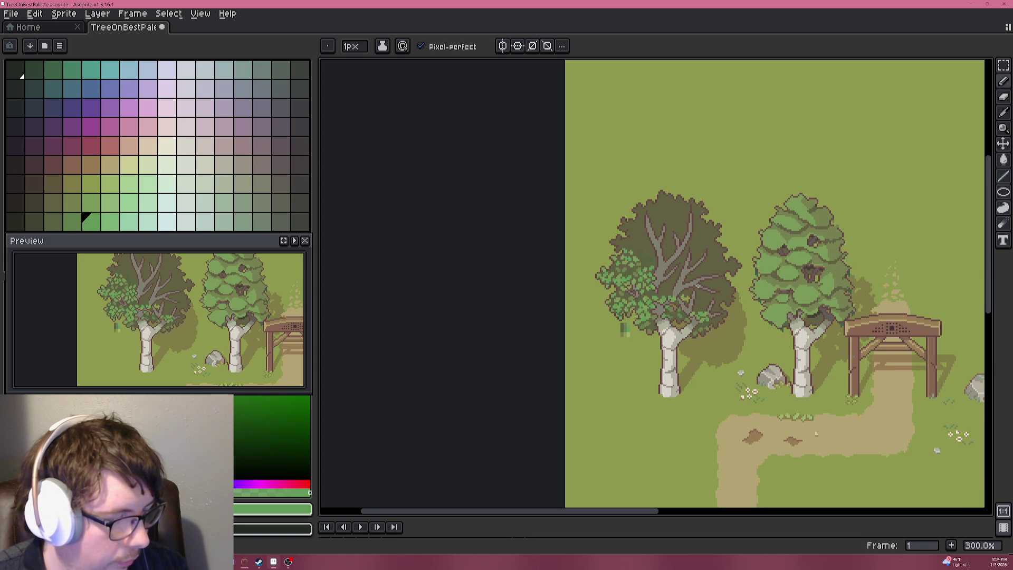
# Sample the olive canopy colour and bucket-fill the bright green leaf clusters with it.
pyautogui.scroll(4, 697, 285)
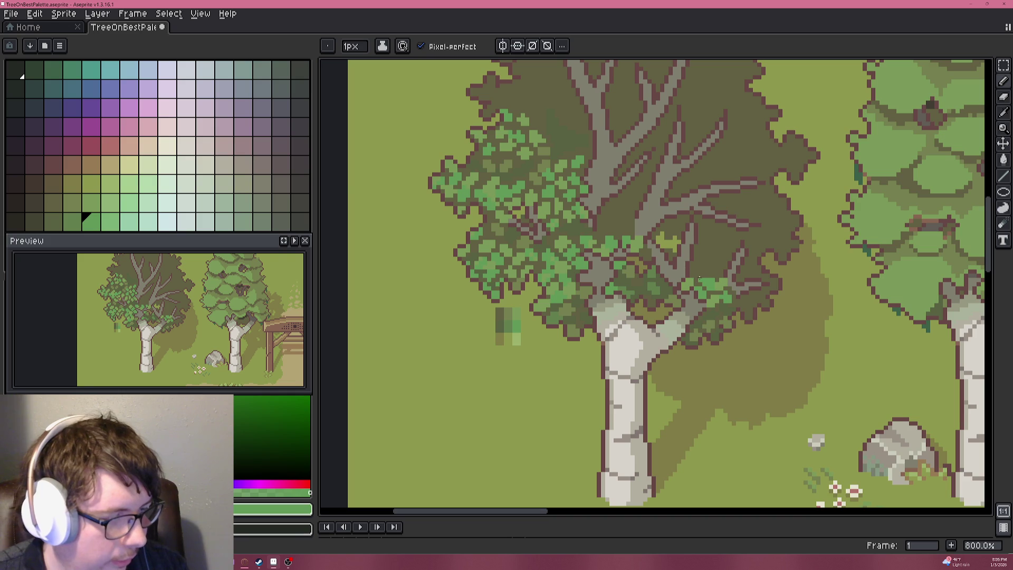
pyautogui.scroll(3, 704, 271)
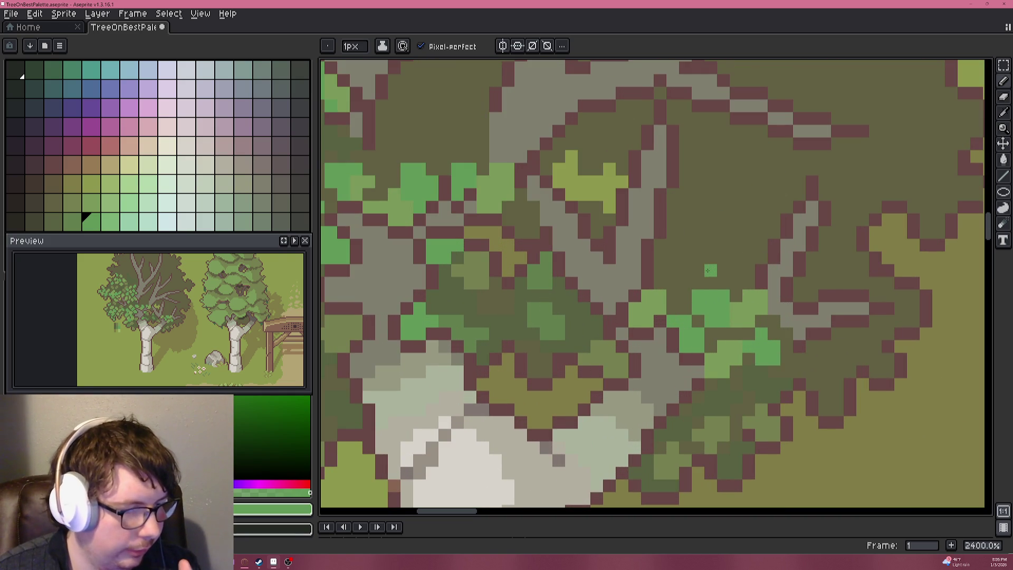
pyautogui.scroll(-3, 709, 271)
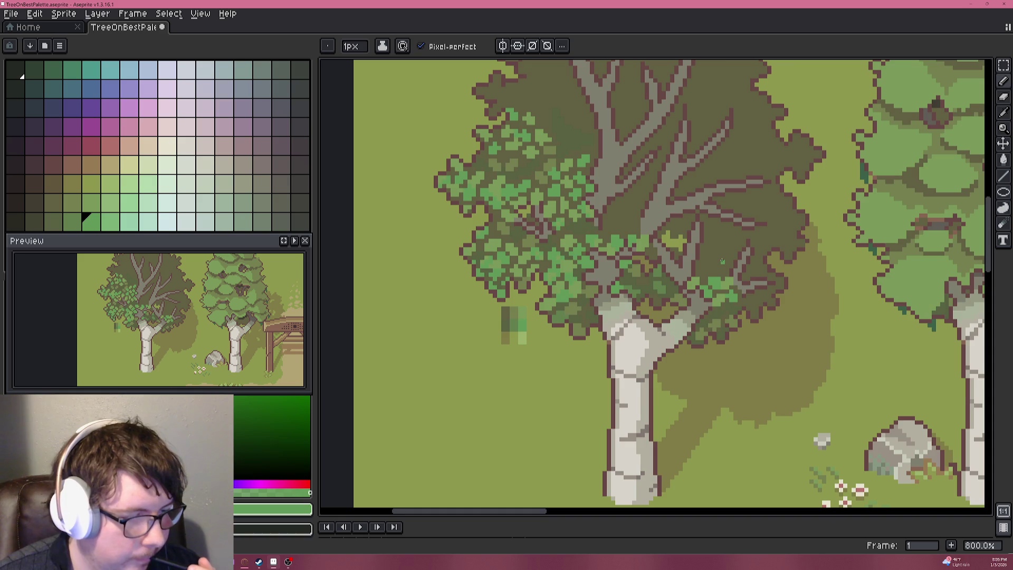
pyautogui.scroll(3, 723, 260)
pyautogui.keyDown('alt'); pyautogui.click(698, 310); pyautogui.keyUp('alt')
pyautogui.press('g')
pyautogui.moveTo(697, 309)
pyautogui.mouseDown()
pyautogui.moveTo(717, 303)
pyautogui.moveTo(741, 332)
pyautogui.moveTo(704, 336)
pyautogui.moveTo(676, 303)
pyautogui.mouseUp()
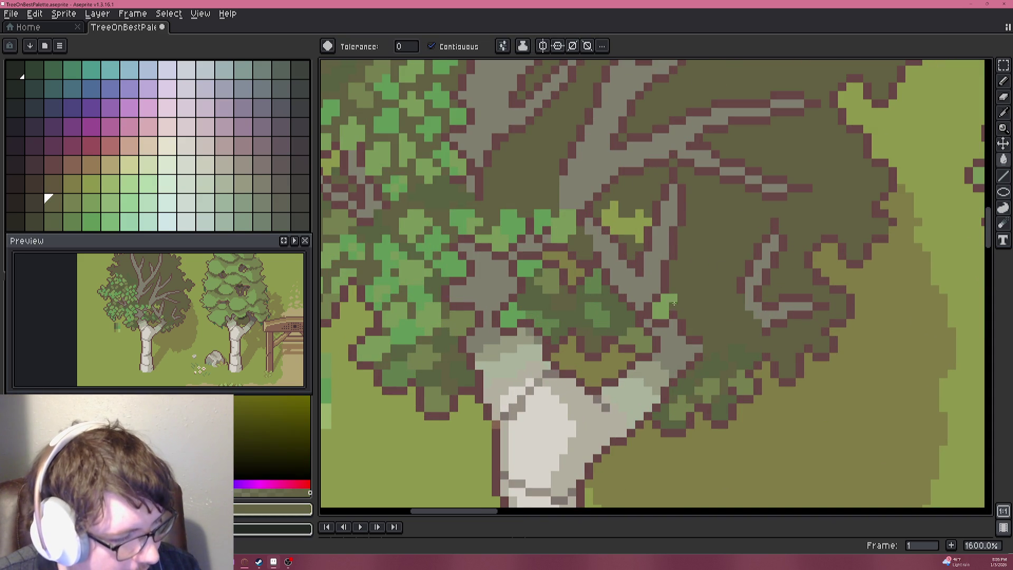
pyautogui.click(675, 304)
pyautogui.press('b')
pyautogui.scroll(-4, 723, 305)
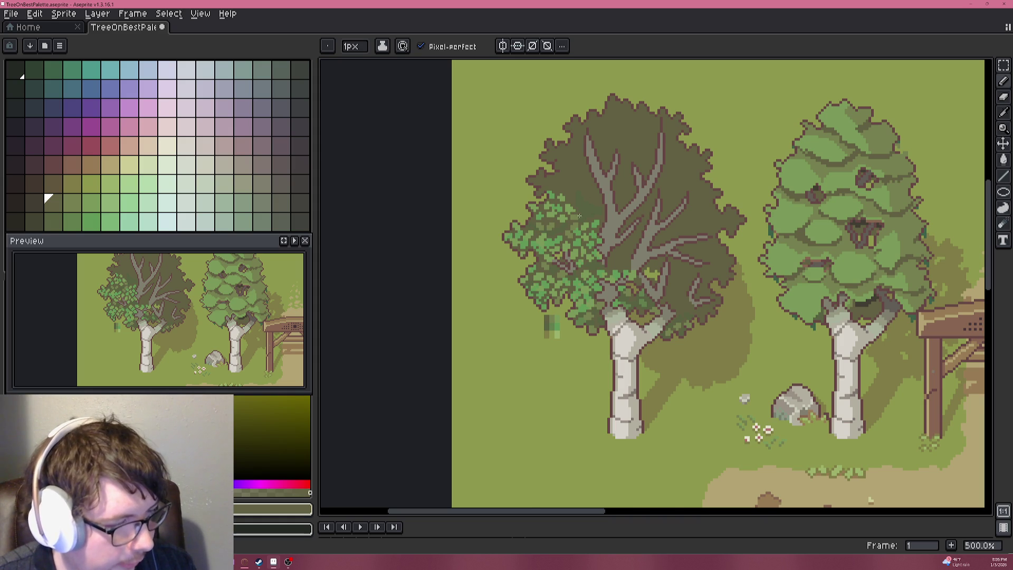
pyautogui.scroll(7, 591, 217)
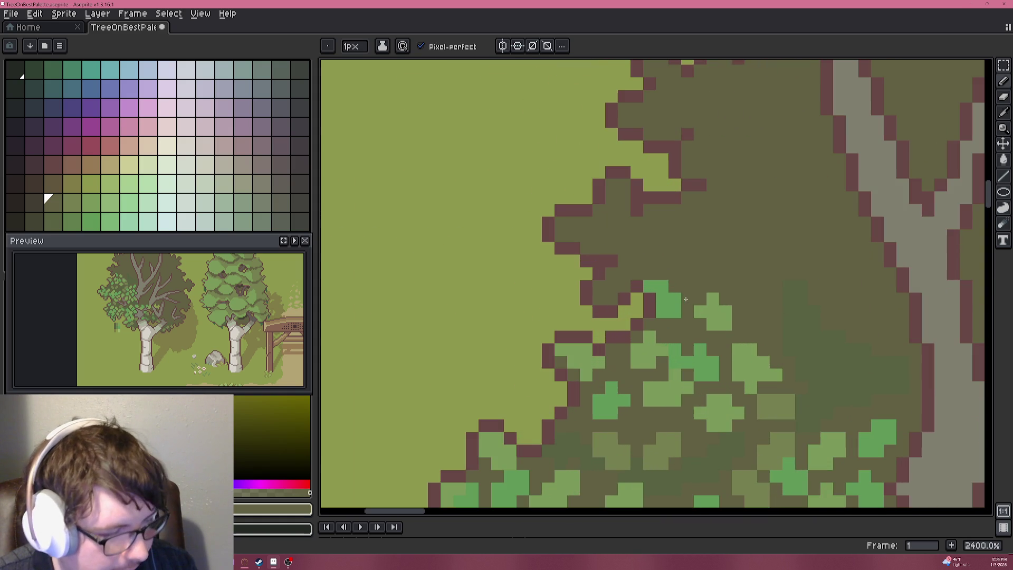
# Paint light-green leaf pixels along the canopy's left edge.
pyautogui.keyDown('alt'); pyautogui.click(712, 298); pyautogui.keyUp('alt')
pyautogui.click(611, 273)
pyautogui.click(599, 286)
pyautogui.click(599, 299)
pyautogui.click(612, 286)
pyautogui.click(625, 274)
# Paint a more saturated green leaf block at the upper canopy edge.
pyautogui.keyDown('alt'); pyautogui.click(669, 296); pyautogui.keyUp('alt')
pyautogui.click(573, 223)
pyautogui.click(586, 223)
pyautogui.click(560, 222)
pyautogui.click(560, 235)
pyautogui.click(573, 235)
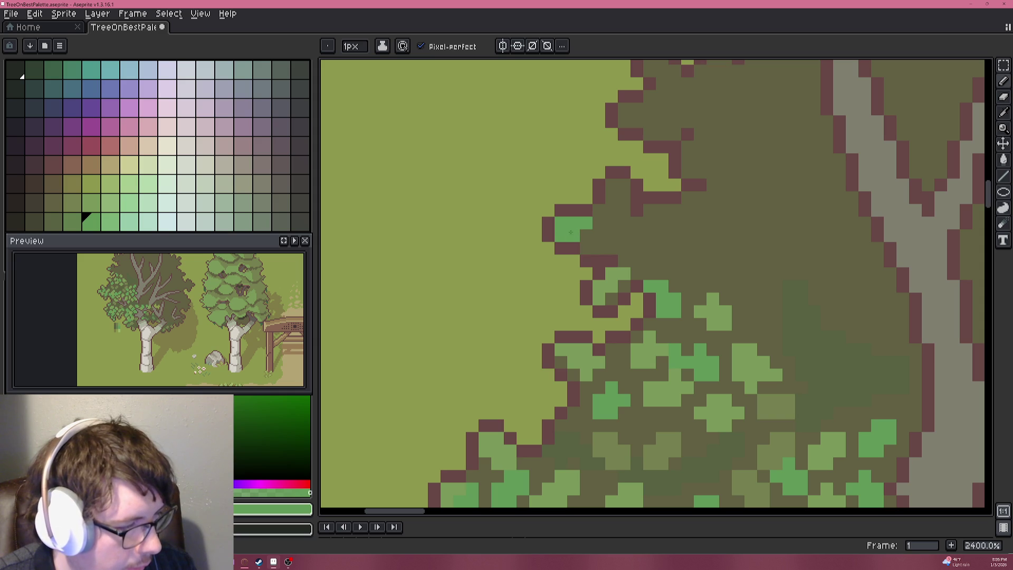
# Paint a lighter green leaf block higher on the canopy edge.
pyautogui.keyDown('alt'); pyautogui.click(611, 270); pyautogui.keyUp('alt')
pyautogui.click(614, 184)
pyautogui.click(625, 198)
pyautogui.click(612, 198)
pyautogui.click(625, 186)
pyautogui.click(624, 212)
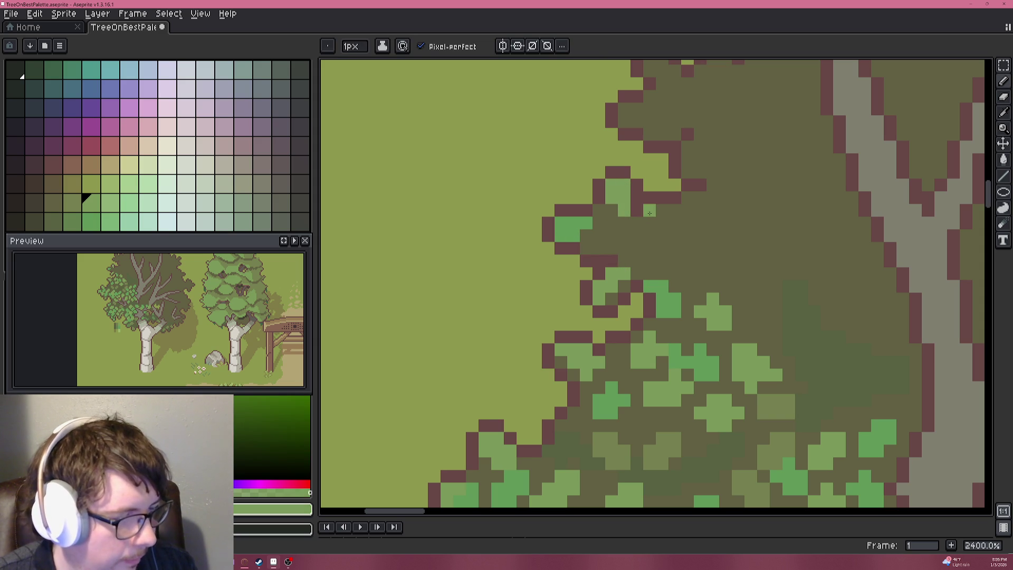
# Add a light-green pixel on the canopy edge and a dark olive pixel inside the canopy.
pyautogui.scroll(-7, 641, 208)
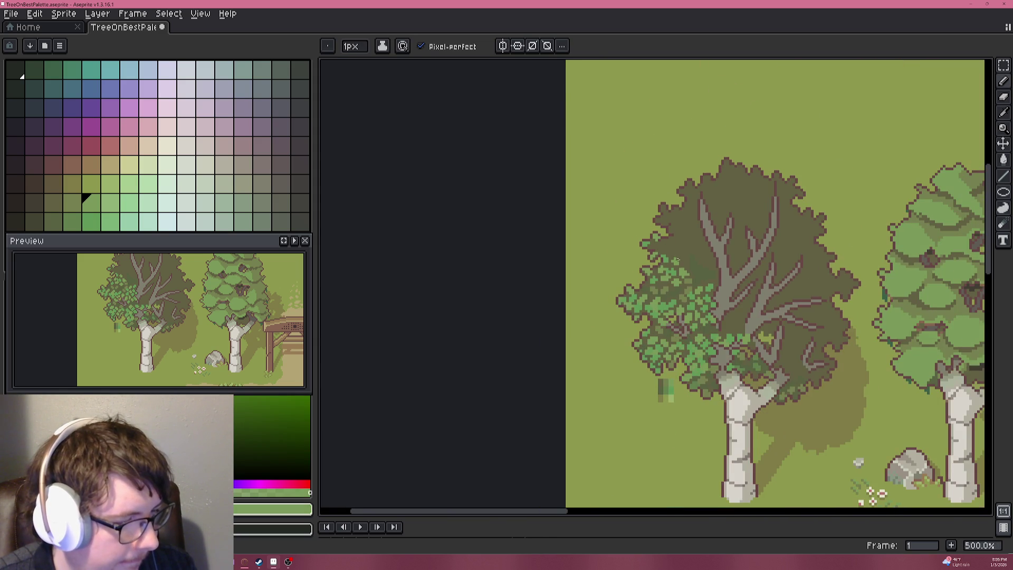
pyautogui.scroll(7, 678, 259)
pyautogui.keyDown('alt'); pyautogui.click(612, 269); pyautogui.keyUp('alt')
pyautogui.click(652, 255)
pyautogui.scroll(-7, 655, 250)
pyautogui.scroll(5, 733, 242)
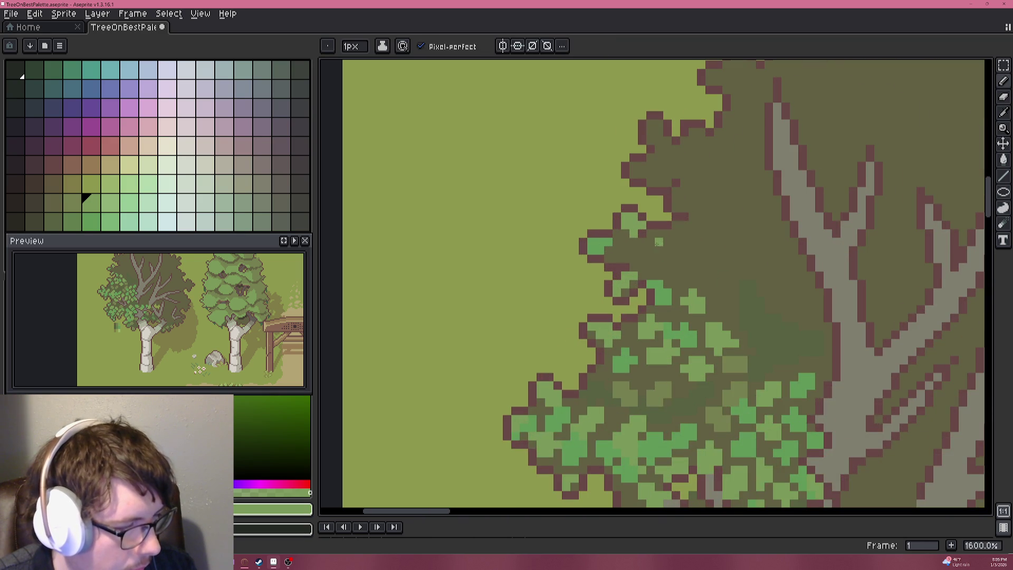
pyautogui.keyDown('alt'); pyautogui.click(672, 281); pyautogui.keyUp('alt')
pyautogui.scroll(5, 657, 270)
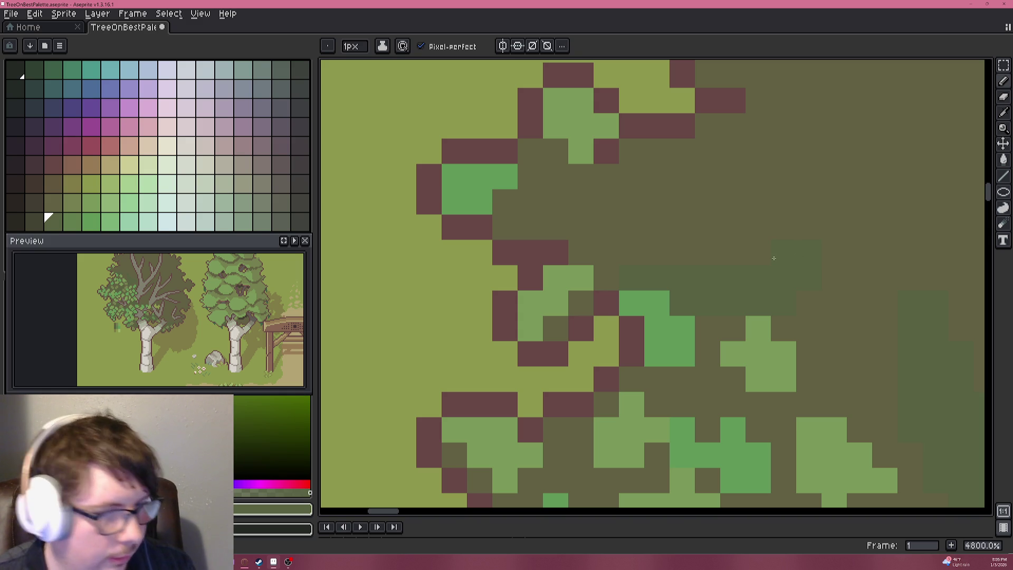
pyautogui.click(667, 262)
# Paint light-green leaf pixels and a medium-green pixel into the leaf cluster.
pyautogui.scroll(-5, 666, 263)
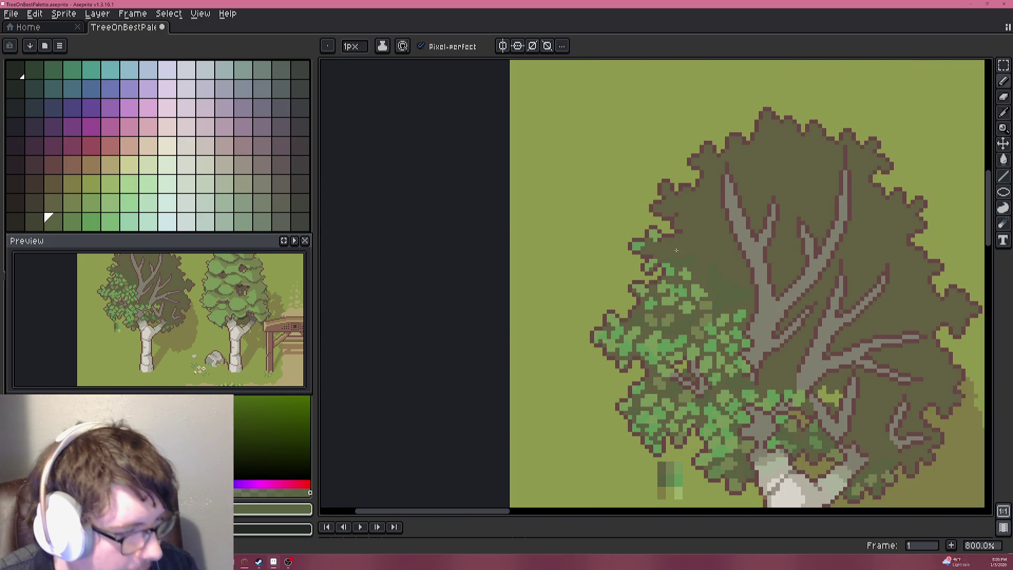
pyautogui.scroll(5, 730, 269)
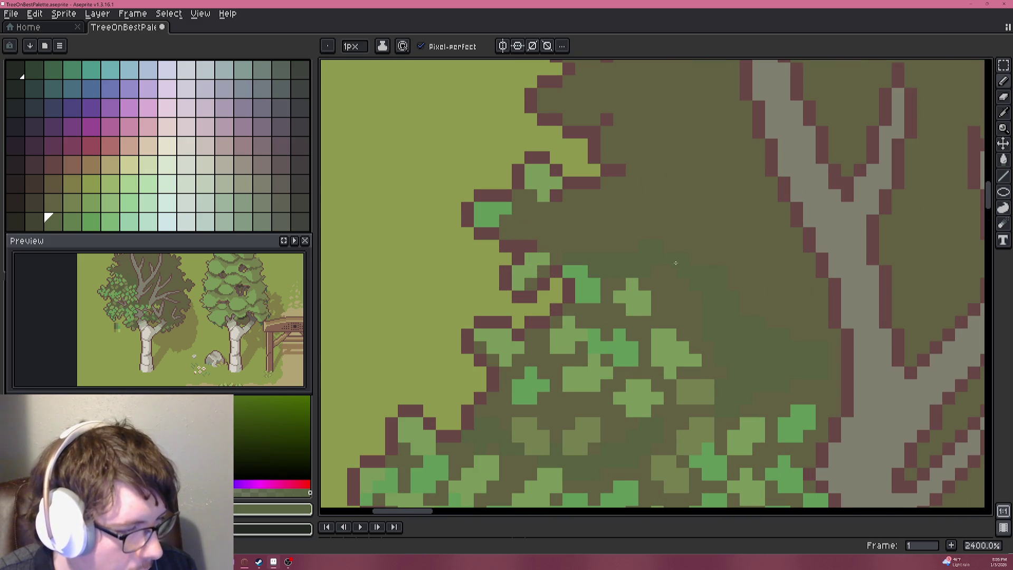
pyautogui.scroll(3, 705, 290)
pyautogui.keyDown('alt'); pyautogui.click(616, 289); pyautogui.keyUp('alt')
pyautogui.moveTo(672, 290)
pyautogui.mouseDown()
pyautogui.moveTo(696, 292)
pyautogui.moveTo(676, 316)
pyautogui.mouseUp()
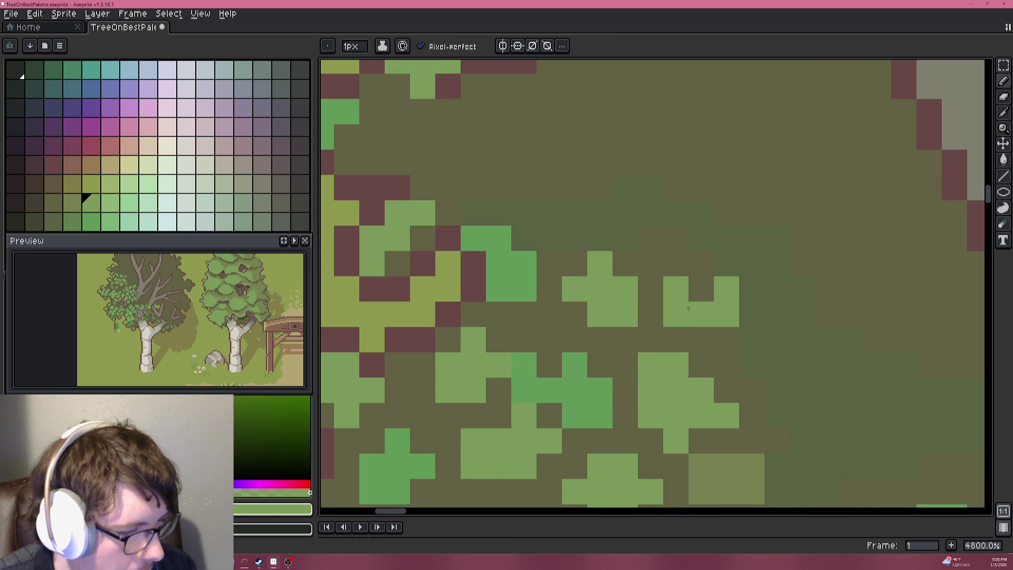
pyautogui.keyDown('alt'); pyautogui.click(591, 369); pyautogui.keyUp('alt')
pyautogui.click(685, 298)
# Try bucket-filling the green leaf block with olive, then undo it.
pyautogui.press('g')
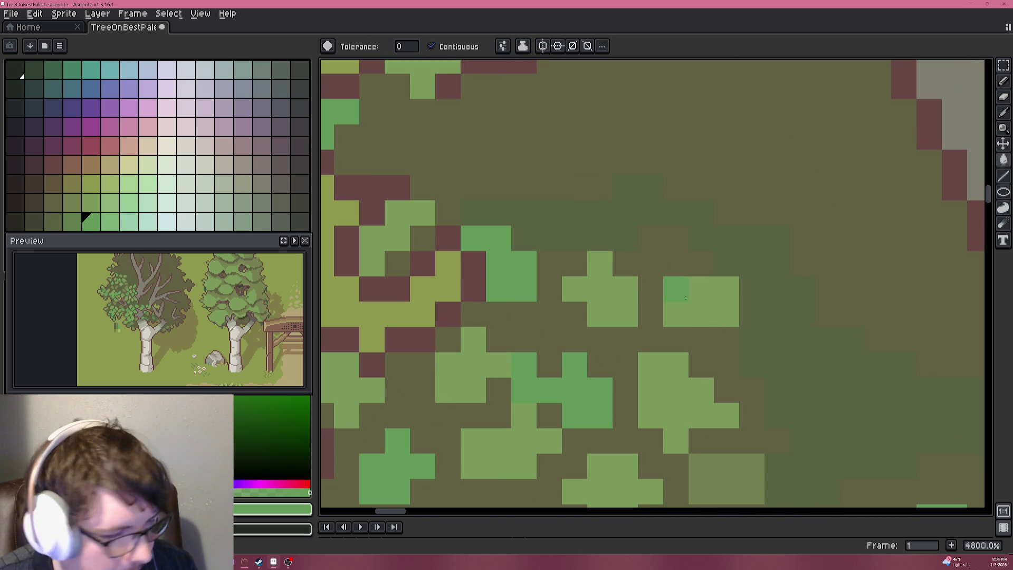
pyautogui.scroll(-7, 760, 299)
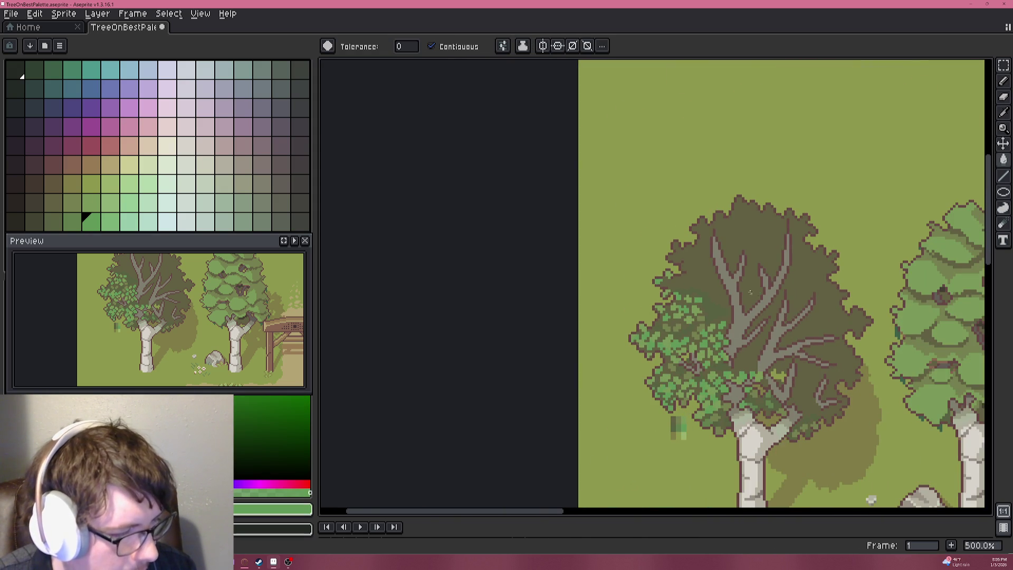
pyautogui.scroll(10, 755, 294)
pyautogui.press('alt')
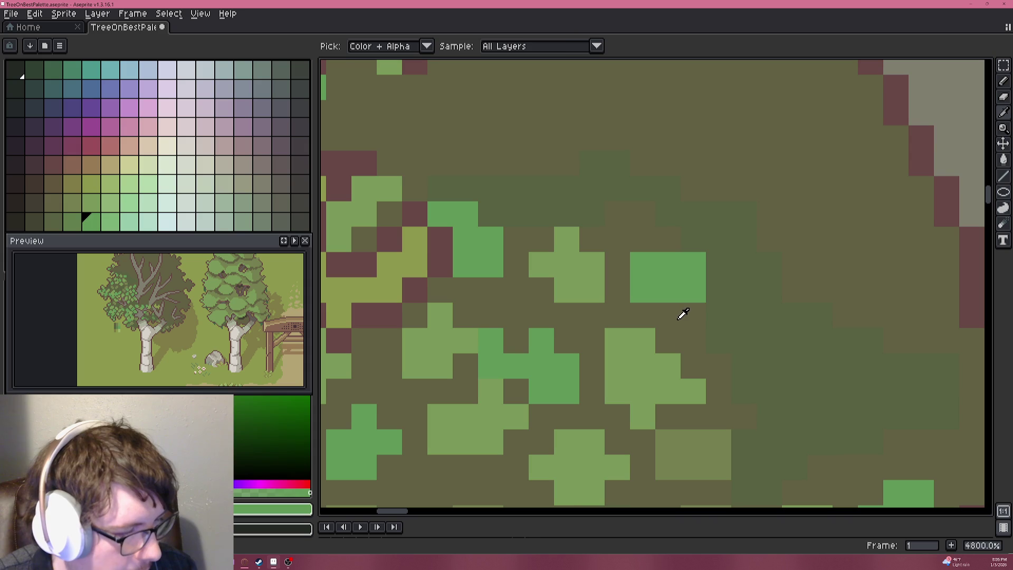
pyautogui.keyDown('alt'); pyautogui.click(680, 316); pyautogui.keyUp('alt')
pyautogui.click(698, 290)
pyautogui.click(683, 290)
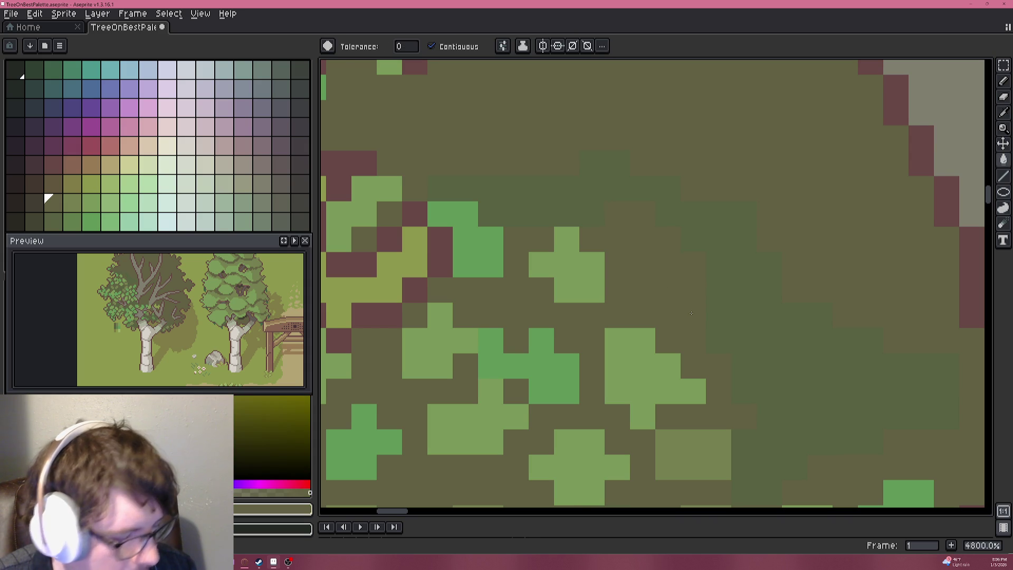
pyautogui.hotkey('ctrl', 'z')
# Pencil olive pixels onto the leaf block's lower-right corner.
pyautogui.press('b')
pyautogui.click(692, 280)
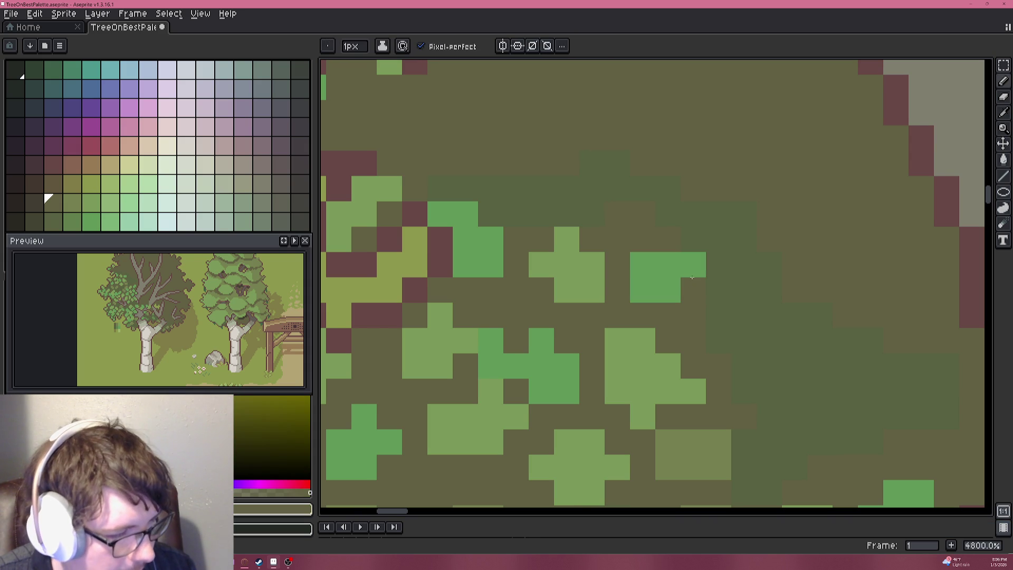
pyautogui.click(638, 296)
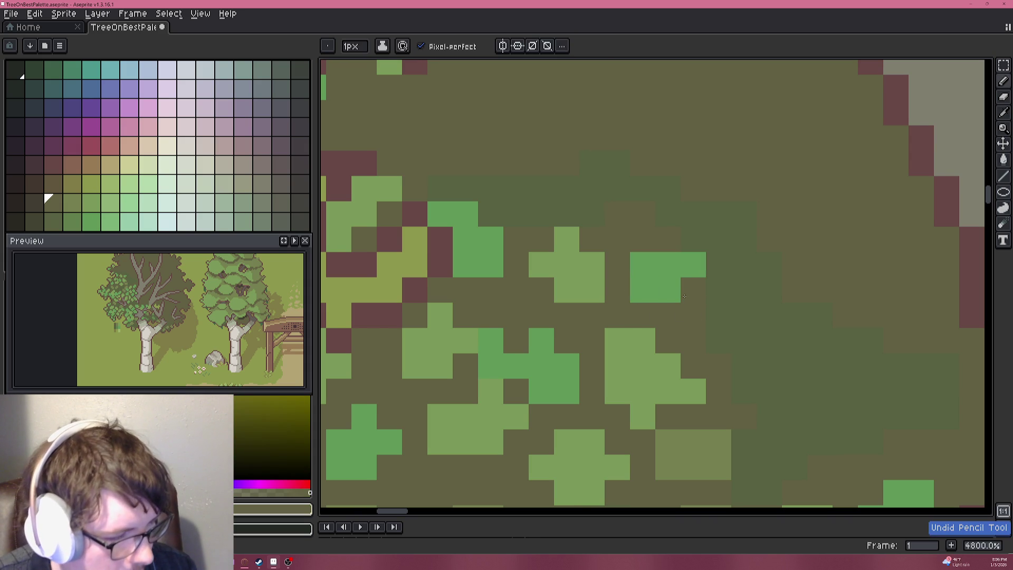
pyautogui.scroll(-10, 744, 306)
pyautogui.scroll(1, 744, 306)
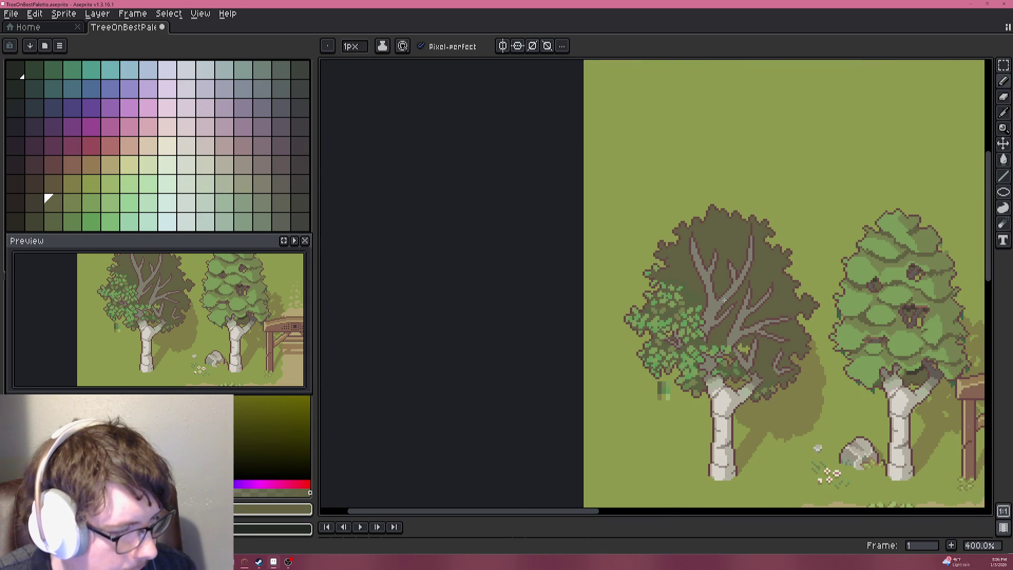
# Try a light-green leaf pixel on the canopy and undo it.
pyautogui.scroll(6, 662, 276)
pyautogui.scroll(1, 662, 276)
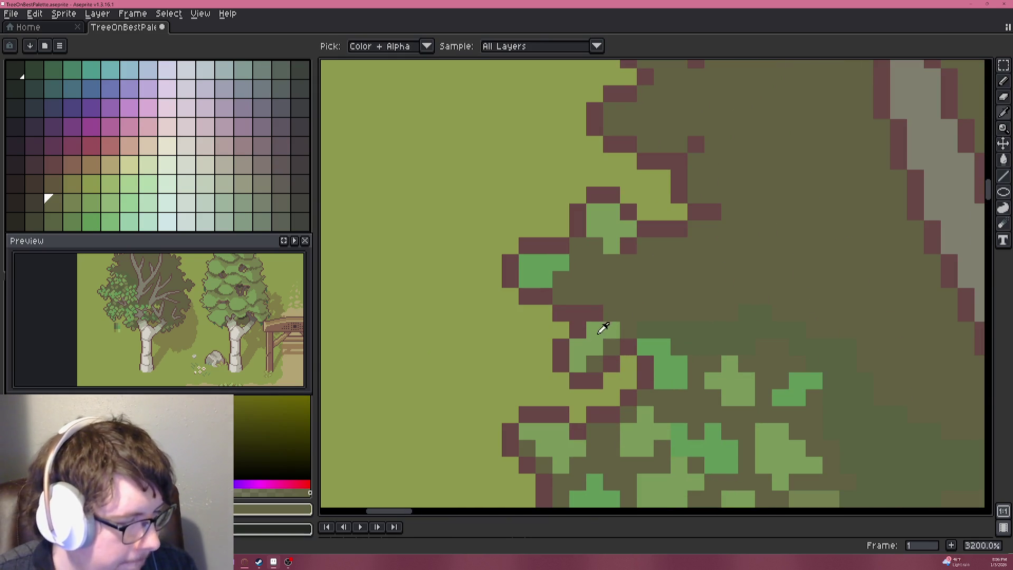
pyautogui.keyDown('alt'); pyautogui.click(602, 323); pyautogui.keyUp('alt')
pyautogui.click(626, 278)
pyautogui.hotkey('ctrl', 'z')
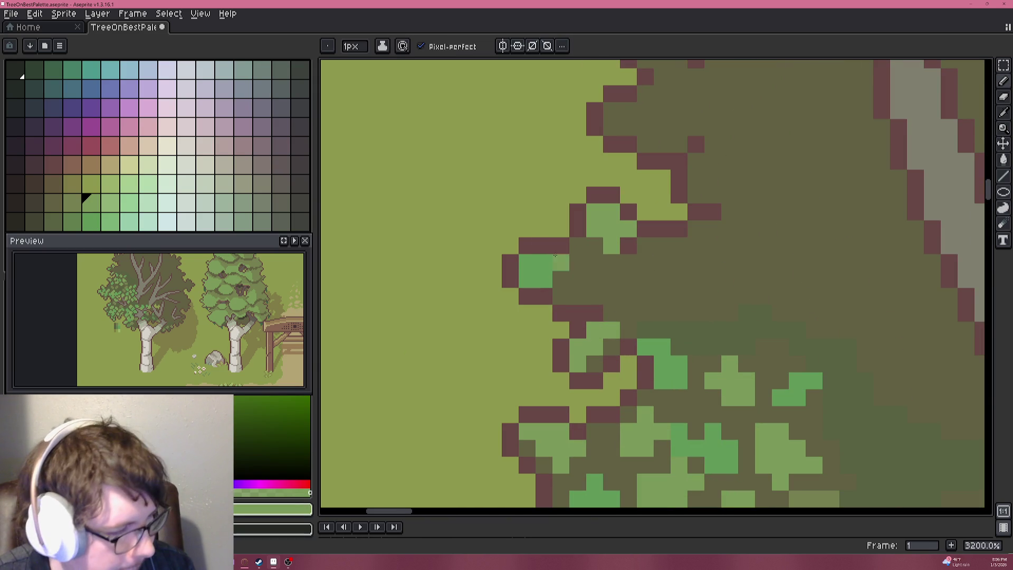
# Paint a brighter green leaf cluster into the shadowed canopy, extending it to the right.
pyautogui.keyDown('alt'); pyautogui.click(533, 262); pyautogui.keyUp('alt')
pyautogui.click(660, 294)
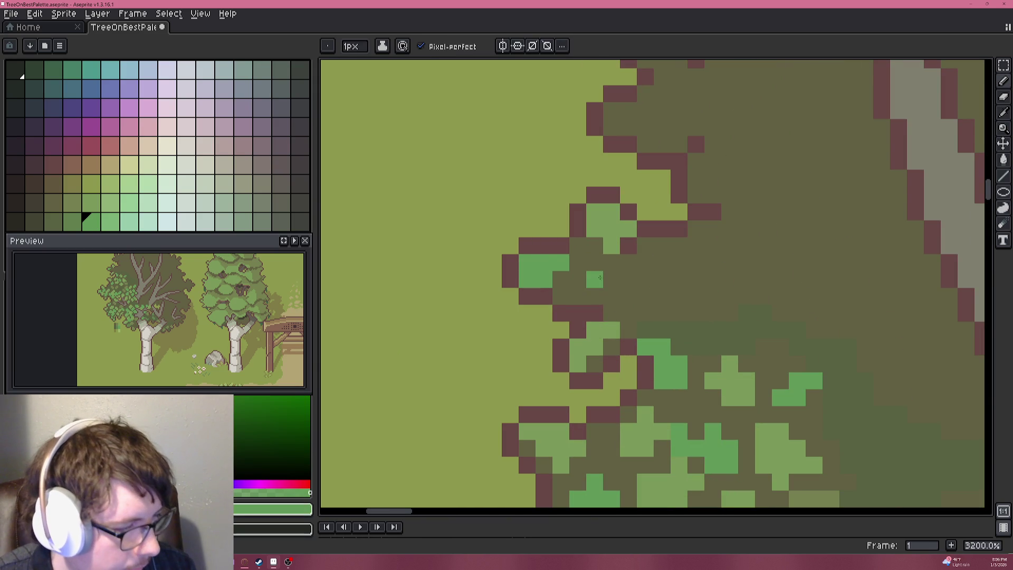
pyautogui.moveTo(592, 274)
pyautogui.mouseDown()
pyautogui.moveTo(594, 296)
pyautogui.moveTo(612, 296)
pyautogui.moveTo(628, 279)
pyautogui.moveTo(619, 269)
pyautogui.mouseUp()
pyautogui.click(645, 296)
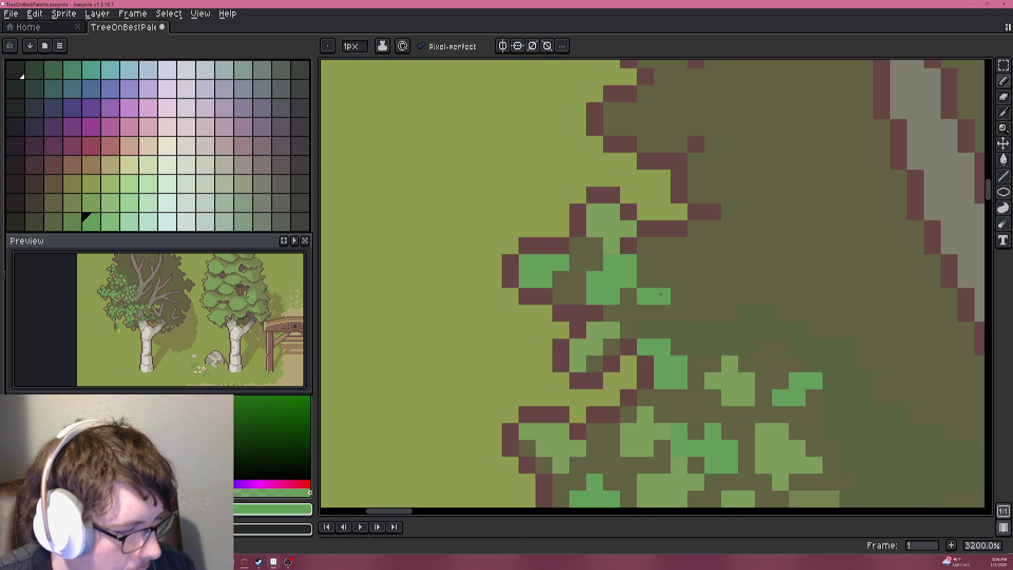
pyautogui.moveTo(652, 307)
pyautogui.mouseDown()
pyautogui.moveTo(679, 296)
pyautogui.moveTo(662, 279)
pyautogui.moveTo(730, 313)
pyautogui.mouseUp()
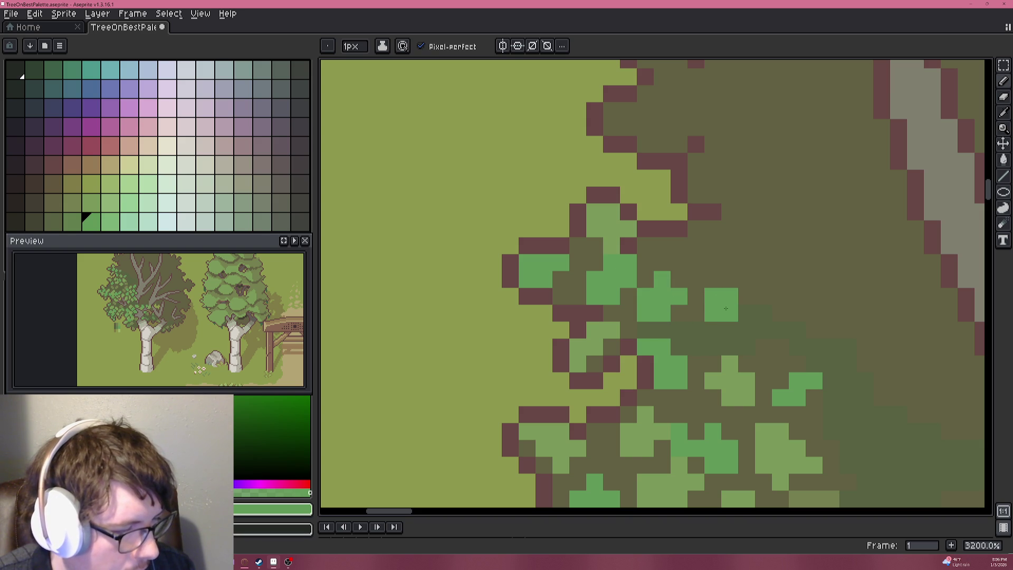
pyautogui.scroll(-5, 701, 292)
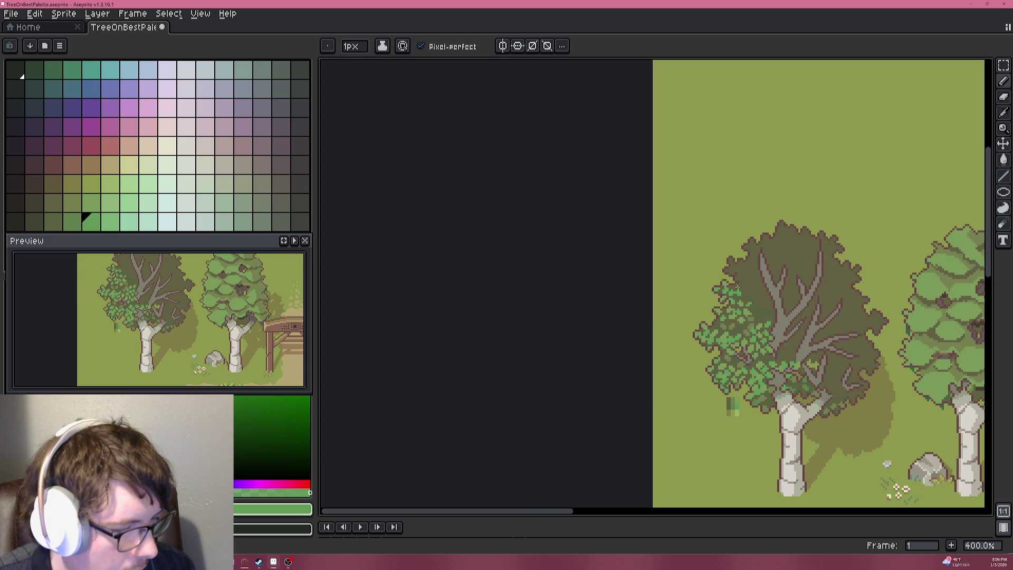
pyautogui.scroll(6, 737, 289)
pyautogui.keyDown('alt'); pyautogui.click(734, 359); pyautogui.keyUp('alt')
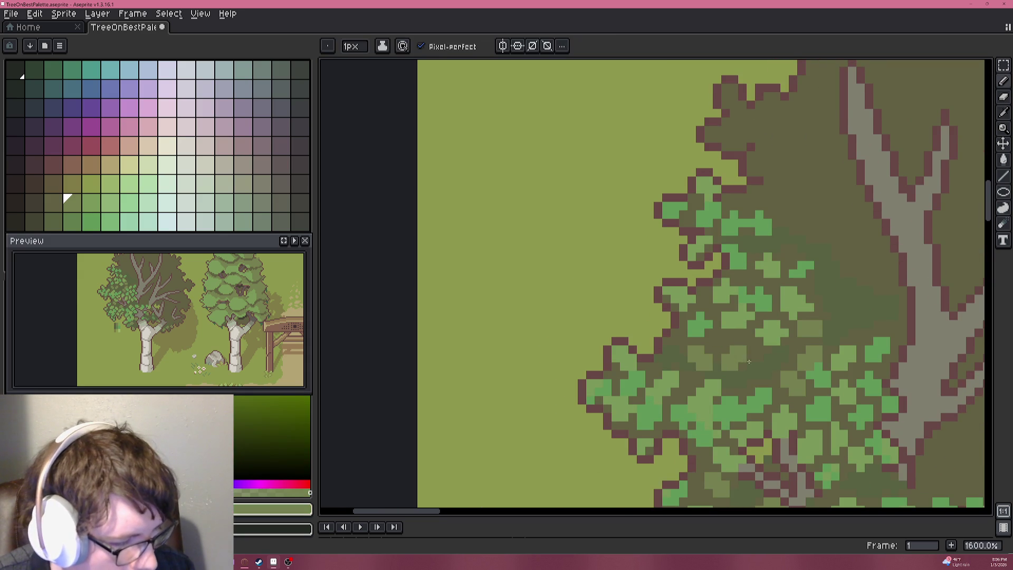
pyautogui.moveTo(735, 359); pyautogui.dragTo(697, 258)
# Dab a small patch of lighter green leaf pixels onto the foliage, plus one further right.
pyautogui.scroll(5, 695, 283)
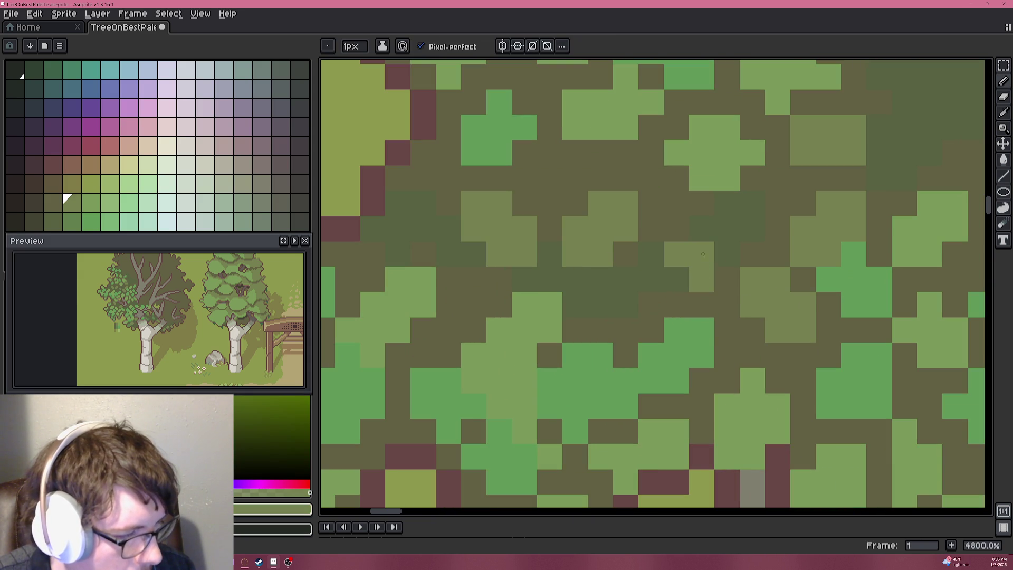
pyautogui.scroll(-9, 716, 232)
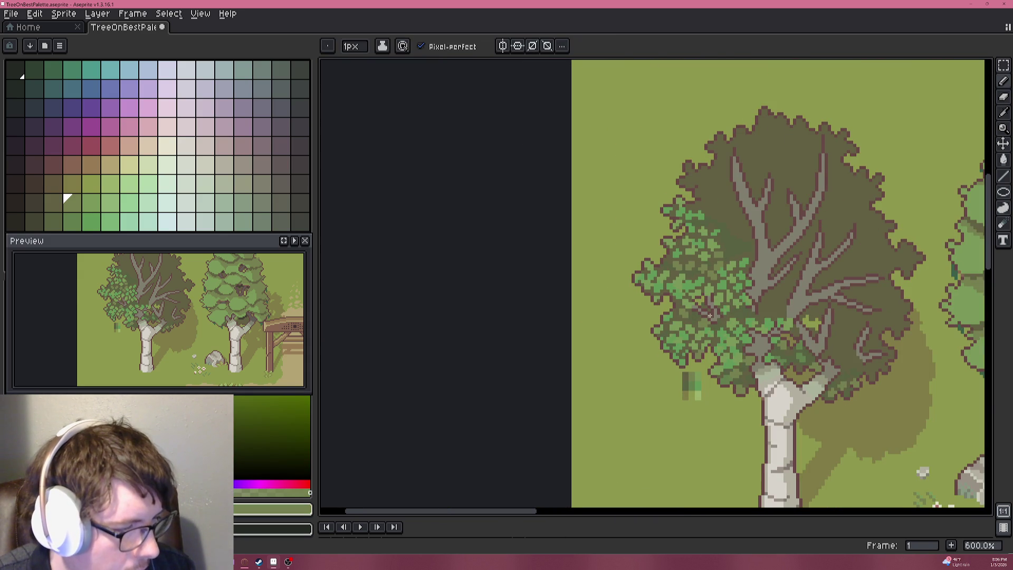
pyautogui.scroll(-4, 749, 262)
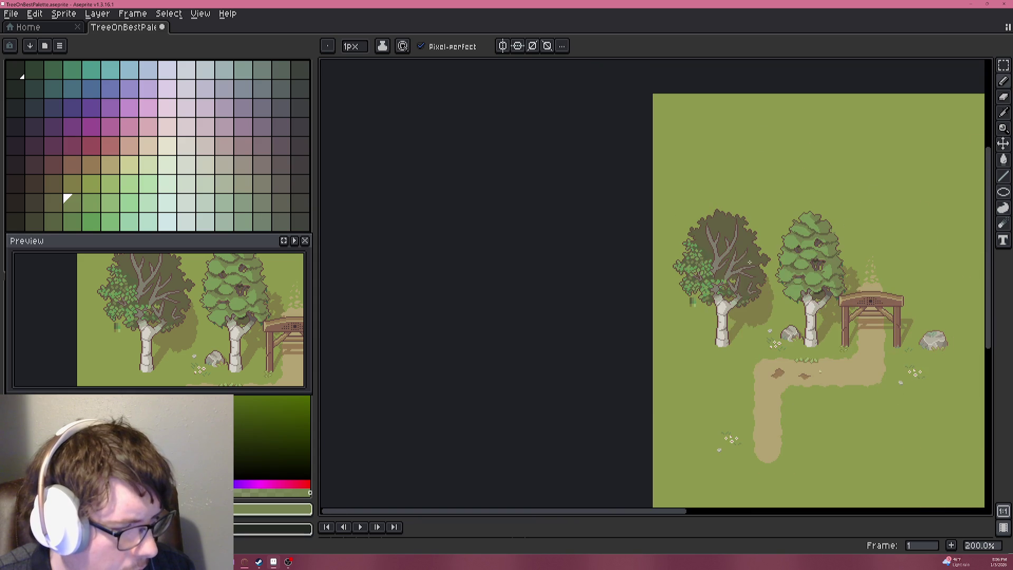
pyautogui.scroll(5, 742, 261)
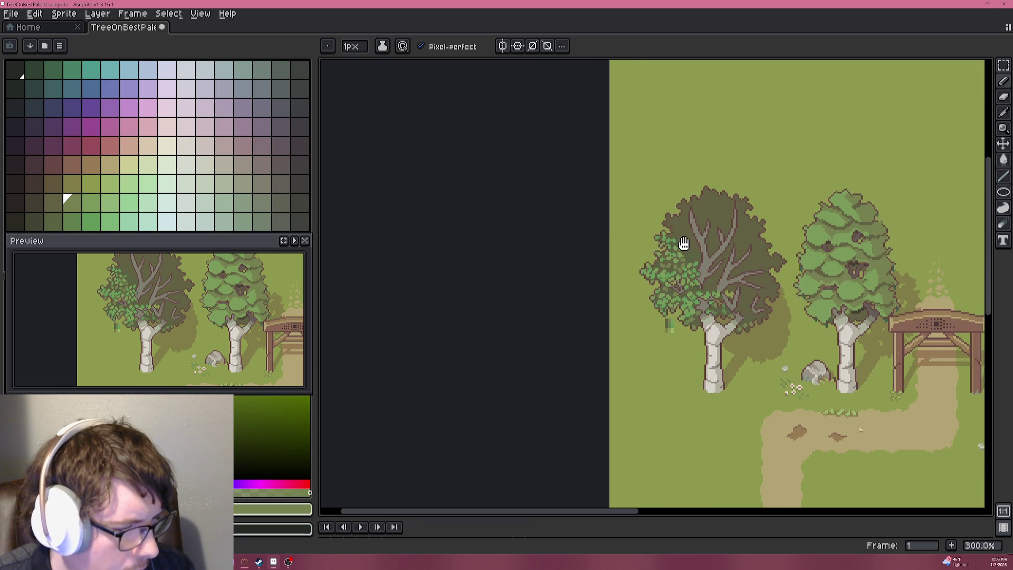
pyautogui.scroll(4, 744, 364)
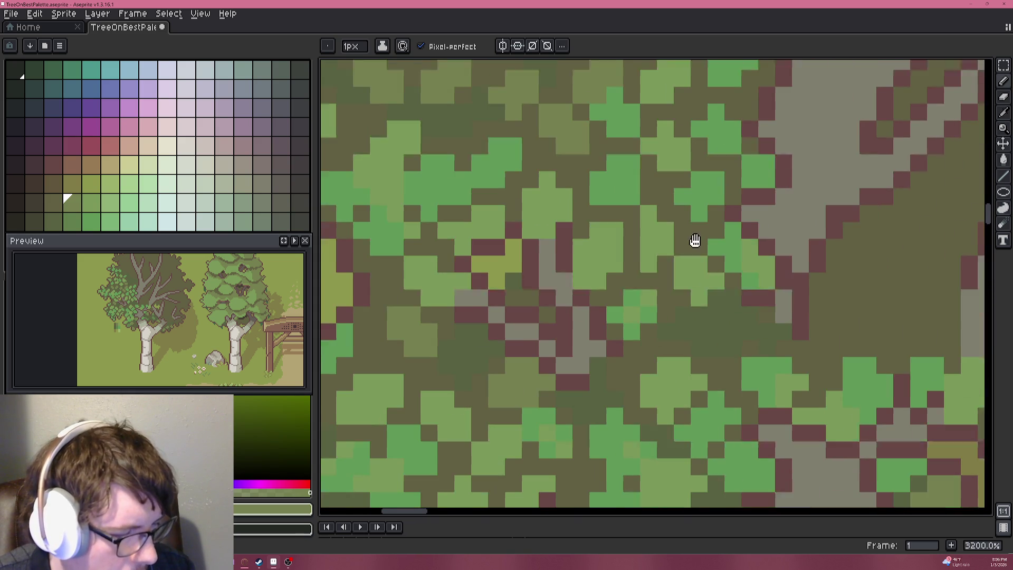
pyautogui.scroll(-6, 701, 315)
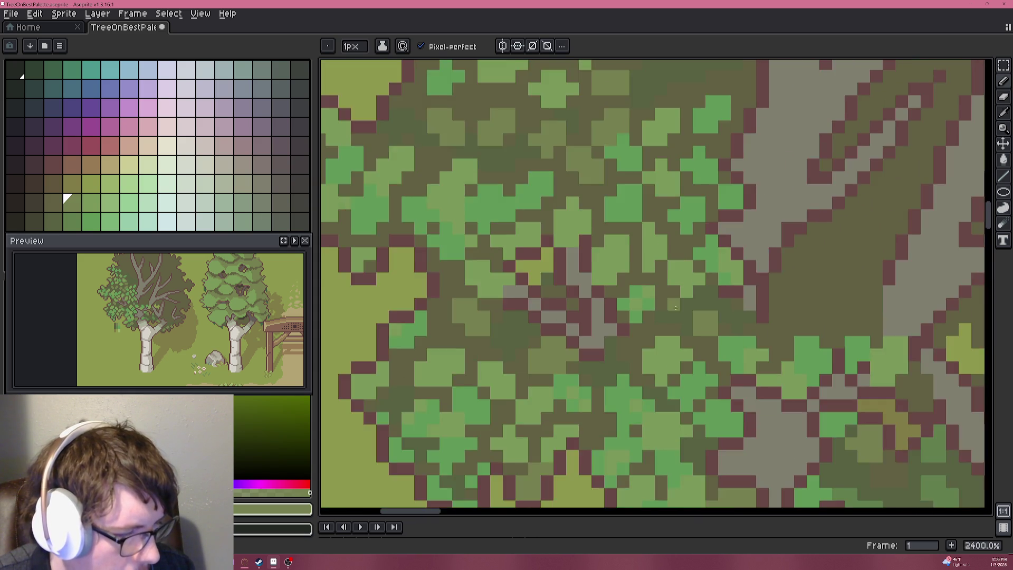
pyautogui.moveTo(640, 269)
pyautogui.mouseDown()
pyautogui.moveTo(685, 350)
pyautogui.moveTo(692, 333)
pyautogui.mouseUp()
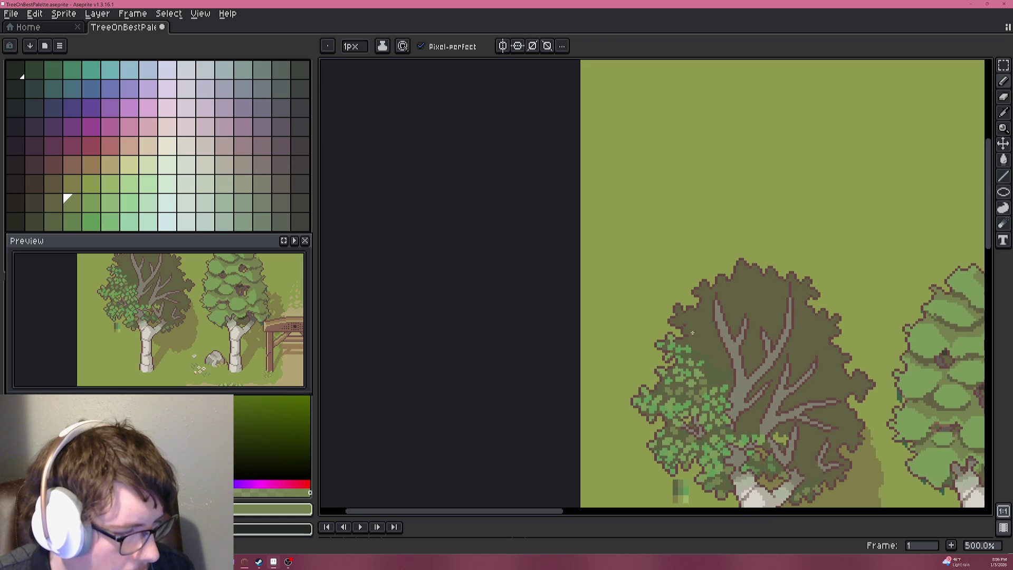
pyautogui.moveTo(737, 359); pyautogui.dragTo(696, 330)
pyautogui.scroll(4, 696, 329)
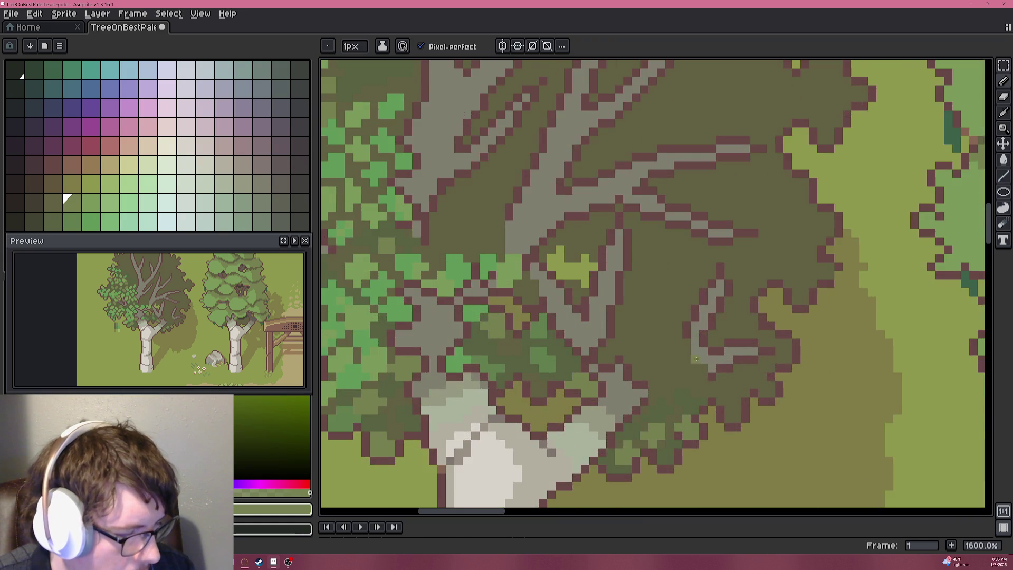
pyautogui.scroll(2, 696, 330)
pyautogui.scroll(-6, 596, 338)
pyautogui.moveTo(402, 229); pyautogui.dragTo(598, 229)
pyautogui.scroll(6, 647, 218)
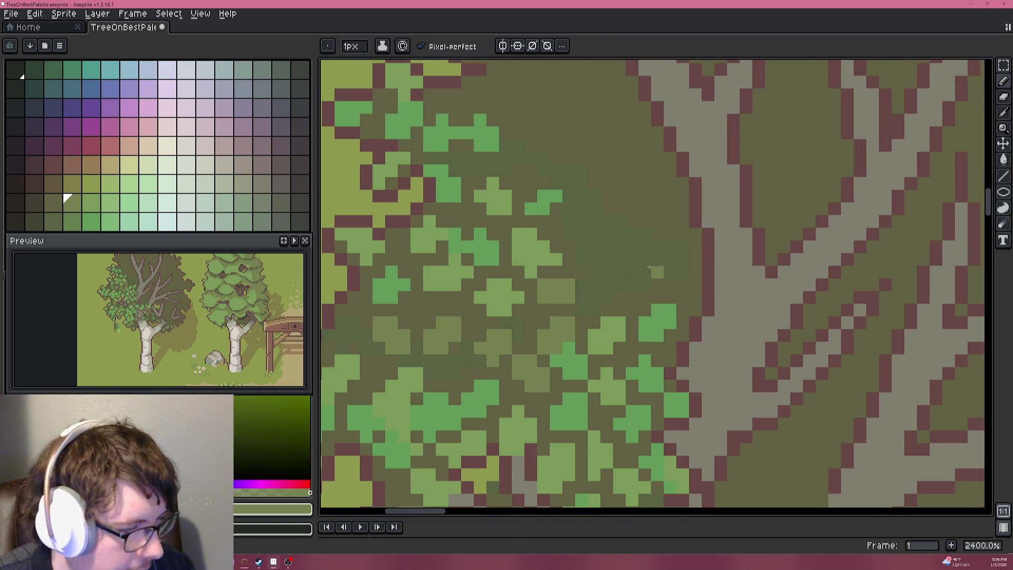
pyautogui.scroll(1, 605, 285)
pyautogui.click(615, 298)
pyautogui.click(615, 281)
pyautogui.click(631, 282)
pyautogui.click(614, 265)
pyautogui.click(631, 265)
pyautogui.click(681, 281)
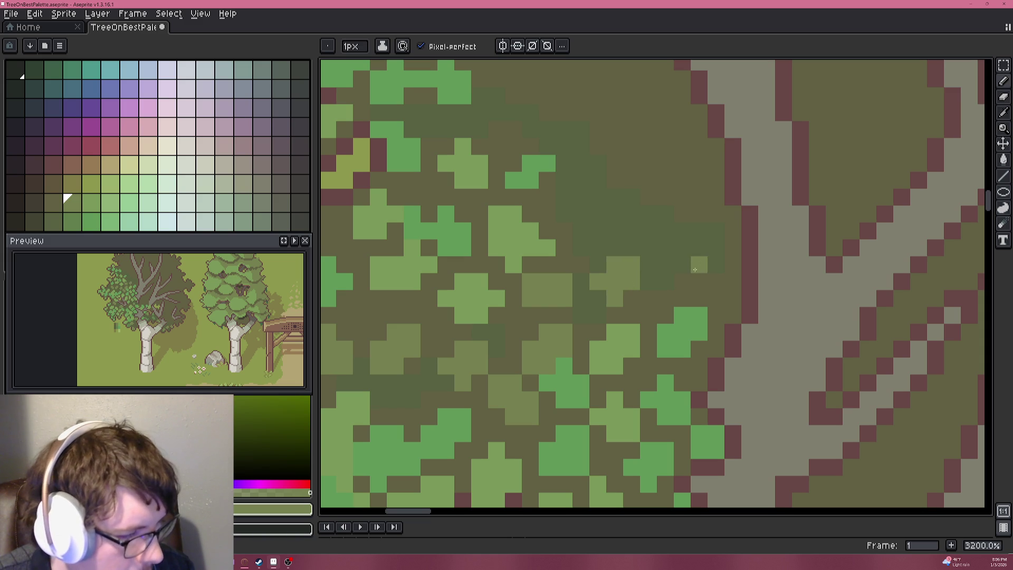
# Paint a 2x2 light olive leaf block over the lone green pixel.
pyautogui.click(682, 265)
pyautogui.click(666, 281)
pyautogui.click(682, 281)
pyautogui.click(666, 265)
# Sample the dark olive shadow colour, then pick a bright leaf green to draw with.
pyautogui.scroll(-3, 678, 256)
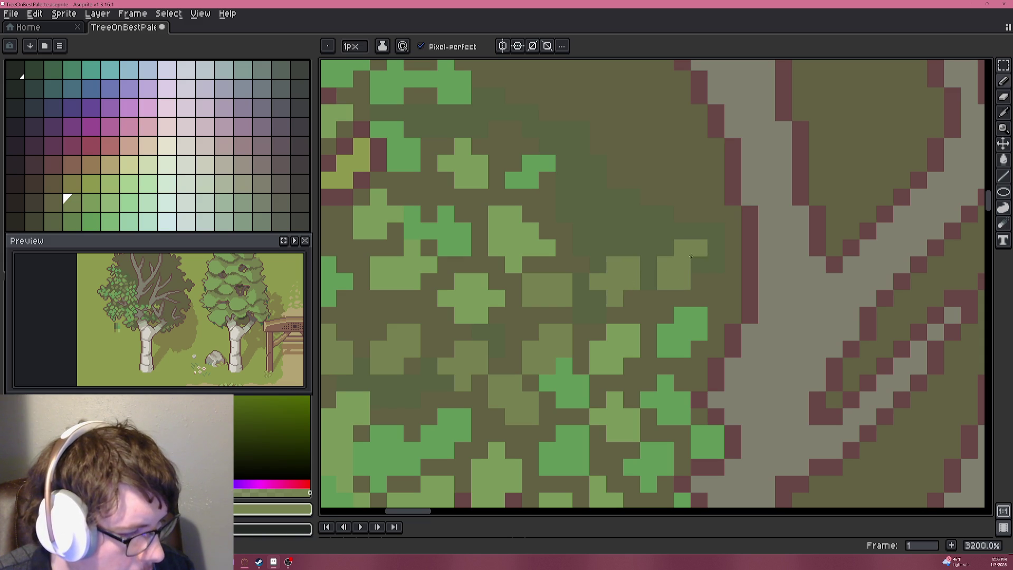
pyautogui.scroll(-3, 689, 265)
pyautogui.scroll(3, 684, 333)
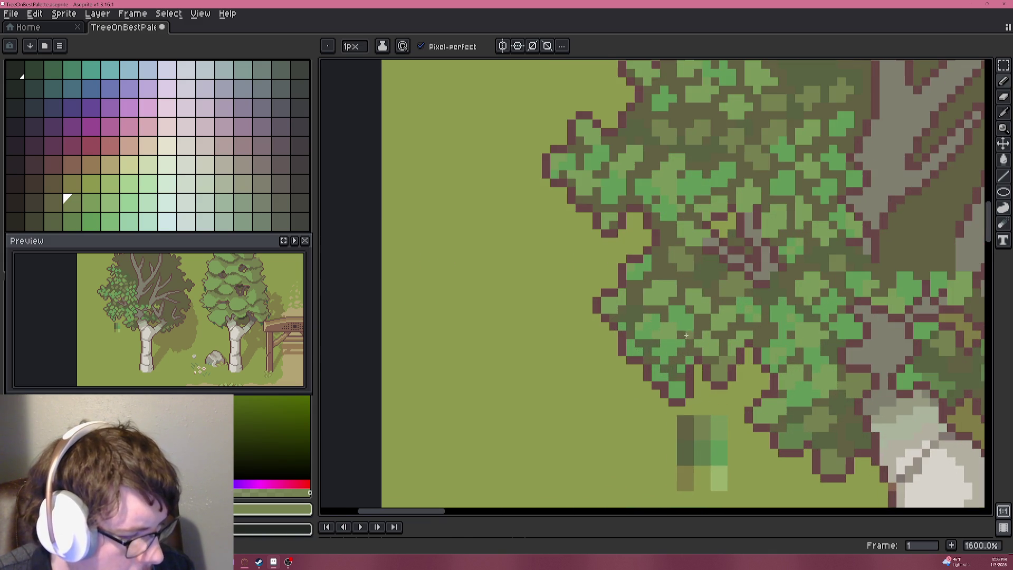
pyautogui.press('i')
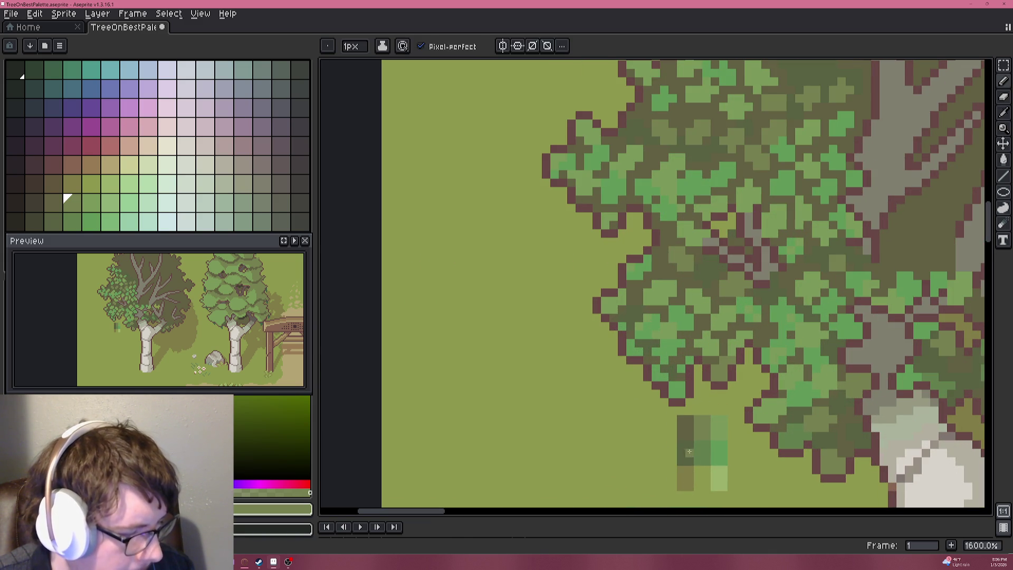
pyautogui.click(687, 455)
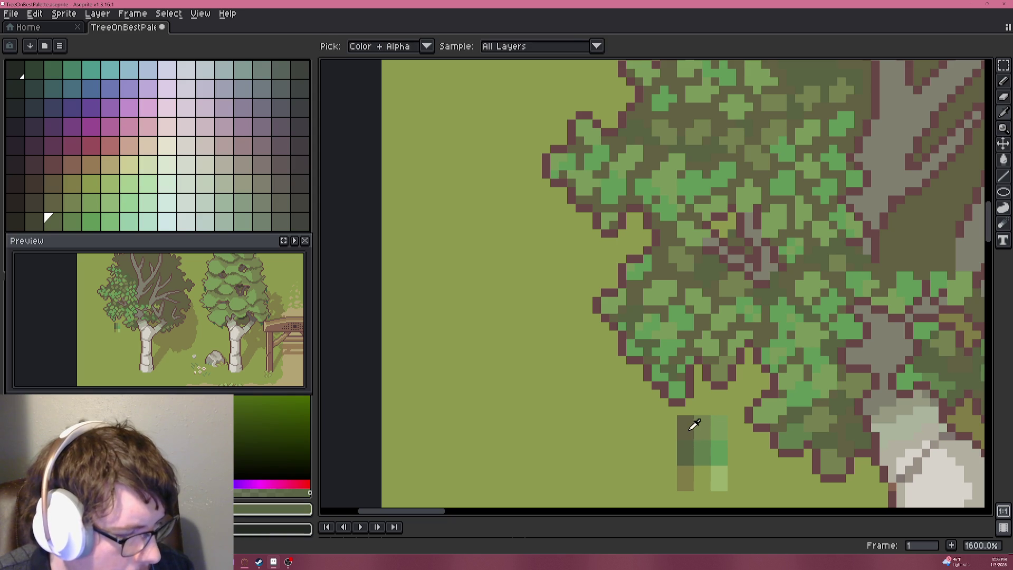
pyautogui.press('b')
pyautogui.scroll(2, 760, 276)
pyautogui.moveTo(745, 211); pyautogui.dragTo(714, 325)
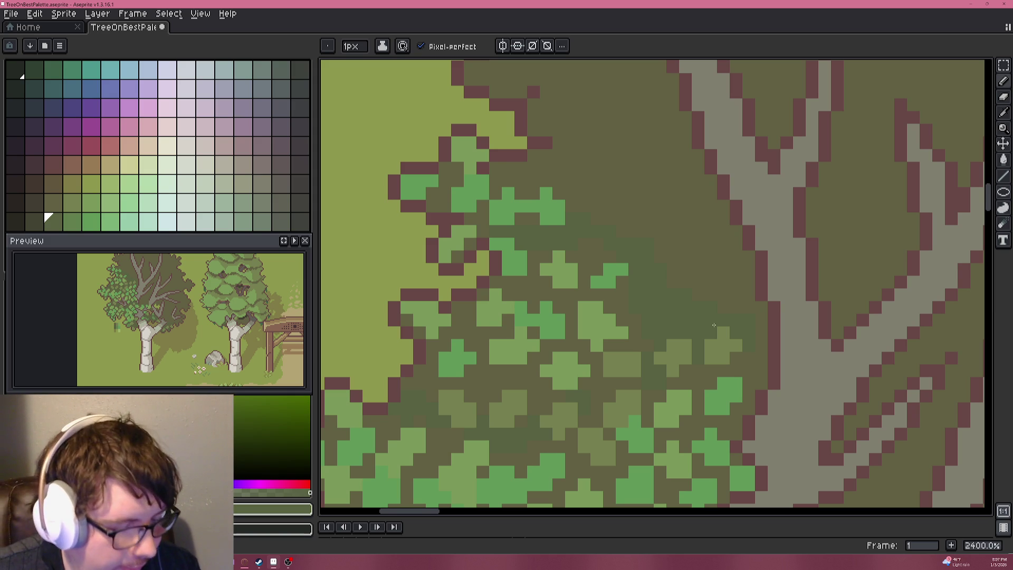
pyautogui.keyDown('alt'); pyautogui.click(618, 270); pyautogui.keyUp('alt')
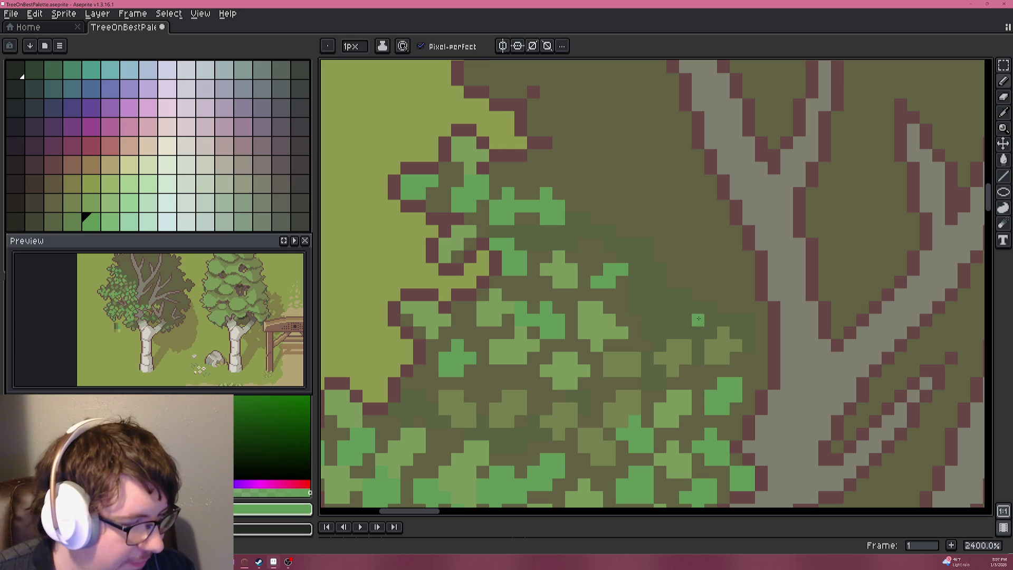
# Sample an olive green and paint a few olive leaf pixels into the shaded canopy.
pyautogui.keyDown('alt'); pyautogui.click(728, 336); pyautogui.keyUp('alt')
pyautogui.click(685, 320)
pyautogui.moveTo(673, 320); pyautogui.dragTo(673, 307)
pyautogui.click(698, 307)
pyautogui.scroll(-6, 667, 314)
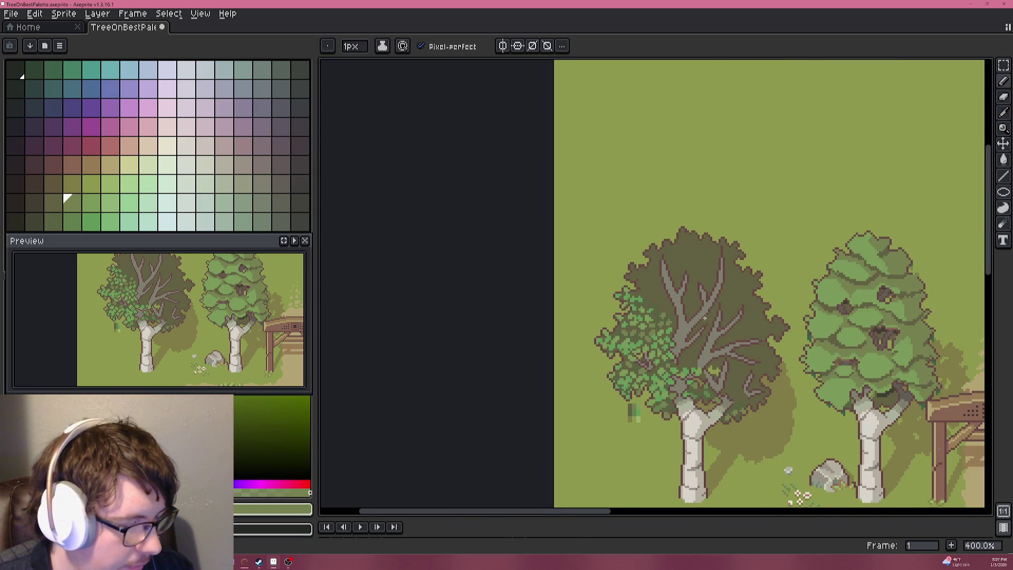
pyautogui.scroll(5, 666, 315)
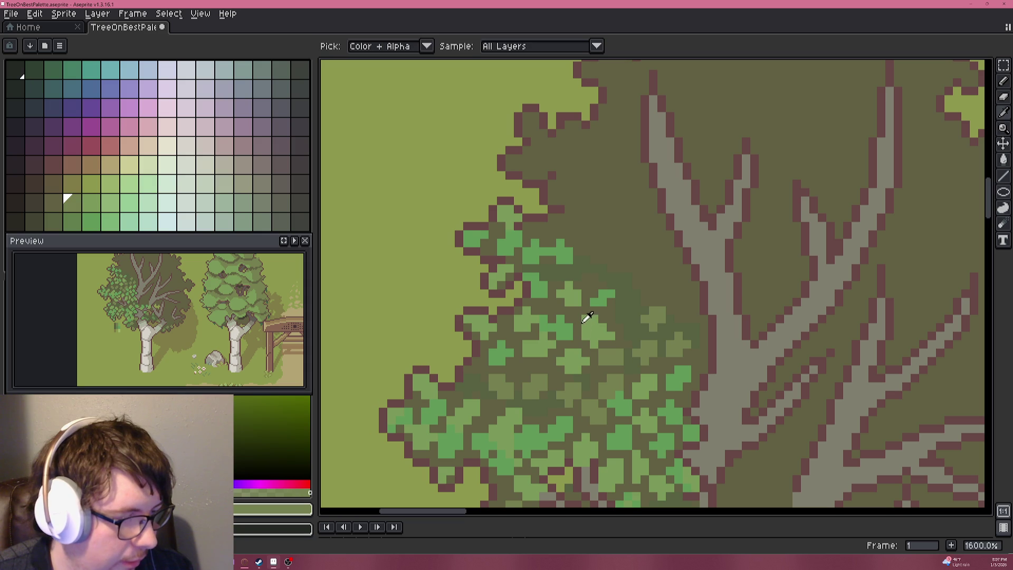
# Pick a brighter green and paint a small leaf cluster in the dark canopy.
pyautogui.keyDown('alt'); pyautogui.click(603, 329); pyautogui.keyUp('alt')
pyautogui.scroll(3, 603, 329)
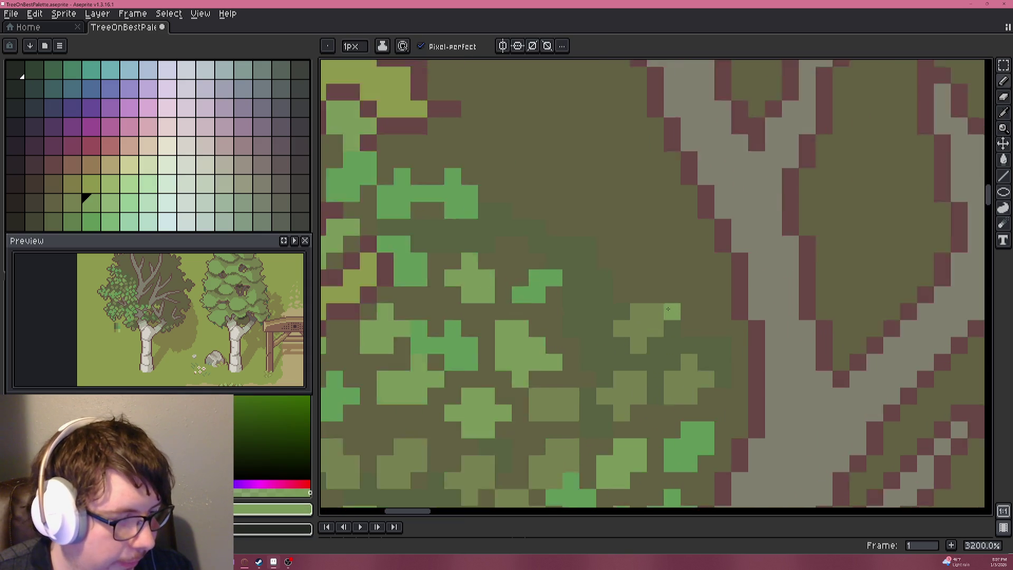
pyautogui.scroll(-5, 724, 258)
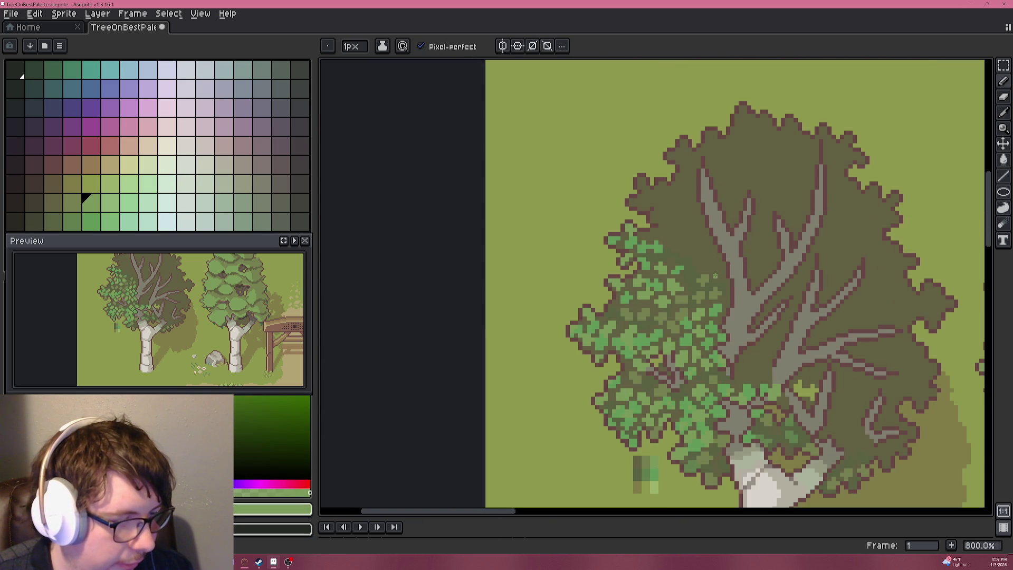
pyautogui.scroll(3, 716, 271)
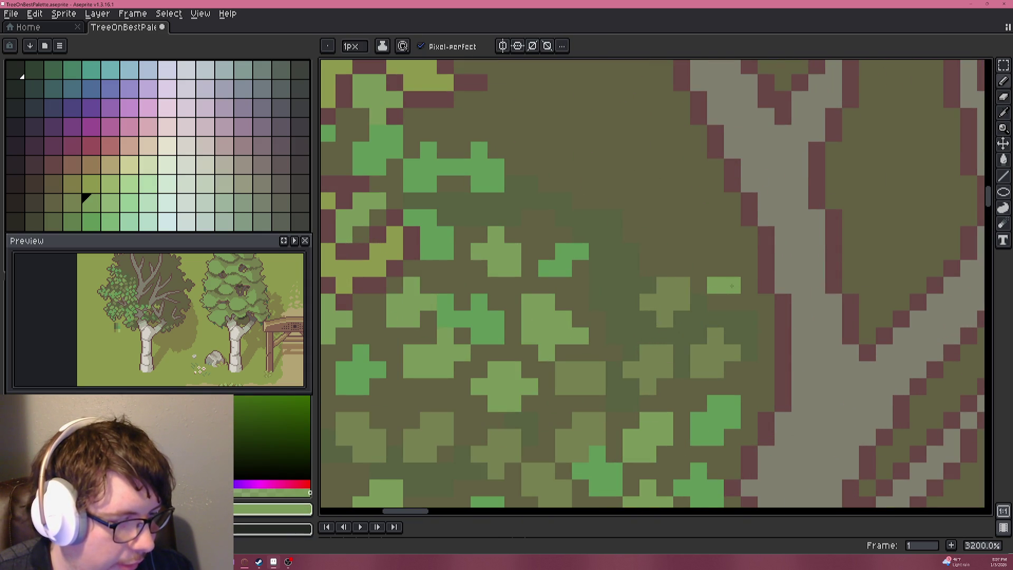
pyautogui.scroll(-1, 749, 268)
pyautogui.scroll(1, 735, 275)
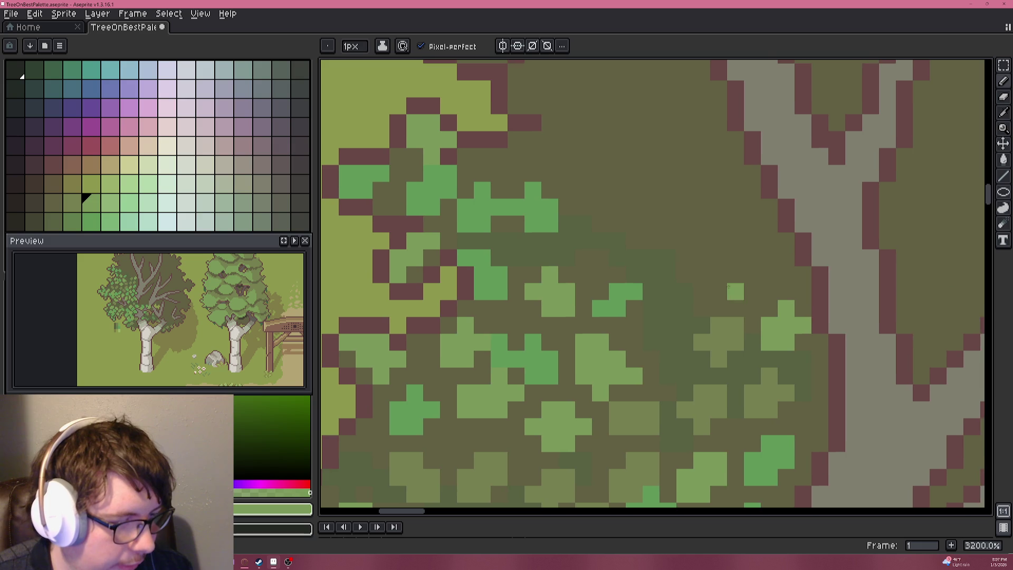
pyautogui.keyDown('alt'); pyautogui.click(636, 291); pyautogui.keyUp('alt')
pyautogui.moveTo(736, 274)
pyautogui.mouseDown()
pyautogui.moveTo(717, 292)
pyautogui.moveTo(753, 275)
pyautogui.moveTo(752, 258)
pyautogui.moveTo(770, 275)
pyautogui.moveTo(769, 299)
pyautogui.moveTo(752, 308)
pyautogui.mouseUp()
pyautogui.click(786, 291)
pyautogui.scroll(-3, 752, 308)
pyautogui.scroll(4, 739, 311)
pyautogui.click(755, 304)
# Sample a light green from the foliage and paint a leaf shape into the dark canopy.
pyautogui.keyDown('alt'); pyautogui.click(832, 235); pyautogui.keyUp('alt')
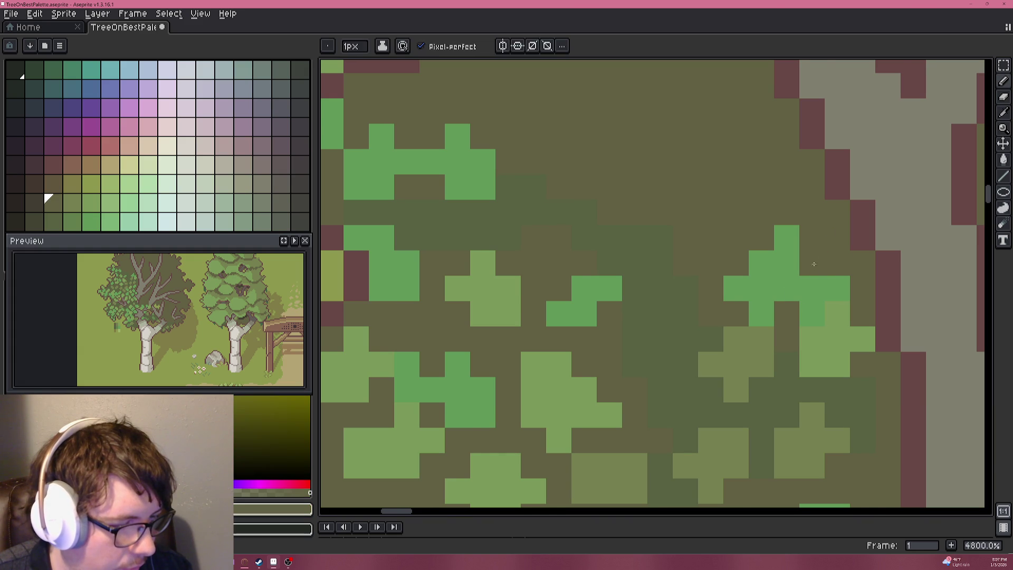
pyautogui.scroll(-2, 809, 257)
pyautogui.scroll(-4, 809, 257)
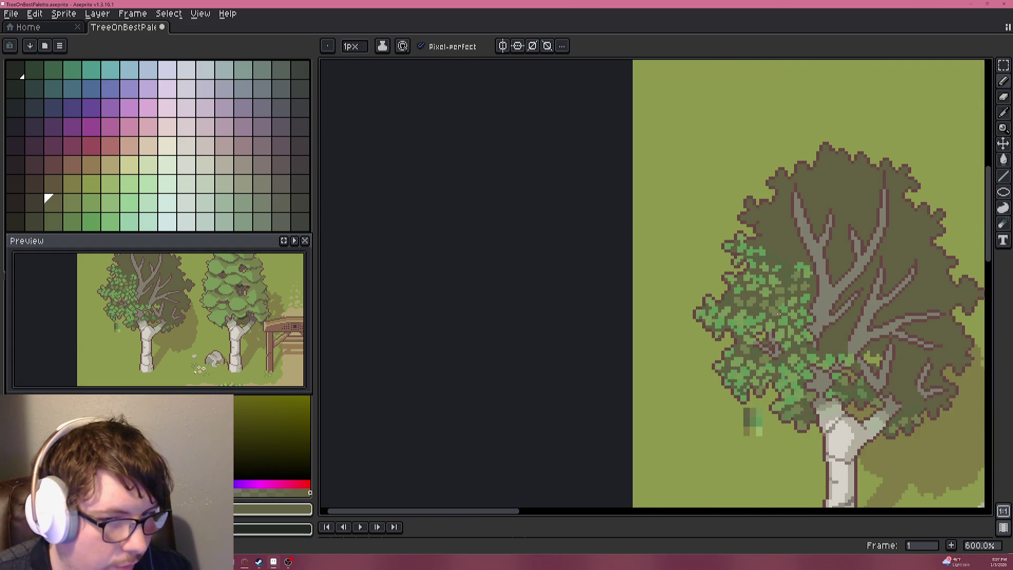
pyautogui.scroll(4, 778, 313)
pyautogui.press('alt')
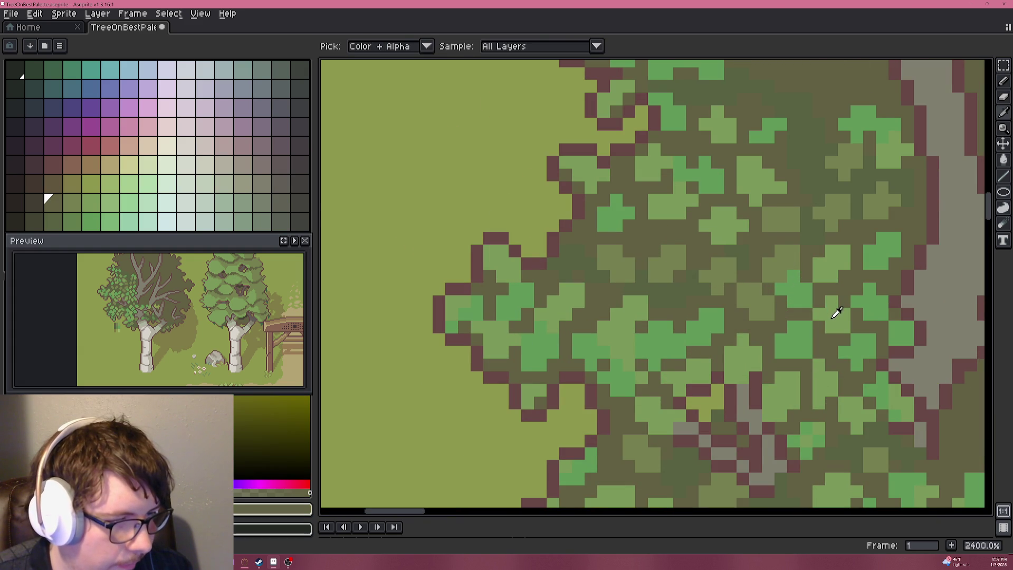
pyautogui.keyDown('alt'); pyautogui.click(837, 311); pyautogui.keyUp('alt')
pyautogui.scroll(3, 805, 332)
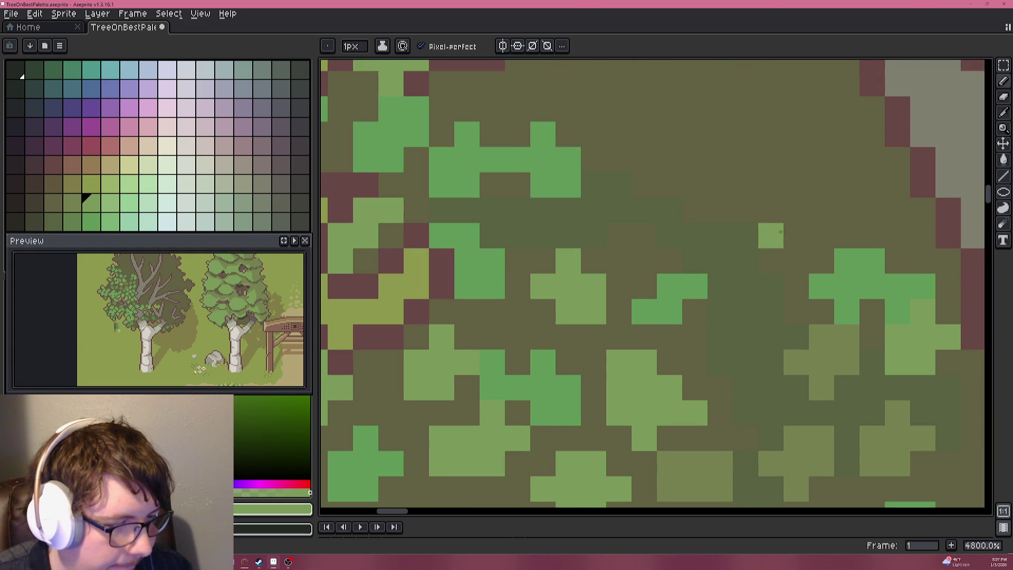
pyautogui.moveTo(775, 235)
pyautogui.mouseDown()
pyautogui.moveTo(794, 261)
pyautogui.moveTo(801, 218)
pyautogui.mouseUp()
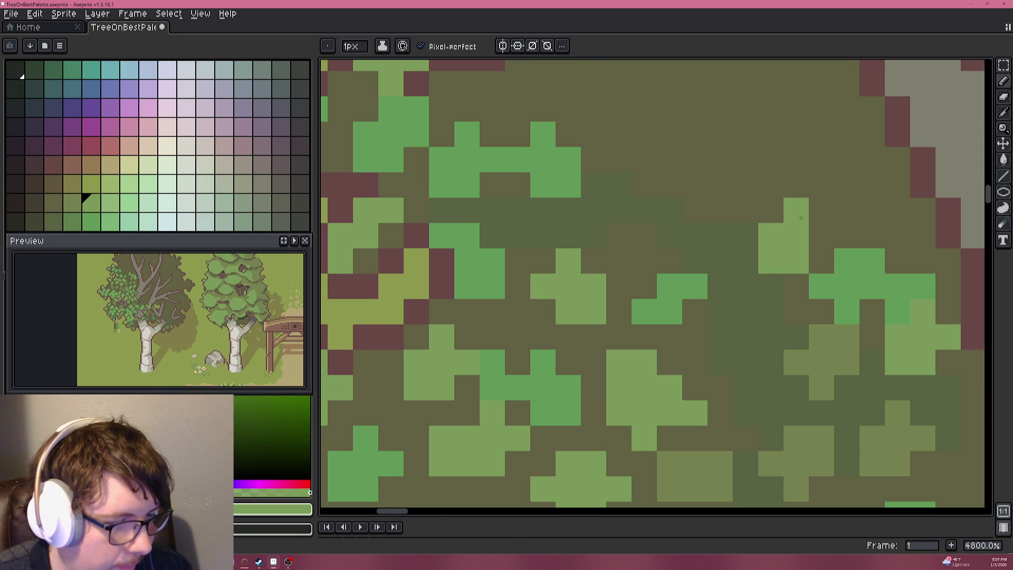
pyautogui.scroll(-3, 767, 254)
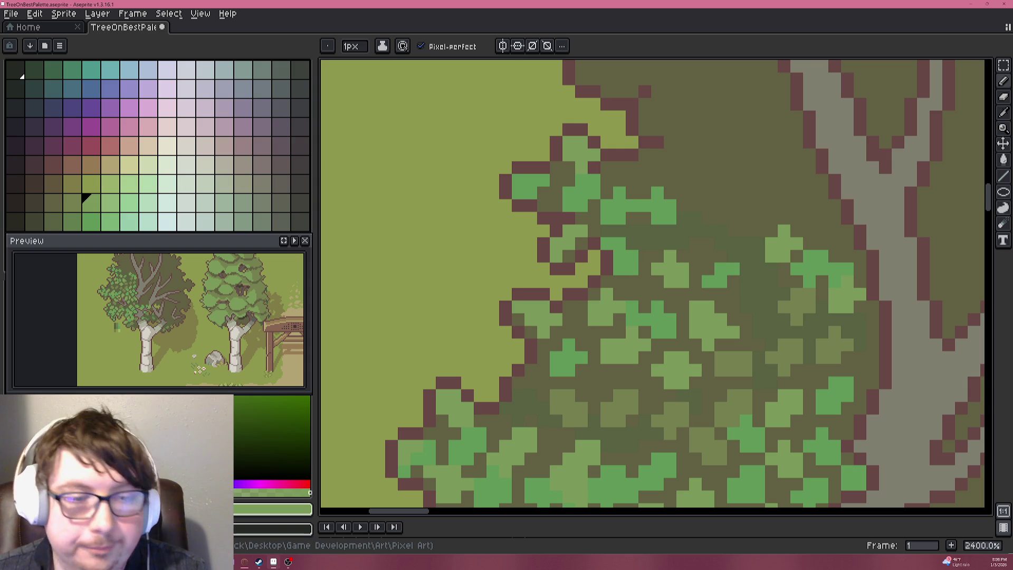
pyautogui.scroll(-3, 720, 240)
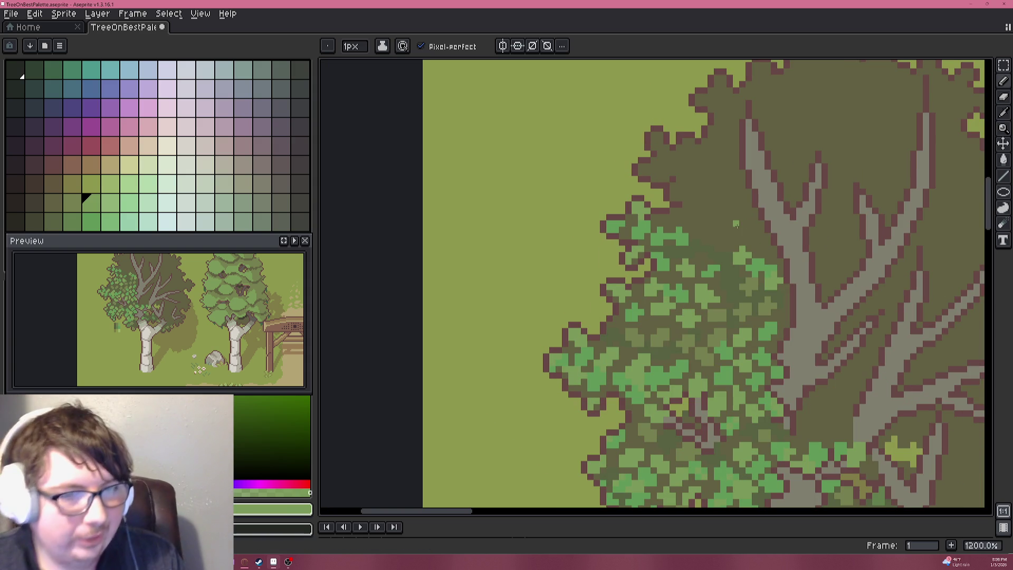
# Paint light-green leaf pixels in the shaded canopy, undoing one misplaced pixel.
pyautogui.scroll(3, 736, 224)
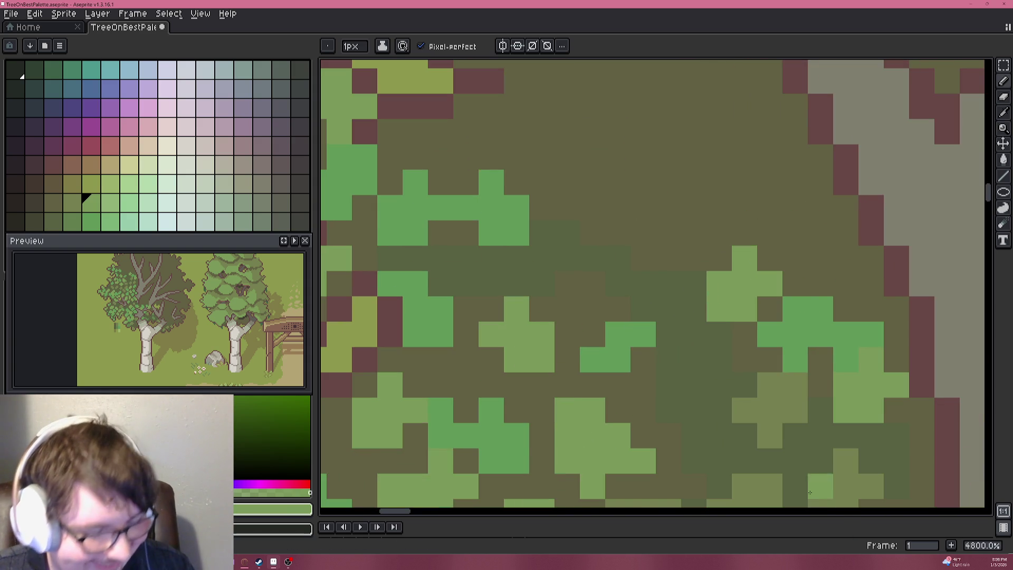
pyautogui.scroll(-1, 736, 225)
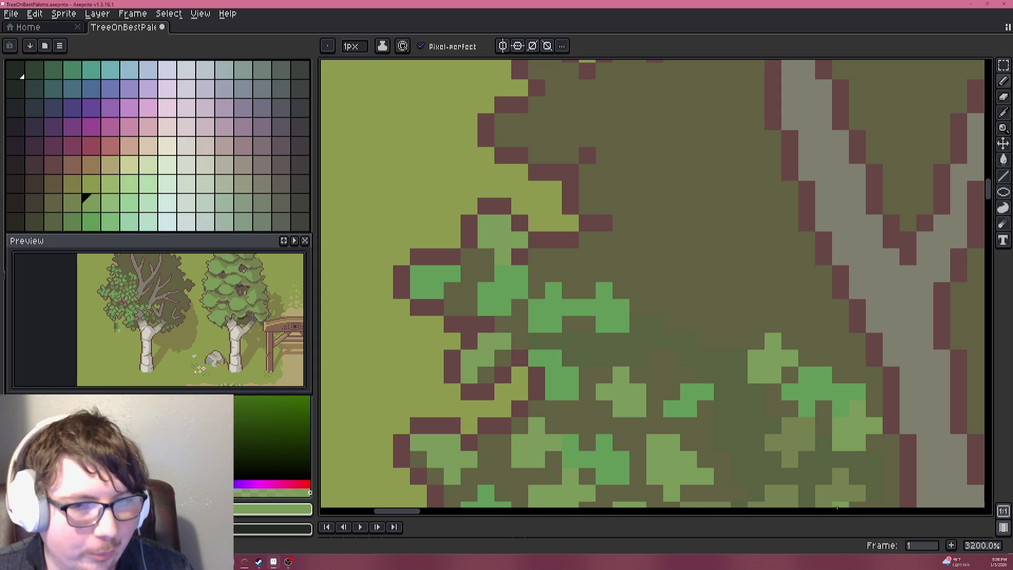
pyautogui.press('alt')
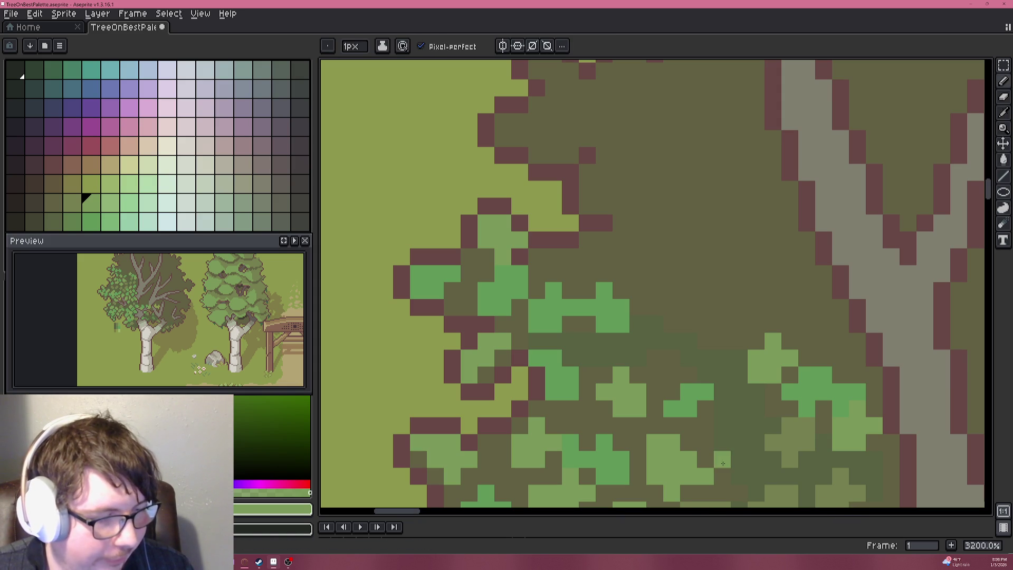
pyautogui.click(705, 327)
pyautogui.hotkey('ctrl', 'z')
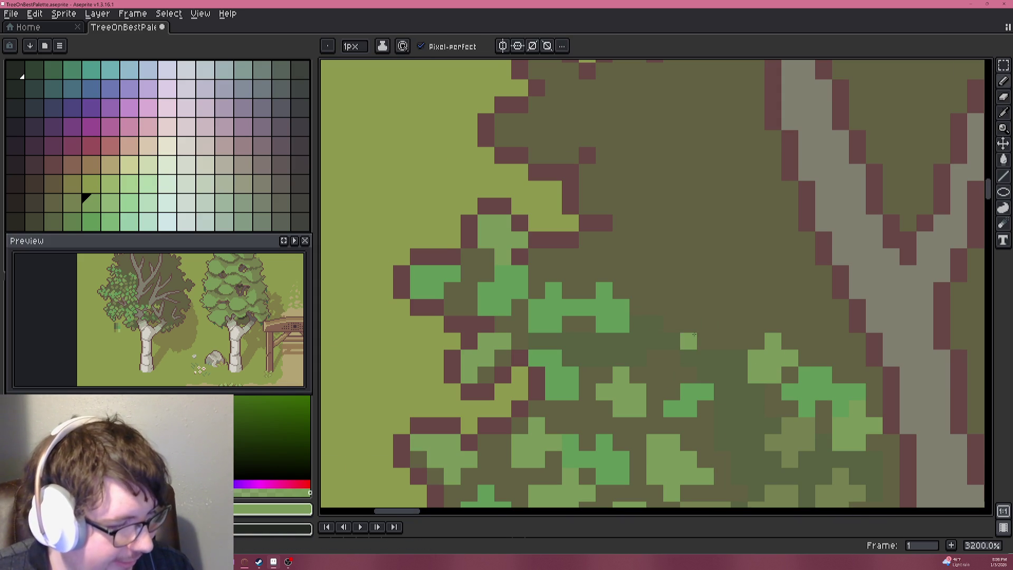
pyautogui.scroll(1, 695, 333)
pyautogui.keyDown('alt'); pyautogui.click(680, 336); pyautogui.keyUp('alt')
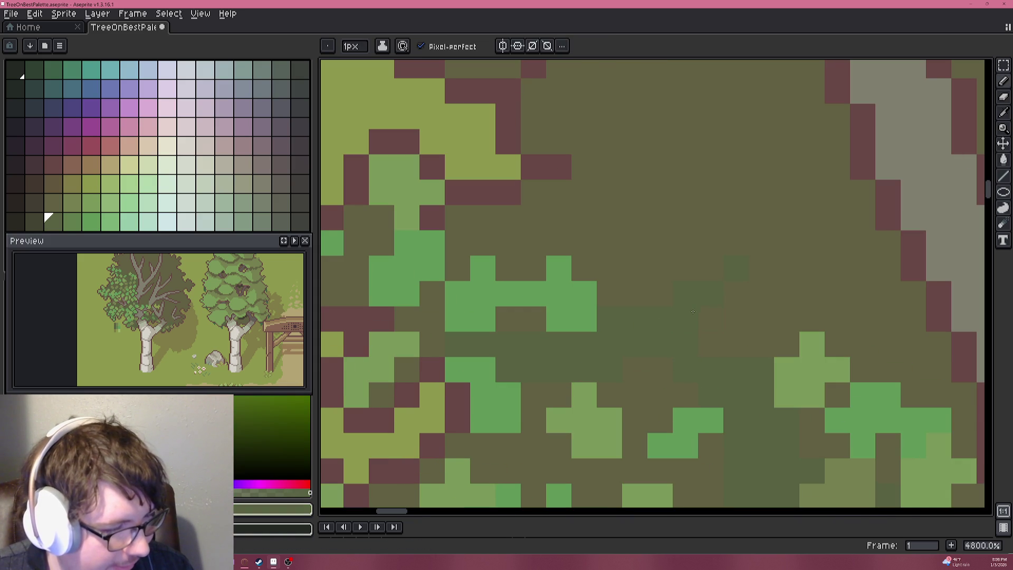
pyautogui.keyDown('alt'); pyautogui.click(815, 351); pyautogui.keyUp('alt')
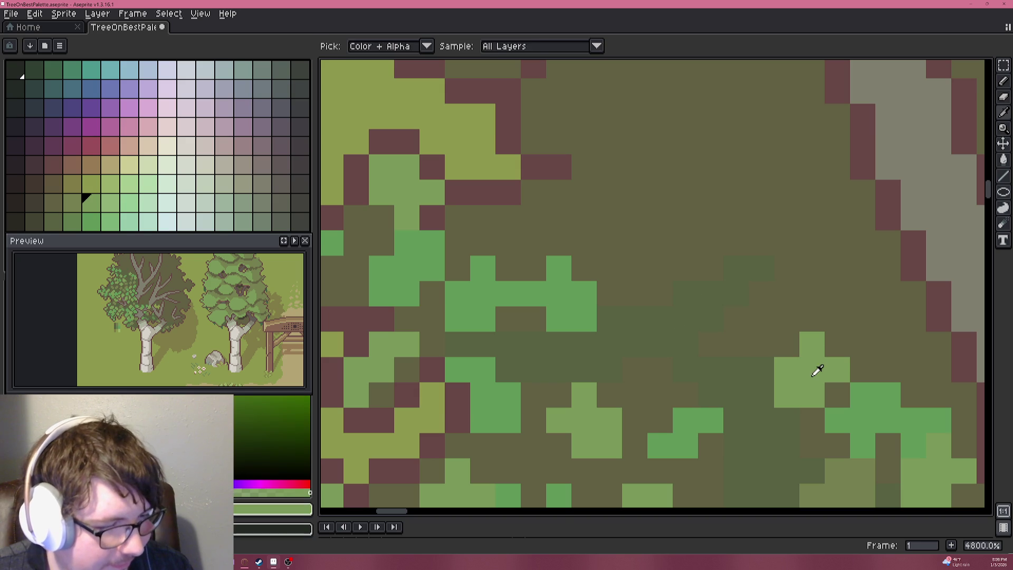
pyautogui.click(736, 344)
pyautogui.click(736, 293)
pyautogui.click(761, 318)
# Reshape the light-green pixels into a small filled leaf block.
pyautogui.hotkey('ctrl', 'z')
pyautogui.click(736, 318)
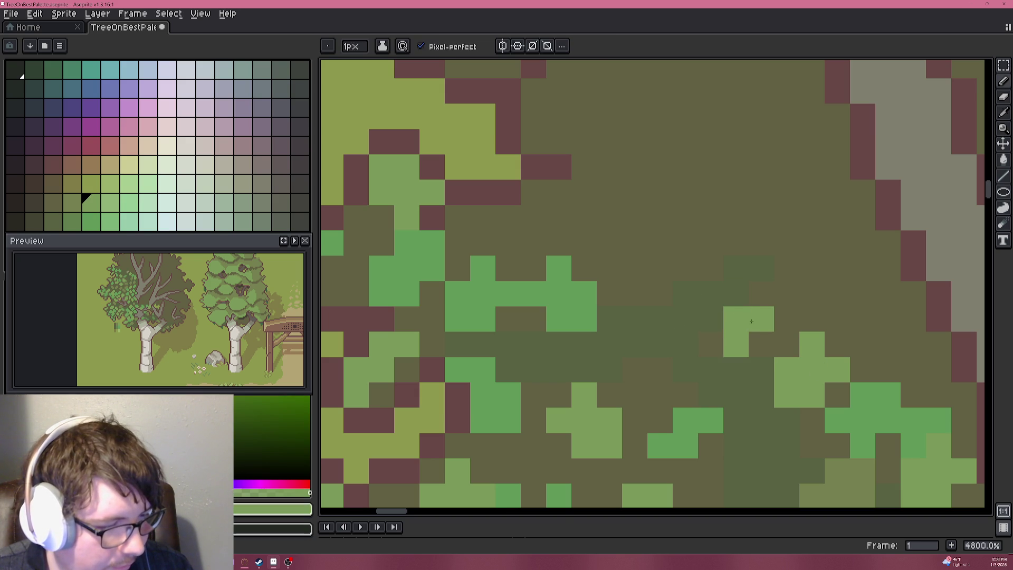
pyautogui.click(762, 343)
pyautogui.click(787, 318)
pyautogui.hotkey('ctrl', 'z')
# Paint medium-green leaf pixels, covering the maroon outline cells along the trunk edge.
pyautogui.keyDown('alt'); pyautogui.click(890, 418); pyautogui.keyUp('alt')
pyautogui.moveTo(880, 338); pyautogui.dragTo(740, 302)
pyautogui.click(805, 338)
pyautogui.click(799, 306)
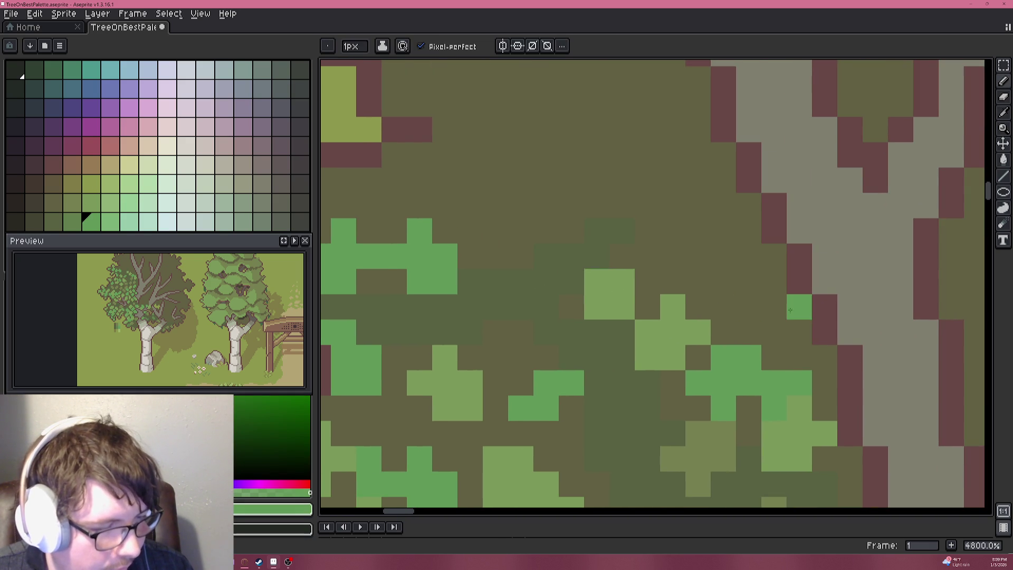
pyautogui.click(824, 333)
pyautogui.click(825, 305)
pyautogui.click(774, 332)
pyautogui.click(850, 307)
pyautogui.click(850, 282)
pyautogui.click(825, 281)
pyautogui.scroll(-6, 776, 348)
pyautogui.scroll(-5, 775, 348)
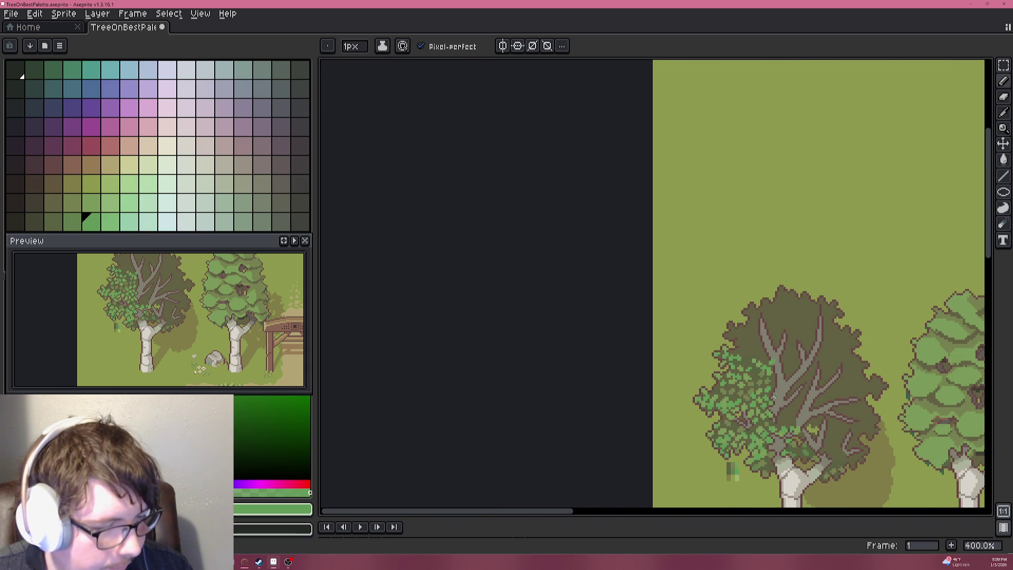
pyautogui.scroll(-1, 789, 387)
pyautogui.moveTo(789, 388)
pyautogui.mouseDown()
pyautogui.moveTo(803, 350)
pyautogui.moveTo(803, 306)
pyautogui.moveTo(790, 304)
pyautogui.mouseUp()
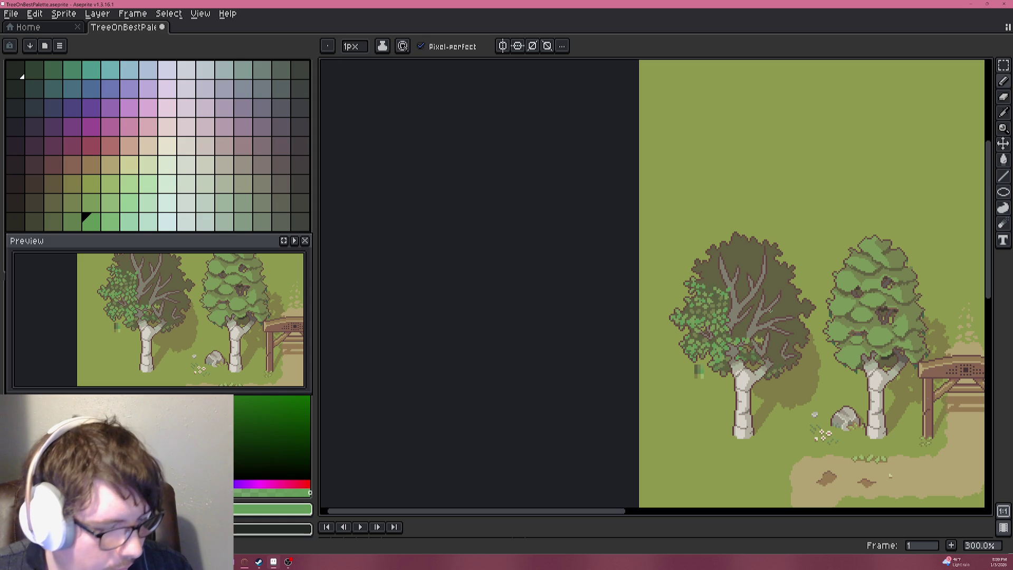
pyautogui.scroll(4, 736, 285)
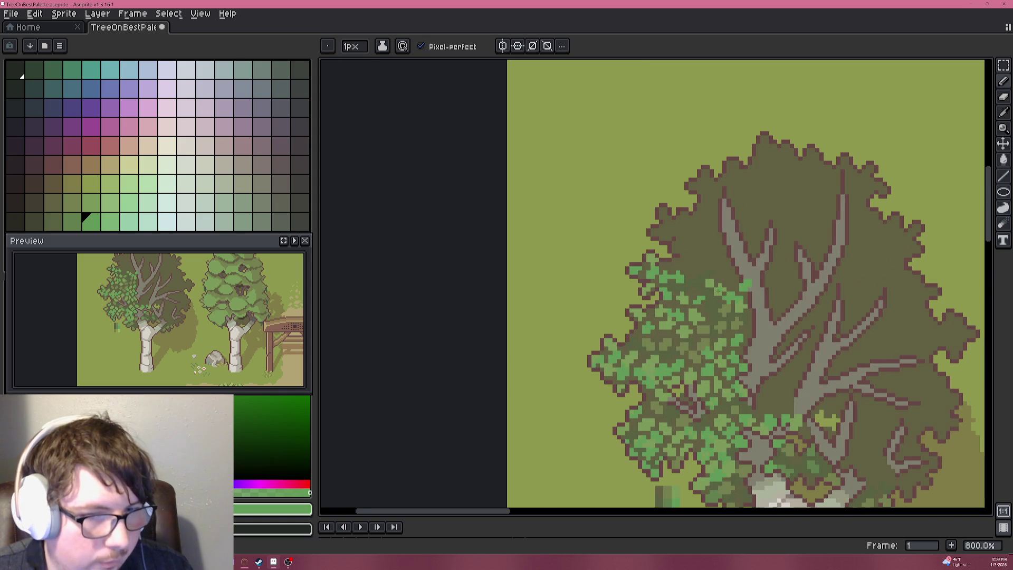
pyautogui.moveTo(740, 283)
pyautogui.mouseDown()
pyautogui.moveTo(731, 348)
pyautogui.moveTo(806, 311)
pyautogui.moveTo(777, 311)
pyautogui.mouseUp()
pyautogui.scroll(5, 729, 348)
pyautogui.keyDown('alt'); pyautogui.click(735, 343); pyautogui.keyUp('alt')
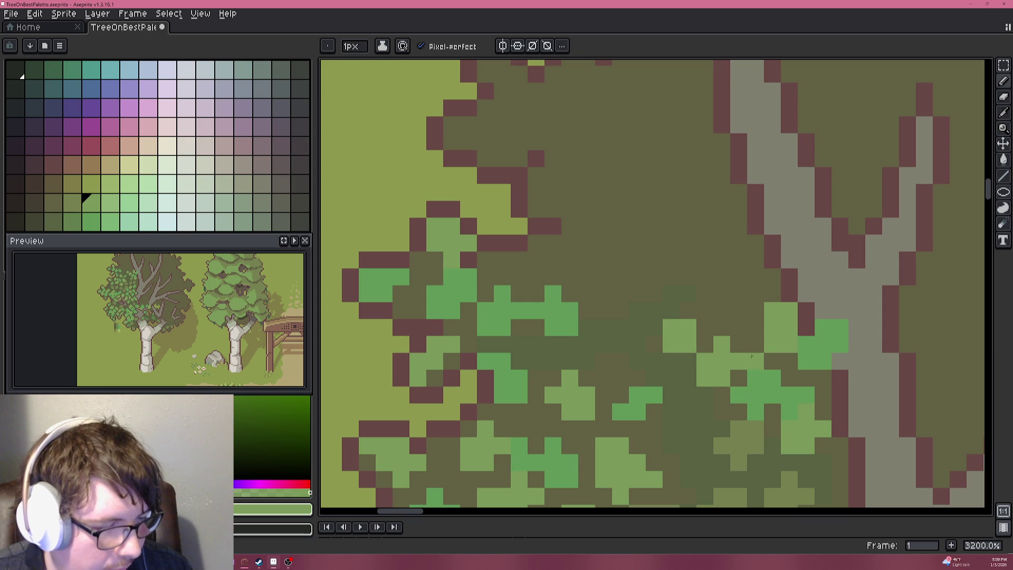
pyautogui.scroll(-3, 788, 393)
pyautogui.scroll(-5, 787, 394)
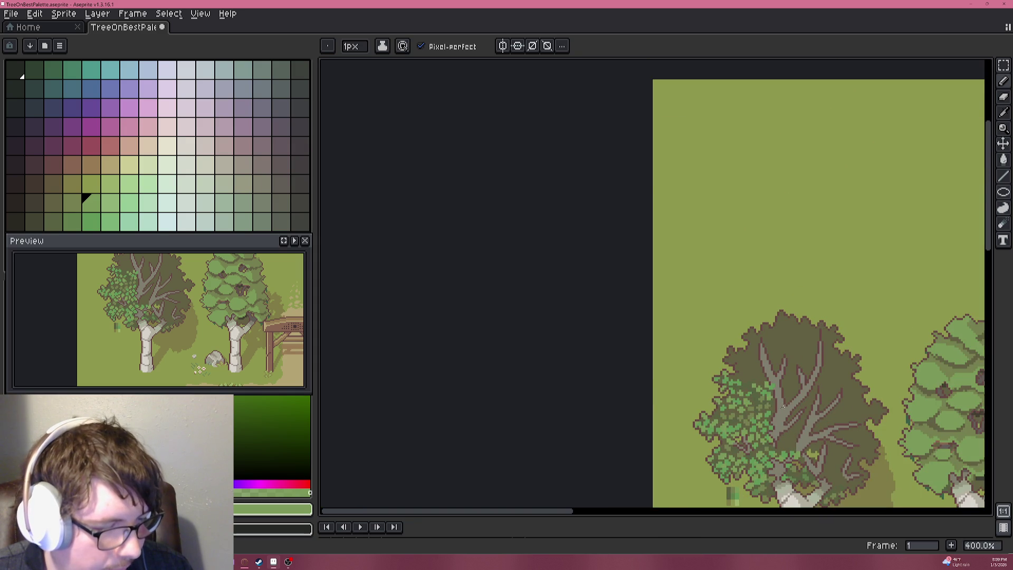
pyautogui.scroll(8, 728, 330)
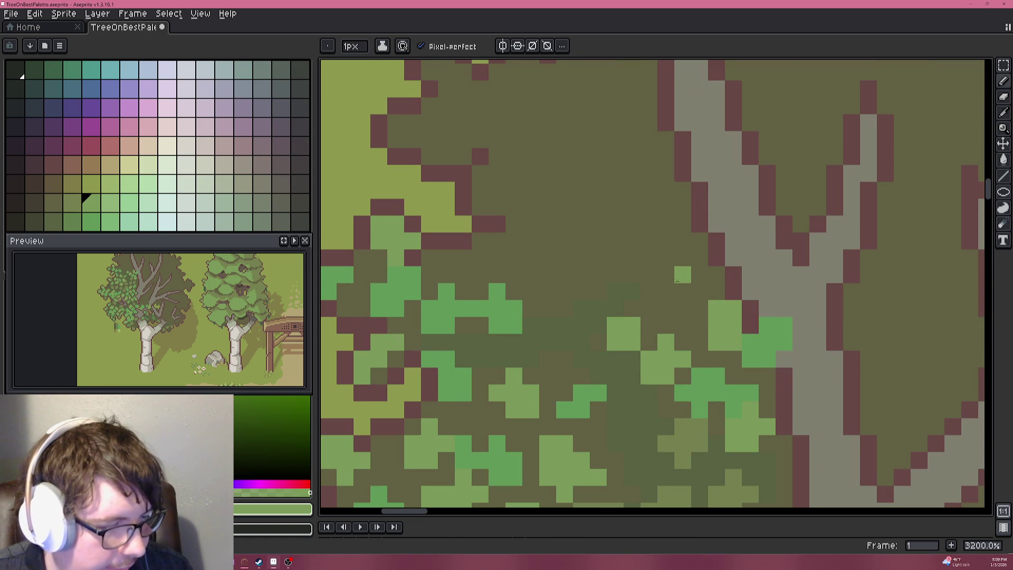
pyautogui.keyDown('alt'); pyautogui.click(714, 379); pyautogui.keyUp('alt')
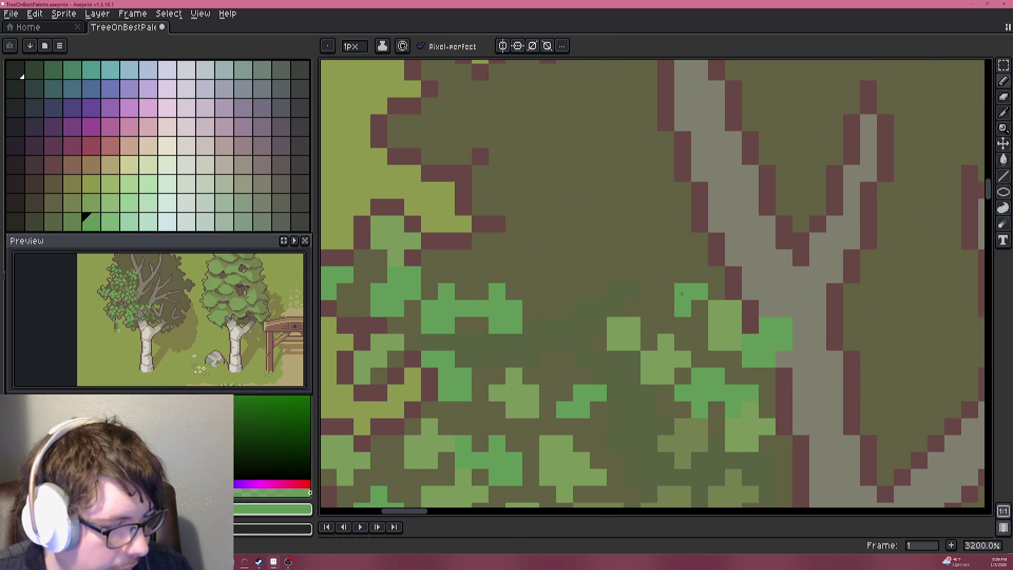
pyautogui.scroll(-6, 666, 276)
pyautogui.scroll(-1, 697, 368)
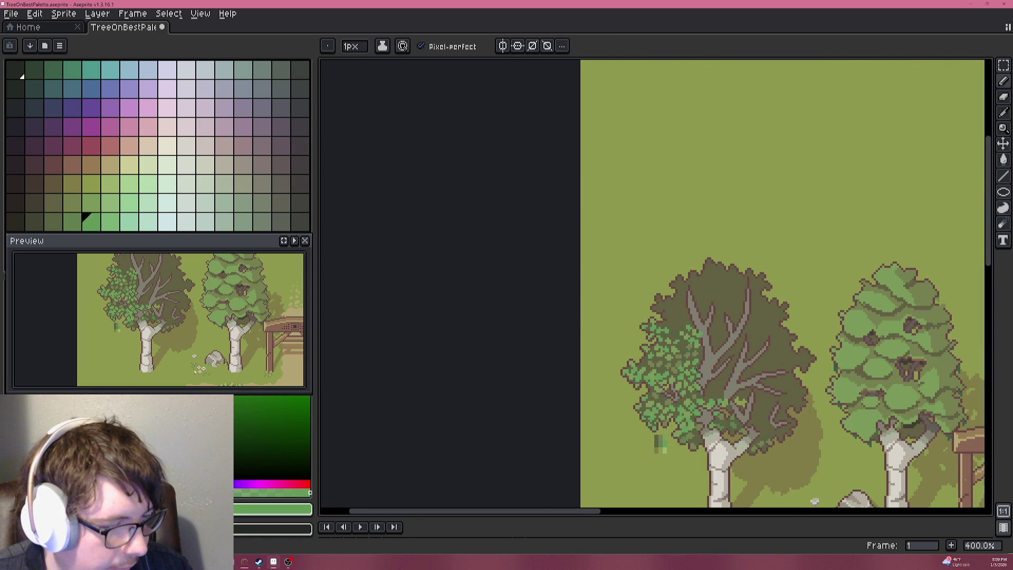
pyautogui.moveTo(701, 374)
pyautogui.mouseDown()
pyautogui.moveTo(679, 344)
pyautogui.moveTo(691, 283)
pyautogui.moveTo(657, 217)
pyautogui.mouseUp()
pyautogui.scroll(-1, 711, 351)
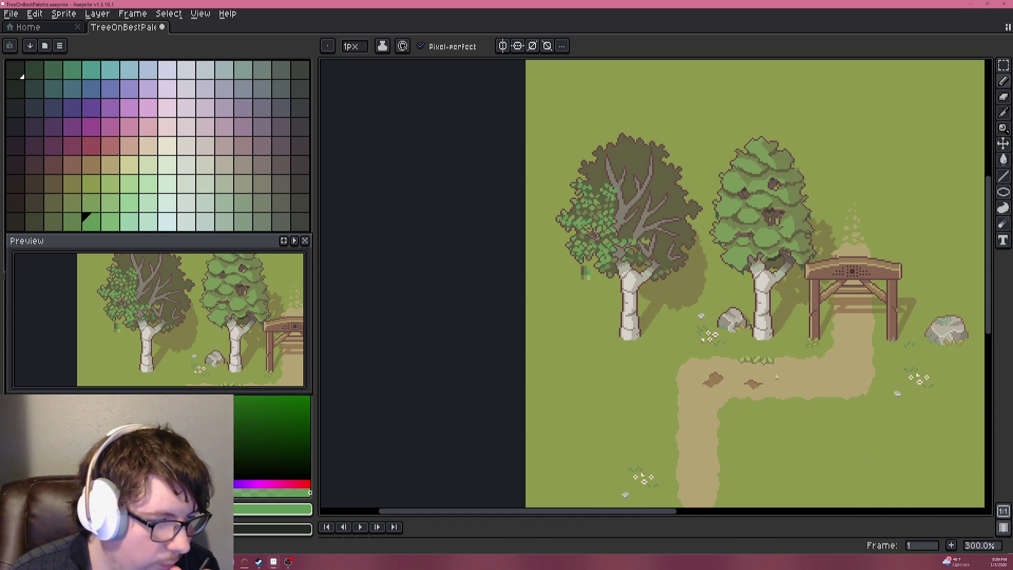
pyautogui.scroll(4, 607, 208)
pyautogui.scroll(4, 608, 208)
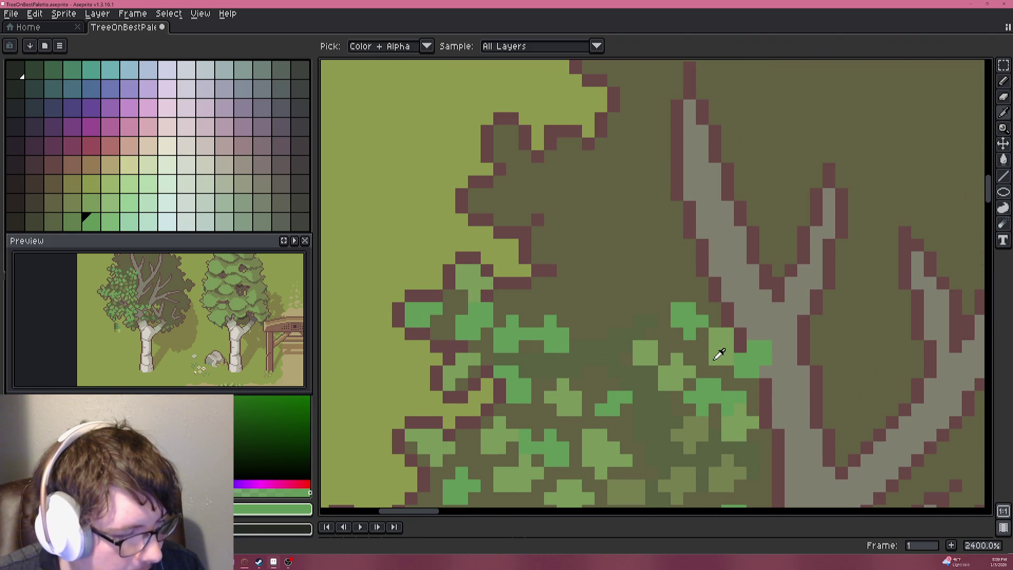
# Paint a short run of light-green pixels over the dark olive foliage.
pyautogui.keyDown('alt'); pyautogui.click(702, 344); pyautogui.keyUp('alt')
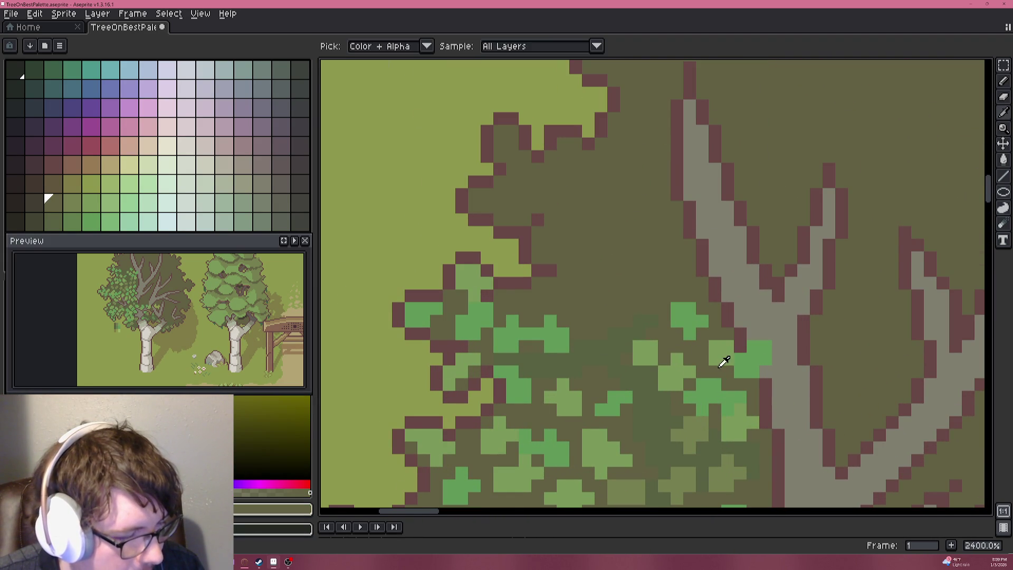
pyautogui.keyDown('alt'); pyautogui.click(730, 339); pyautogui.keyUp('alt')
pyautogui.moveTo(730, 338); pyautogui.dragTo(740, 336)
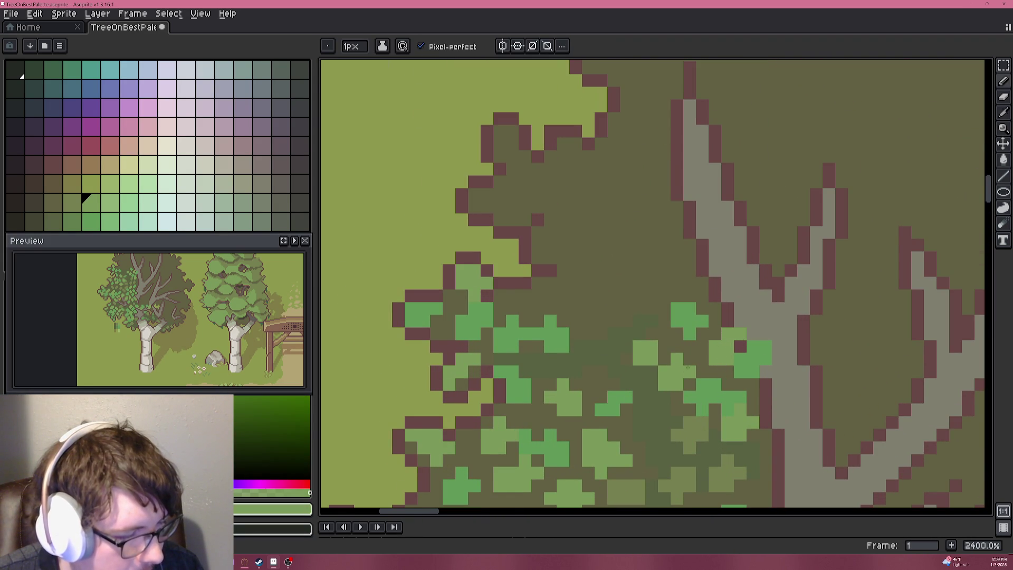
pyautogui.scroll(-6, 688, 367)
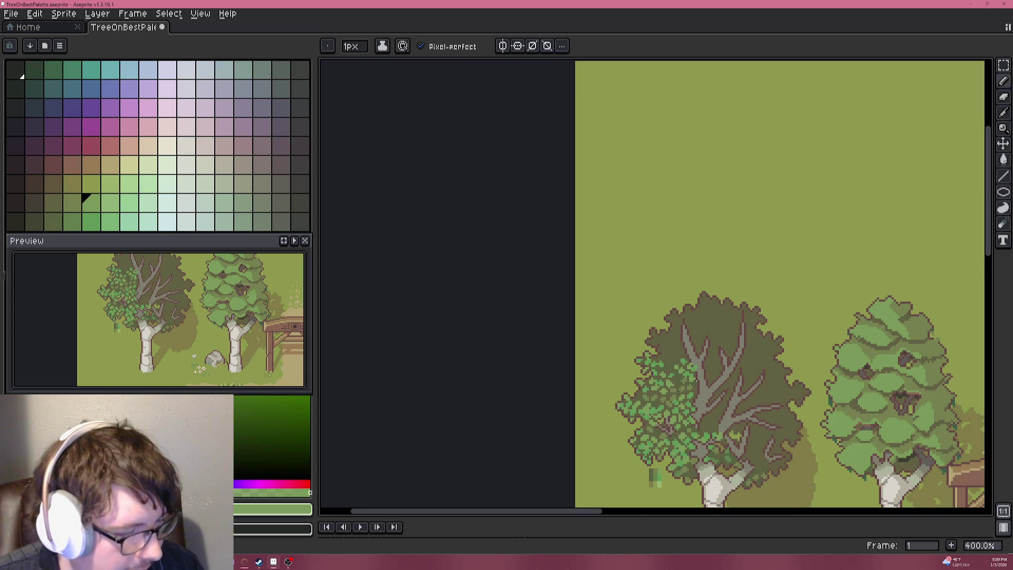
pyautogui.scroll(9, 694, 377)
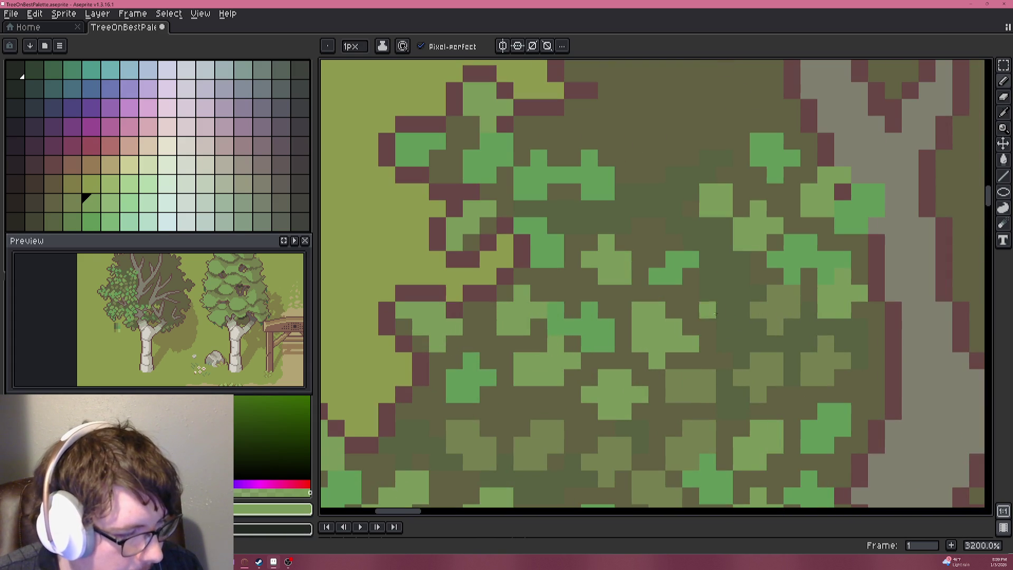
# Add four olive-green pixels to the left birch's leaf cluster.
pyautogui.keyDown('alt'); pyautogui.click(780, 296); pyautogui.keyUp('alt')
pyautogui.click(724, 276)
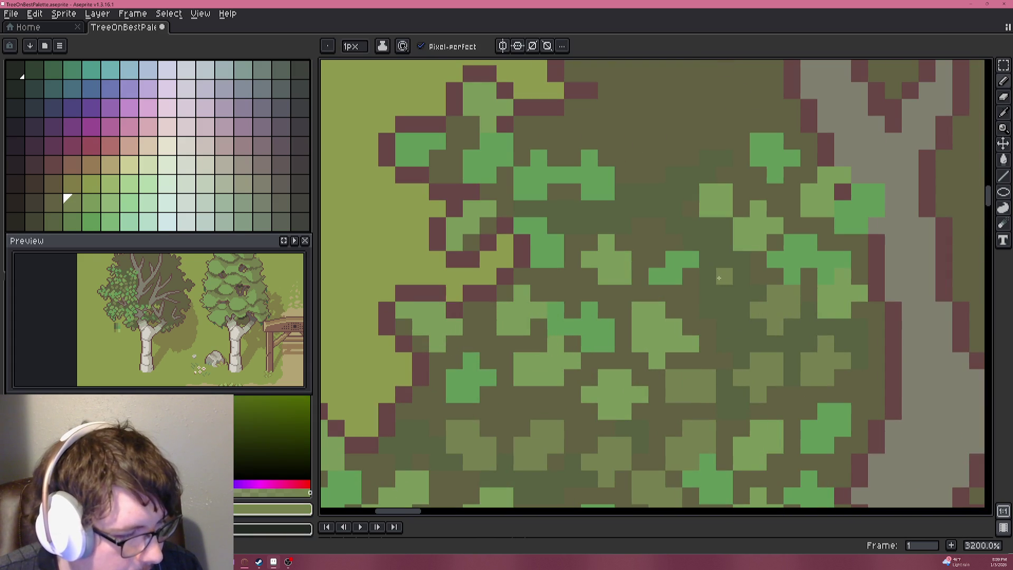
pyautogui.click(708, 293)
pyautogui.click(725, 293)
pyautogui.click(724, 311)
pyautogui.scroll(-8, 713, 379)
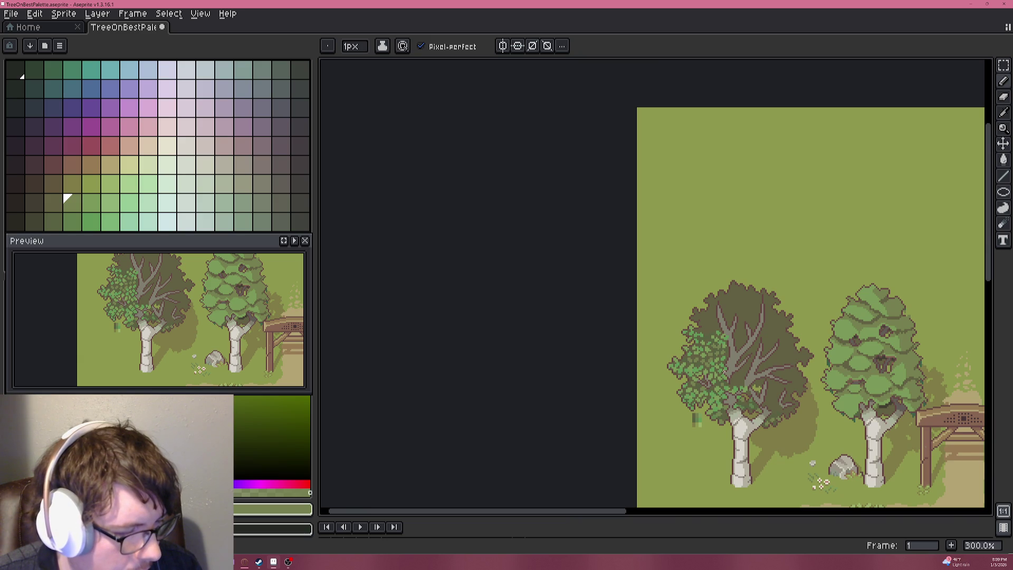
pyautogui.scroll(6, 744, 356)
pyautogui.scroll(3, 696, 302)
# Try a bright green foliage pixel and undo it.
pyautogui.keyDown('alt'); pyautogui.click(731, 233); pyautogui.keyUp('alt')
pyautogui.click(698, 316)
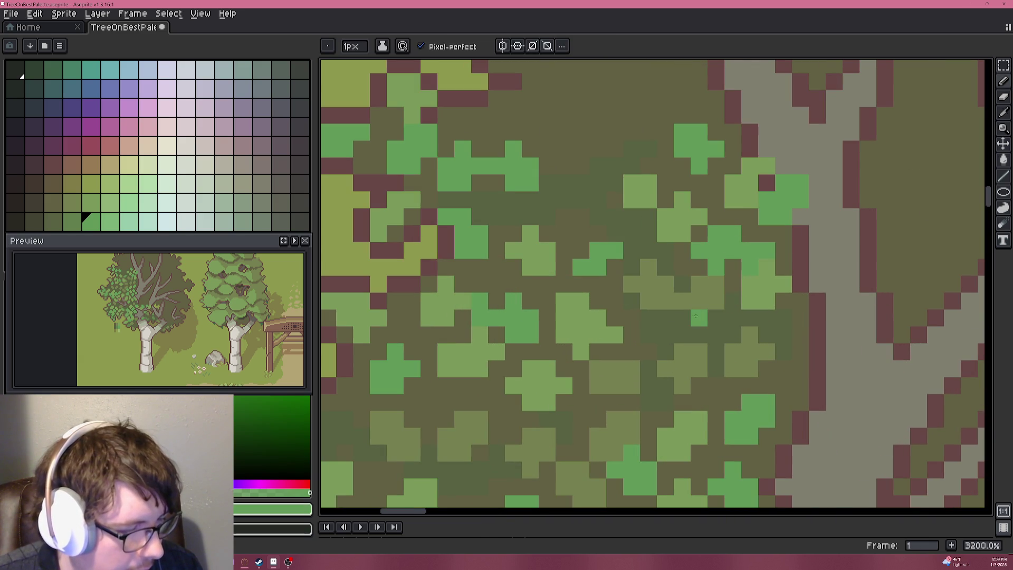
pyautogui.hotkey('ctrl', 'z')
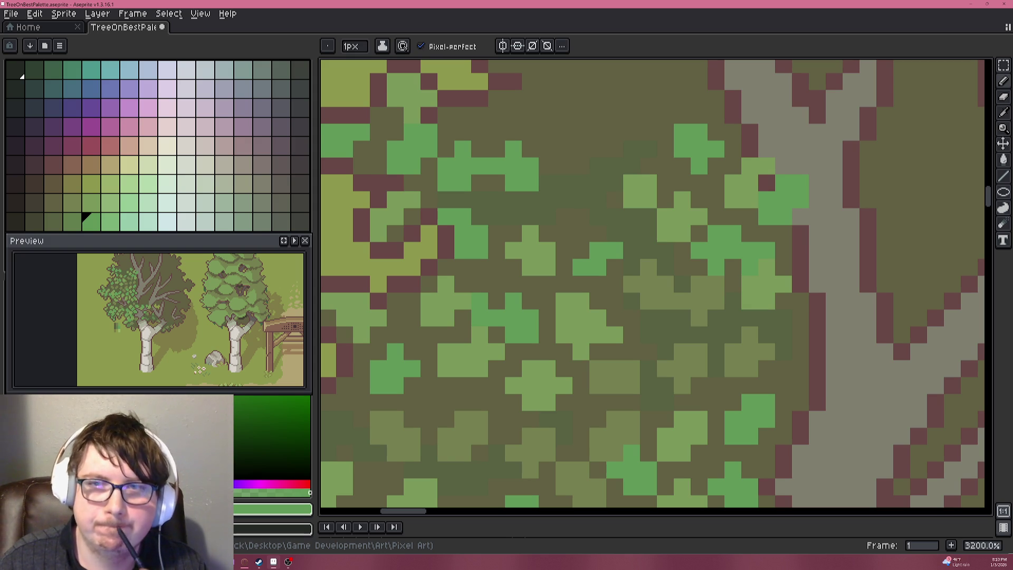
pyautogui.scroll(-6, 558, 263)
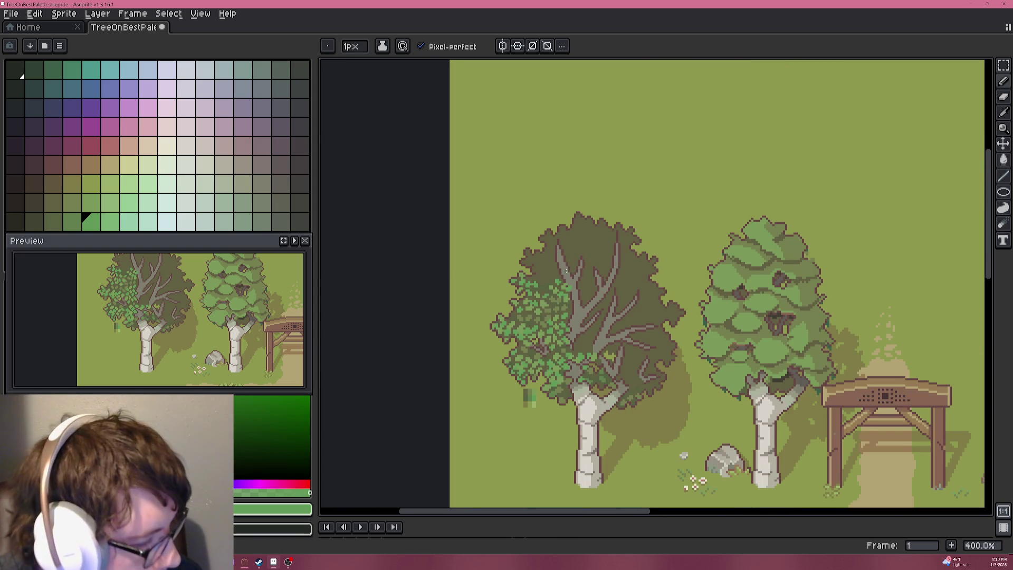
pyautogui.scroll(6, 554, 327)
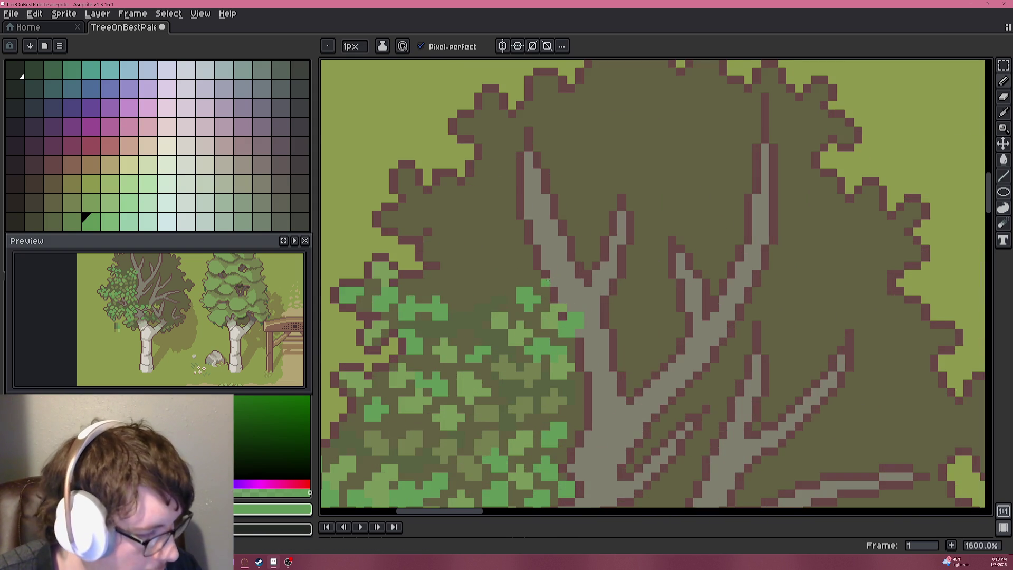
pyautogui.scroll(3, 553, 335)
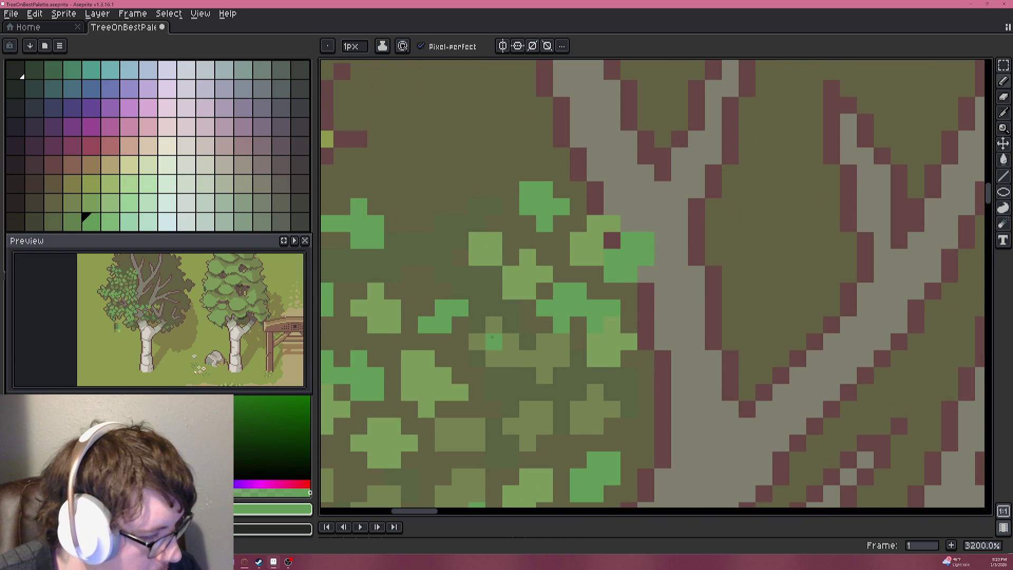
# Select the Paint Bucket (G) and pan over the path back to the left tree's leaves.
pyautogui.press('g')
pyautogui.scroll(-7, 528, 359)
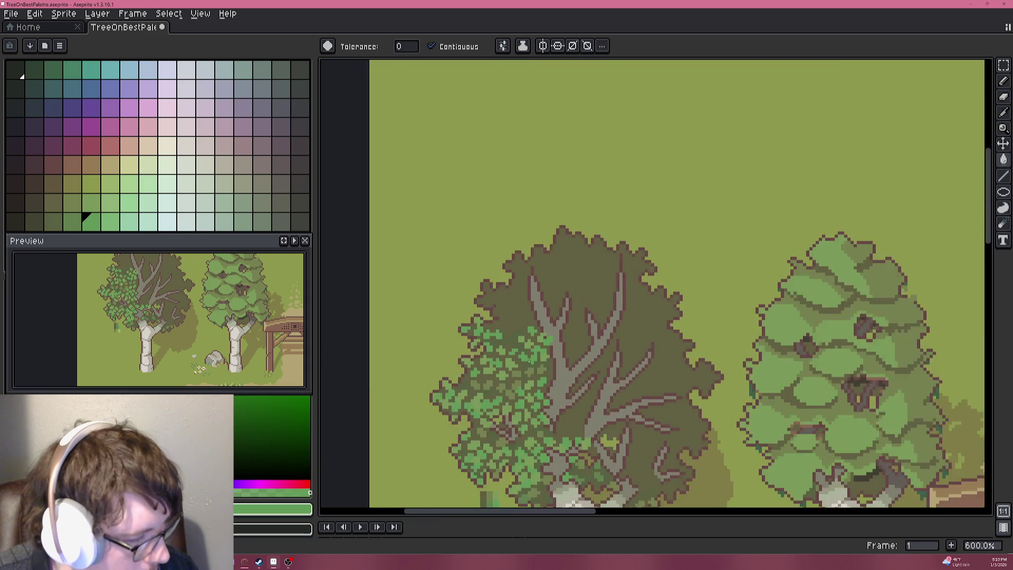
pyautogui.scroll(-1, 559, 379)
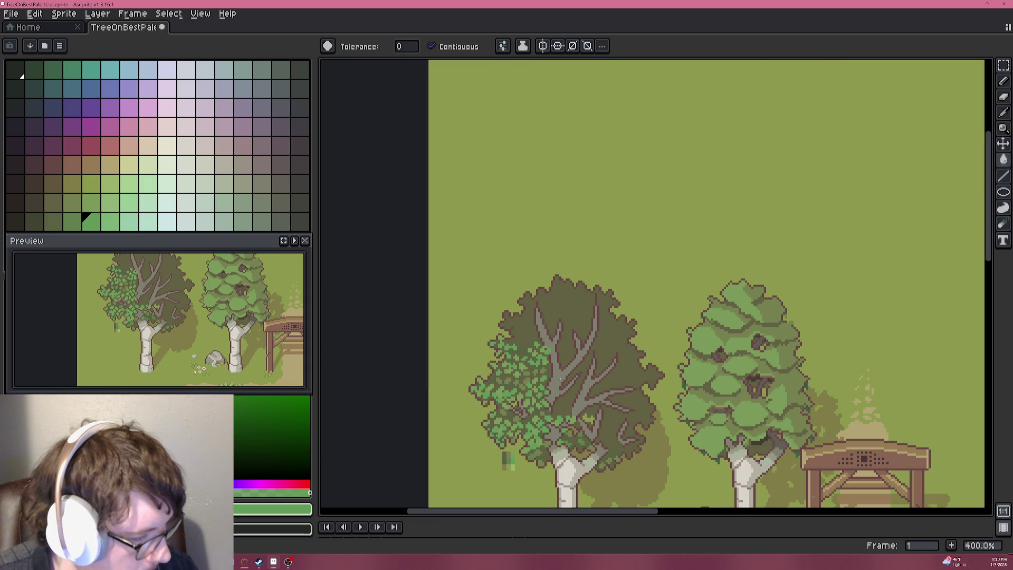
pyautogui.scroll(-1, 559, 379)
pyautogui.moveTo(559, 371)
pyautogui.mouseDown()
pyautogui.moveTo(479, 283)
pyautogui.moveTo(472, 227)
pyautogui.mouseUp()
pyautogui.scroll(1, 467, 221)
pyautogui.moveTo(507, 273); pyautogui.dragTo(482, 256)
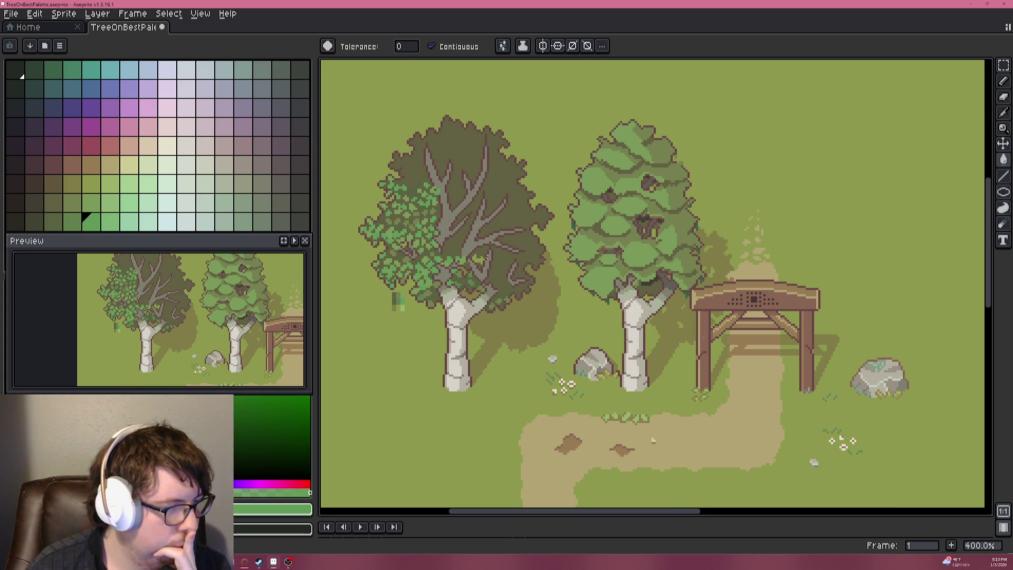
pyautogui.scroll(6, 420, 210)
pyautogui.moveTo(490, 191)
pyautogui.mouseDown()
pyautogui.moveTo(559, 280)
pyautogui.moveTo(597, 253)
pyautogui.moveTo(518, 42)
pyautogui.mouseUp()
# Eyedrop a foliage green and paint two leaf pixels with the 1px Pencil.
pyautogui.press('i')
pyautogui.keyDown('alt'); pyautogui.click(574, 254); pyautogui.keyUp('alt')
pyautogui.press('b')
pyautogui.scroll(3, 420, 280)
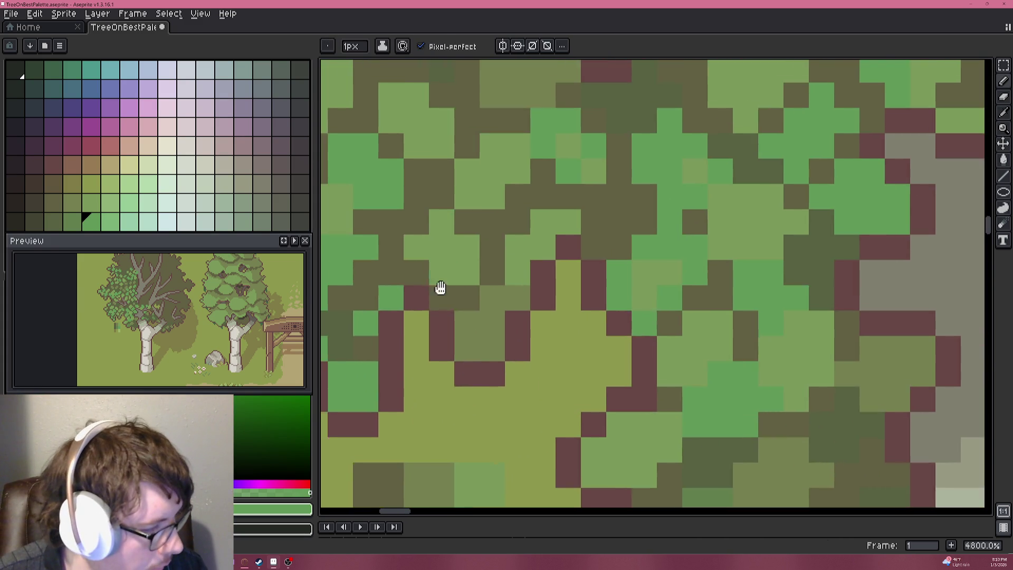
pyautogui.click(589, 287)
pyautogui.click(613, 312)
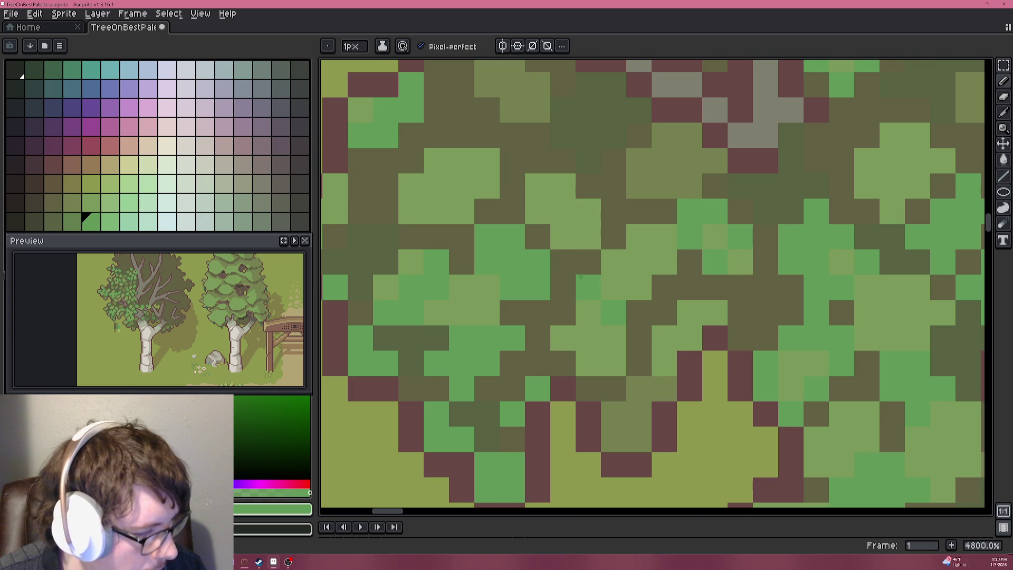
# Repaint four scattered leaf pixels bright green in the left birch's foliage.
pyautogui.scroll(-3, 474, 369)
pyautogui.scroll(1, 470, 374)
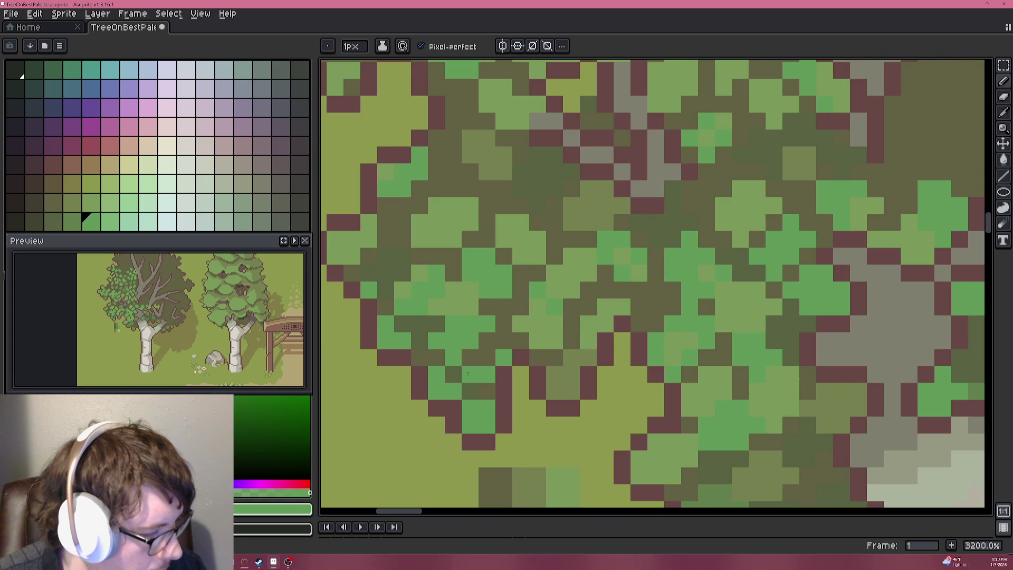
pyautogui.scroll(-5, 462, 374)
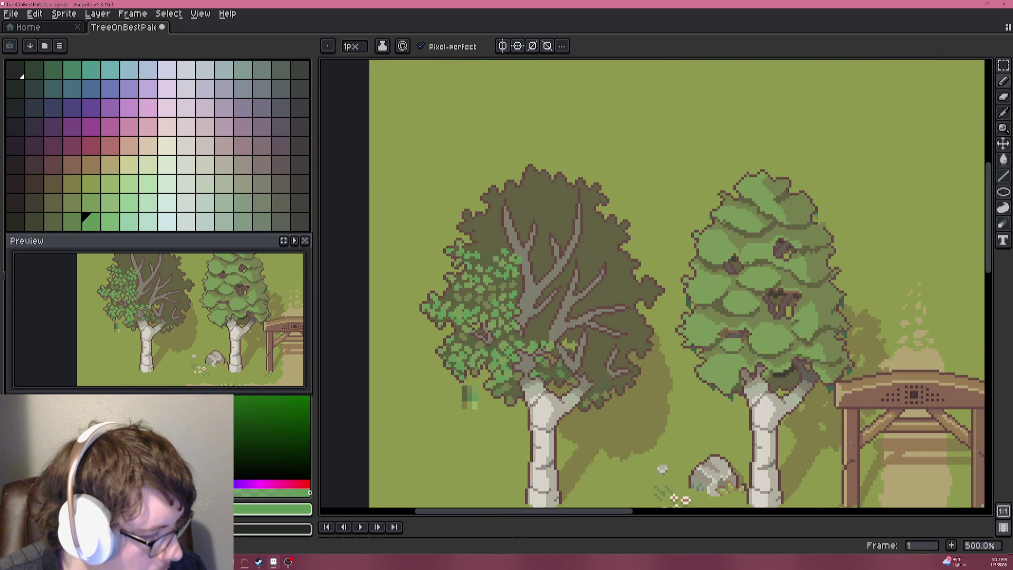
pyautogui.scroll(8, 454, 389)
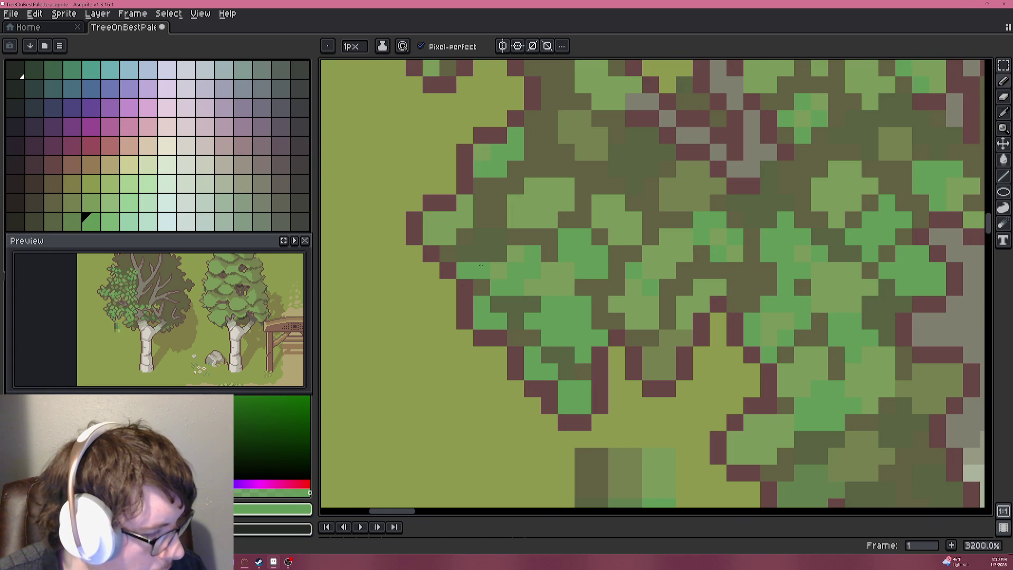
pyautogui.scroll(-9, 482, 254)
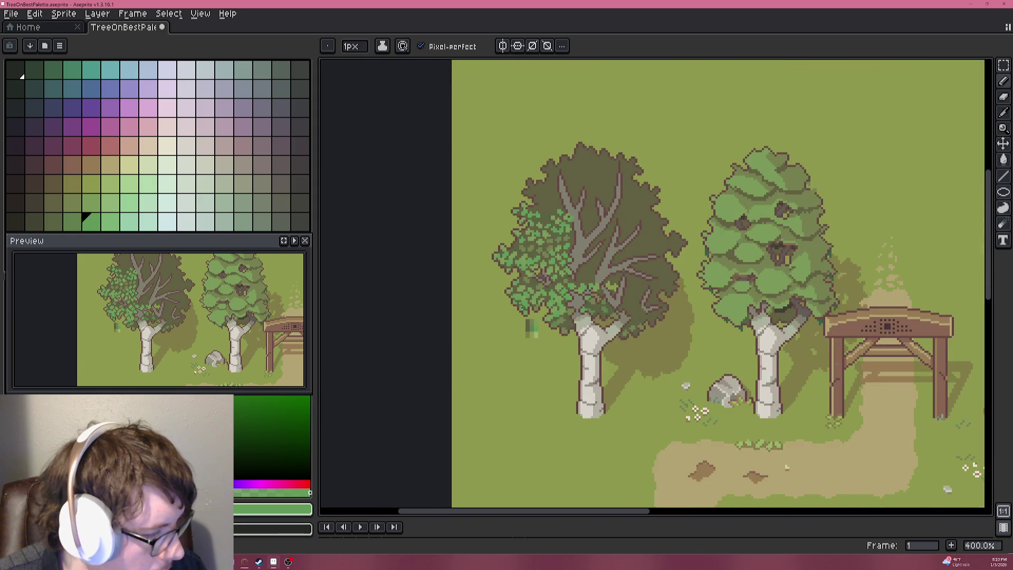
pyautogui.scroll(6, 566, 331)
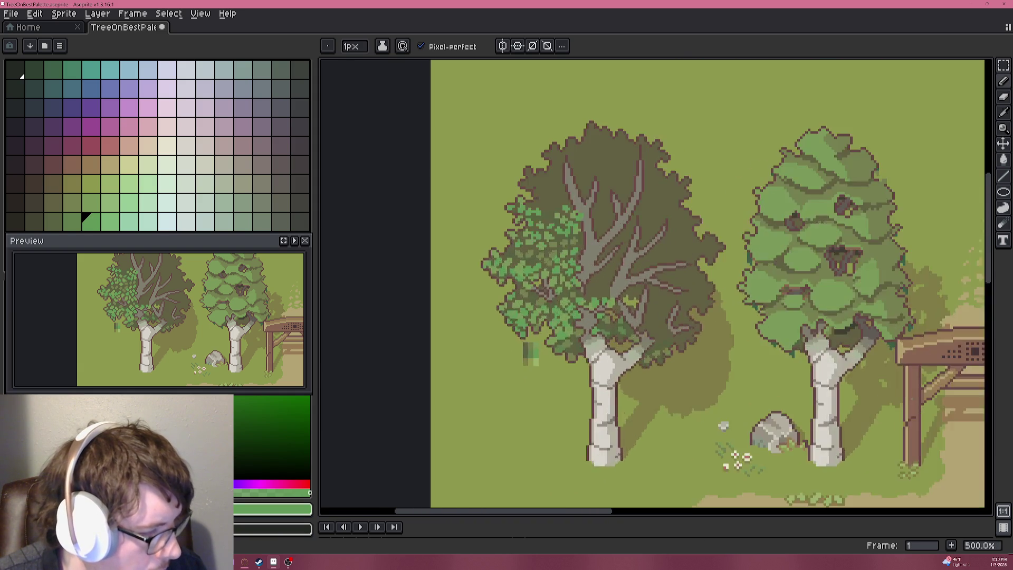
pyautogui.scroll(4, 585, 192)
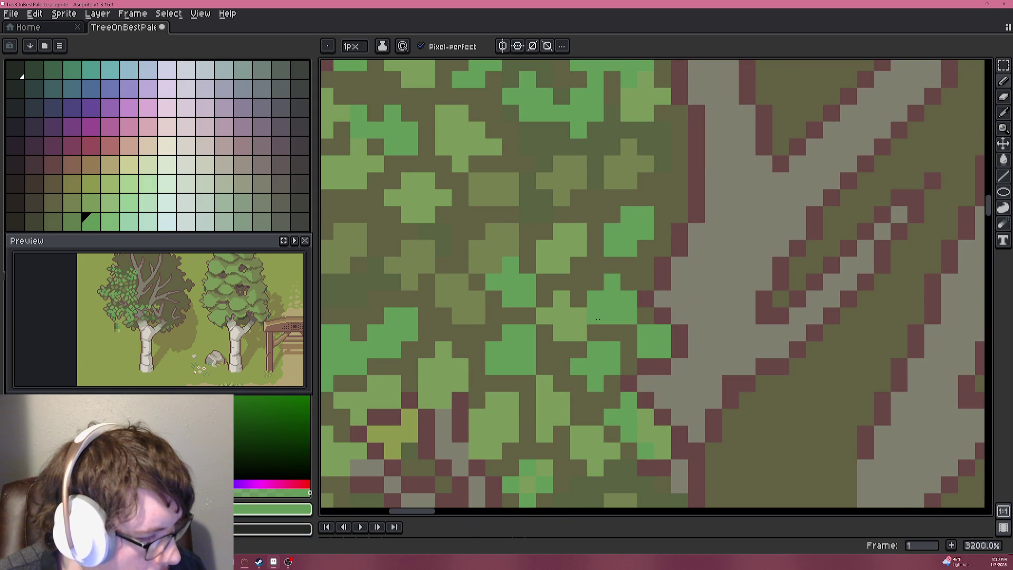
pyautogui.click(595, 282)
pyautogui.click(545, 333)
pyautogui.click(528, 316)
pyautogui.click(541, 331)
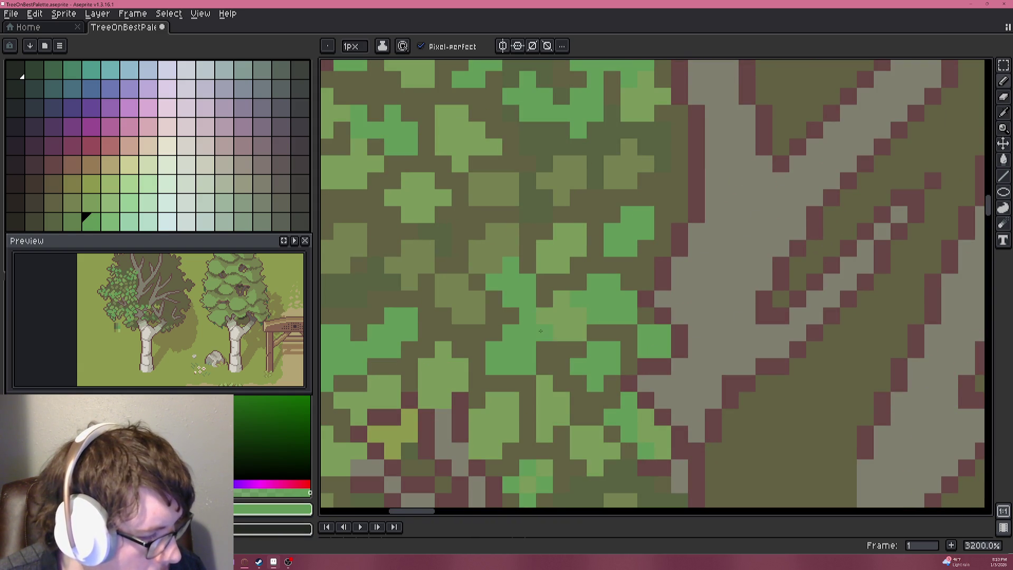
# Sample a different green and paint a run of pixels across the leaves.
pyautogui.keyDown('alt'); pyautogui.click(559, 307); pyautogui.keyUp('alt')
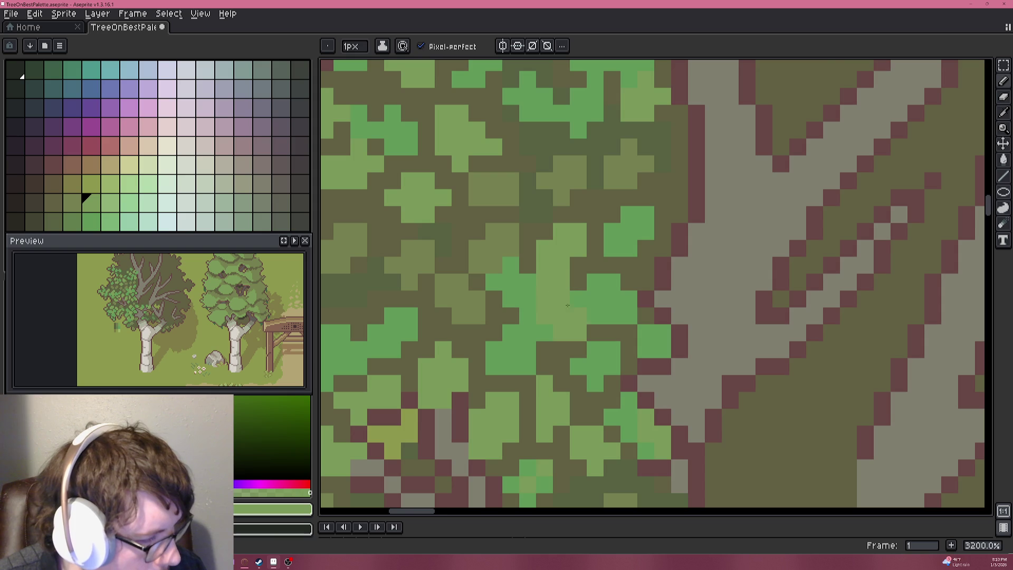
pyautogui.scroll(-7, 549, 296)
pyautogui.scroll(-1, 612, 343)
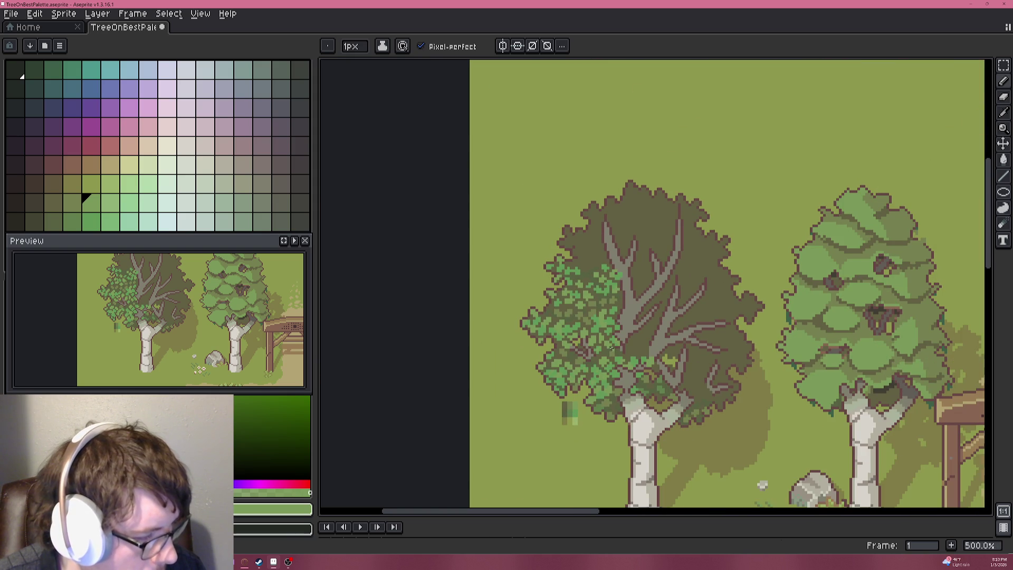
pyautogui.scroll(10, 611, 348)
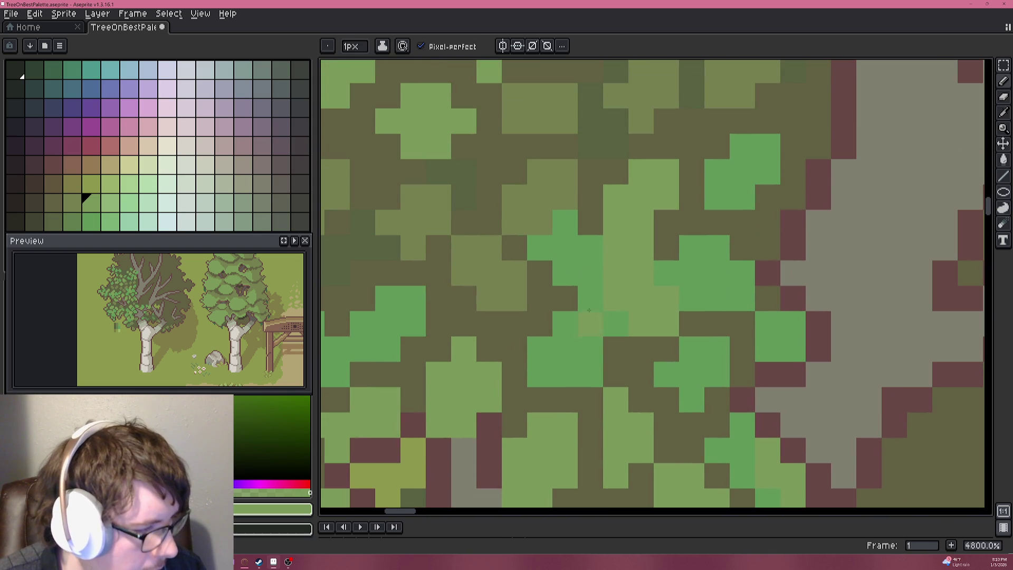
pyautogui.keyDown('alt'); pyautogui.click(589, 310); pyautogui.keyUp('alt')
pyautogui.moveTo(589, 314); pyautogui.dragTo(606, 263)
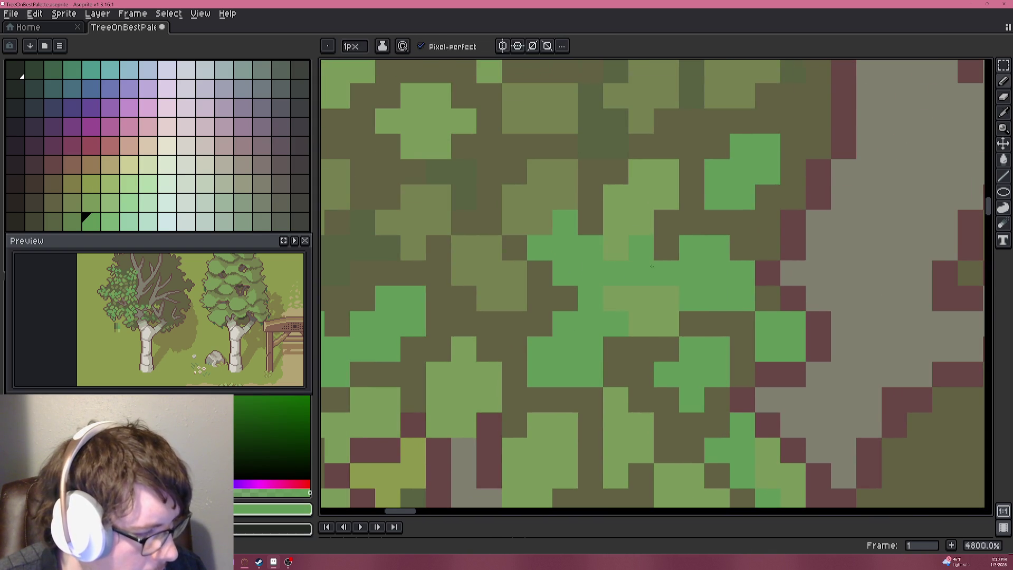
pyautogui.scroll(-10, 686, 306)
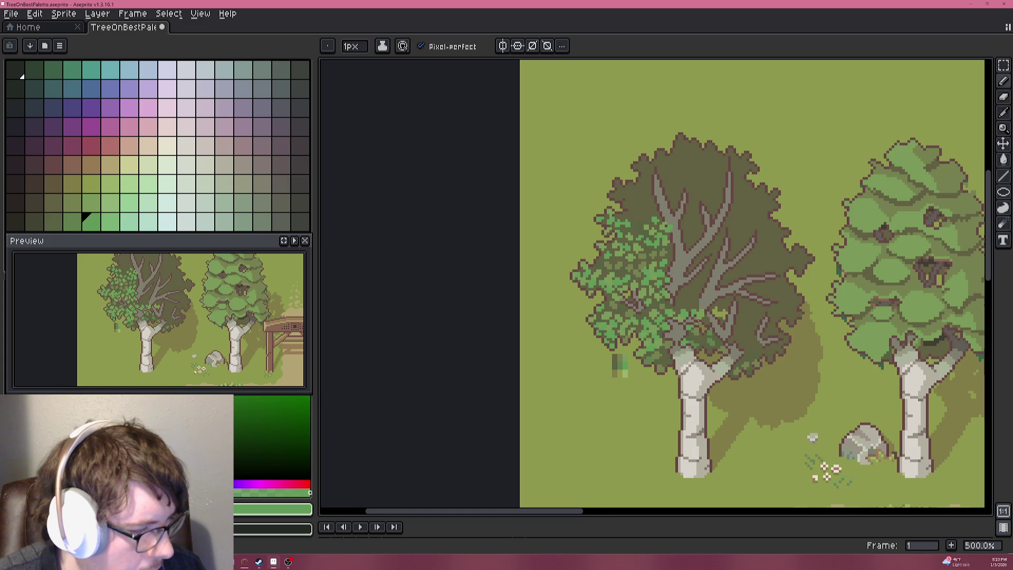
pyautogui.scroll(-1, 698, 320)
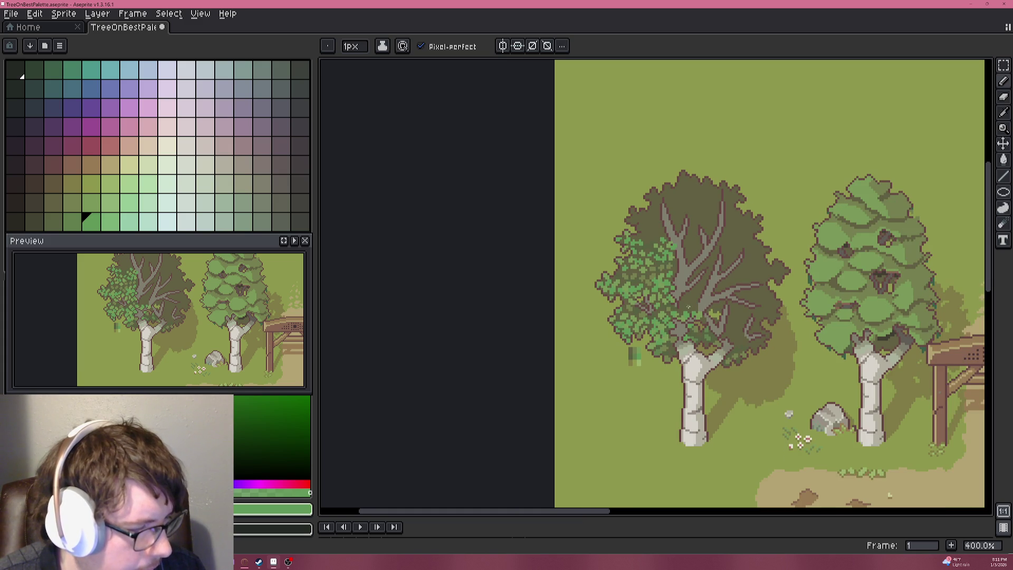
pyautogui.scroll(11, 665, 307)
# Paint three green pixels into the left birch's foliage.
pyautogui.press('alt')
pyautogui.click(646, 195)
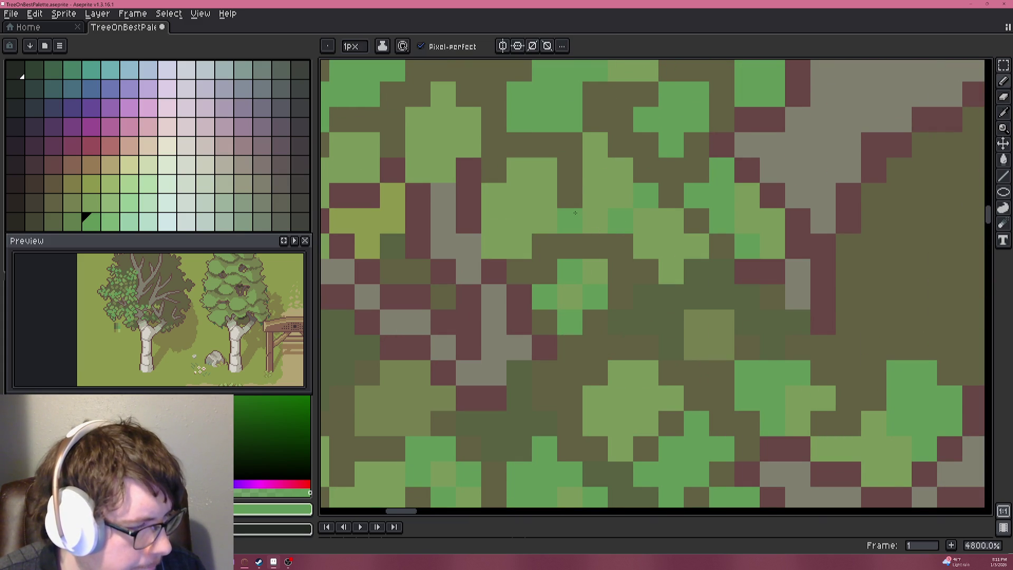
pyautogui.click(569, 196)
pyautogui.click(570, 218)
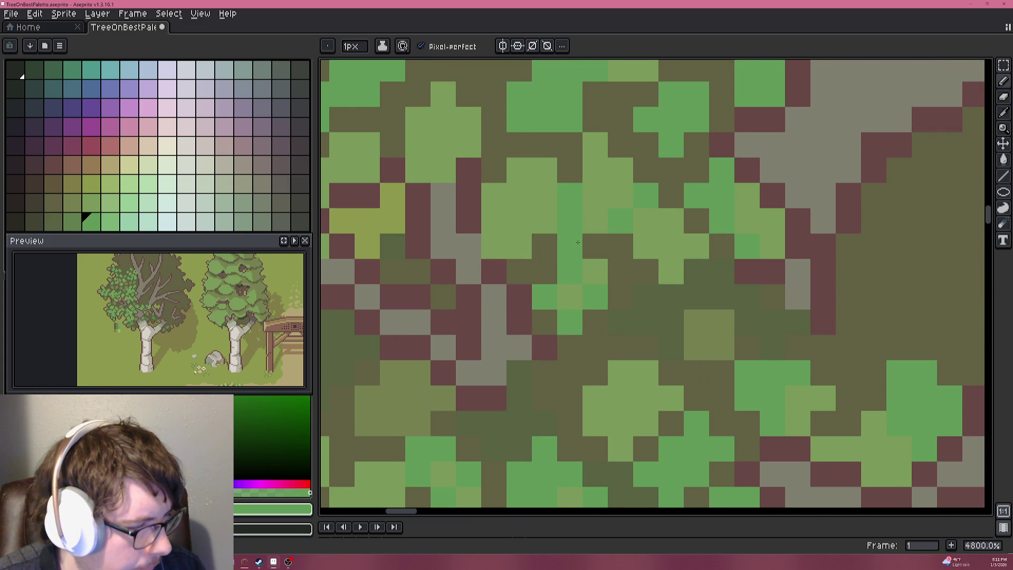
pyautogui.scroll(-3, 624, 274)
# Repaint one foliage pixel dark olive and another one green.
pyautogui.keyDown('alt'); pyautogui.click(618, 238); pyautogui.keyUp('alt')
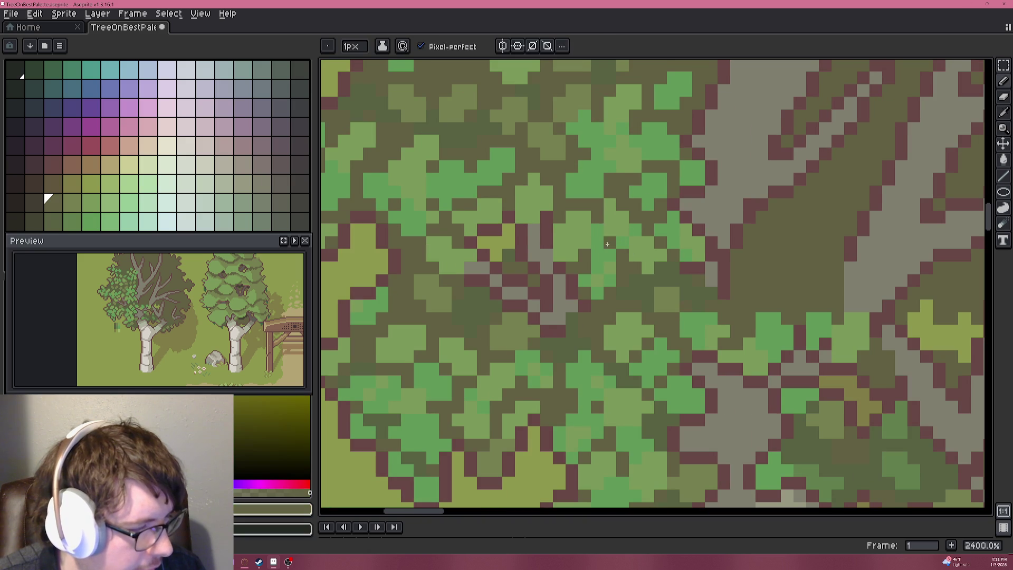
pyautogui.scroll(-4, 633, 278)
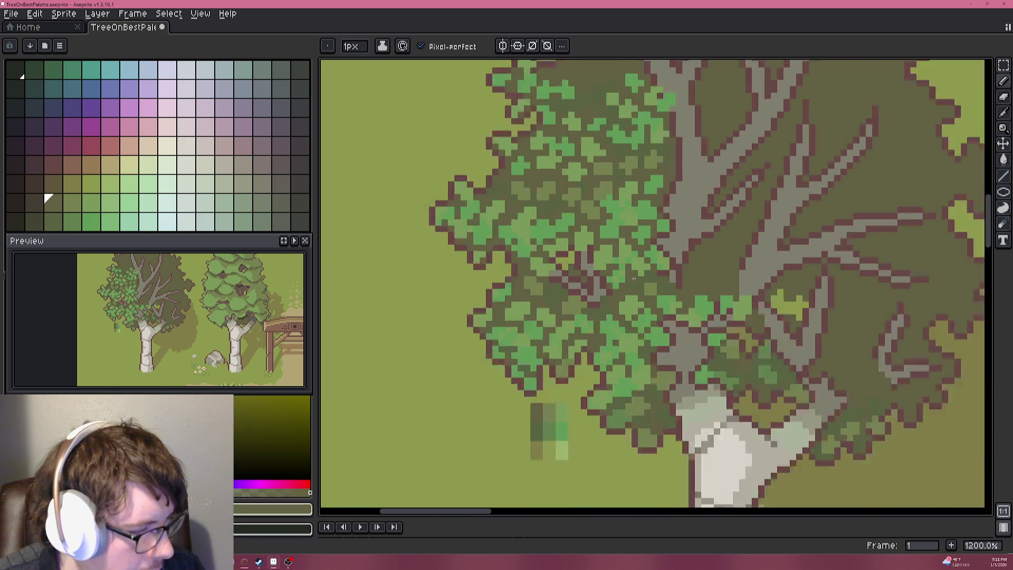
pyautogui.scroll(5, 634, 278)
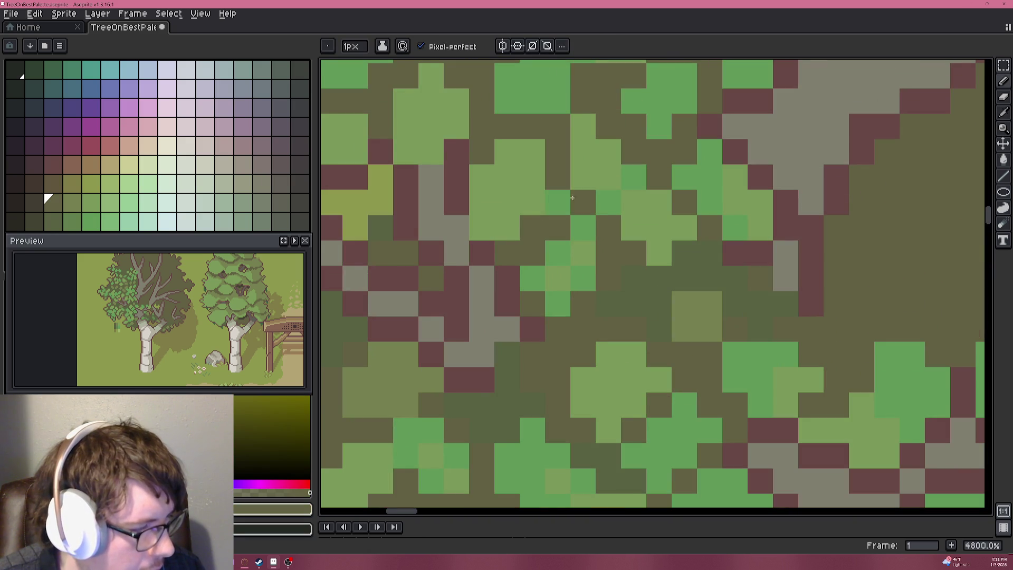
pyautogui.click(582, 126)
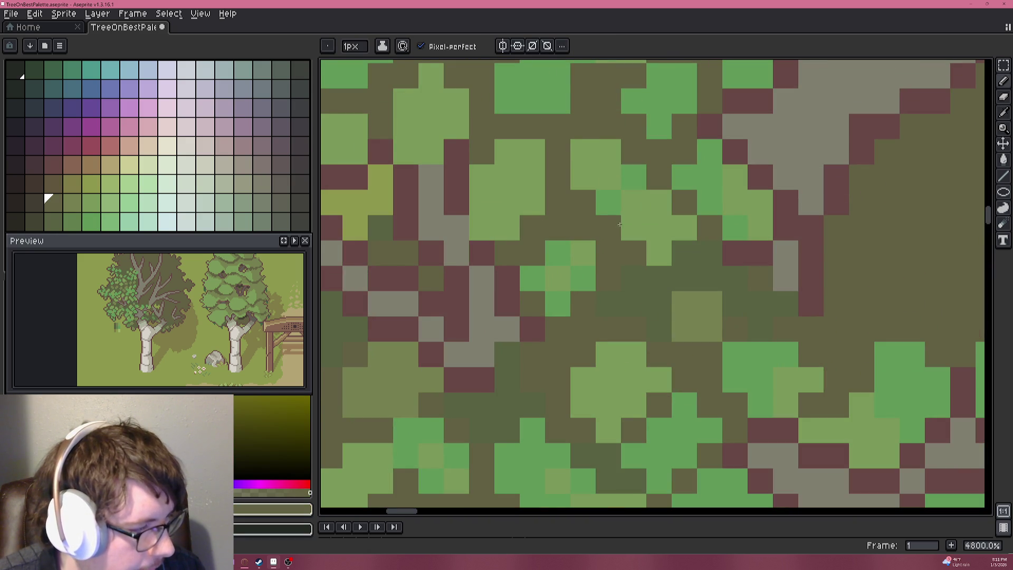
pyautogui.keyDown('alt'); pyautogui.click(612, 201); pyautogui.keyUp('alt')
pyautogui.click(554, 204)
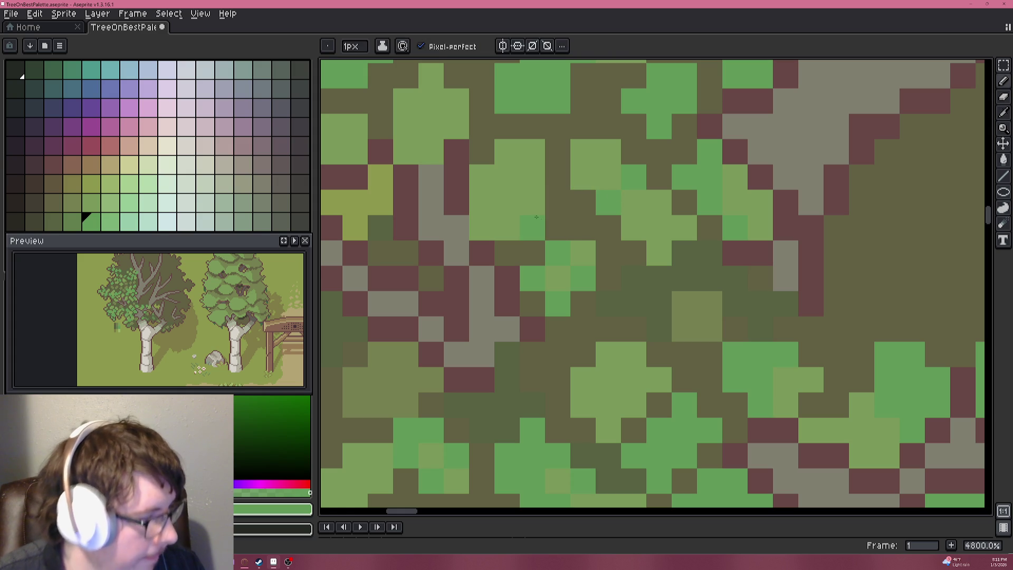
# Sample the dark olive from the foliage, then choose a palette green as drawing colour.
pyautogui.press('alt')
pyautogui.keyDown('alt'); pyautogui.click(689, 247); pyautogui.keyUp('alt')
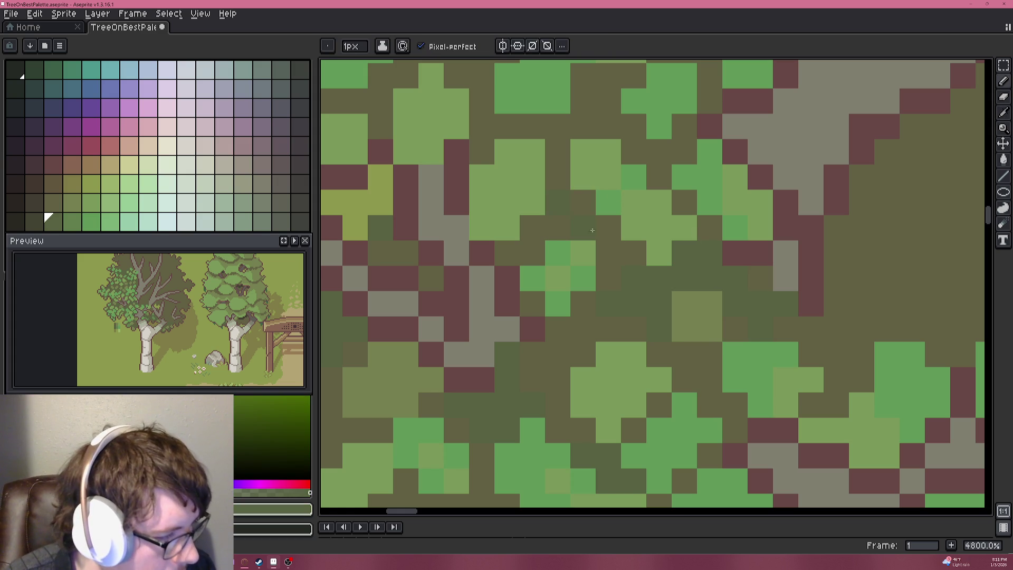
pyautogui.click(84, 197)
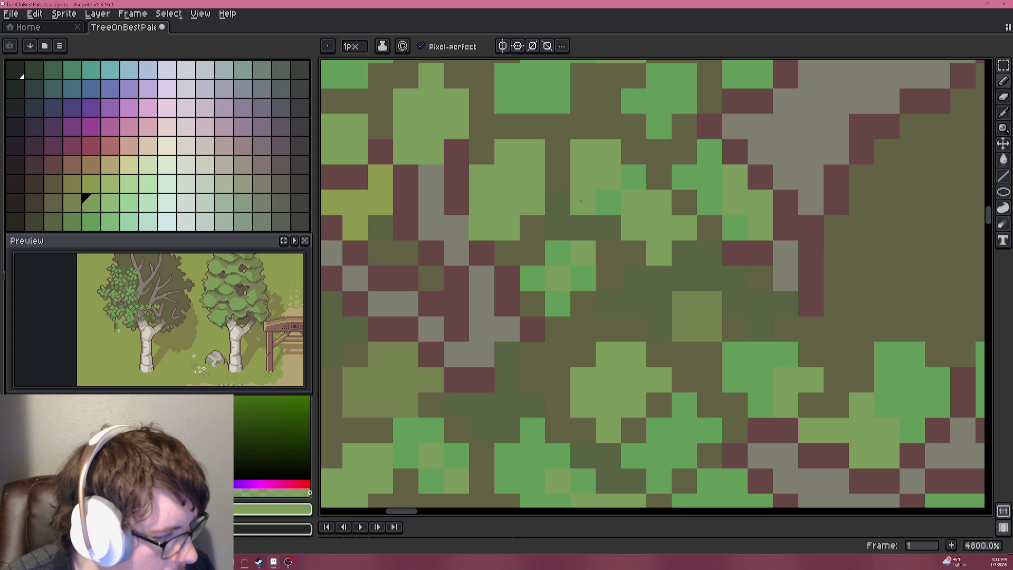
pyautogui.press('alt')
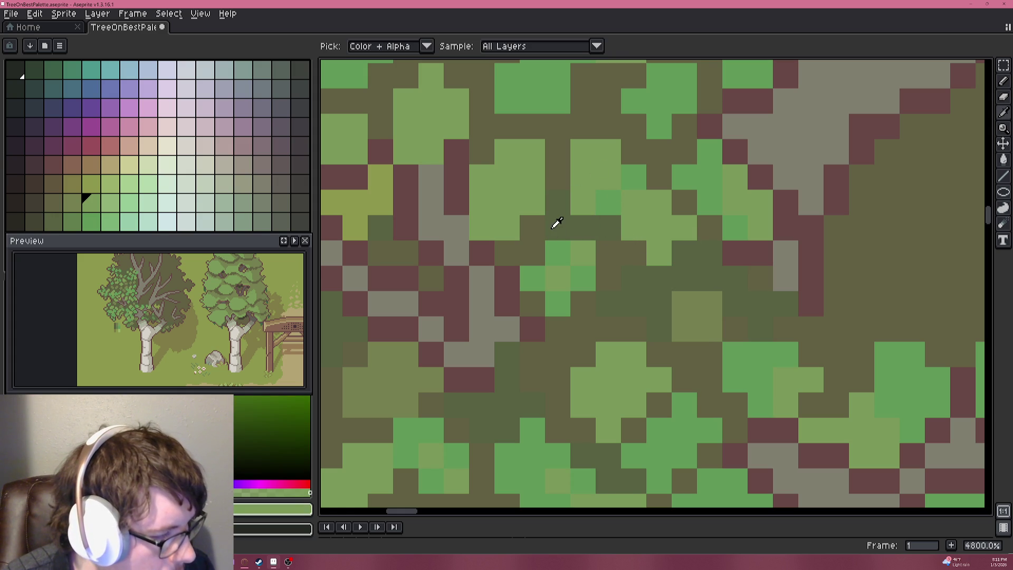
pyautogui.scroll(-9, 539, 206)
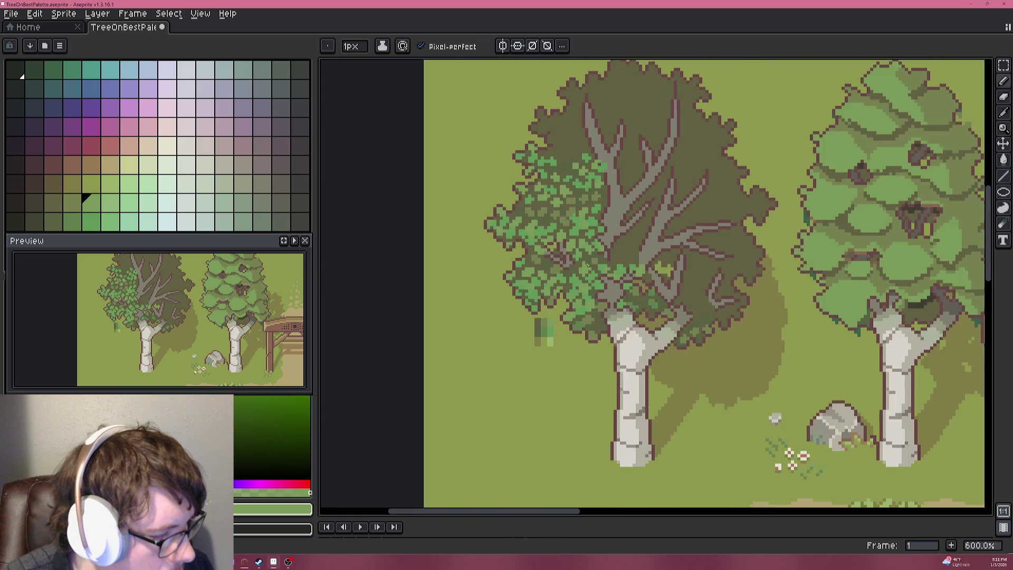
pyautogui.scroll(-1, 607, 296)
pyautogui.scroll(1, 607, 295)
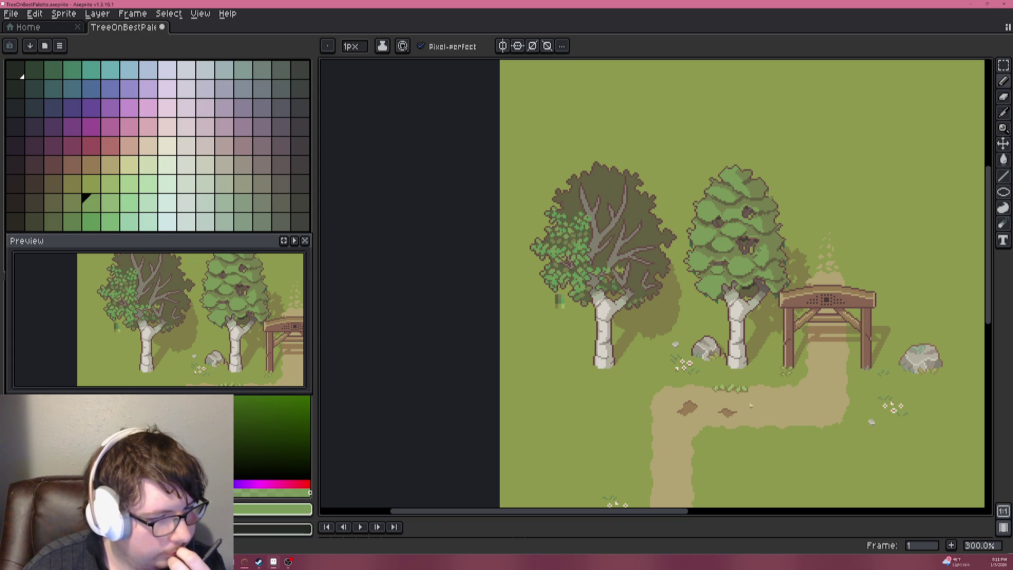
# Zoom onto the rock beside the birch and eyedrop its dark outline colour.
pyautogui.moveTo(811, 297)
pyautogui.mouseDown()
pyautogui.moveTo(704, 257)
pyautogui.moveTo(683, 263)
pyautogui.moveTo(658, 222)
pyautogui.moveTo(653, 230)
pyautogui.moveTo(733, 234)
pyautogui.mouseUp()
pyautogui.scroll(3, 627, 275)
pyautogui.scroll(3, 628, 275)
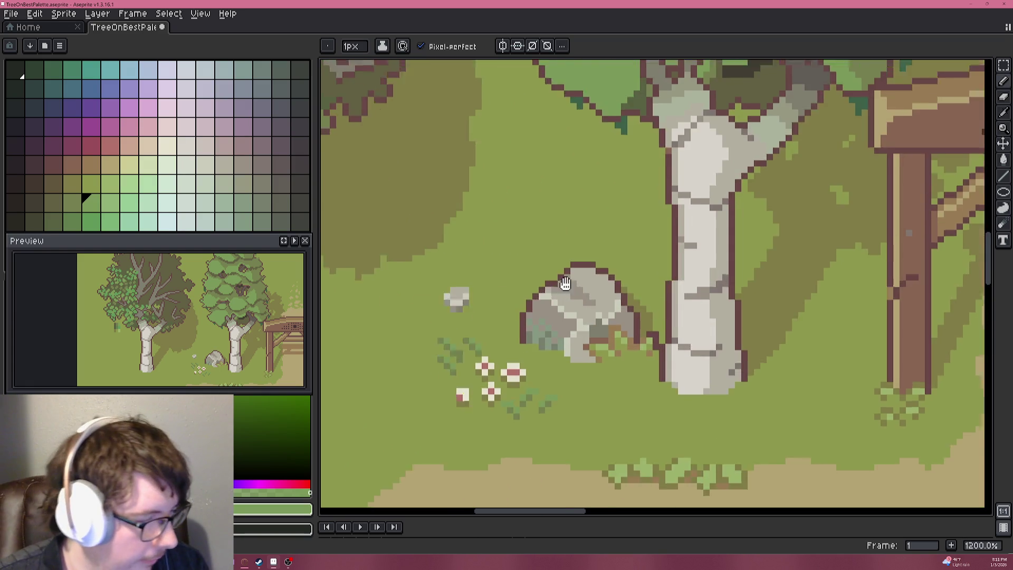
pyautogui.keyDown('alt'); pyautogui.click(589, 289); pyautogui.keyUp('alt')
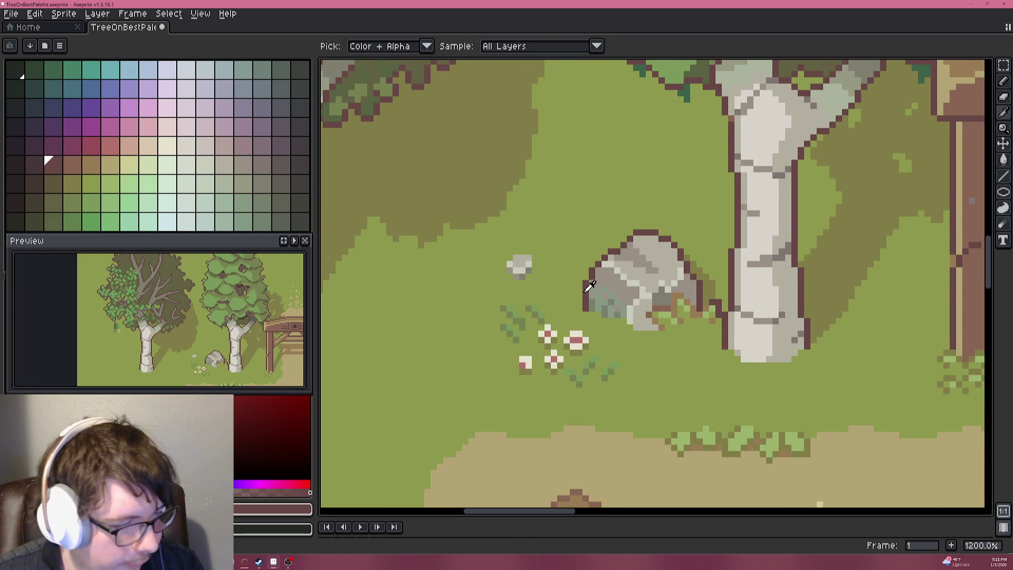
pyautogui.scroll(-4, 575, 283)
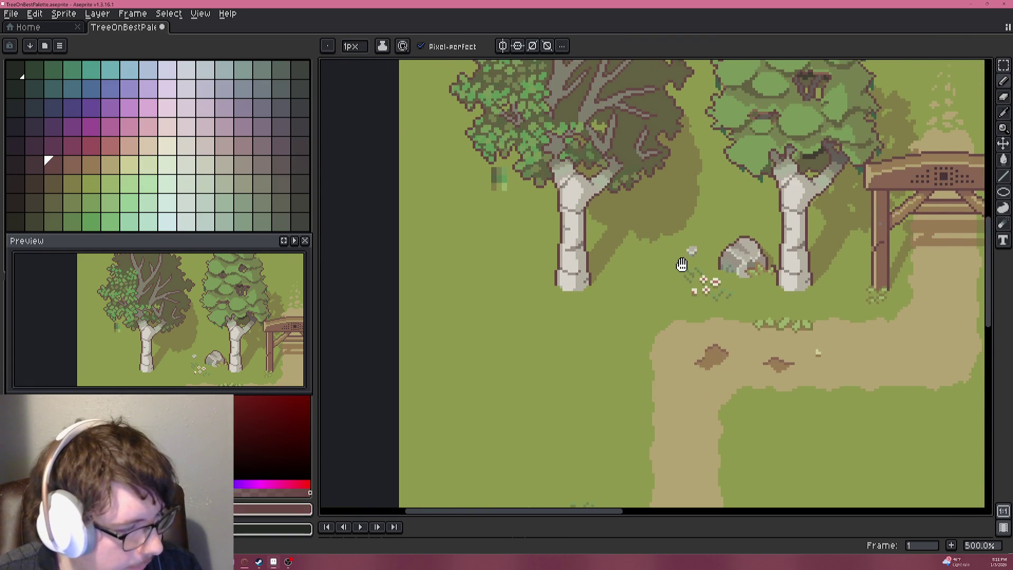
pyautogui.hscroll(3, 668, 267)
pyautogui.scroll(-2, 668, 267)
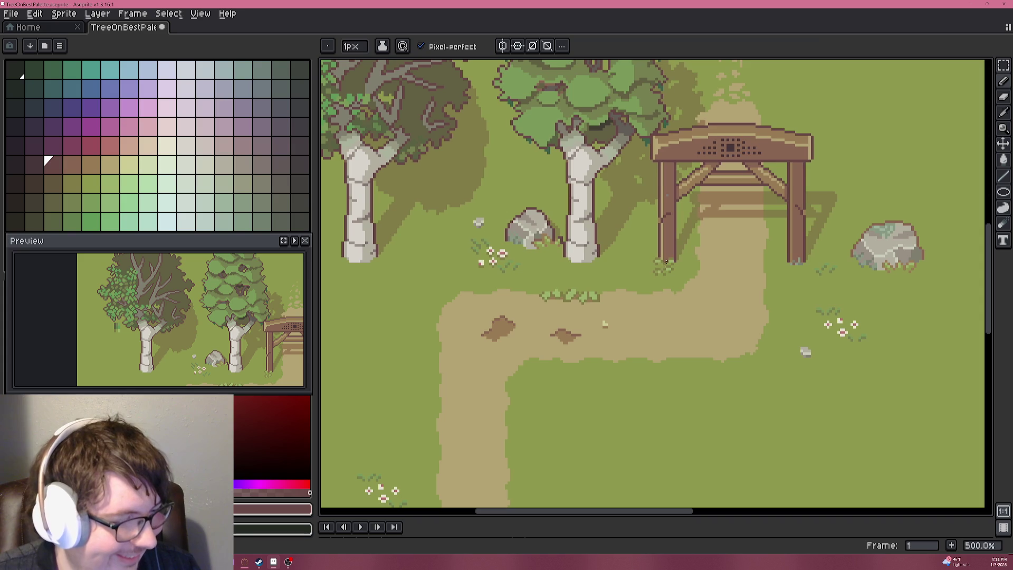
pyautogui.scroll(-2, 594, 288)
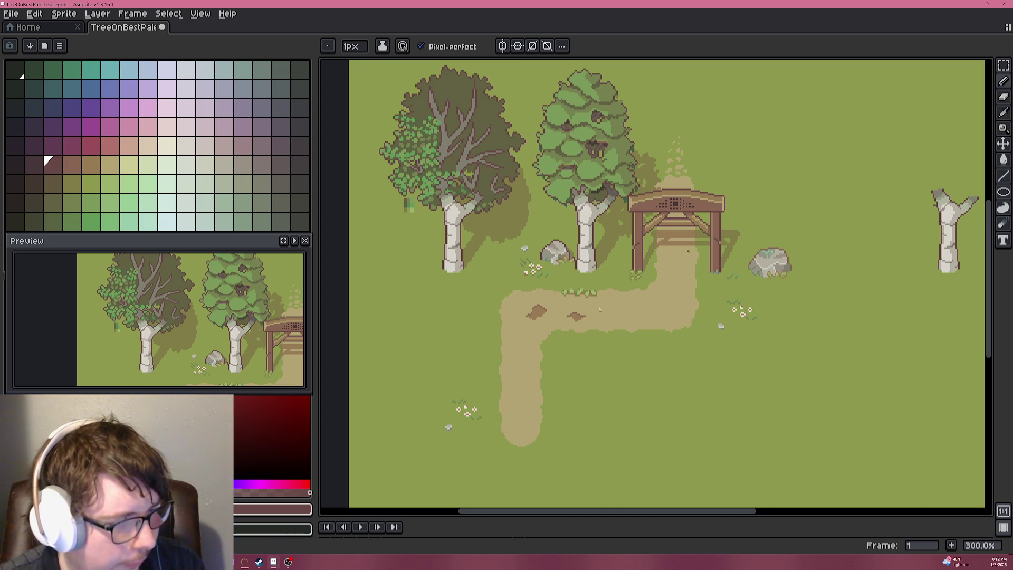
# Zoom in on the bushes, eyedrop the tan path colour and paint over the stray dark pixel.
pyautogui.scroll(2, 683, 248)
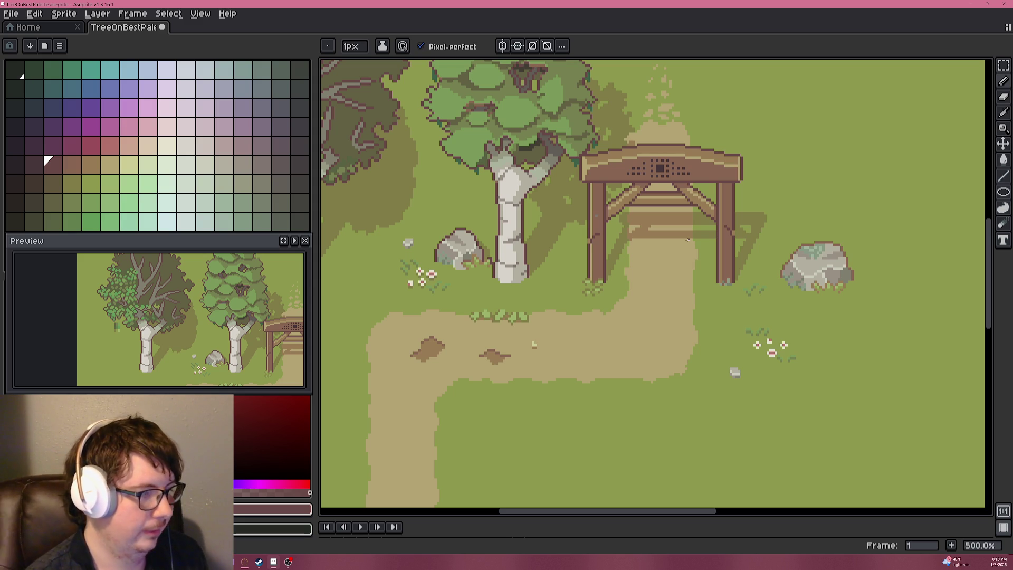
pyautogui.scroll(4, 542, 323)
pyautogui.scroll(-4, 542, 323)
pyautogui.scroll(5, 543, 323)
pyautogui.scroll(-5, 542, 323)
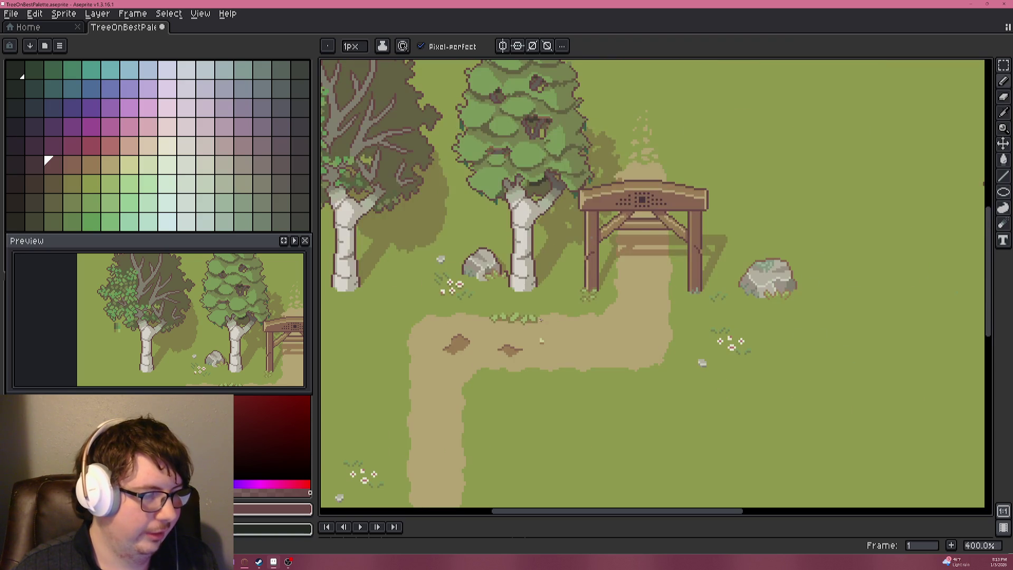
pyautogui.scroll(5, 521, 340)
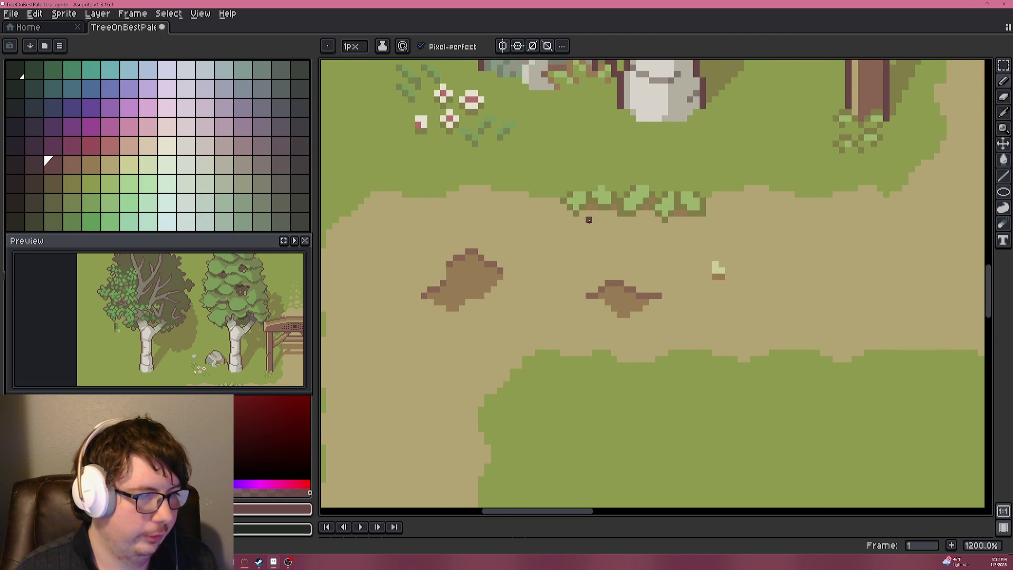
pyautogui.scroll(3, 588, 222)
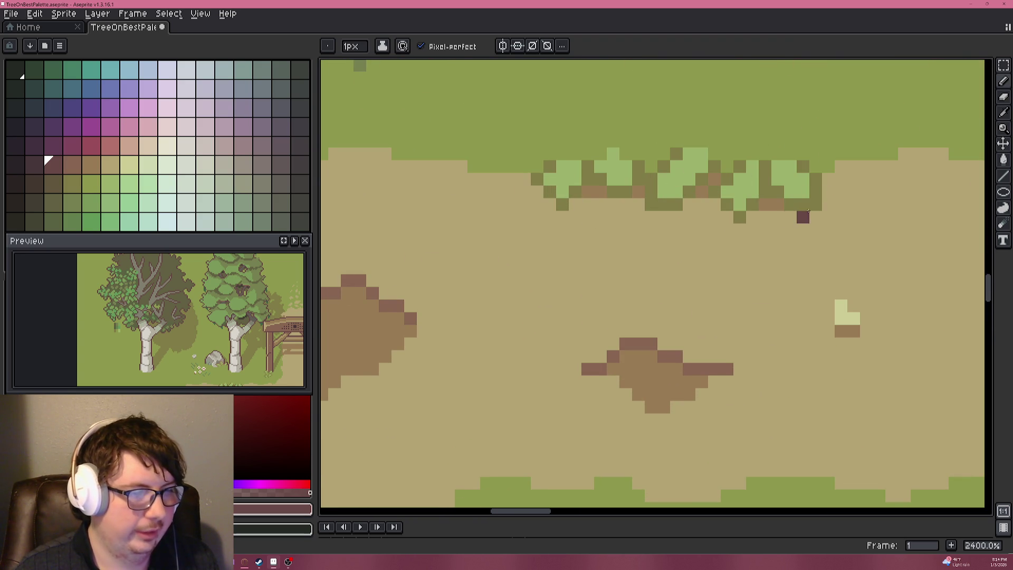
pyautogui.scroll(-6, 791, 193)
pyautogui.scroll(5, 702, 222)
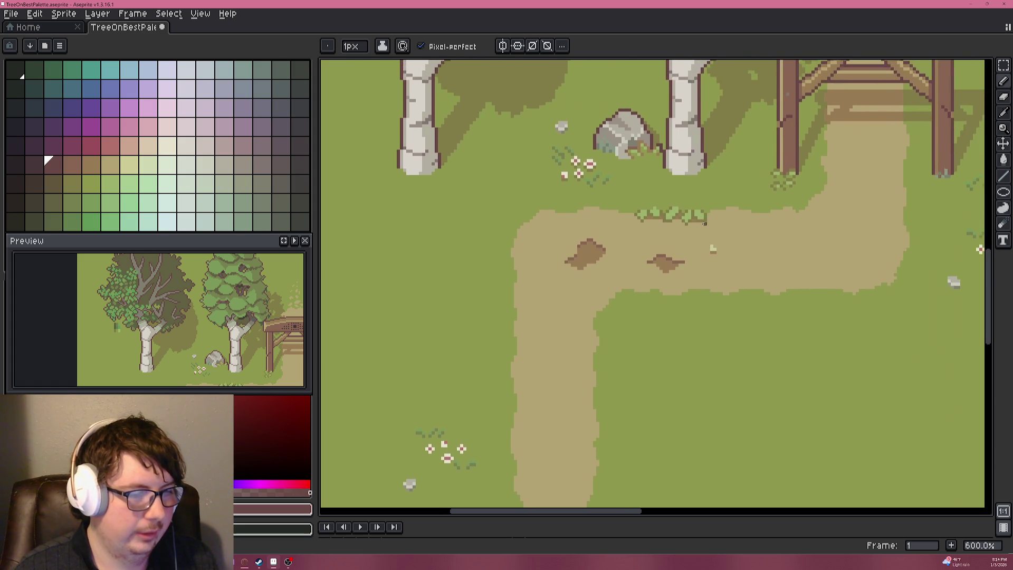
pyautogui.press('alt')
pyautogui.keyDown('alt'); pyautogui.click(666, 221); pyautogui.keyUp('alt')
pyautogui.click(675, 205)
pyautogui.scroll(-6, 594, 211)
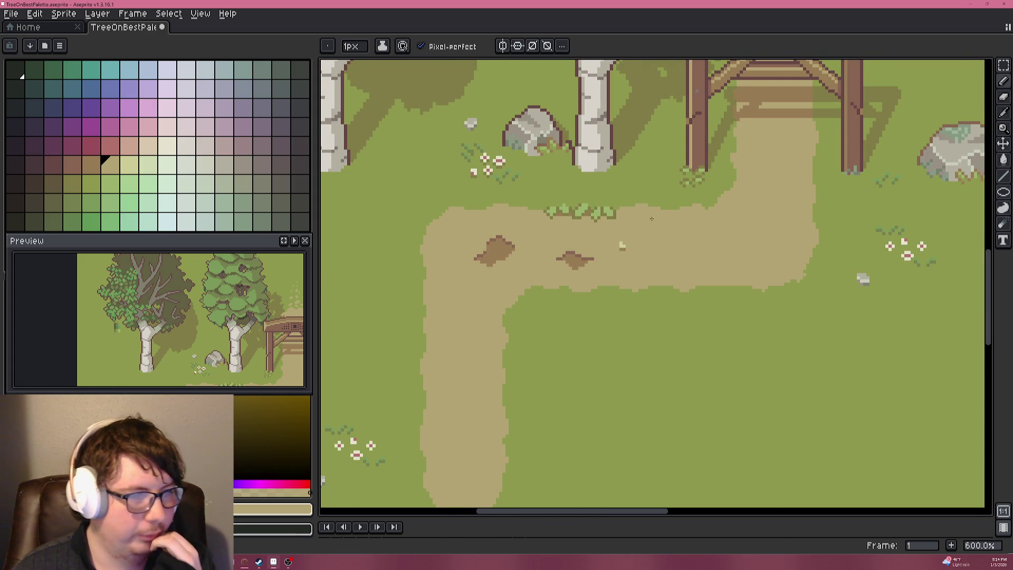
pyautogui.scroll(-1, 704, 195)
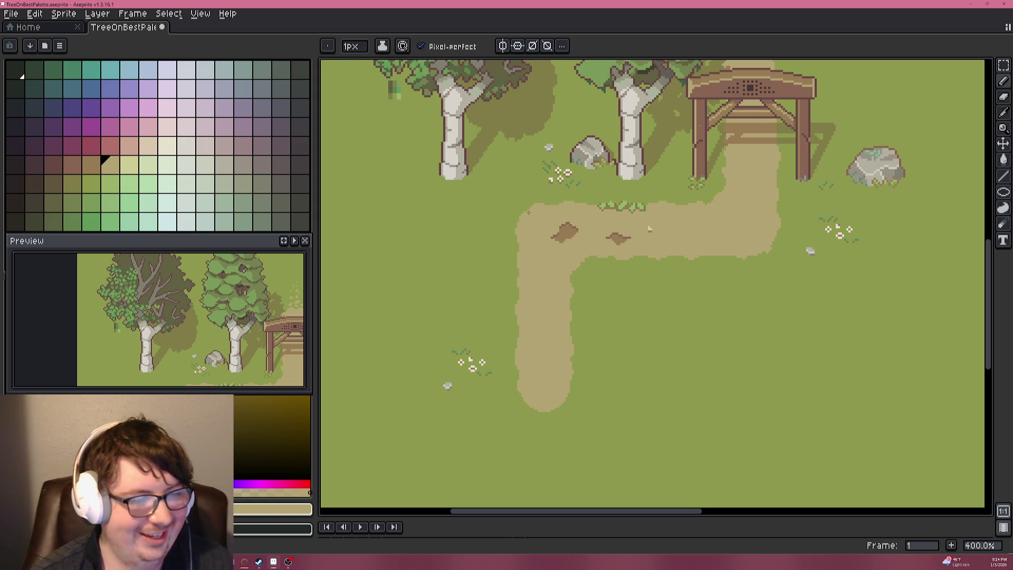
pyautogui.scroll(-2, 533, 203)
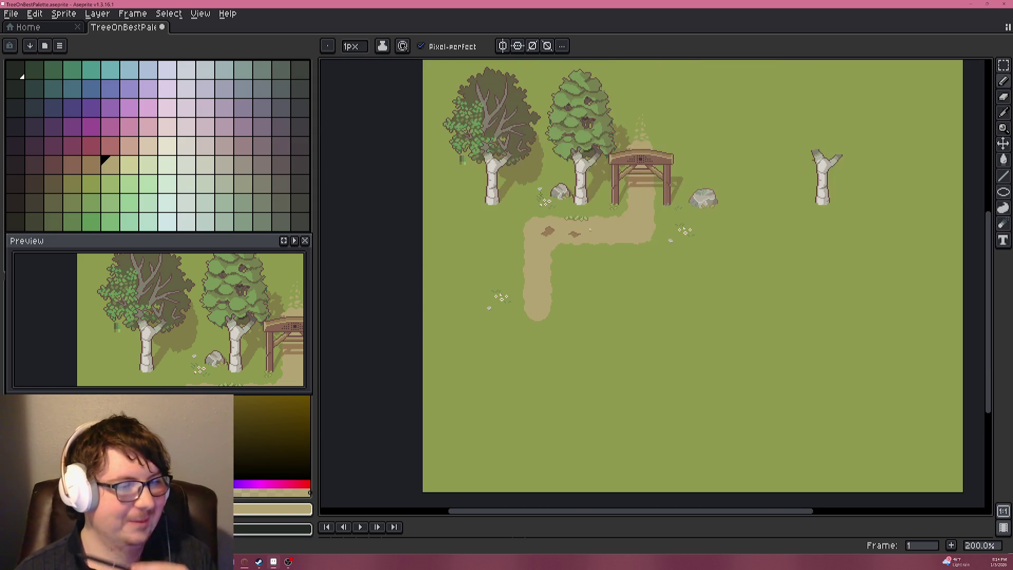
pyautogui.moveTo(590, 145); pyautogui.dragTo(591, 158)
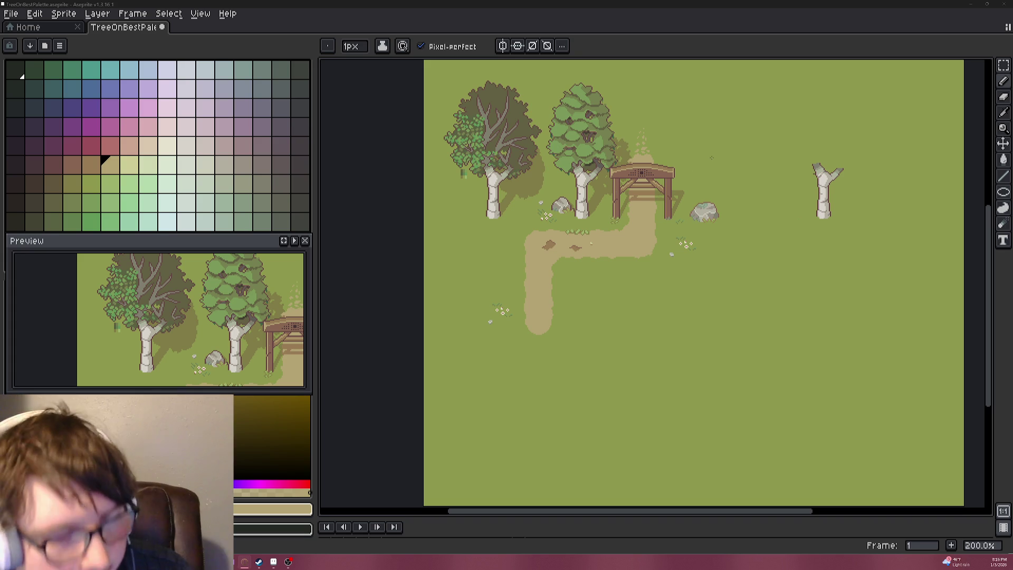
pyautogui.scroll(2, 593, 209)
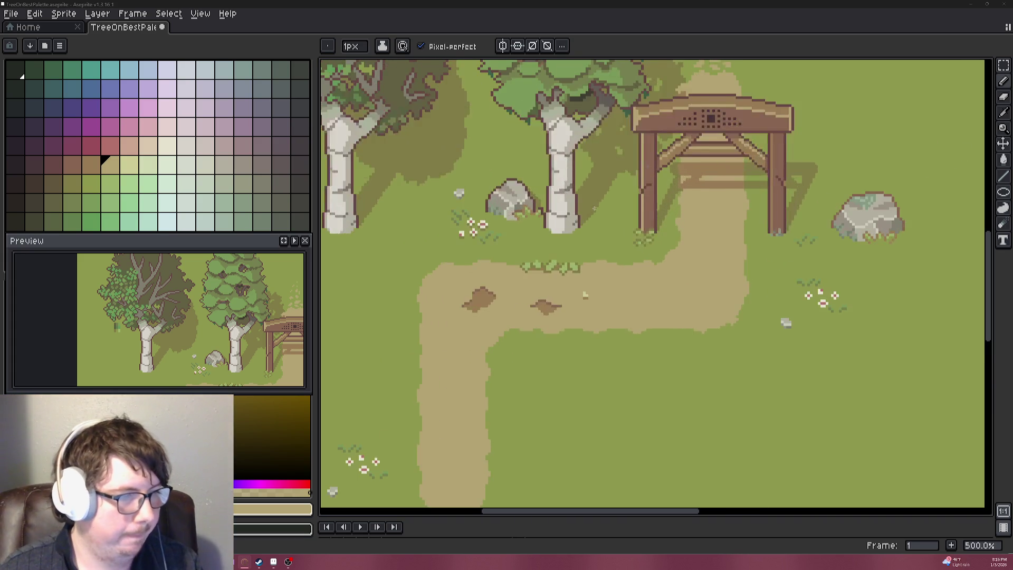
pyautogui.scroll(2, 593, 209)
pyautogui.scroll(-2, 586, 206)
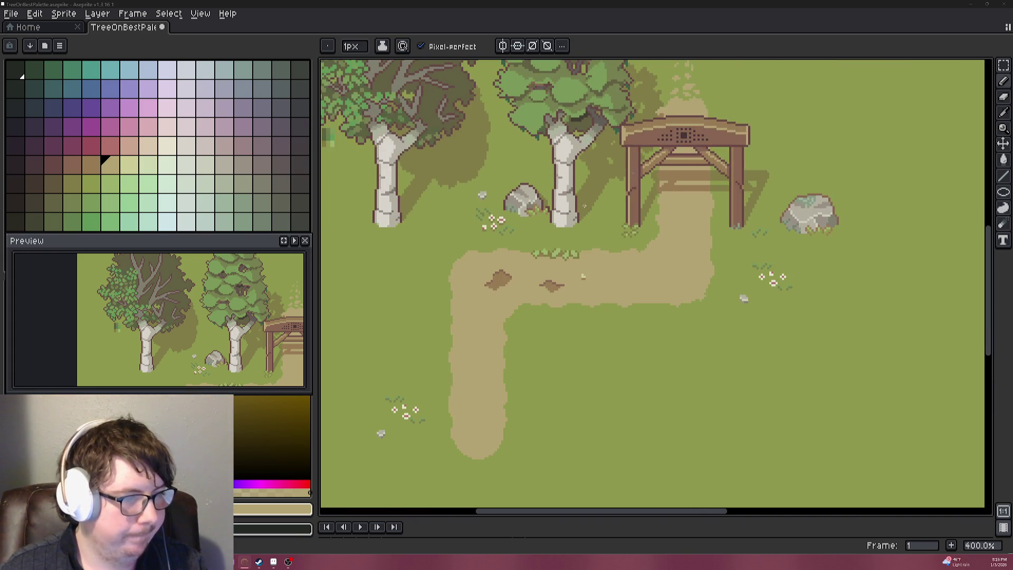
pyautogui.scroll(-1, 583, 275)
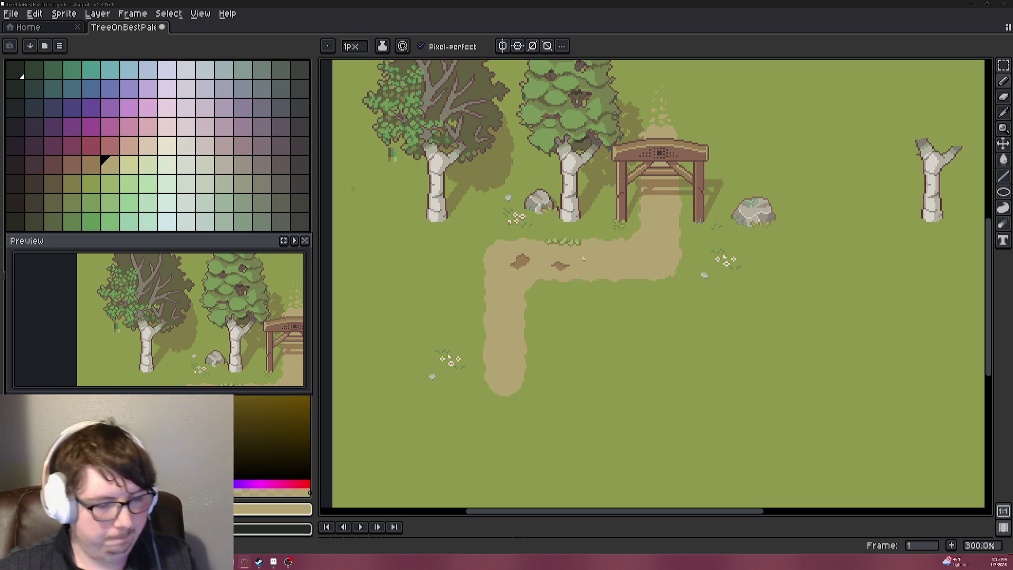
pyautogui.scroll(3, 623, 250)
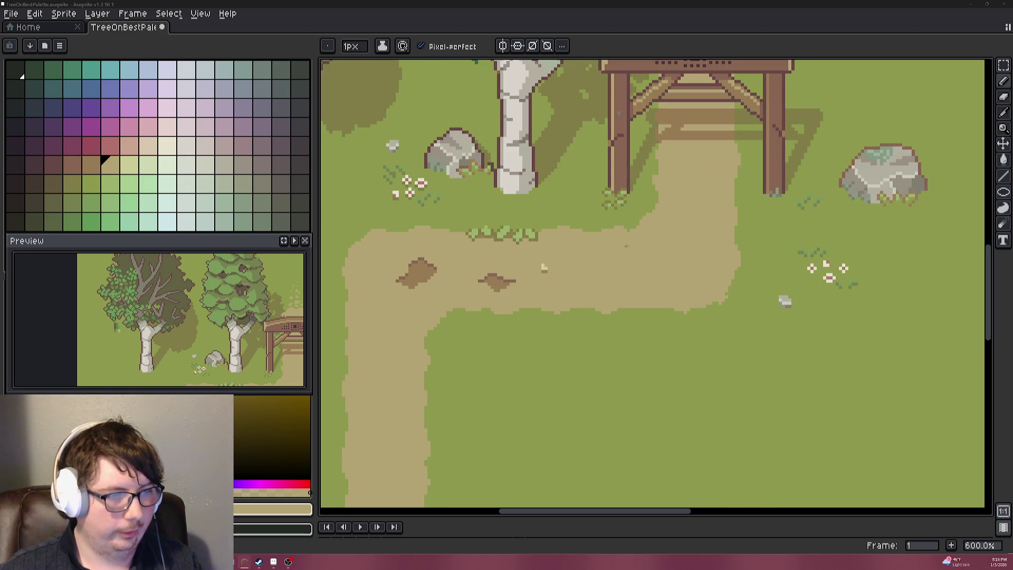
pyautogui.scroll(2, 651, 232)
pyautogui.scroll(-3, 647, 211)
pyautogui.scroll(1, 643, 186)
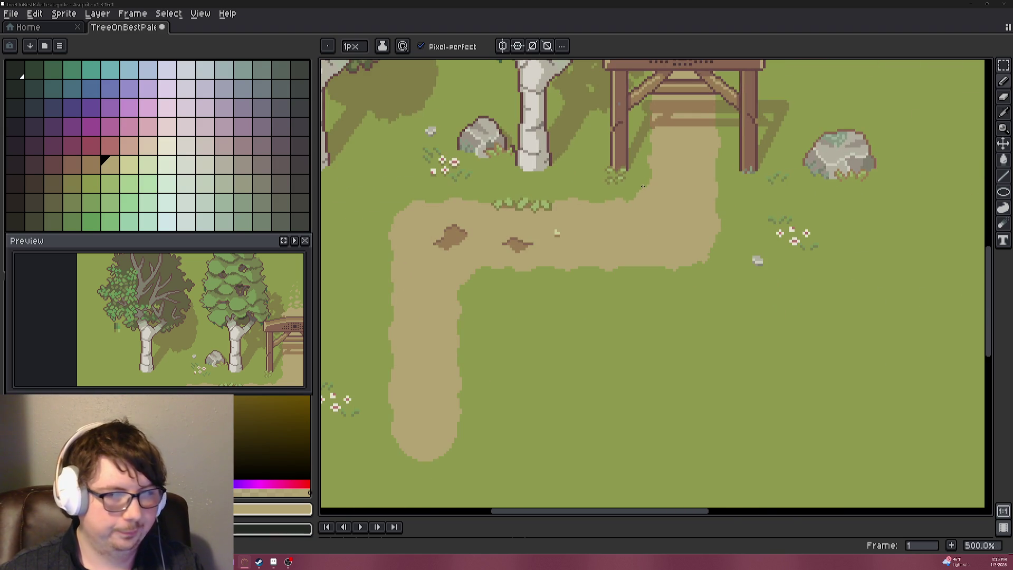
pyautogui.moveTo(725, 203)
pyautogui.mouseDown()
pyautogui.moveTo(647, 217)
pyautogui.moveTo(712, 287)
pyautogui.moveTo(758, 295)
pyautogui.moveTo(671, 289)
pyautogui.moveTo(773, 199)
pyautogui.mouseUp()
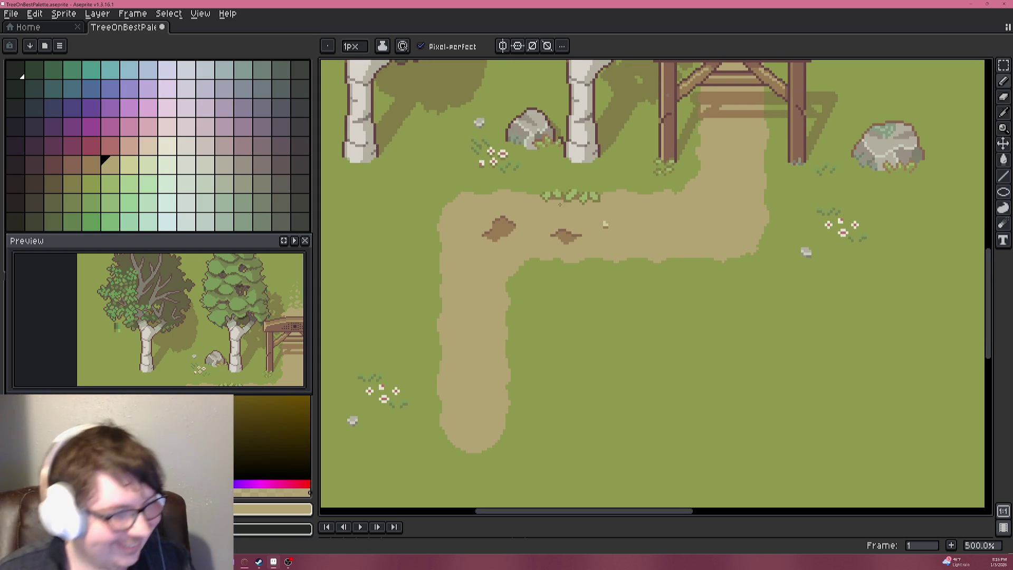
pyautogui.scroll(2, 599, 229)
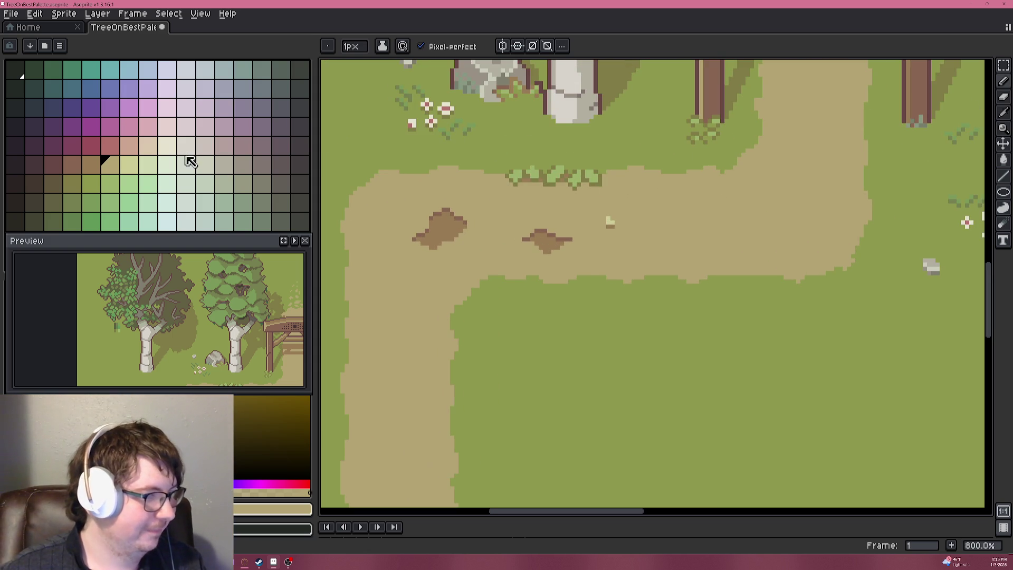
pyautogui.scroll(-2, 653, 286)
pyautogui.scroll(-2, 555, 190)
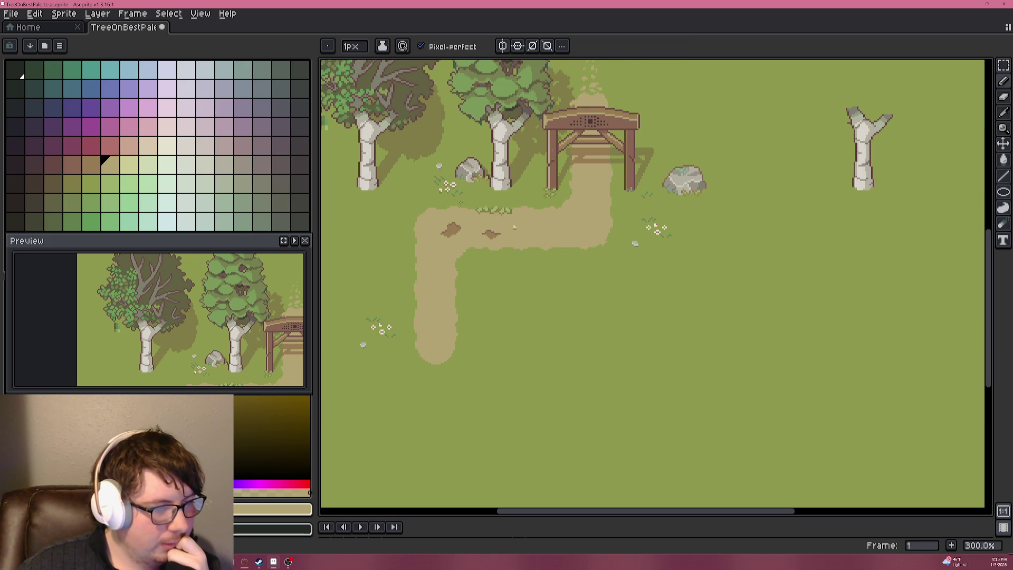
pyautogui.scroll(4, 463, 204)
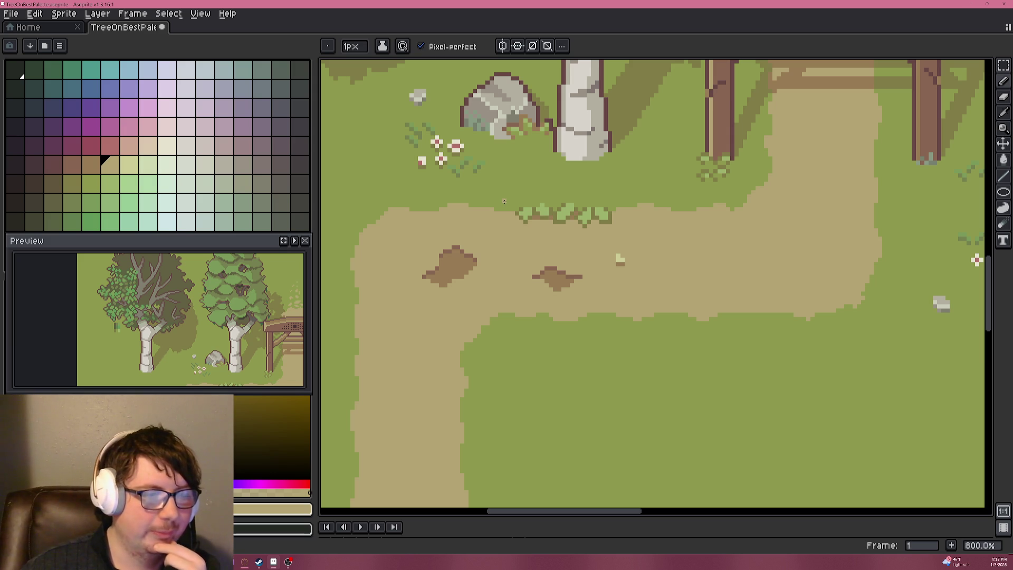
pyautogui.scroll(-2, 504, 201)
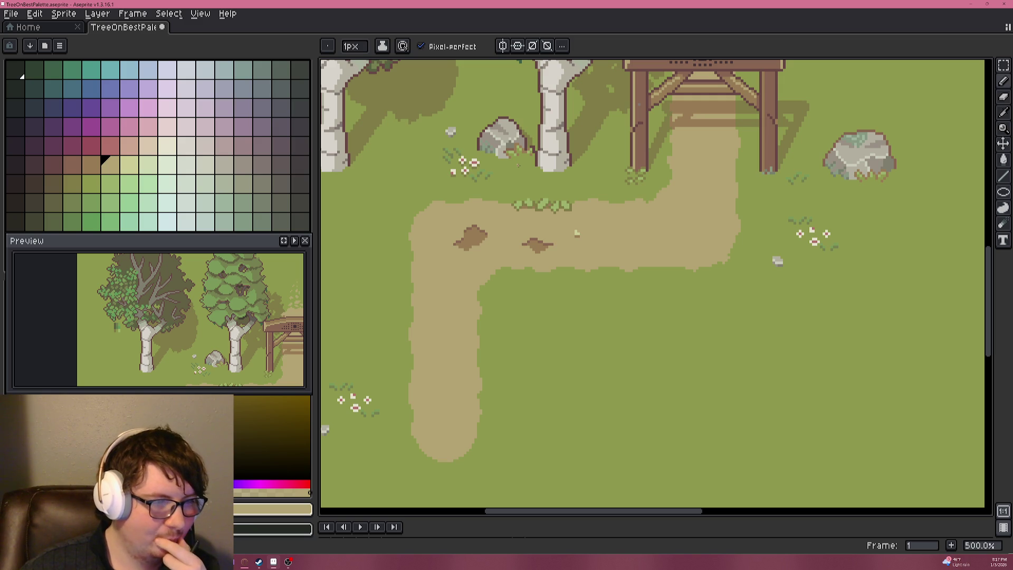
pyautogui.scroll(-4, 554, 185)
pyautogui.scroll(1, 554, 184)
pyautogui.scroll(4, 542, 192)
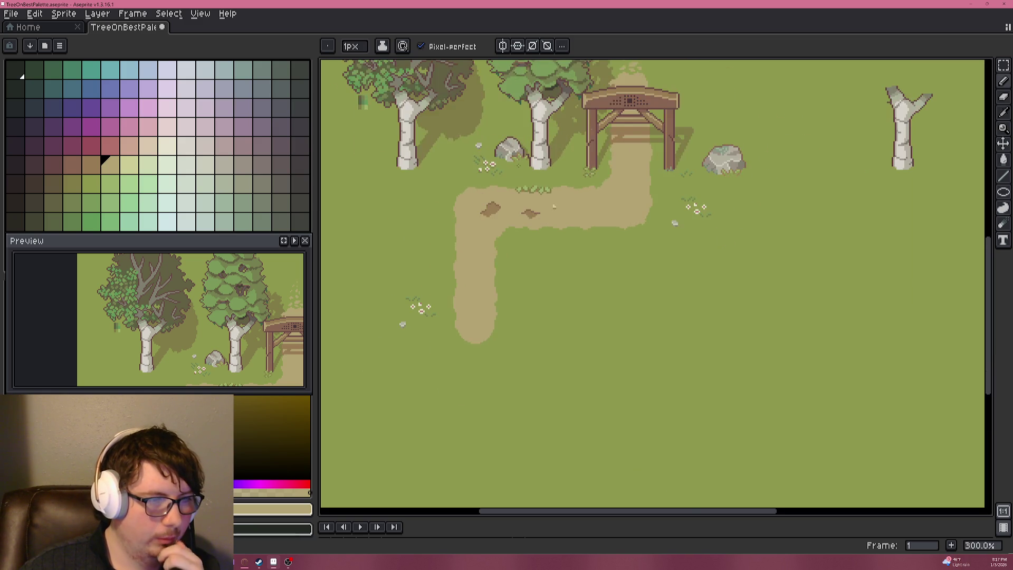
pyautogui.scroll(-3, 590, 247)
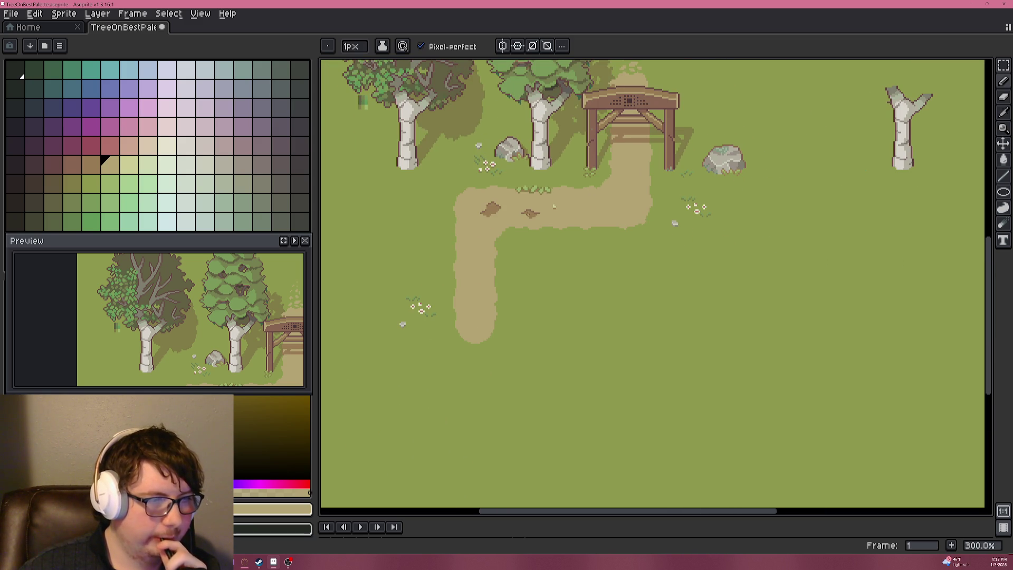
pyautogui.scroll(4, 474, 185)
pyautogui.scroll(1, 575, 222)
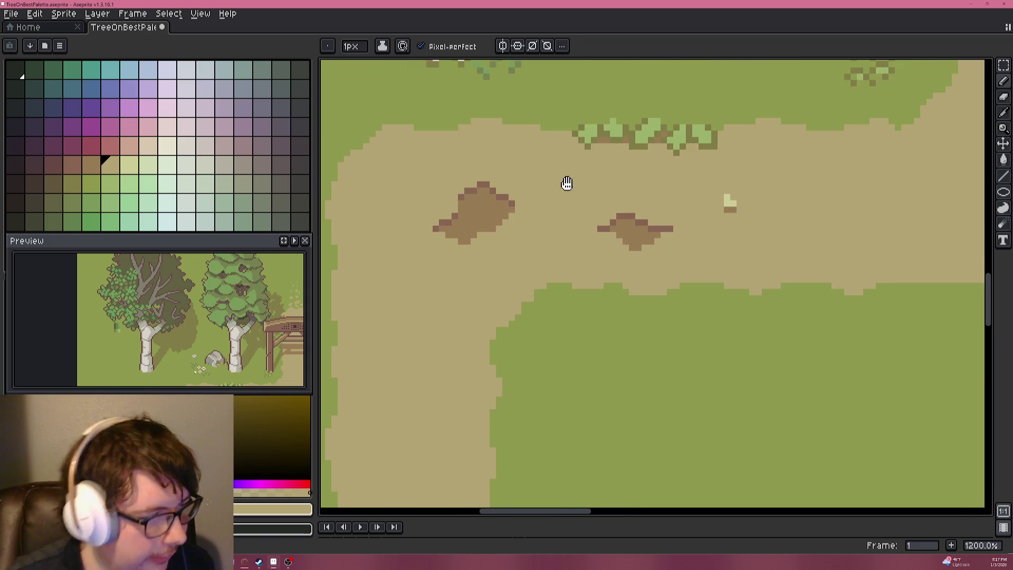
pyautogui.scroll(-4, 593, 161)
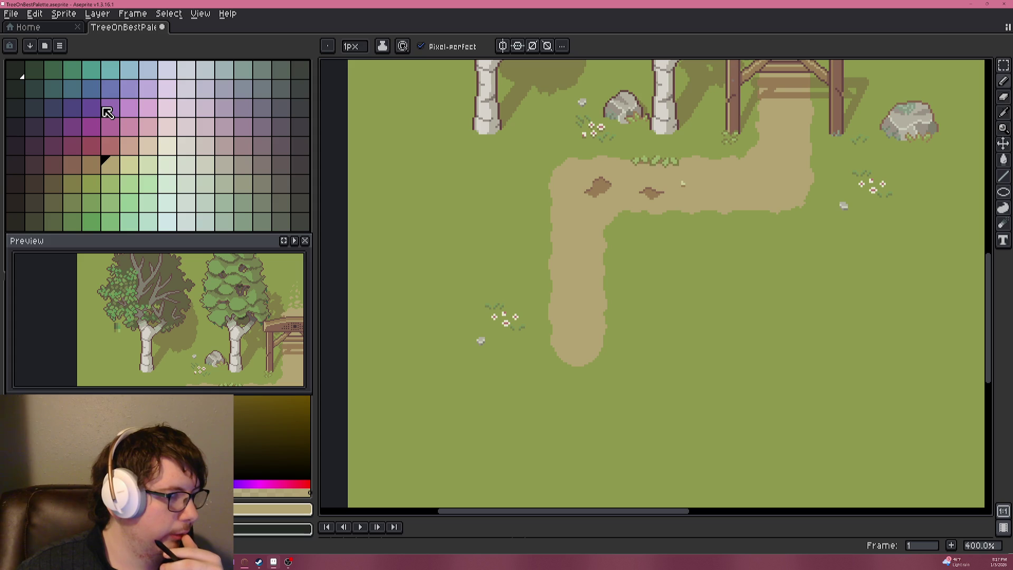
# Try tan swatches, settle on the teal palette colour, and frame the empty grass right of the path.
pyautogui.click(129, 164)
pyautogui.scroll(2, 572, 285)
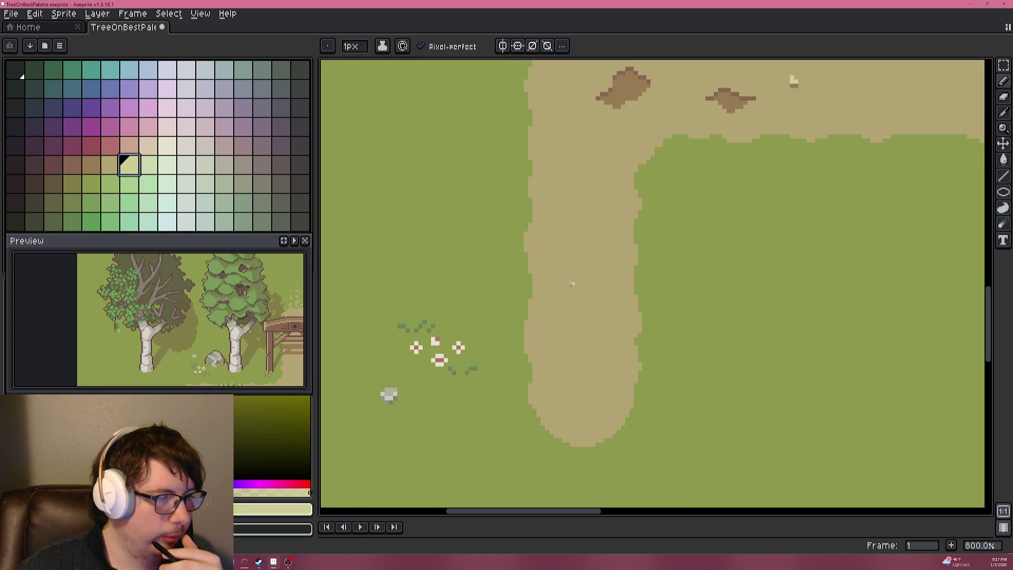
pyautogui.click(112, 166)
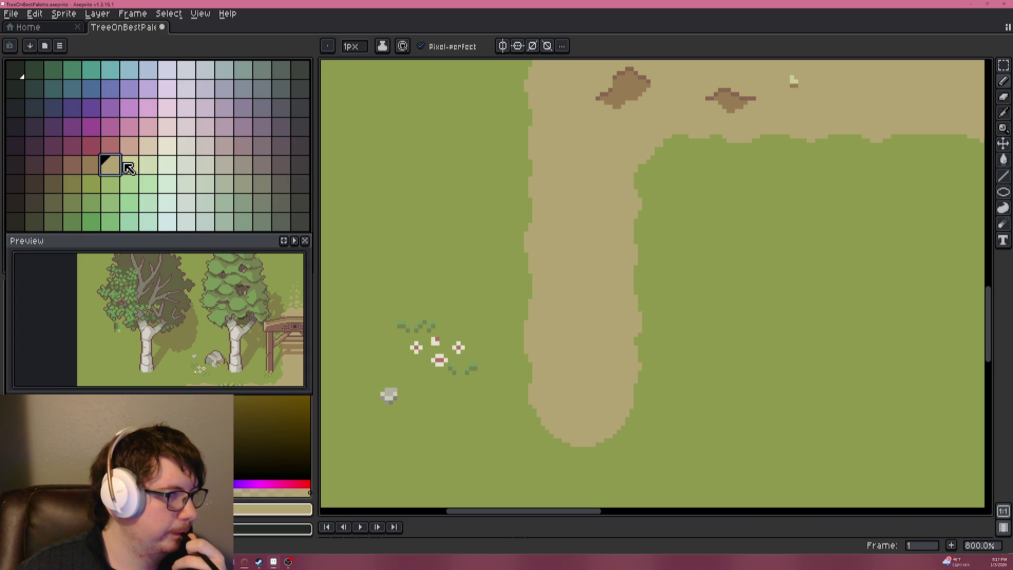
pyautogui.click(112, 72)
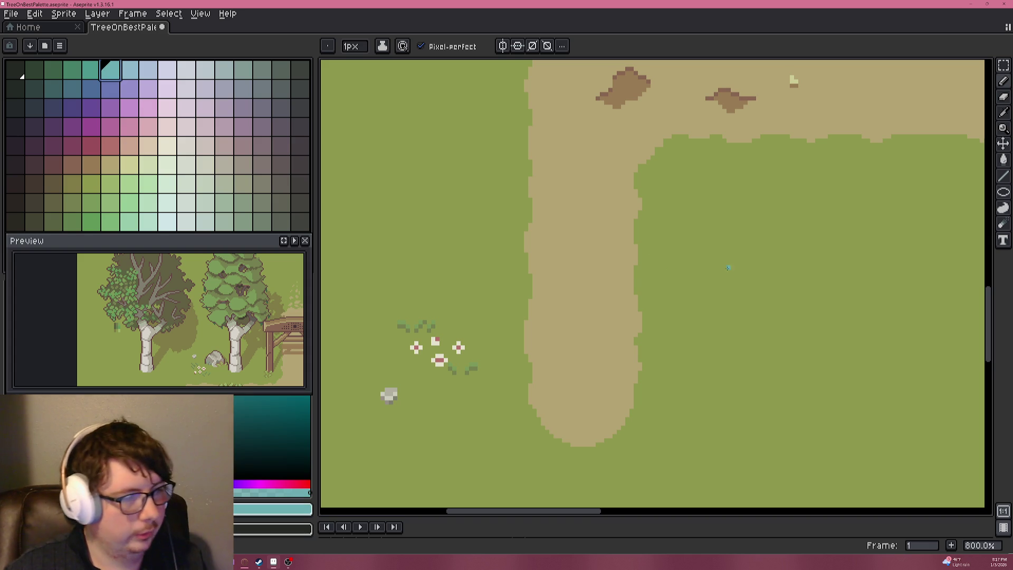
pyautogui.moveTo(694, 238); pyautogui.dragTo(630, 224)
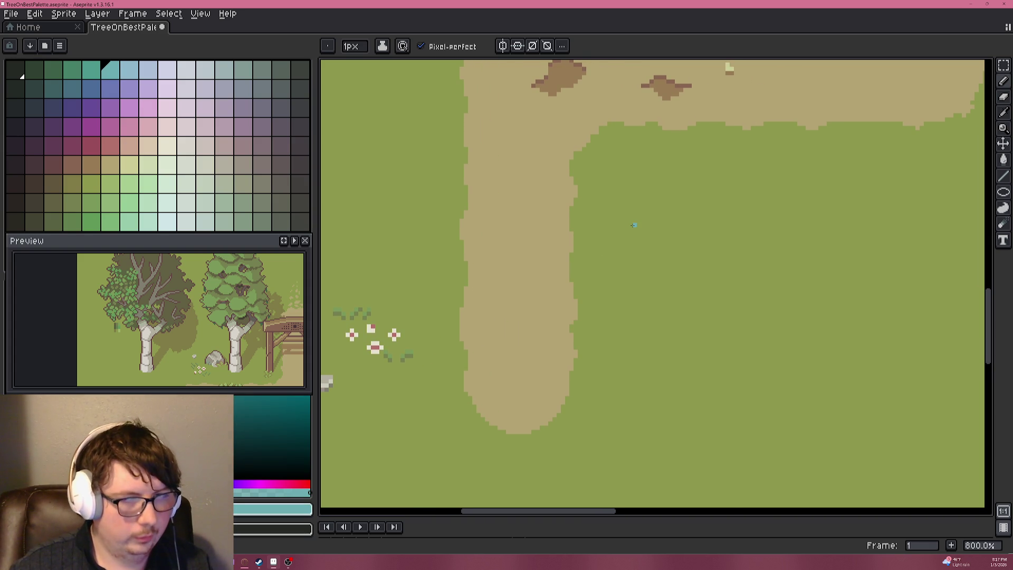
pyautogui.scroll(-1, 634, 224)
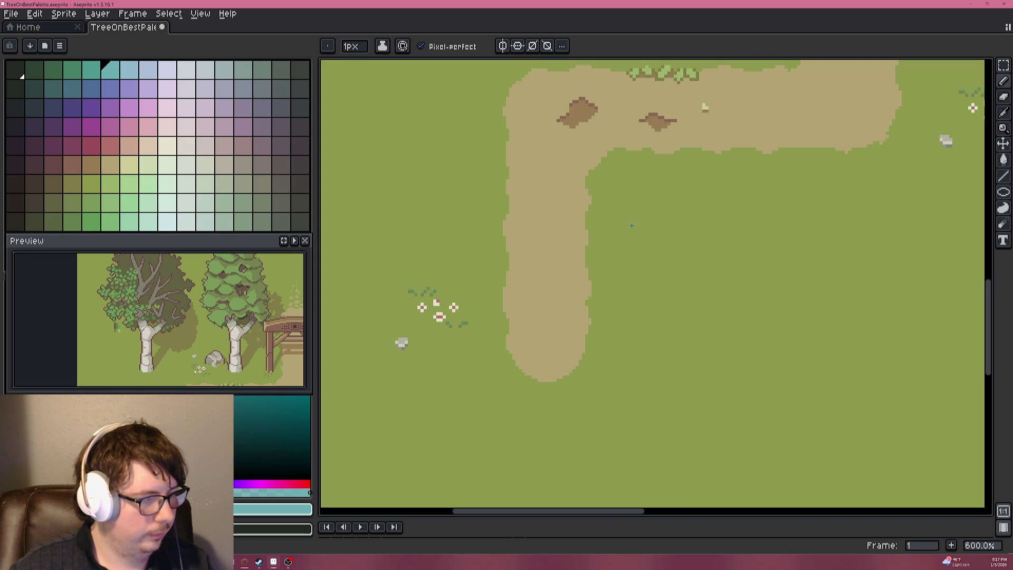
pyautogui.scroll(-3, 588, 222)
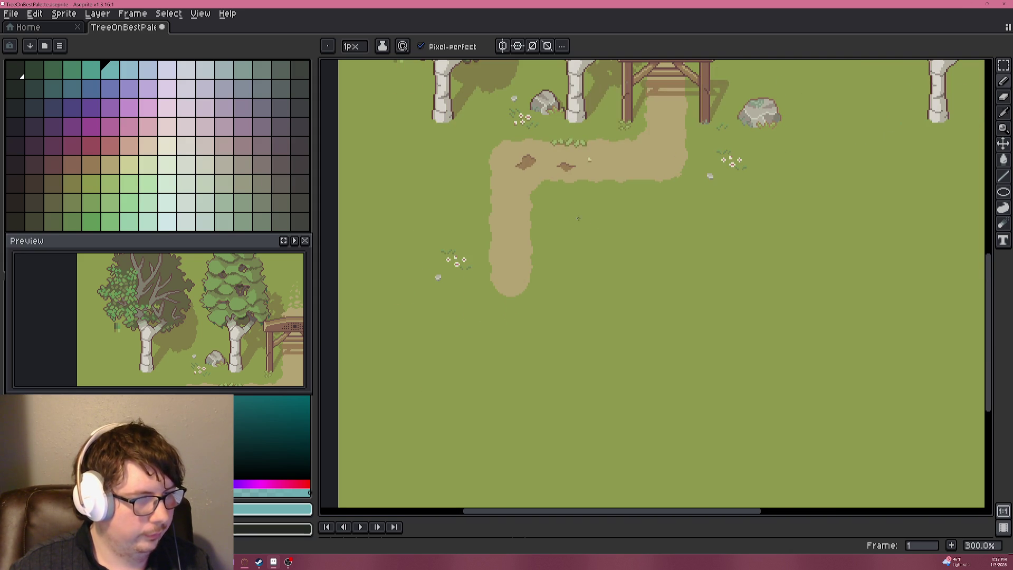
pyautogui.scroll(4, 612, 227)
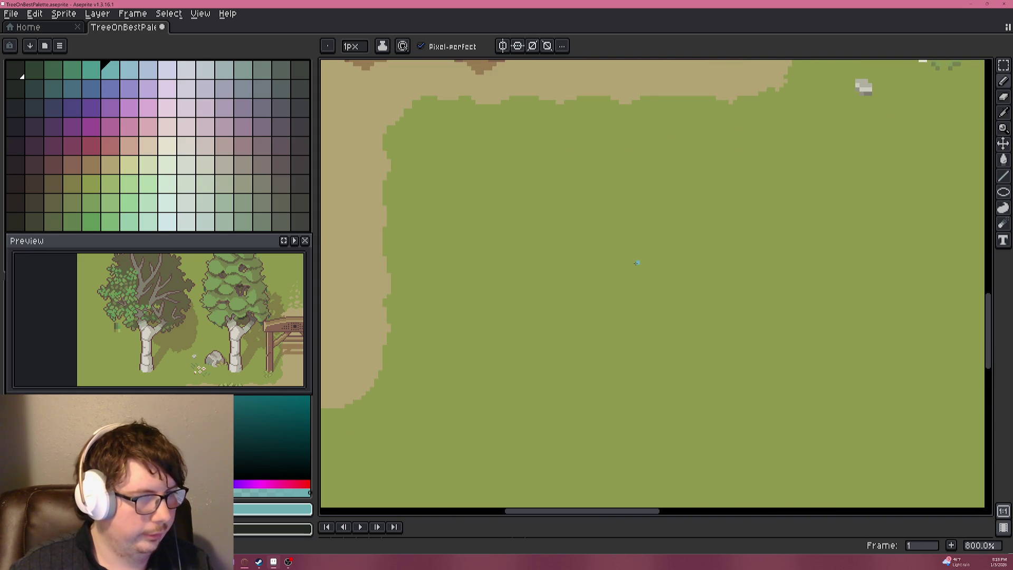
pyautogui.scroll(8, 637, 262)
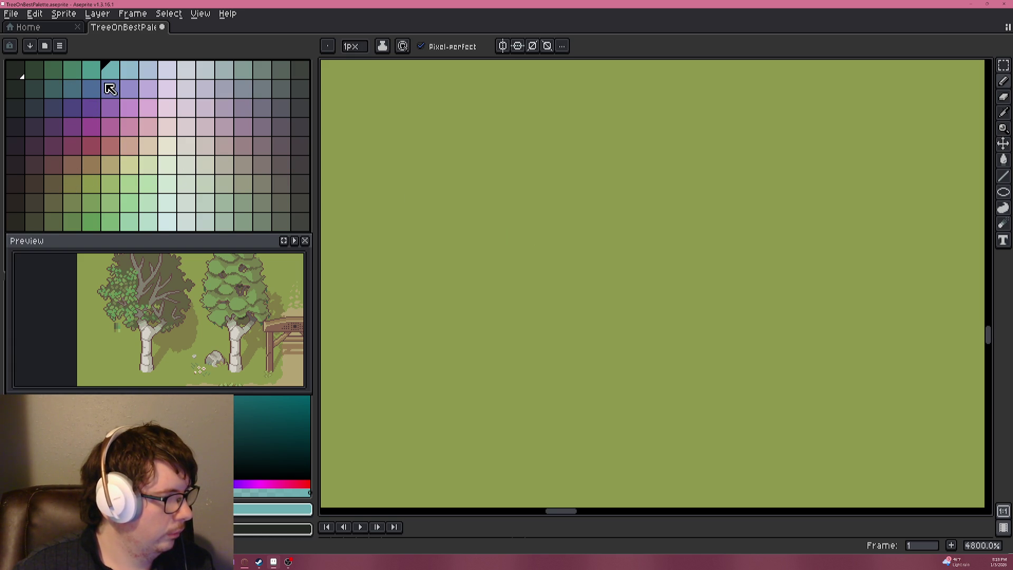
pyautogui.click(93, 71)
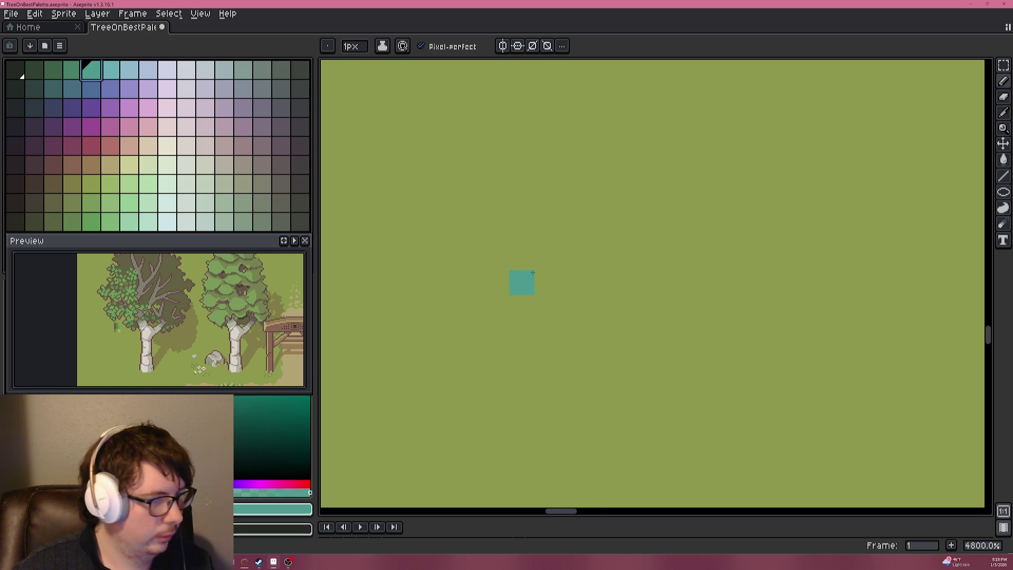
# Reshape the teal X: shift its bottom pixel left, extend the upper-left petal, fill a gap.
pyautogui.scroll(-6, 546, 278)
pyautogui.scroll(4, 546, 267)
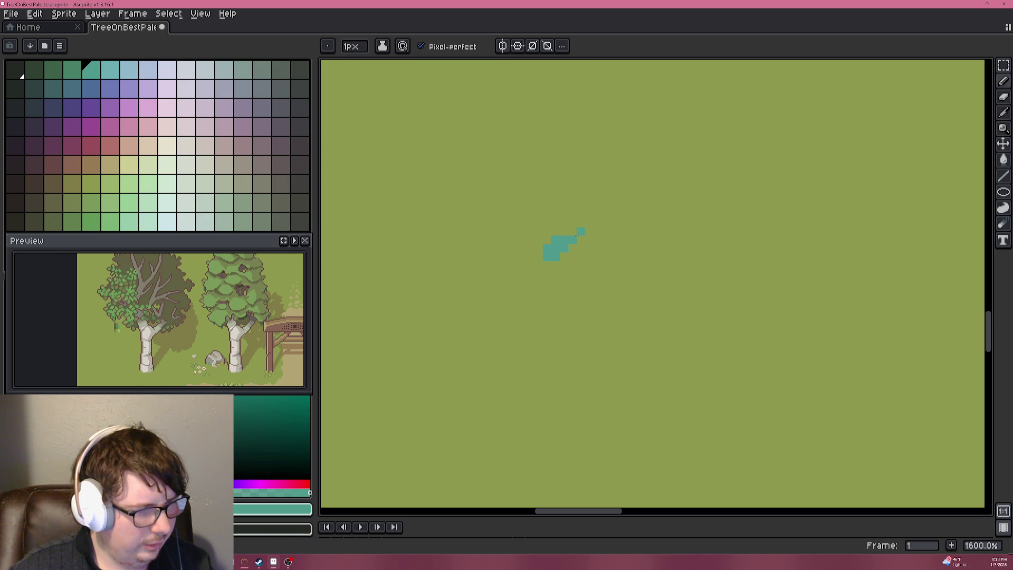
pyautogui.scroll(-4, 572, 232)
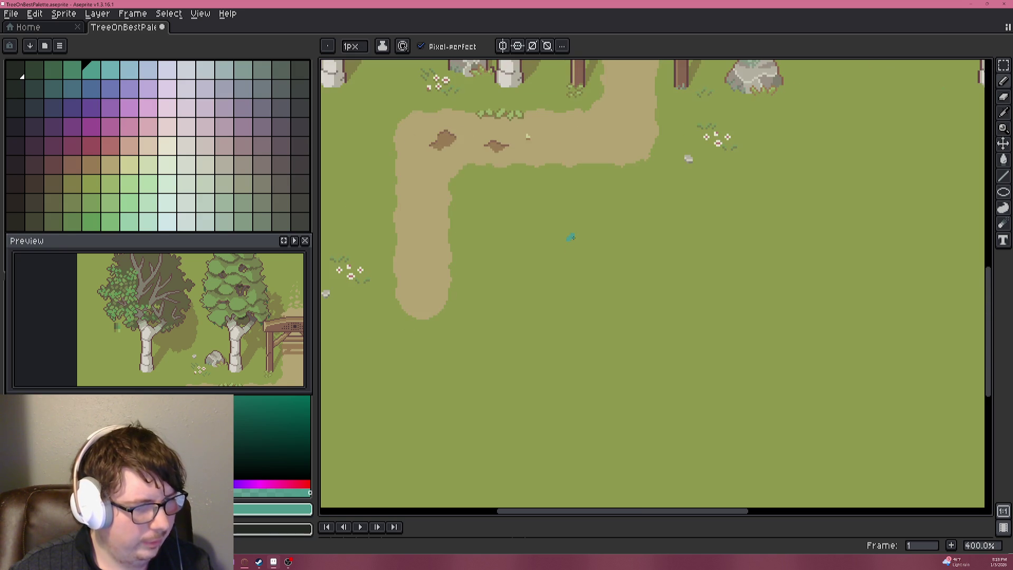
pyautogui.scroll(6, 571, 237)
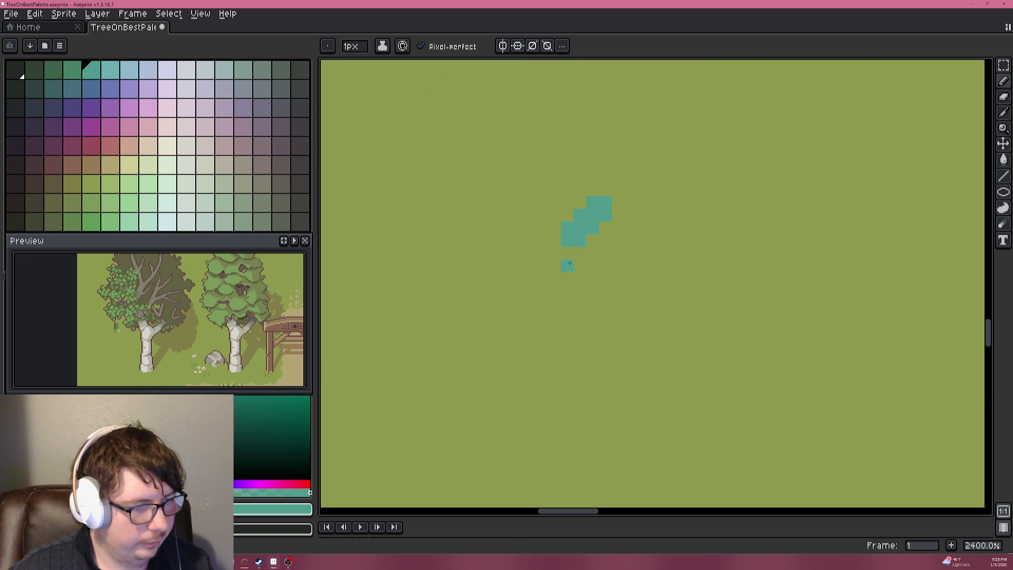
pyautogui.moveTo(574, 255); pyautogui.dragTo(571, 256)
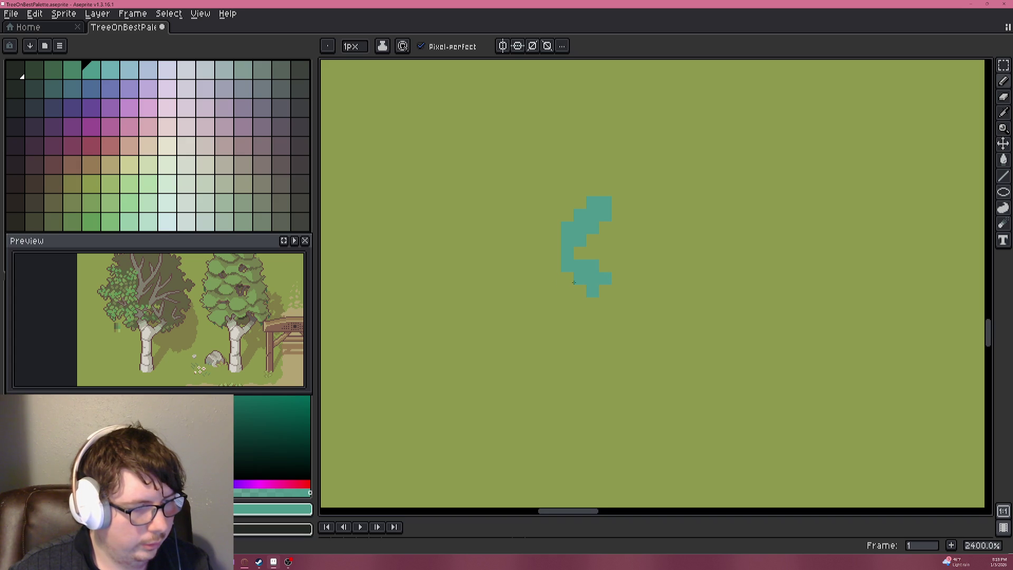
pyautogui.click(543, 245)
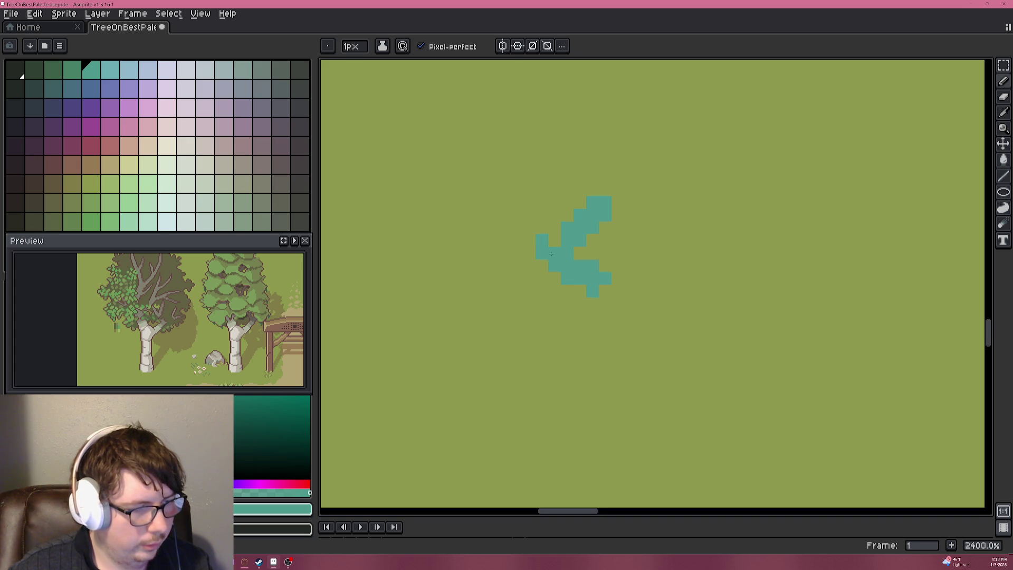
pyautogui.click(516, 242)
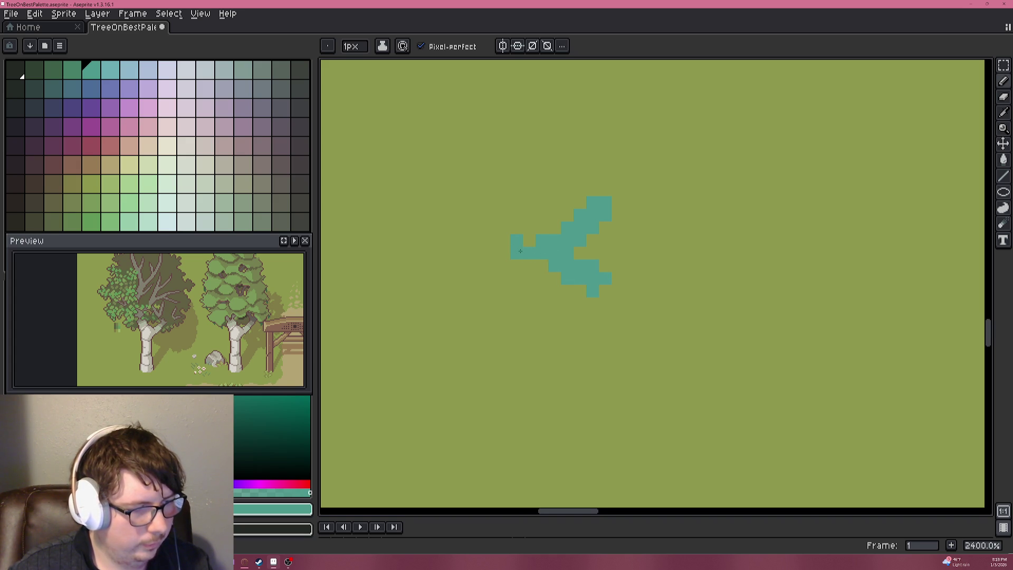
pyautogui.click(83, 176)
pyautogui.moveTo(517, 241); pyautogui.dragTo(526, 244)
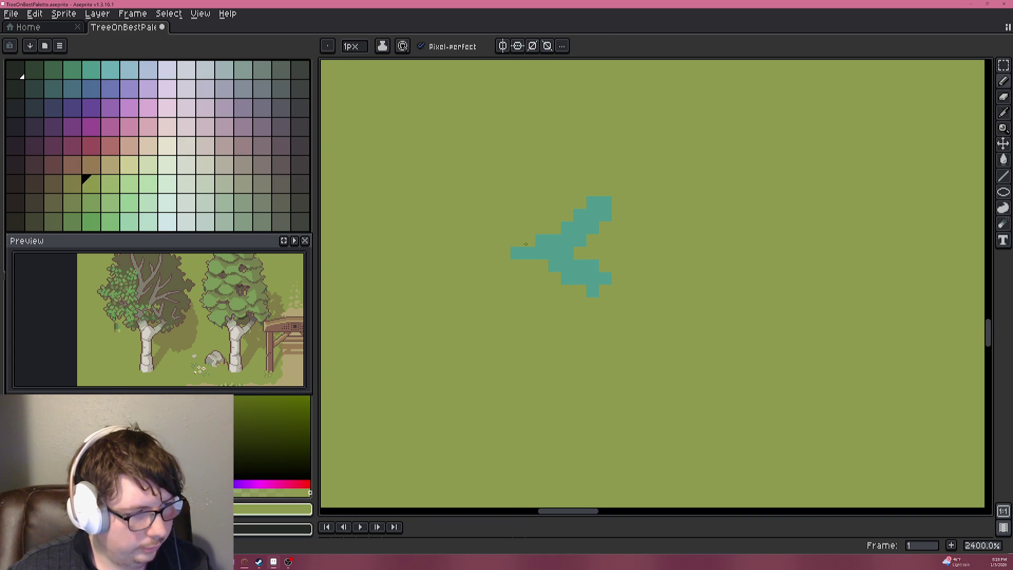
pyautogui.keyDown('alt'); pyautogui.click(538, 262); pyautogui.keyUp('alt')
pyautogui.click(529, 252)
# Clear the shape's leftmost teal pixels with grass green and redraw teal along its left edge.
pyautogui.scroll(5, 542, 270)
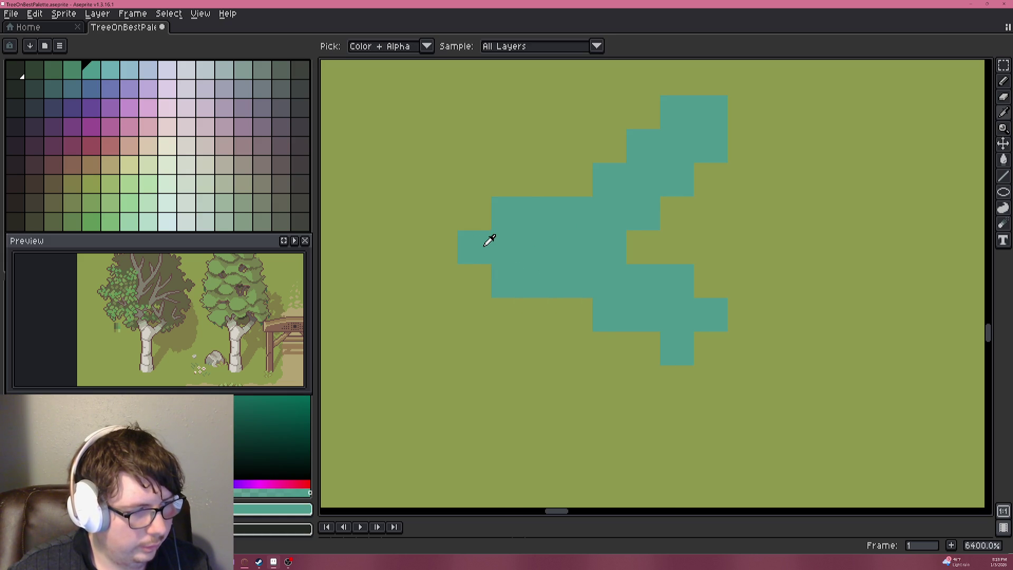
pyautogui.scroll(-1, 518, 259)
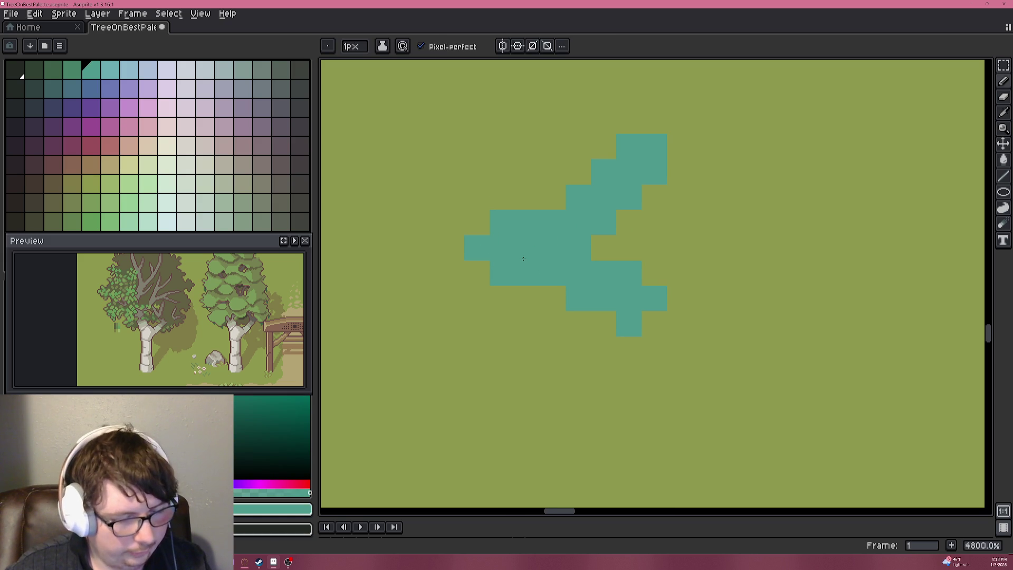
pyautogui.keyDown('alt'); pyautogui.click(452, 294); pyautogui.keyUp('alt')
pyautogui.click(477, 247)
pyautogui.moveTo(502, 275); pyautogui.dragTo(511, 213)
pyautogui.keyDown('alt'); pyautogui.click(563, 251); pyautogui.keyUp('alt')
pyautogui.moveTo(526, 249); pyautogui.dragTo(525, 227)
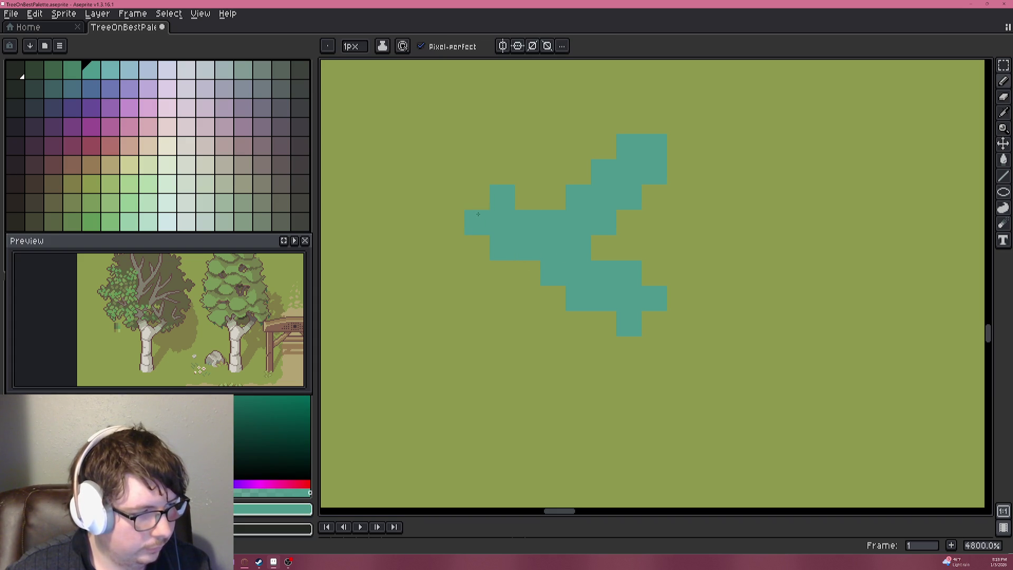
pyautogui.moveTo(453, 198); pyautogui.dragTo(452, 173)
pyautogui.moveTo(517, 262); pyautogui.dragTo(507, 296)
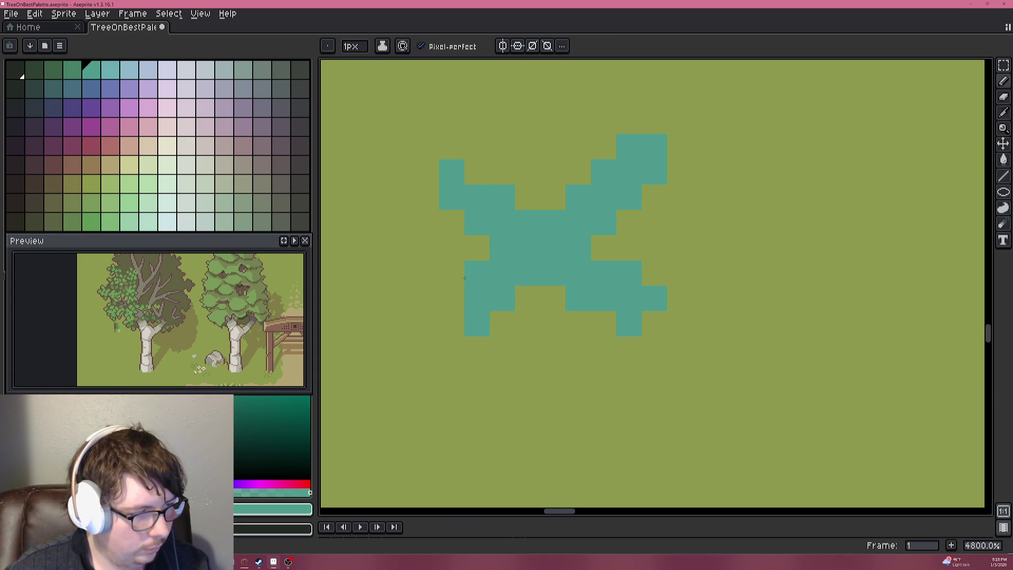
# Add teal pixels on the left side and lower-right arm, reverting two stray pixels to olive.
pyautogui.scroll(-3, 523, 286)
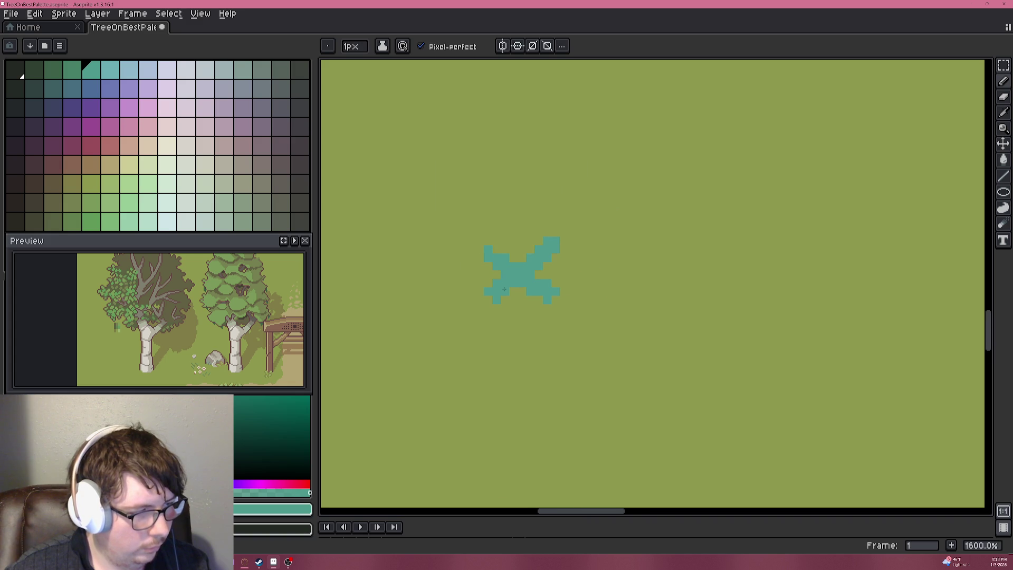
pyautogui.scroll(2, 502, 289)
pyautogui.click(437, 210)
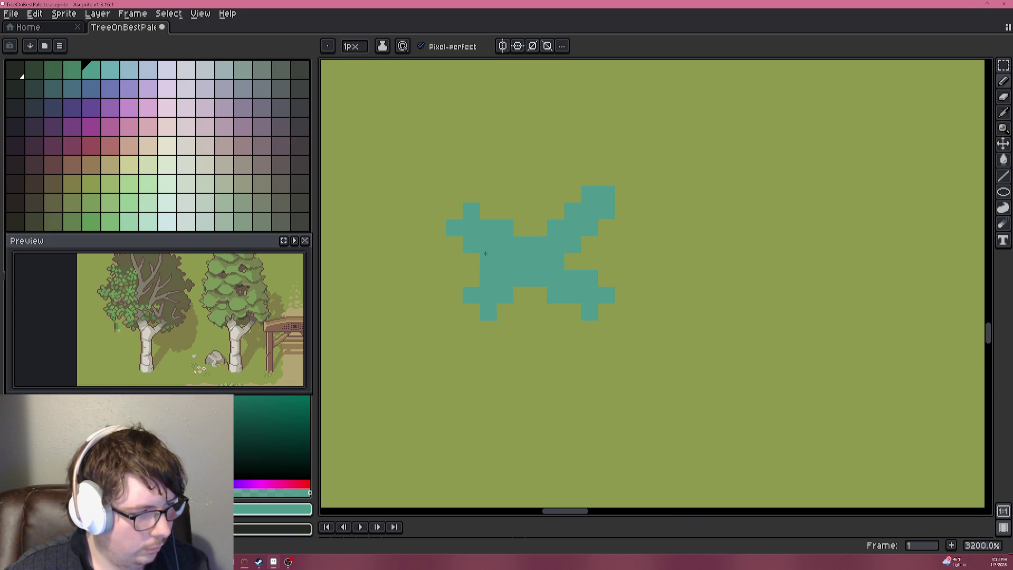
pyautogui.keyDown('alt'); pyautogui.click(473, 265); pyautogui.keyUp('alt')
pyautogui.moveTo(484, 262); pyautogui.dragTo(484, 276)
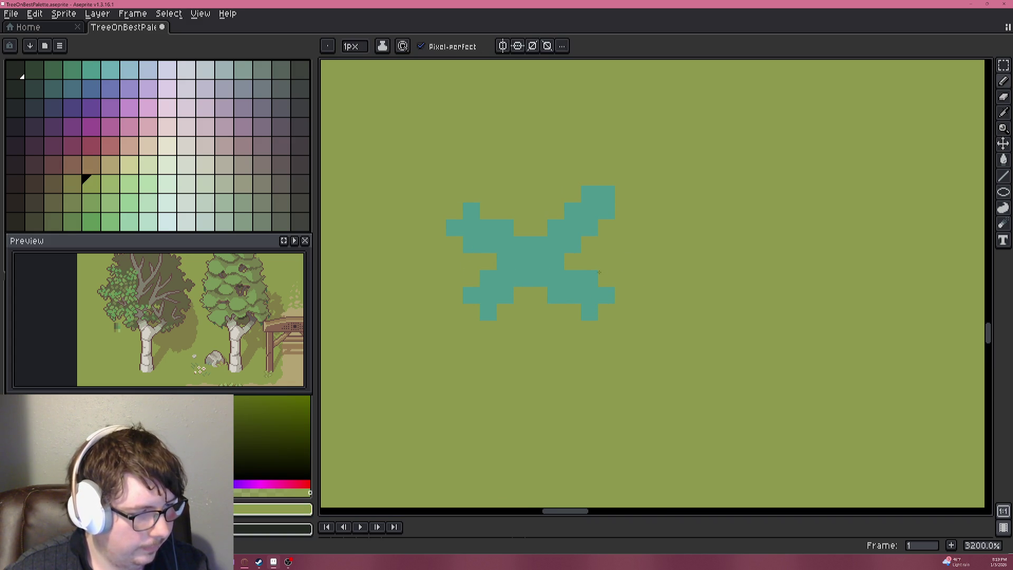
pyautogui.keyDown('alt'); pyautogui.click(560, 284); pyautogui.keyUp('alt')
pyautogui.click(561, 292)
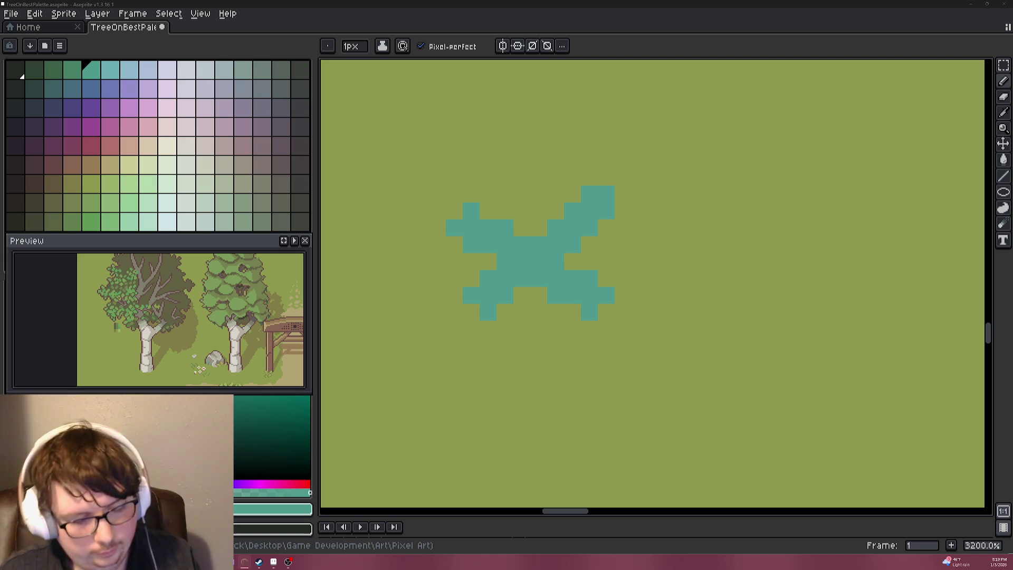
pyautogui.click(458, 212)
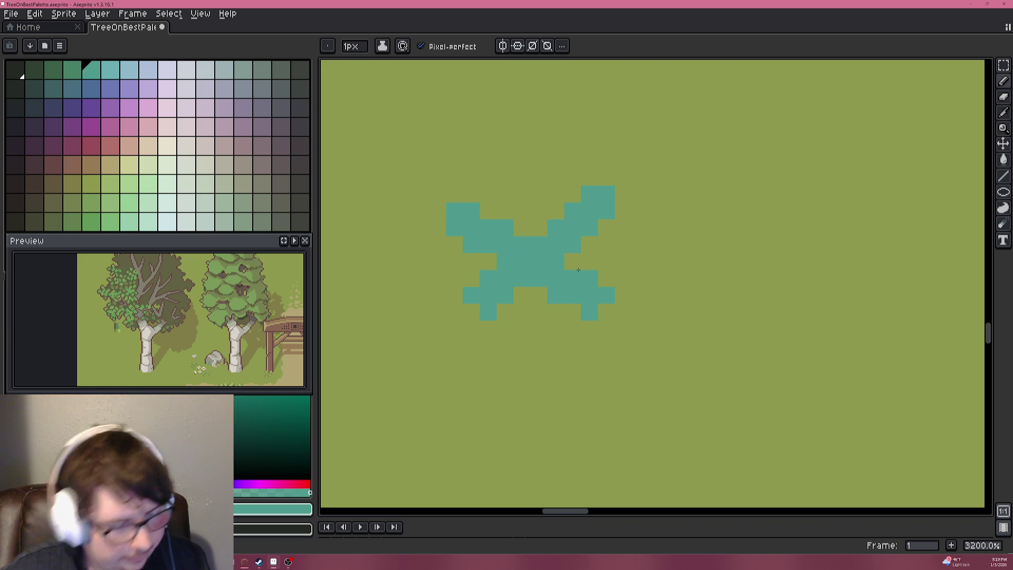
pyautogui.click(622, 276)
pyautogui.scroll(-4, 619, 273)
pyautogui.scroll(-5, 620, 273)
pyautogui.scroll(9, 607, 269)
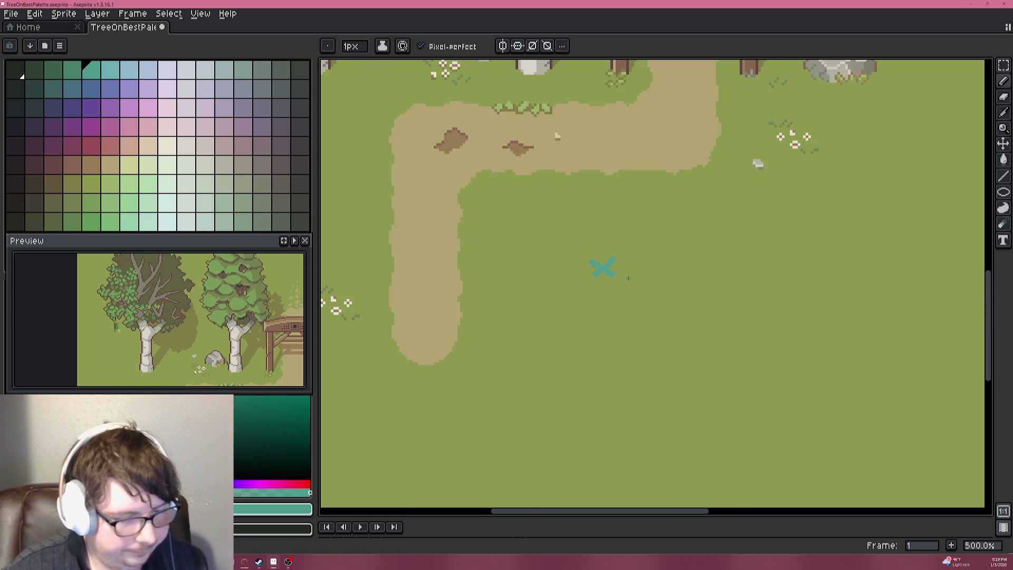
pyautogui.scroll(2, 653, 287)
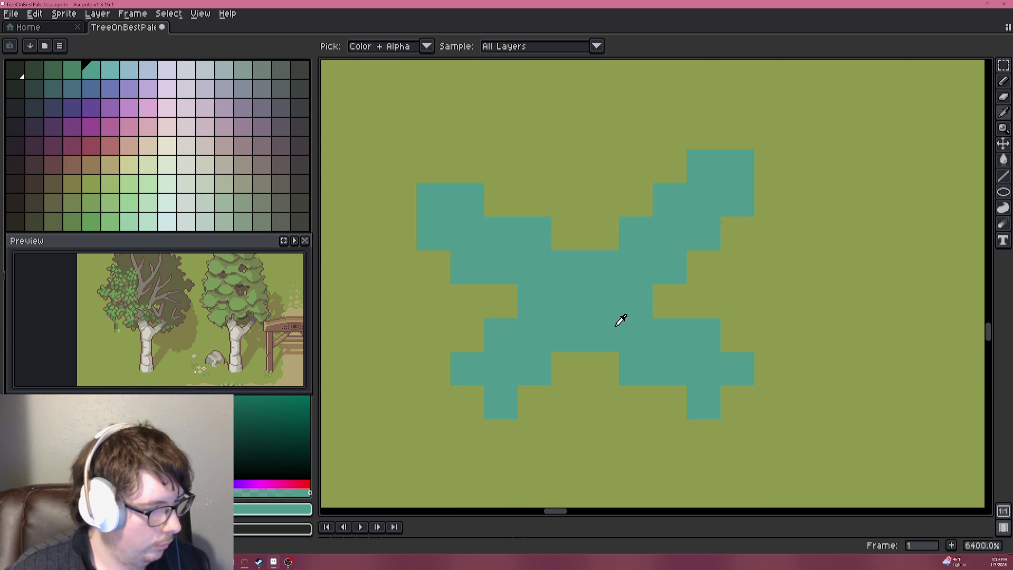
# Add lighter teal highlight pixels along the lower-right, upper-right and upper-left arms.
pyautogui.click(111, 70)
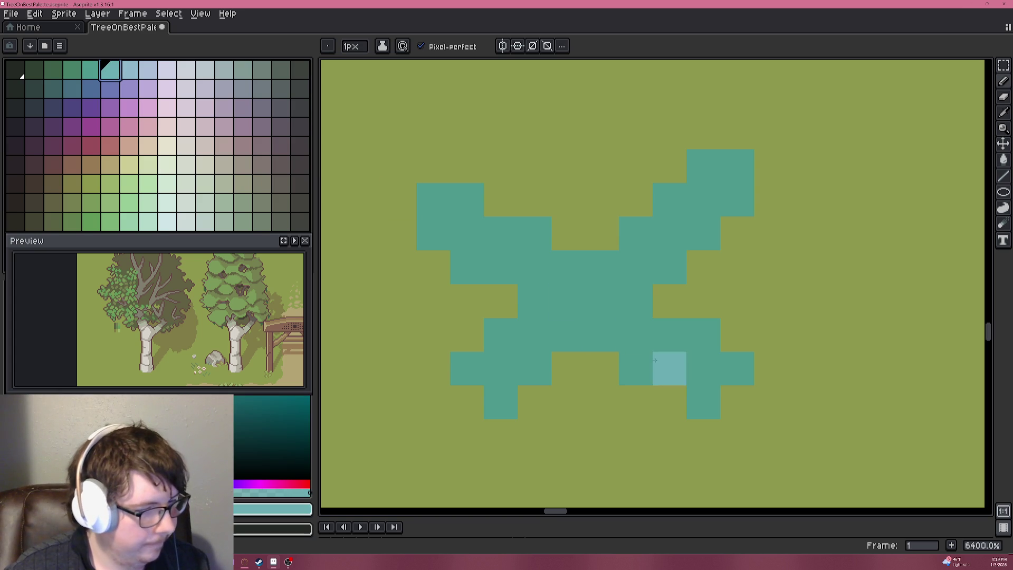
pyautogui.moveTo(662, 326); pyautogui.dragTo(702, 334)
pyautogui.click(670, 199)
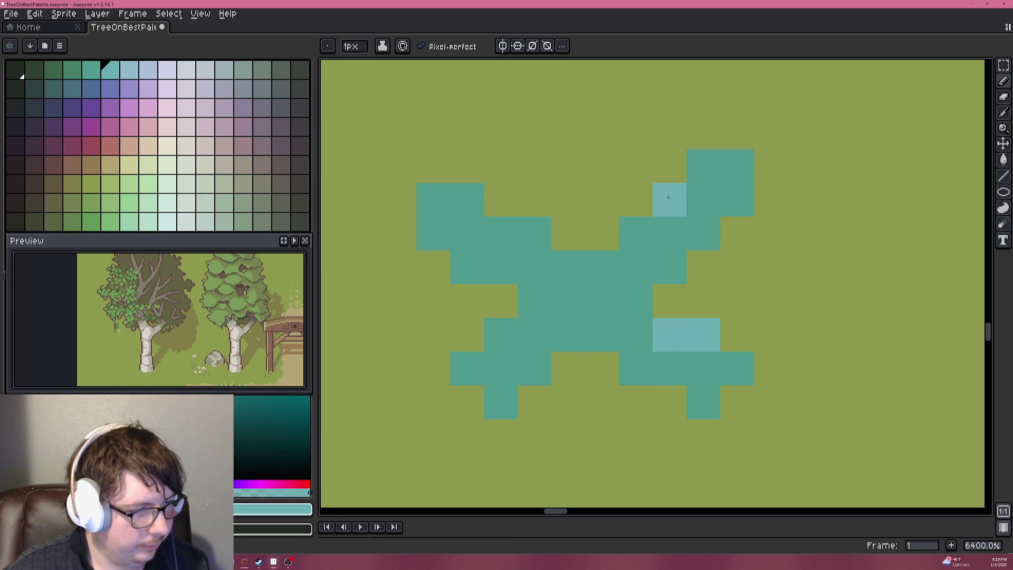
pyautogui.click(635, 233)
pyautogui.click(703, 165)
pyautogui.click(601, 200)
pyautogui.click(534, 233)
pyautogui.click(501, 233)
pyautogui.click(467, 200)
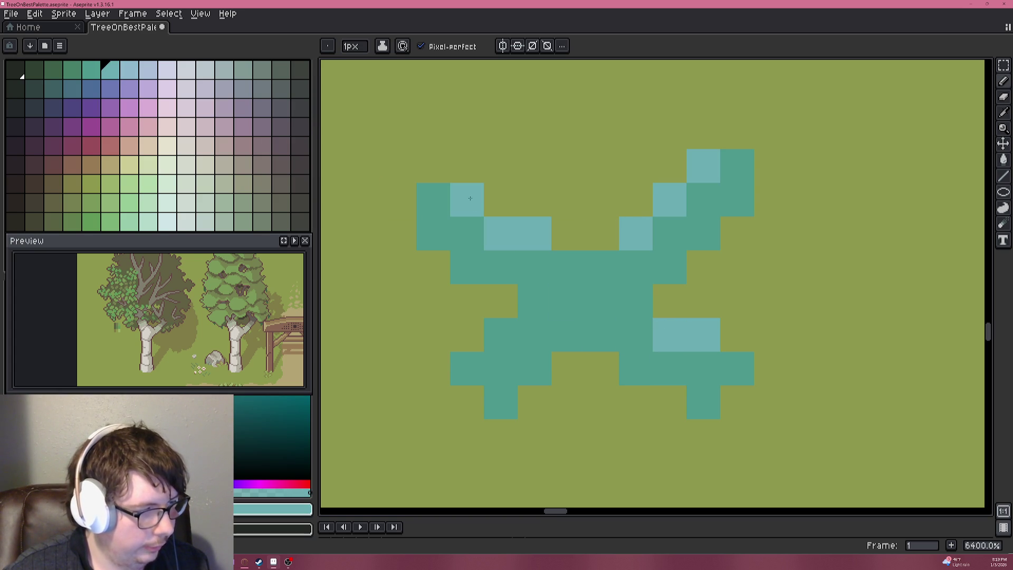
pyautogui.click(501, 335)
pyautogui.scroll(-6, 554, 353)
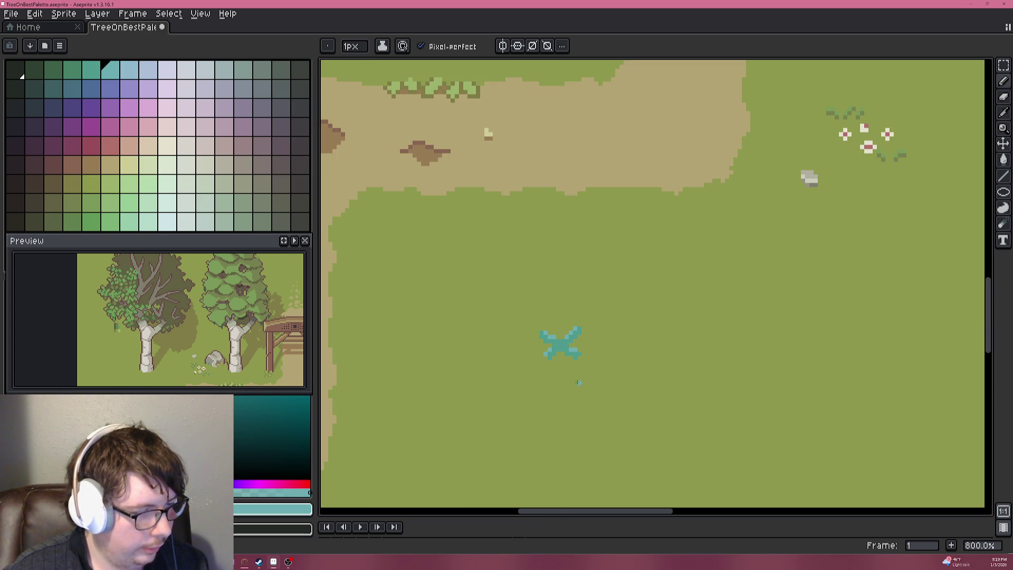
pyautogui.scroll(6, 575, 383)
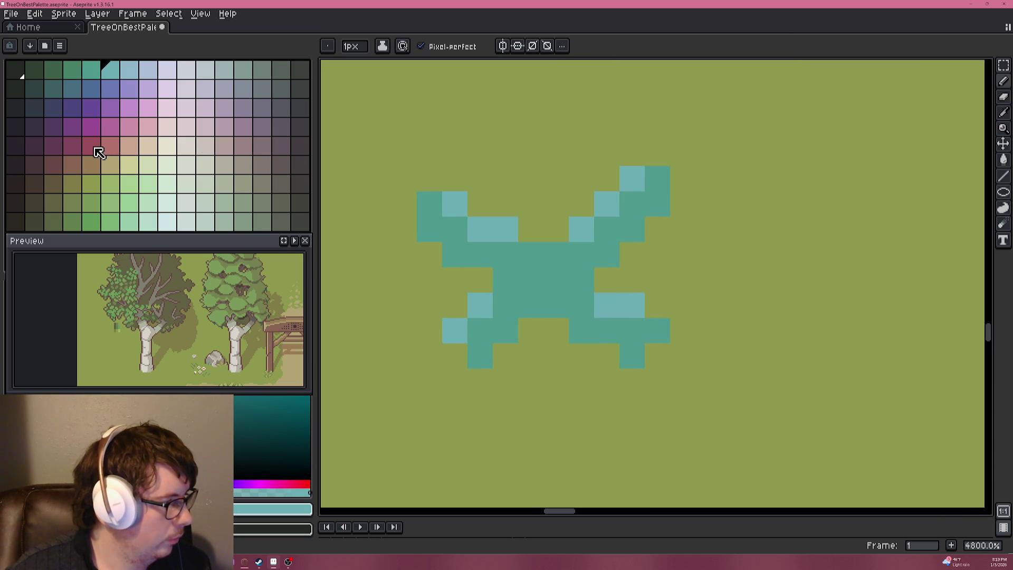
# Paint the centre cells of the teal X red.
pyautogui.click(92, 146)
pyautogui.click(479, 254)
pyautogui.moveTo(530, 280); pyautogui.dragTo(556, 279)
pyautogui.scroll(-6, 472, 278)
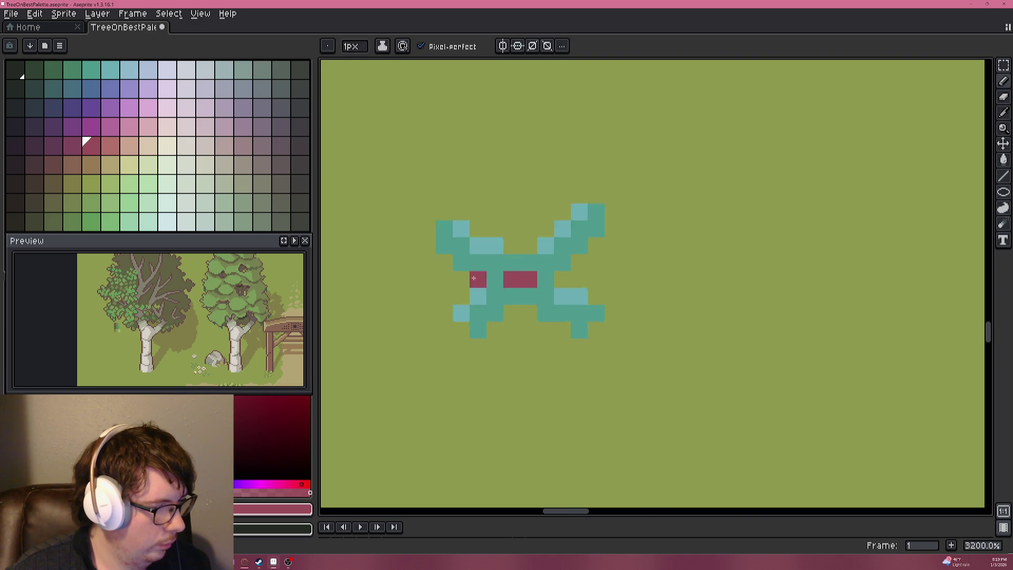
pyautogui.scroll(-1, 472, 278)
pyautogui.scroll(8, 432, 285)
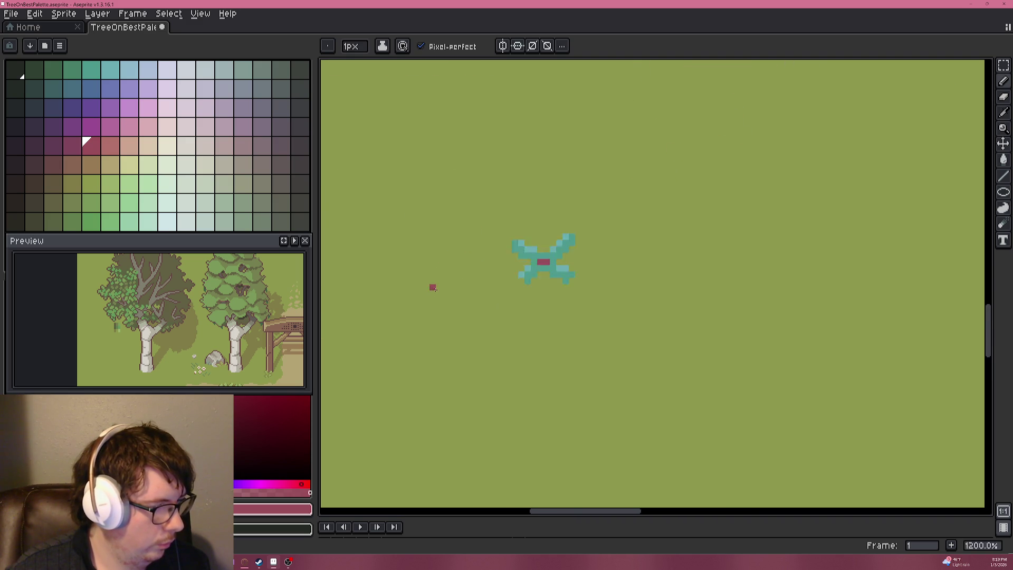
# Draw a dark brown stem downward from the plant's red centre.
pyautogui.moveTo(595, 249); pyautogui.dragTo(398, 249)
pyautogui.click(53, 167)
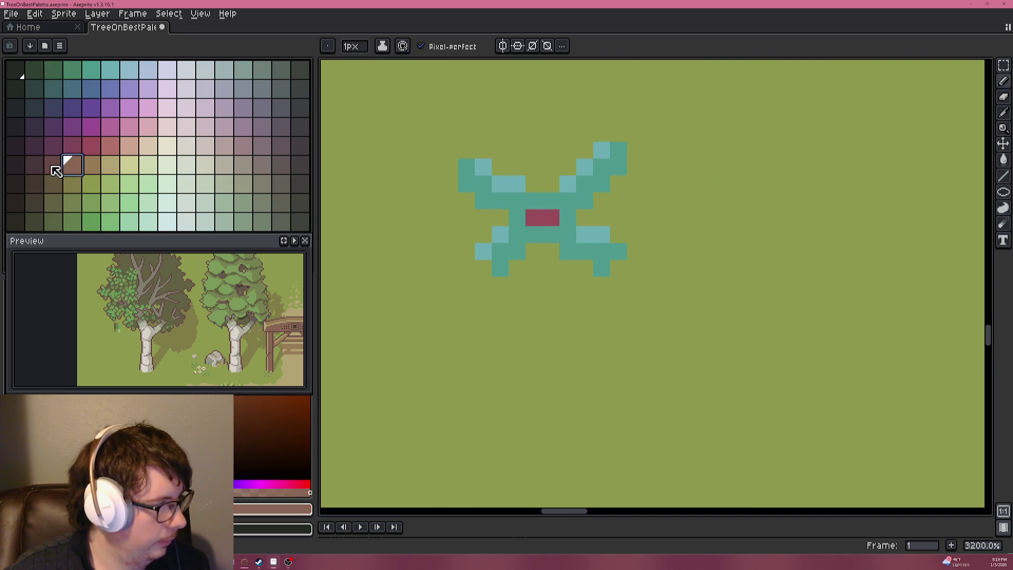
pyautogui.click(551, 251)
pyautogui.scroll(1, 554, 259)
pyautogui.moveTo(514, 246)
pyautogui.mouseDown()
pyautogui.moveTo(543, 285)
pyautogui.moveTo(488, 368)
pyautogui.moveTo(515, 380)
pyautogui.mouseUp()
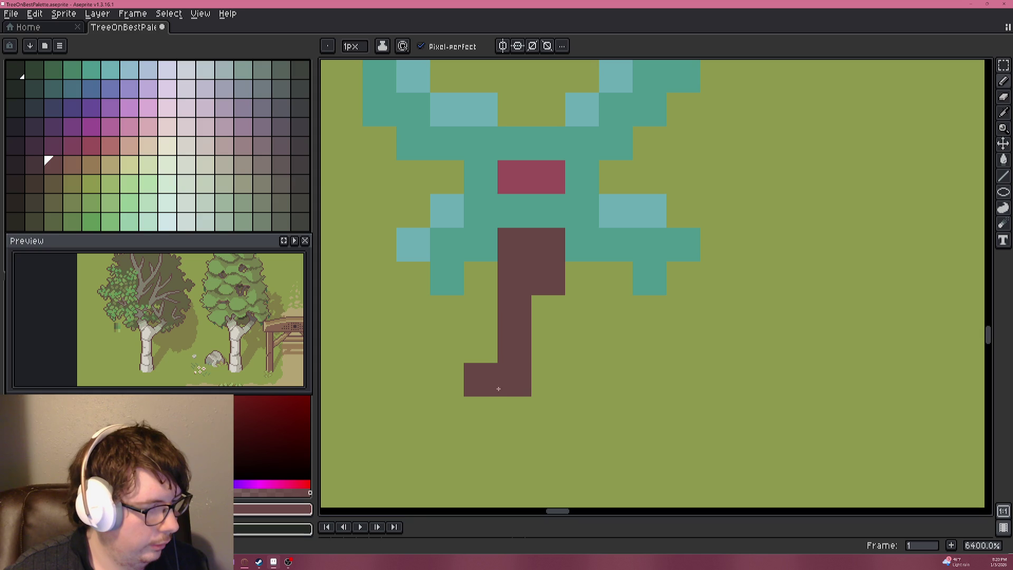
pyautogui.scroll(-5, 612, 409)
pyautogui.scroll(-1, 608, 405)
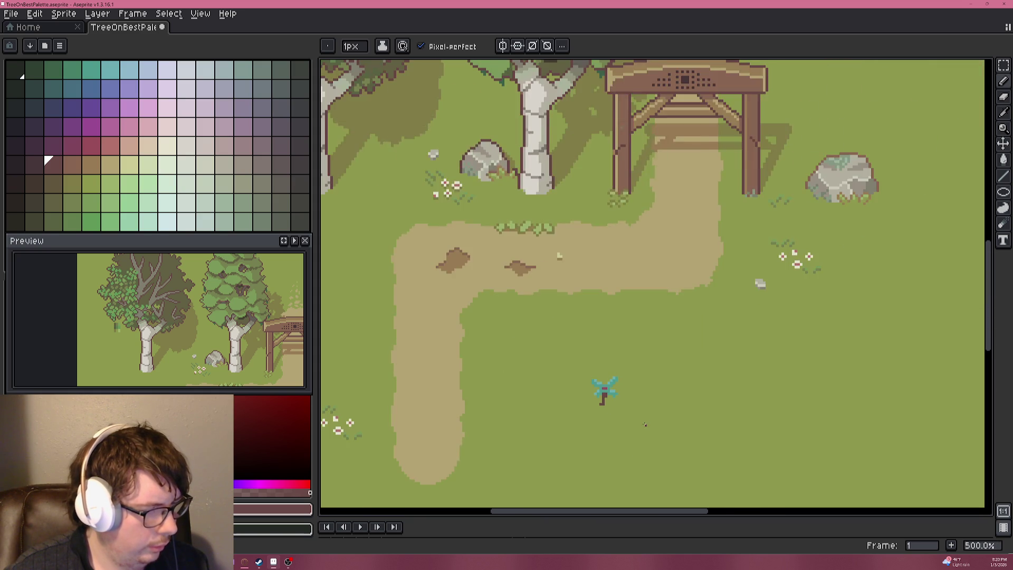
pyautogui.scroll(10, 595, 410)
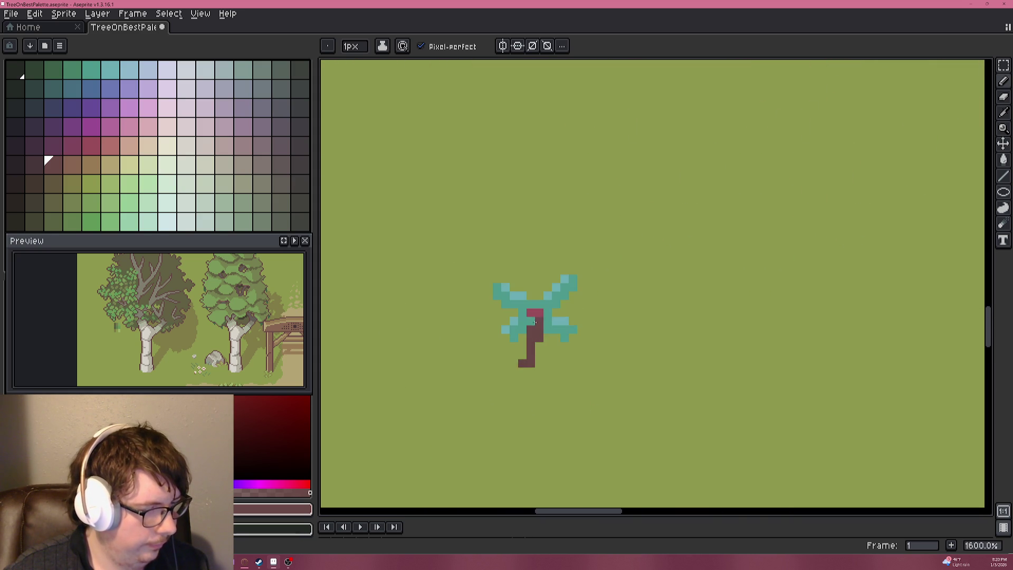
# Cover three stray teal pixels on the plant's right side with the olive grass colour.
pyautogui.keyDown('alt'); pyautogui.click(532, 263); pyautogui.keyUp('alt')
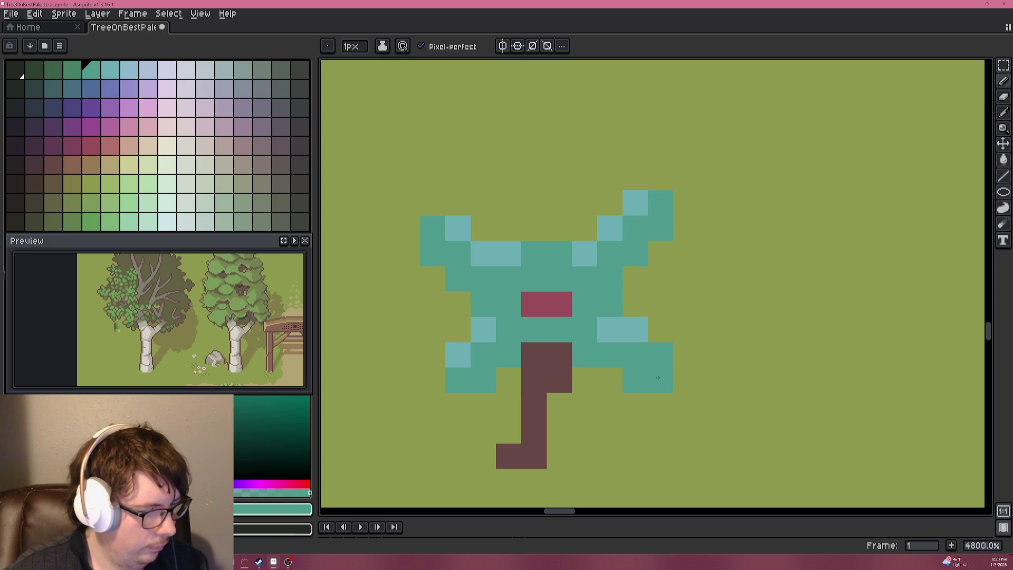
pyautogui.scroll(-8, 658, 377)
pyautogui.scroll(8, 630, 399)
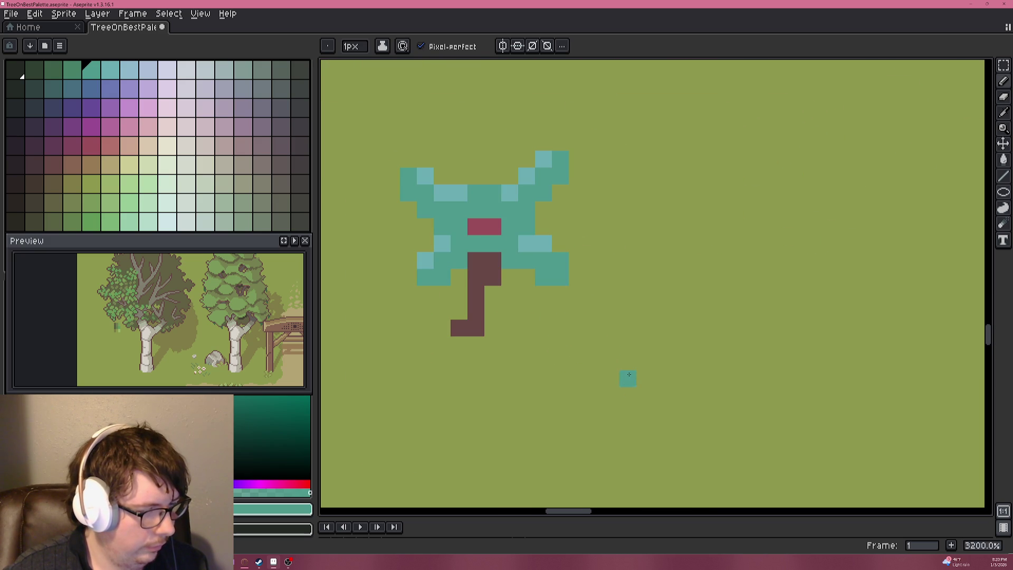
pyautogui.keyDown('alt'); pyautogui.click(567, 158); pyautogui.keyUp('alt')
pyautogui.click(548, 157)
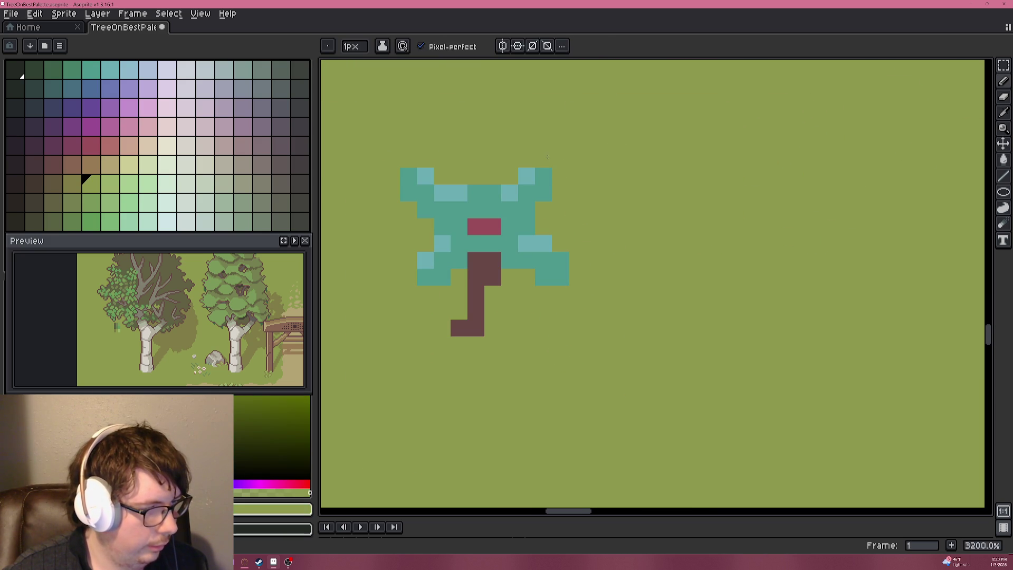
pyautogui.click(562, 262)
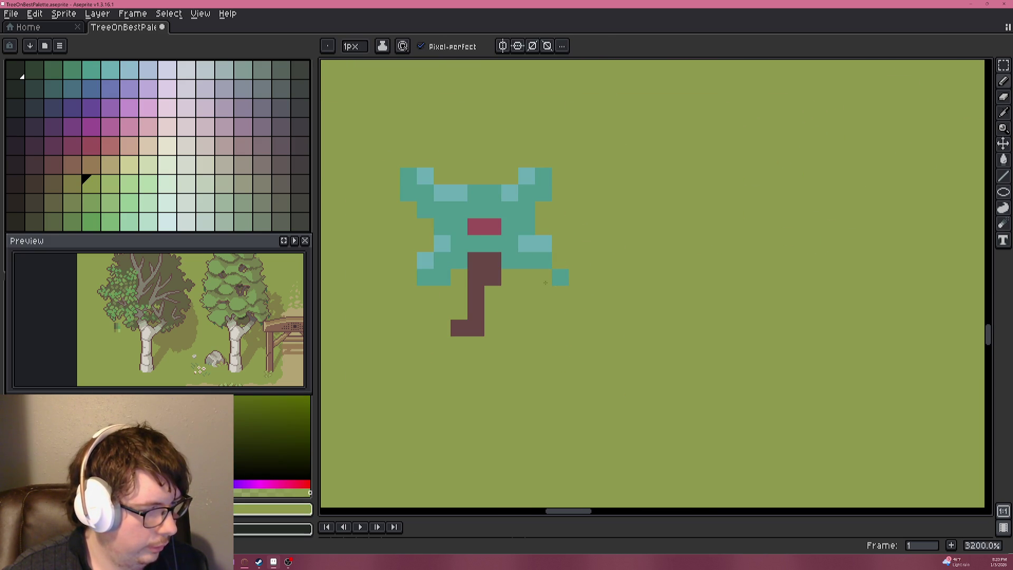
pyautogui.click(504, 261)
# Widen the brown stem's top and add a right-hand foot.
pyautogui.keyDown('alt'); pyautogui.click(493, 274); pyautogui.keyUp('alt')
pyautogui.moveTo(510, 260)
pyautogui.mouseDown()
pyautogui.moveTo(494, 314)
pyautogui.moveTo(525, 312)
pyautogui.moveTo(494, 327)
pyautogui.moveTo(514, 313)
pyautogui.mouseUp()
pyautogui.scroll(-5, 514, 313)
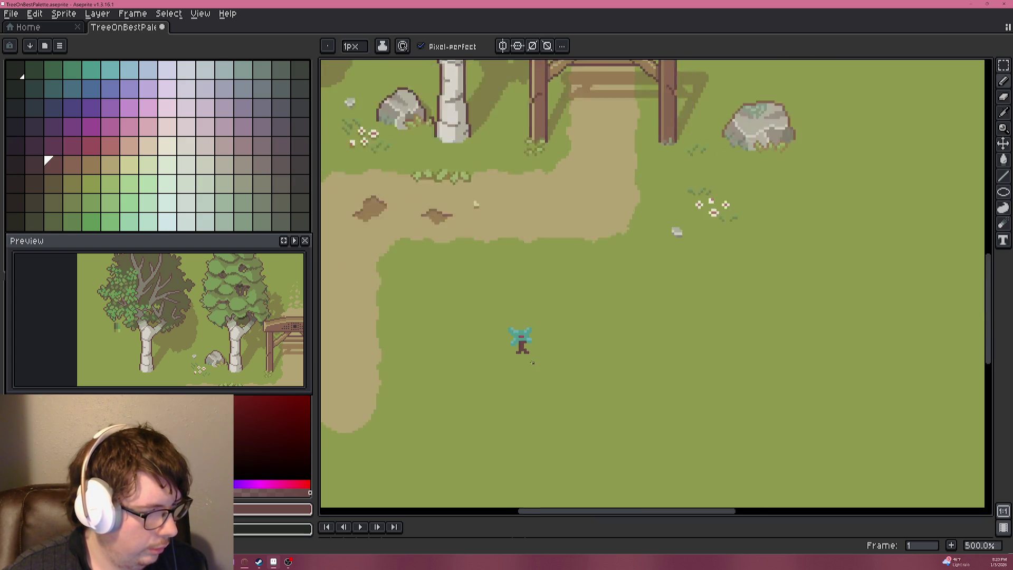
# Paint a pink pixel beside the trunk, then undo the stray pink pixels.
pyautogui.scroll(-2, 537, 369)
pyautogui.scroll(3, 535, 365)
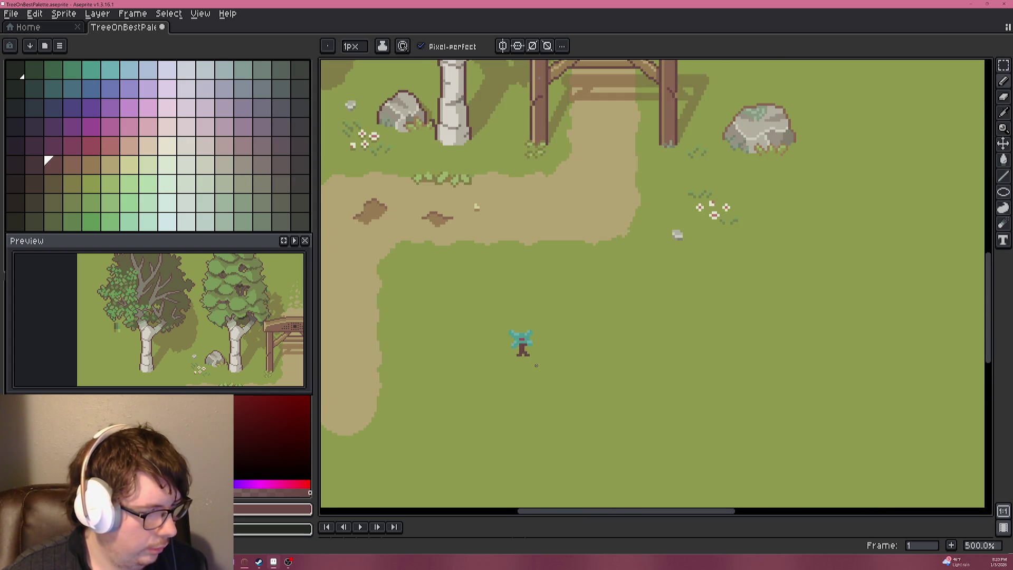
pyautogui.scroll(10, 527, 354)
pyautogui.keyDown('alt'); pyautogui.click(512, 299); pyautogui.keyUp('alt')
pyautogui.scroll(-10, 511, 300)
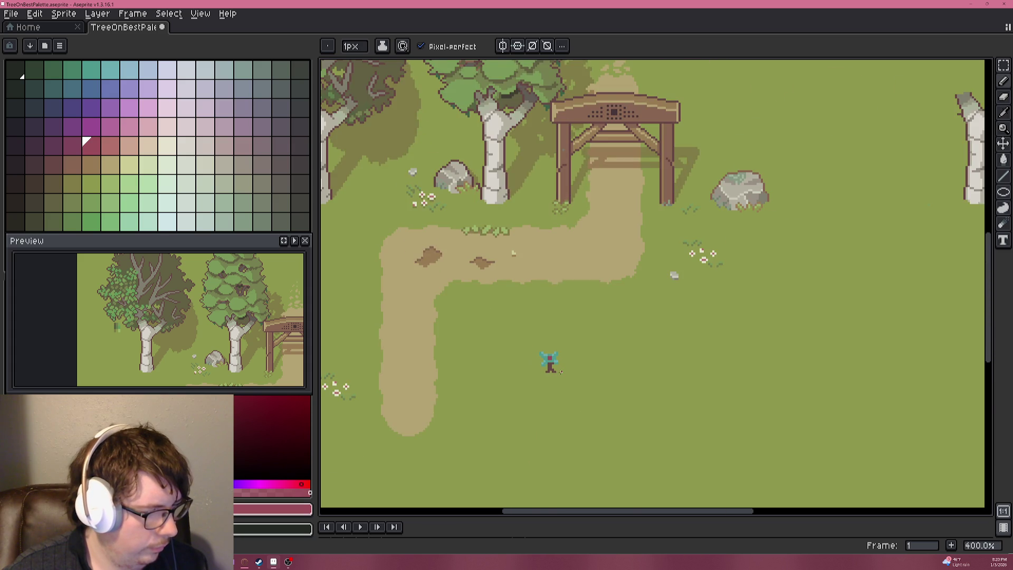
pyautogui.scroll(8, 547, 343)
pyautogui.click(547, 344)
pyautogui.keyDown('alt'); pyautogui.click(538, 296); pyautogui.keyUp('alt')
pyautogui.hotkey('ctrl', 'z')
pyautogui.hotkey('ctrl', 'z')
pyautogui.hotkey('ctrl', 'z')
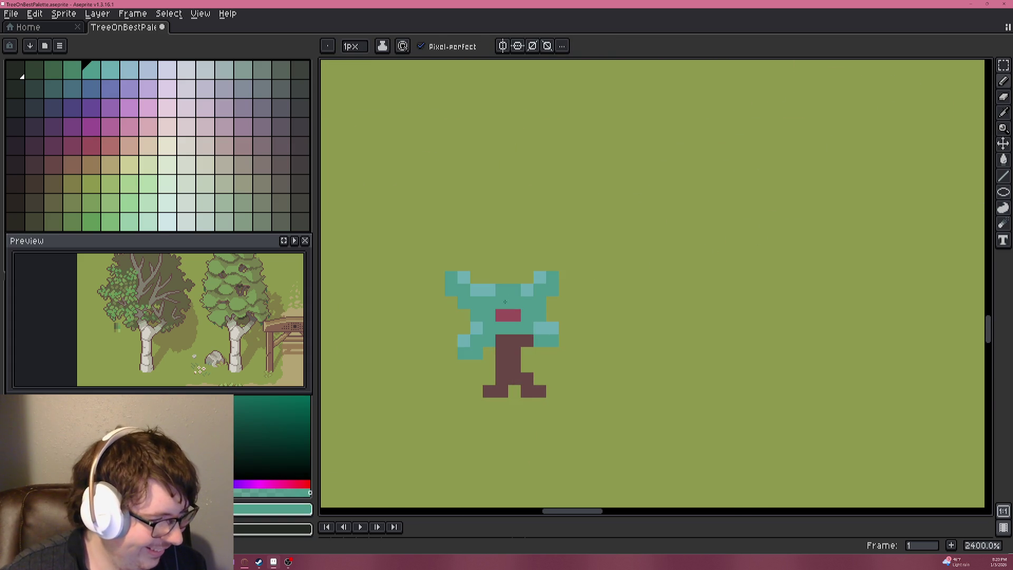
# Add brighter green grass pixels around the stem's base.
pyautogui.scroll(-5, 581, 328)
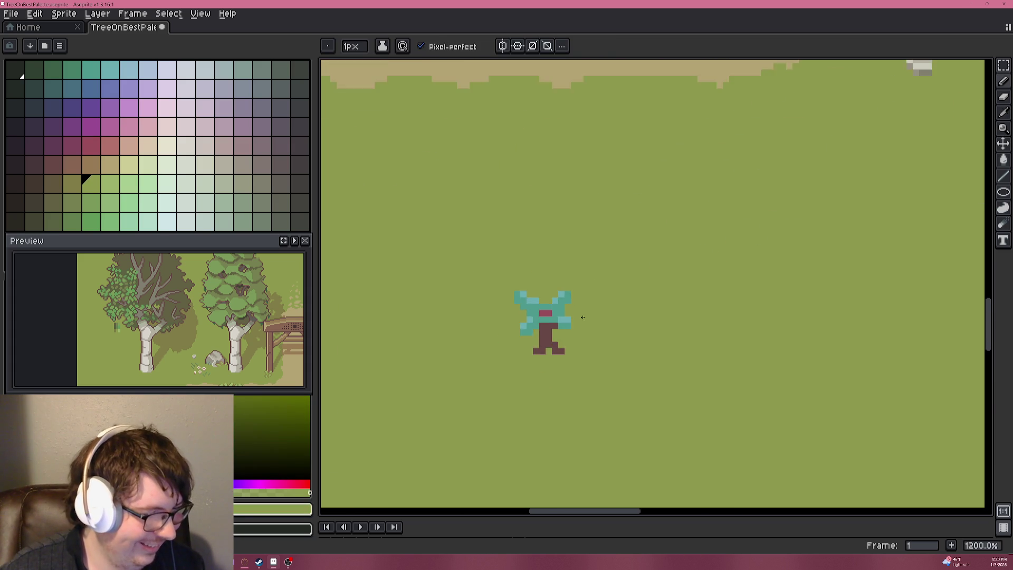
pyautogui.scroll(1, 569, 331)
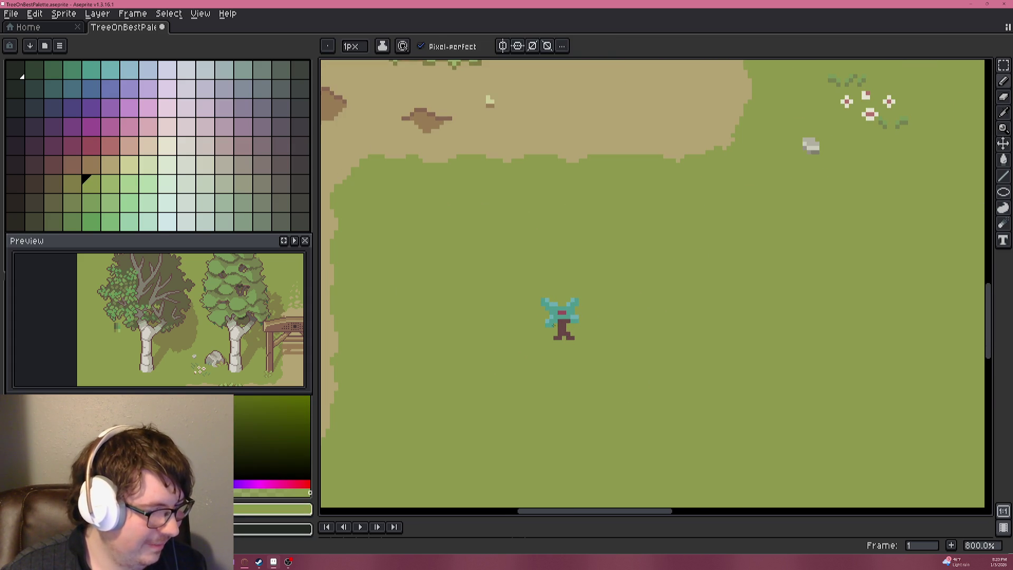
pyautogui.scroll(1, 554, 326)
pyautogui.scroll(-2, 554, 326)
pyautogui.click(96, 220)
pyautogui.scroll(10, 606, 302)
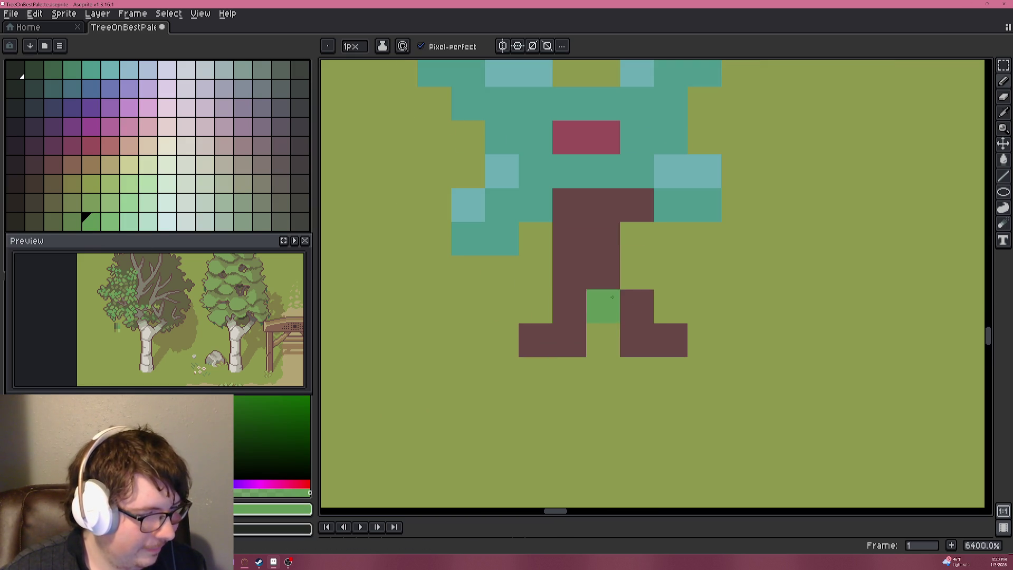
pyautogui.click(640, 247)
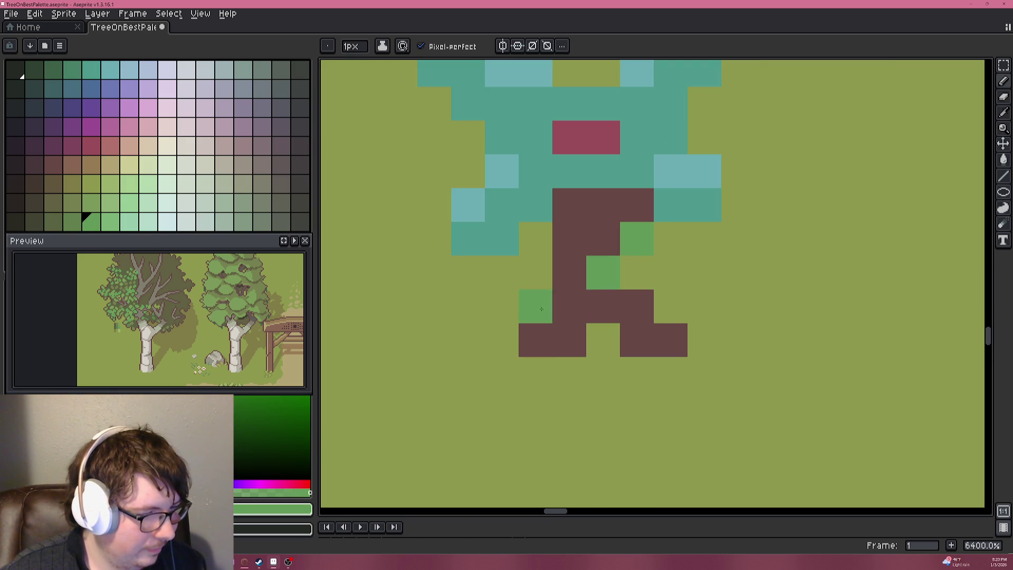
pyautogui.scroll(-10, 517, 294)
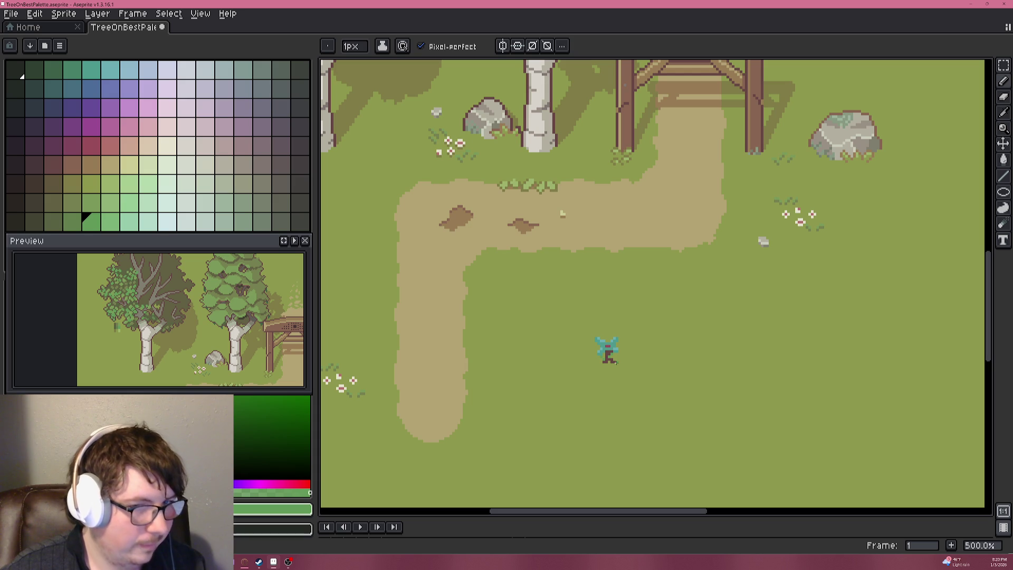
pyautogui.scroll(10, 558, 346)
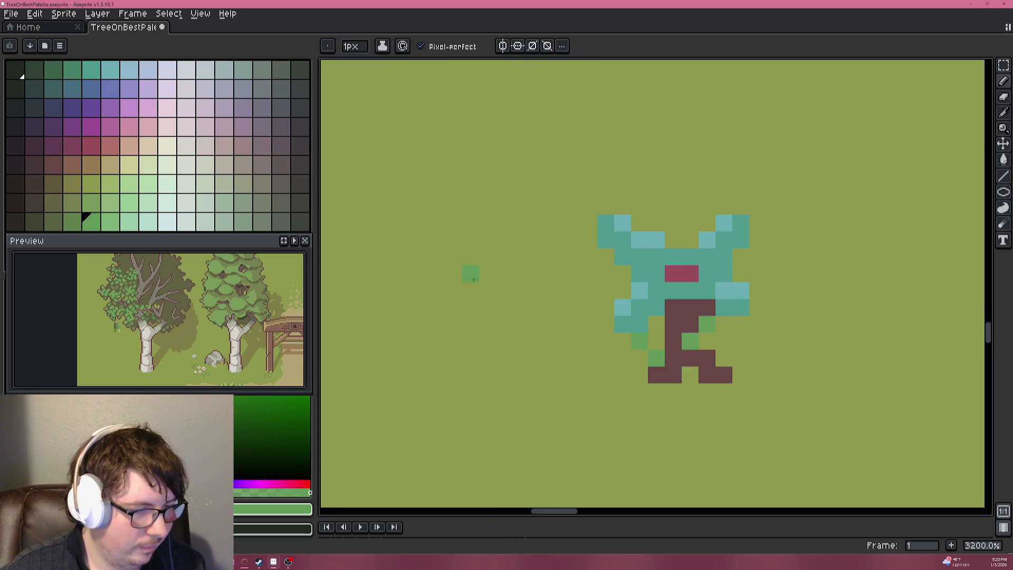
# Pick the teal leaf colour and paint two trunk pixels teal.
pyautogui.keyDown('alt'); pyautogui.click(672, 296); pyautogui.keyUp('alt')
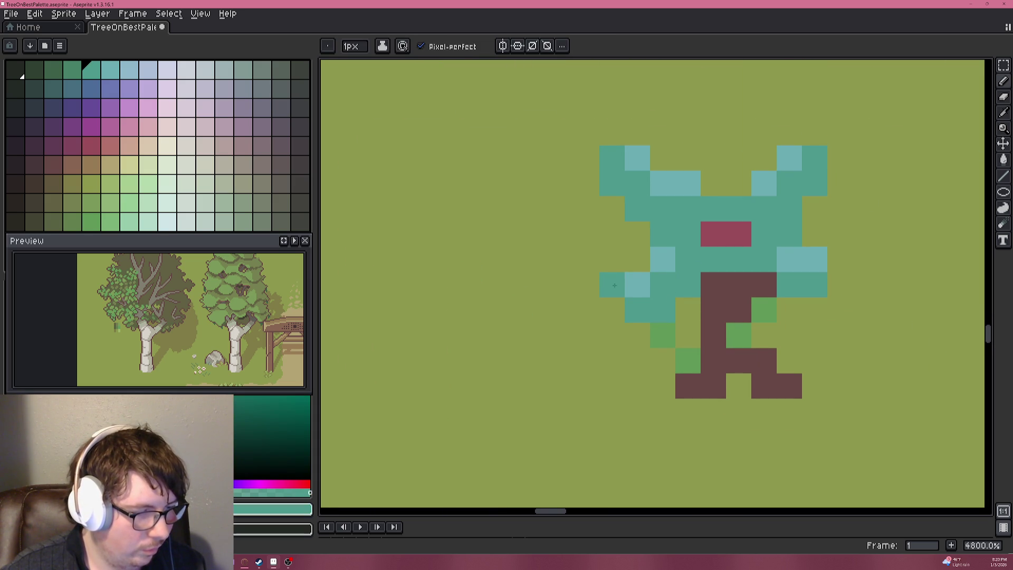
pyautogui.keyDown('alt'); pyautogui.click(686, 300); pyautogui.keyUp('alt')
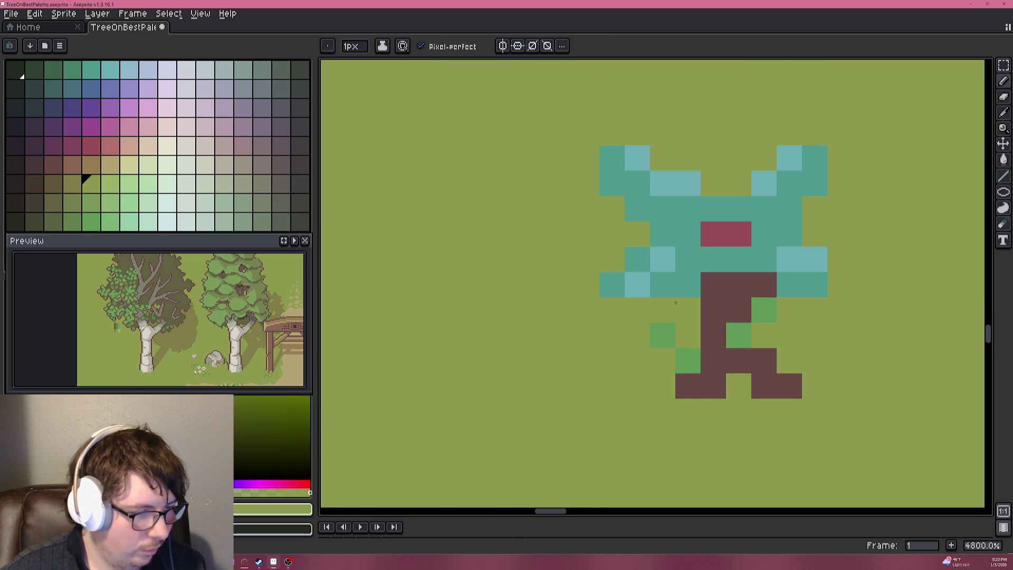
pyautogui.scroll(-3, 683, 332)
pyautogui.keyDown('alt'); pyautogui.click(648, 290); pyautogui.keyUp('alt')
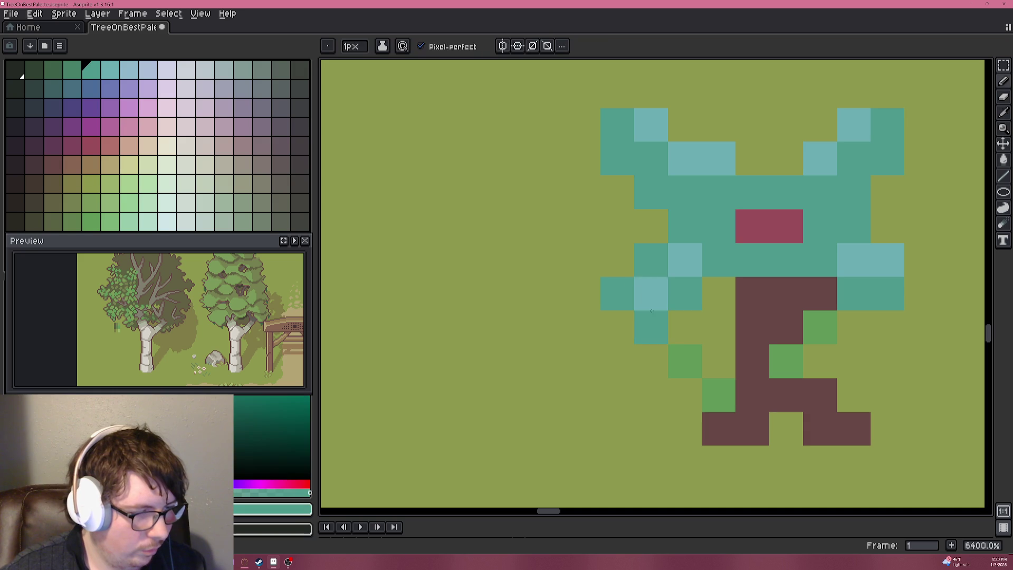
pyautogui.scroll(-5, 727, 360)
pyautogui.scroll(4, 727, 347)
pyautogui.click(621, 282)
pyautogui.click(647, 282)
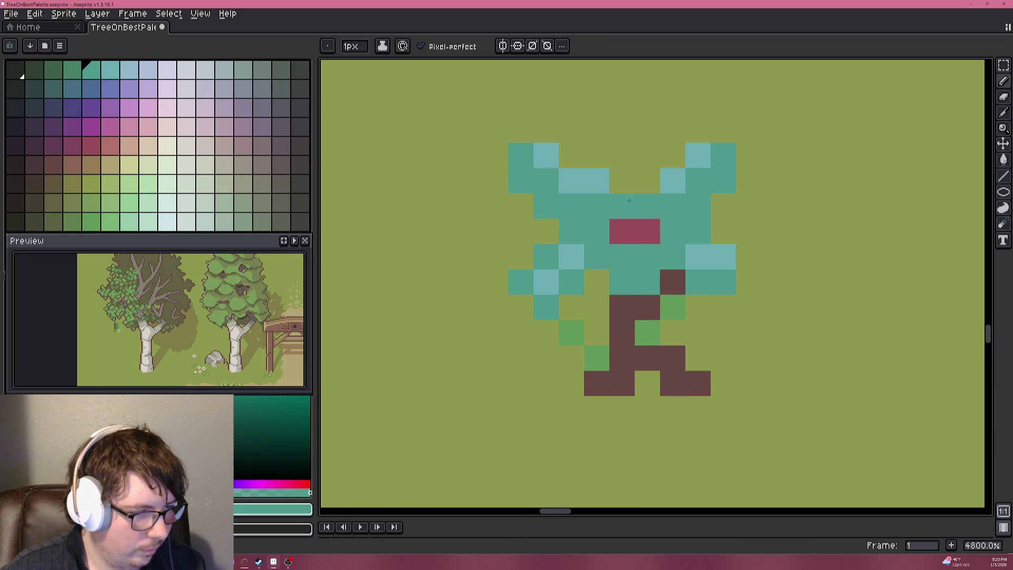
# Erase the lower-left, upper-left, top-right and right-edge leaf pixels with olive grass.
pyautogui.keyDown('alt'); pyautogui.click(583, 301); pyautogui.keyUp('alt')
pyautogui.moveTo(547, 306)
pyautogui.mouseDown()
pyautogui.moveTo(546, 282)
pyautogui.moveTo(568, 260)
pyautogui.mouseUp()
pyautogui.moveTo(529, 230)
pyautogui.mouseDown()
pyautogui.moveTo(571, 181)
pyautogui.moveTo(597, 180)
pyautogui.moveTo(538, 167)
pyautogui.mouseUp()
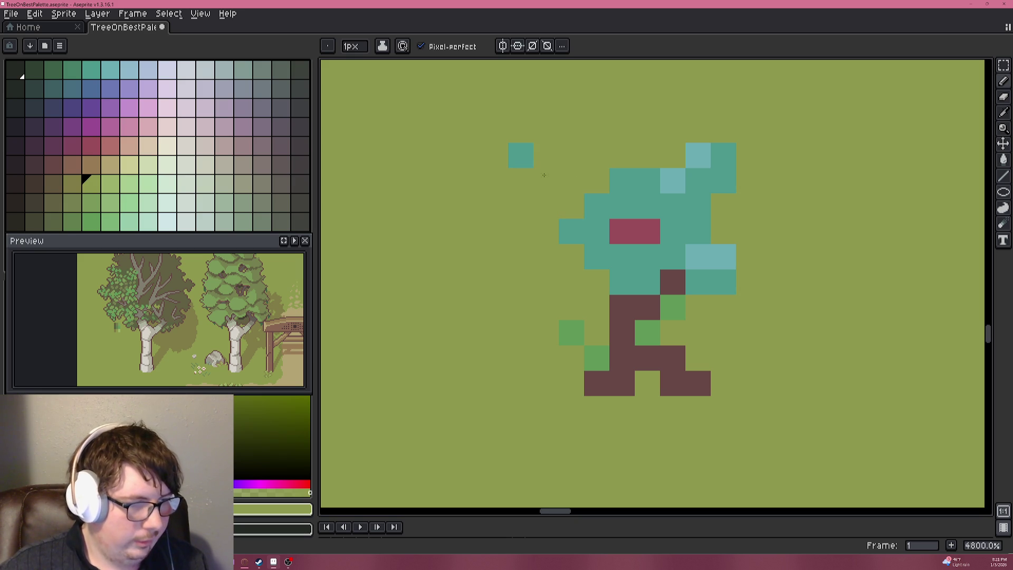
pyautogui.moveTo(696, 156)
pyautogui.mouseDown()
pyautogui.moveTo(673, 181)
pyautogui.moveTo(710, 175)
pyautogui.mouseUp()
pyautogui.moveTo(723, 281)
pyautogui.mouseDown()
pyautogui.moveTo(707, 265)
pyautogui.moveTo(719, 260)
pyautogui.mouseUp()
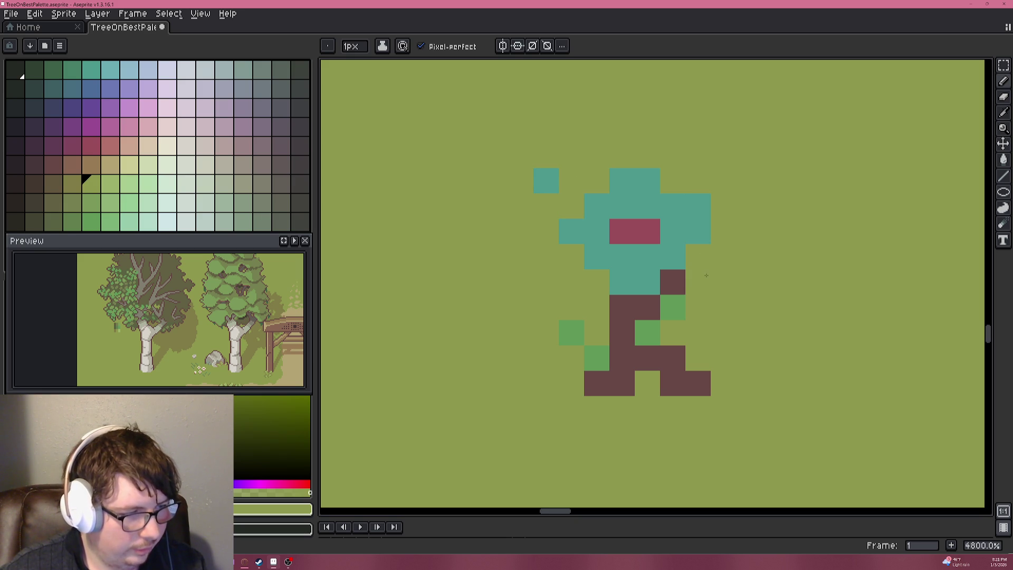
pyautogui.click(580, 228)
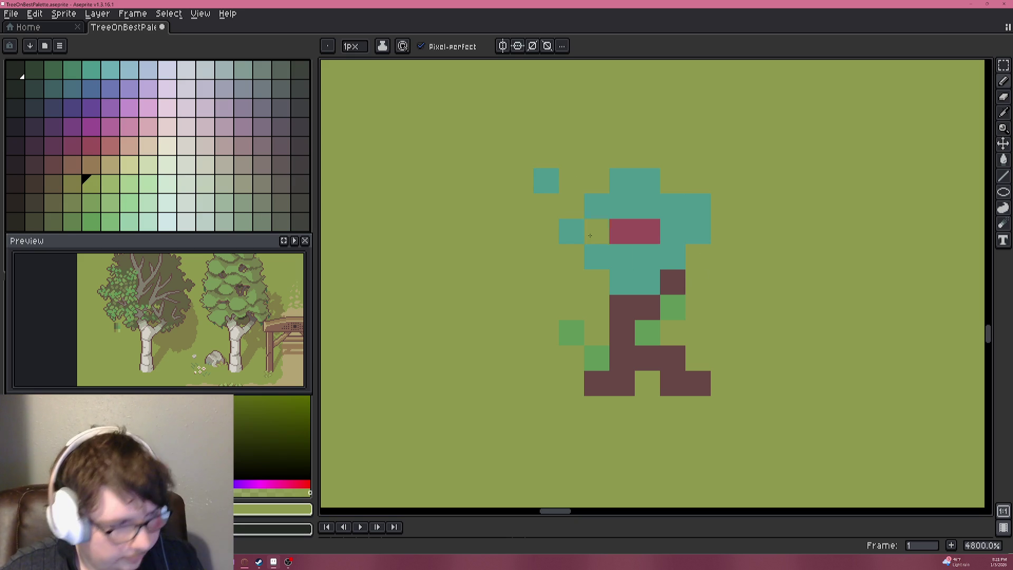
pyautogui.scroll(-1, 744, 253)
# Paint over the old trunk and branches with the olive background colour.
pyautogui.scroll(-3, 745, 253)
pyautogui.scroll(5, 728, 253)
pyautogui.keyDown('alt'); pyautogui.click(681, 233); pyautogui.keyUp('alt')
pyautogui.click(693, 255)
pyautogui.keyDown('alt'); pyautogui.click(704, 236); pyautogui.keyUp('alt')
pyautogui.moveTo(679, 236)
pyautogui.mouseDown()
pyautogui.moveTo(629, 311)
pyautogui.moveTo(699, 337)
pyautogui.moveTo(602, 332)
pyautogui.moveTo(616, 327)
pyautogui.mouseUp()
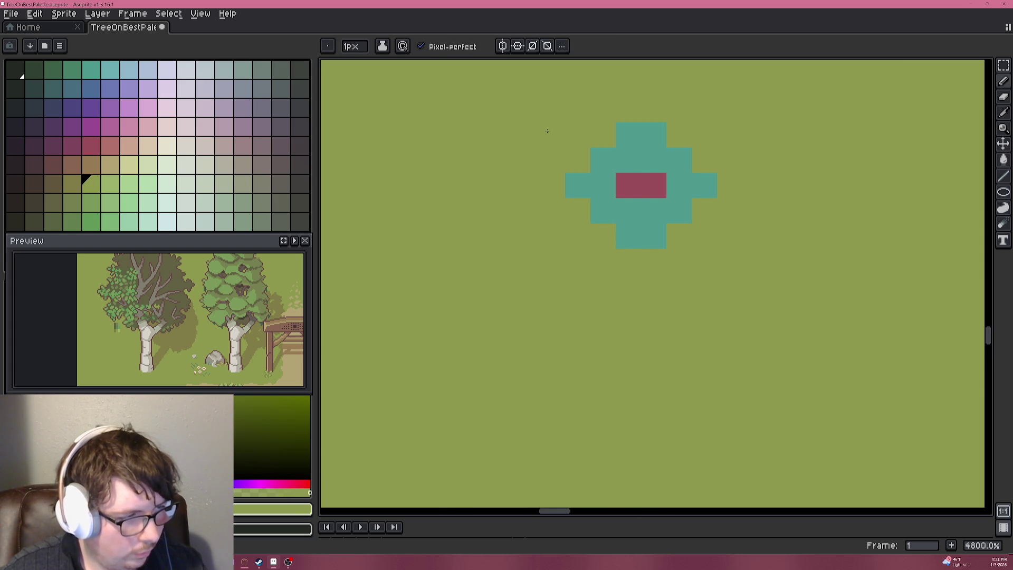
# Choose a dark red-brown swatch as the stem colour.
pyautogui.press('i')
pyautogui.click(45, 186)
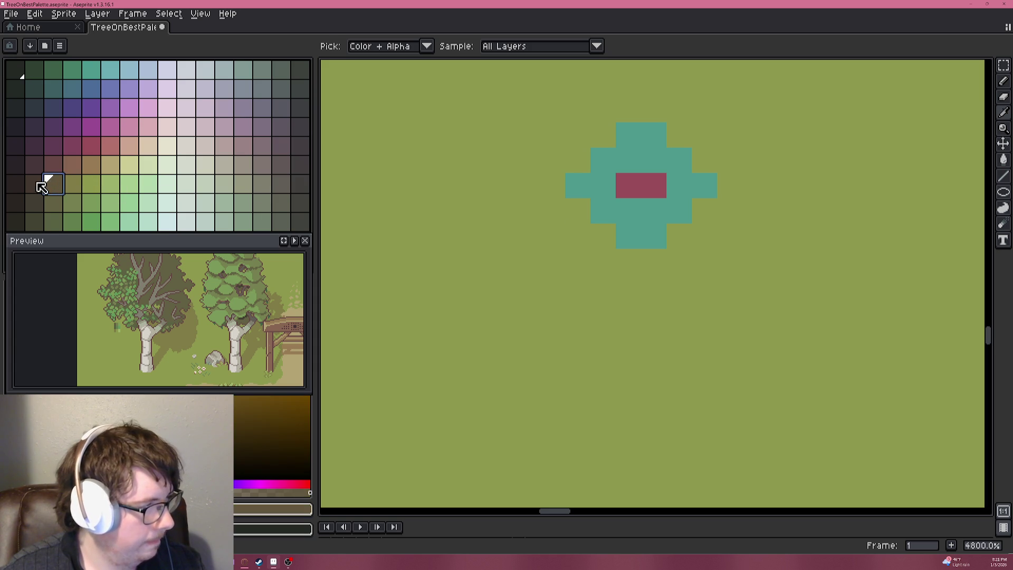
pyautogui.click(37, 183)
pyautogui.press('b')
pyautogui.scroll(1, 565, 248)
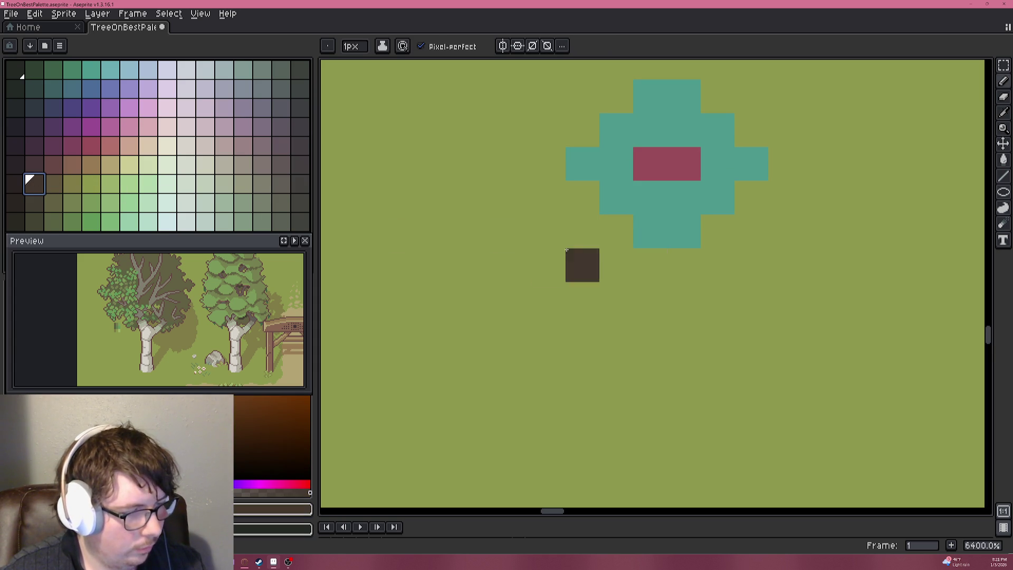
pyautogui.click(53, 185)
pyautogui.click(51, 168)
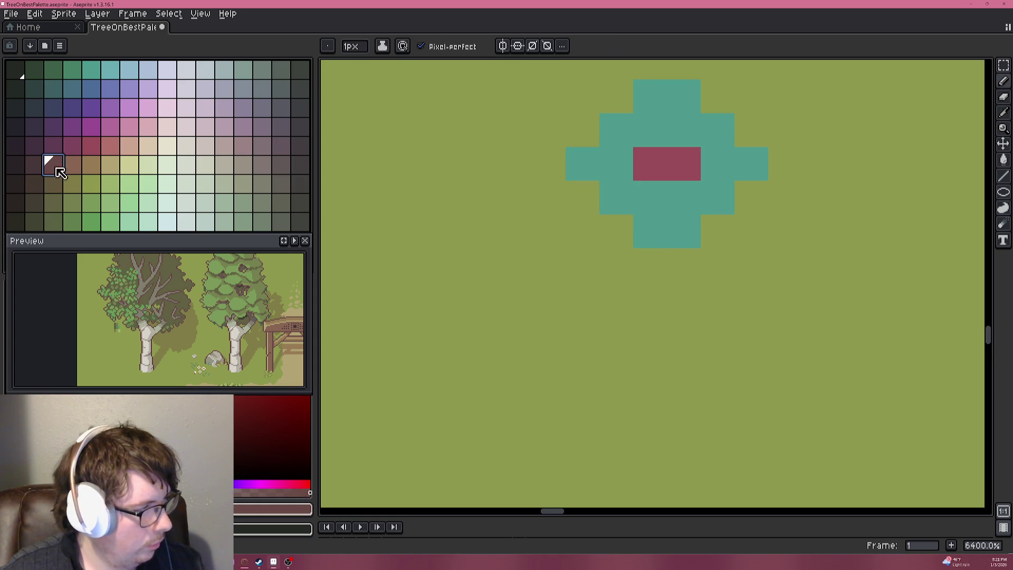
# Pencil the brown stem below the head, stepping down to the lower left.
pyautogui.click(643, 263)
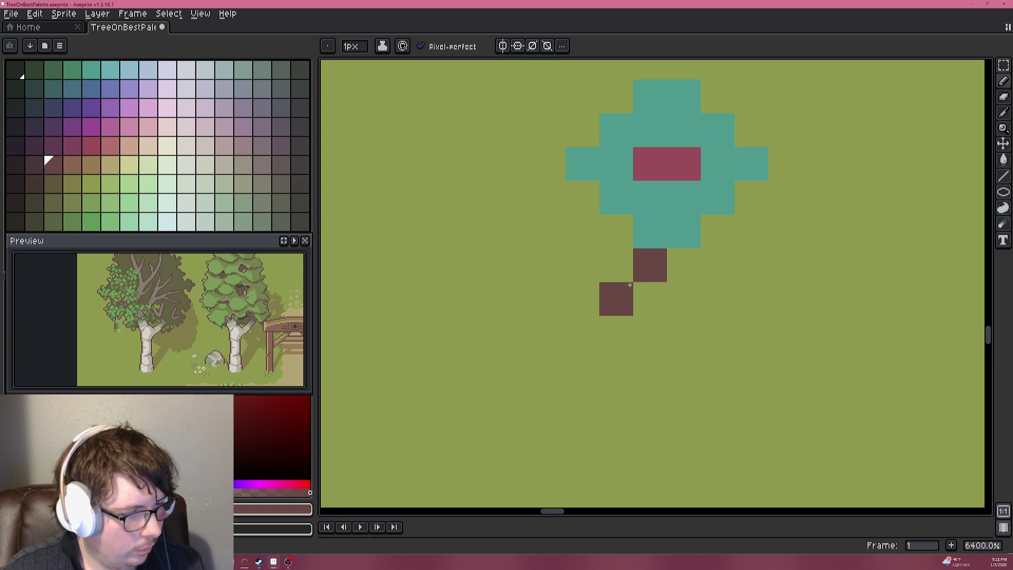
pyautogui.click(650, 298)
pyautogui.moveTo(617, 332); pyautogui.dragTo(635, 346)
pyautogui.scroll(-10, 635, 345)
pyautogui.scroll(9, 681, 327)
pyautogui.scroll(1, 654, 371)
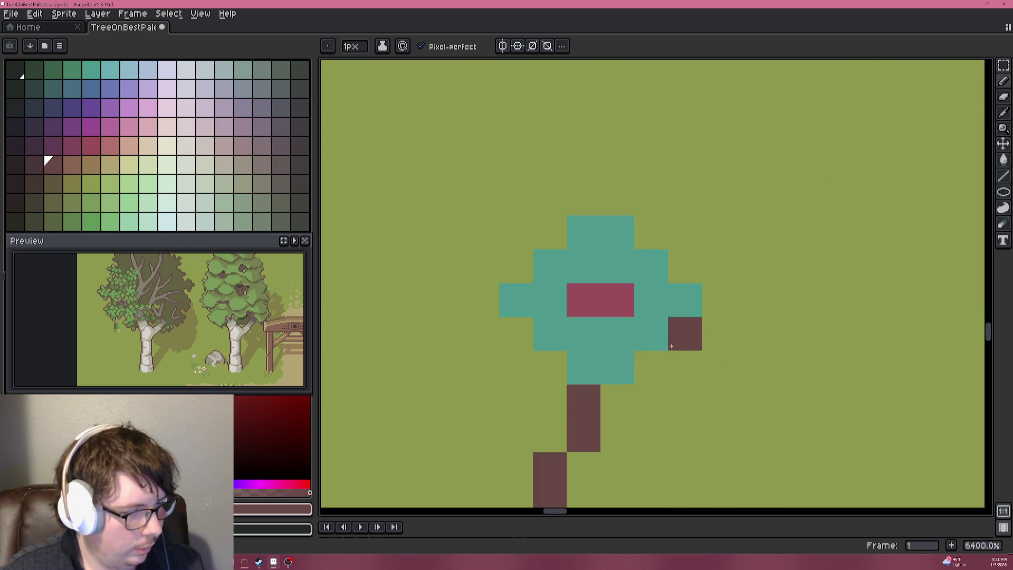
# Erase the flower head's top pixels with the olive background colour.
pyautogui.press('i')
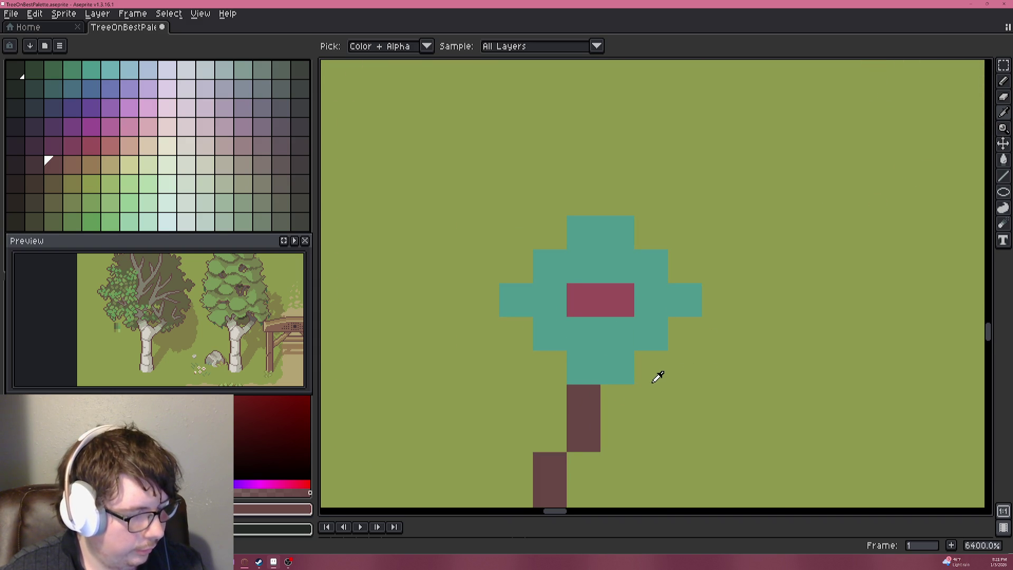
pyautogui.press('b')
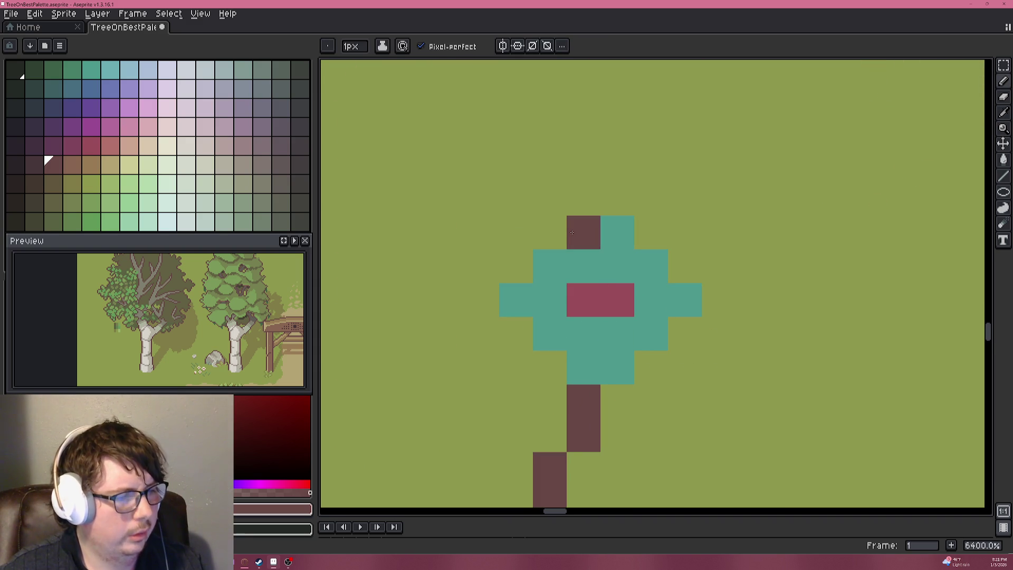
pyautogui.press('i')
pyautogui.click(554, 230)
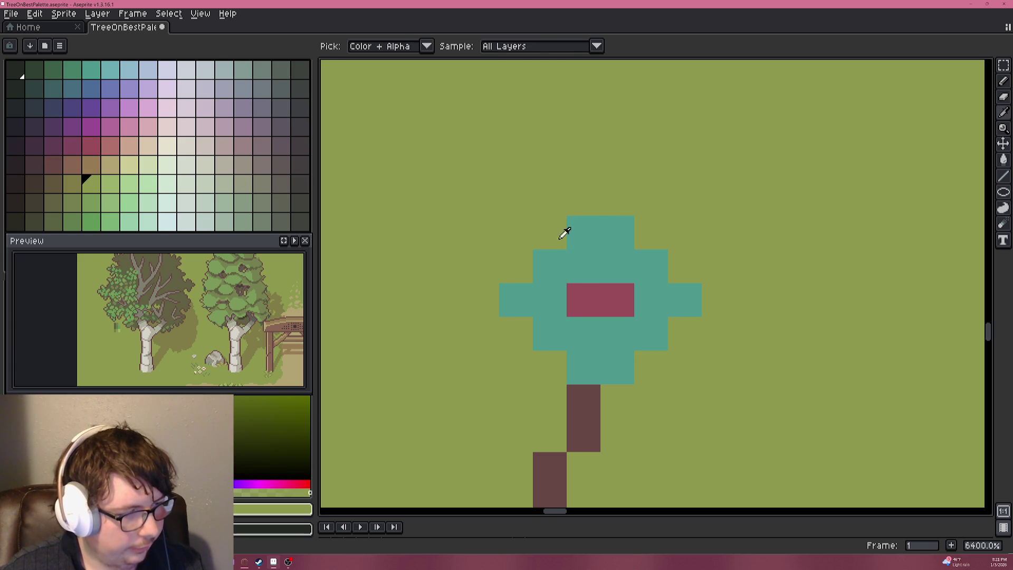
pyautogui.press('b')
pyautogui.moveTo(554, 230); pyautogui.dragTo(621, 232)
# Add a brown pixel at the top of the stem, joining it to the head.
pyautogui.moveTo(652, 393)
pyautogui.mouseDown()
pyautogui.moveTo(597, 272)
pyautogui.moveTo(599, 282)
pyautogui.mouseUp()
pyautogui.press('i')
pyautogui.click(538, 290)
pyautogui.press('b')
pyautogui.click(547, 243)
# Eyedrop the teal from the flower head.
pyautogui.scroll(-6, 610, 353)
pyautogui.scroll(-3, 612, 372)
pyautogui.scroll(8, 606, 375)
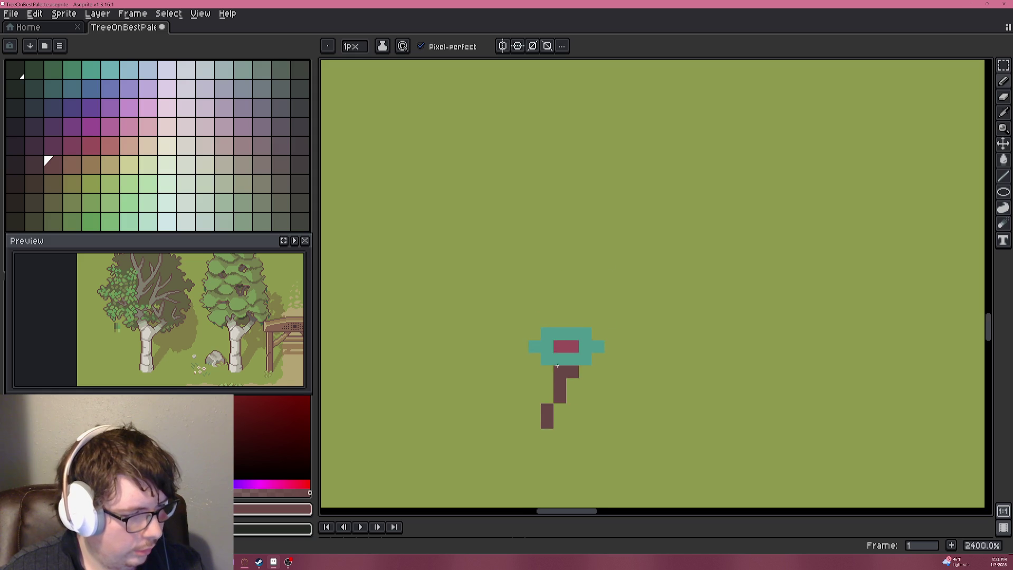
pyautogui.scroll(3, 556, 368)
pyautogui.press('i')
pyautogui.click(554, 351)
# Refill the flower head with lighter teal and sample reds from the centre.
pyautogui.press('b')
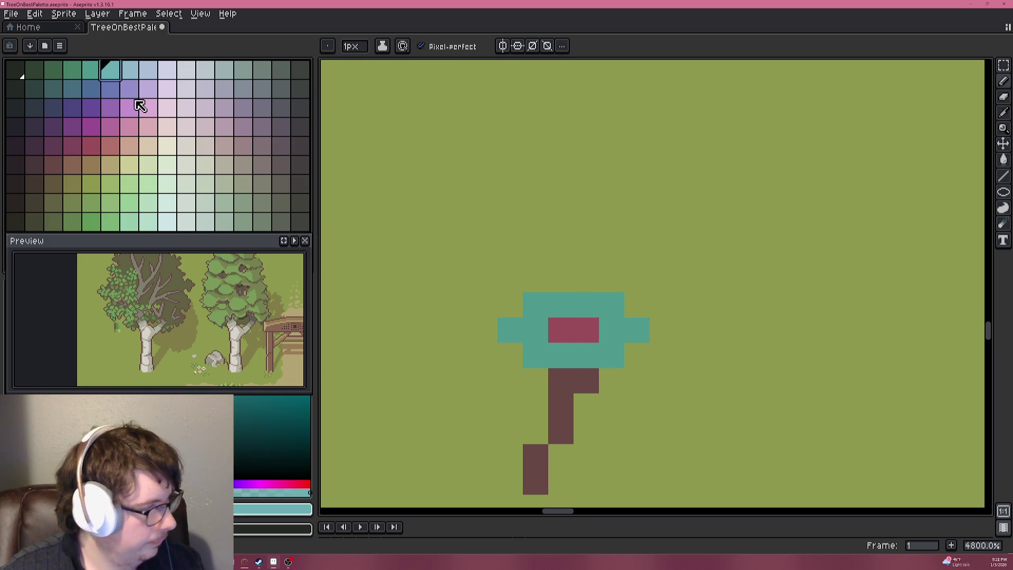
pyautogui.press('g')
pyautogui.click(535, 355)
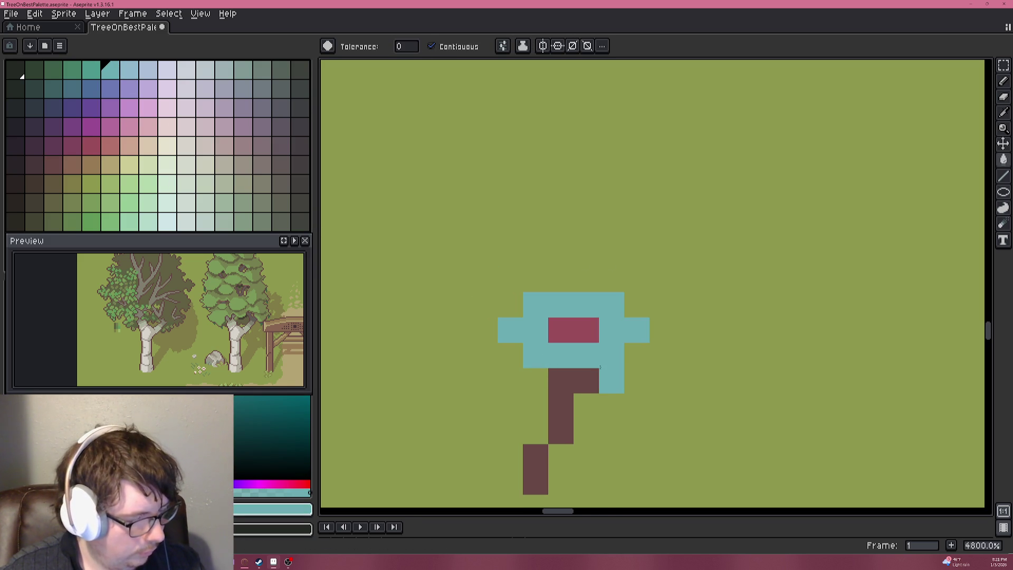
pyautogui.scroll(-6, 385, 203)
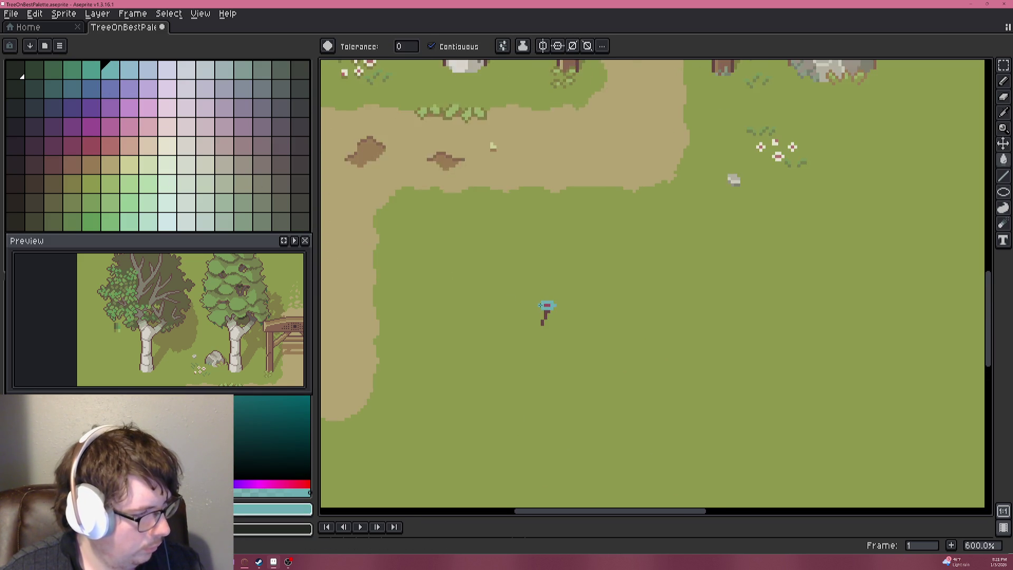
pyautogui.scroll(6, 502, 301)
pyautogui.keyDown('alt'); pyautogui.click(746, 323); pyautogui.keyUp('alt')
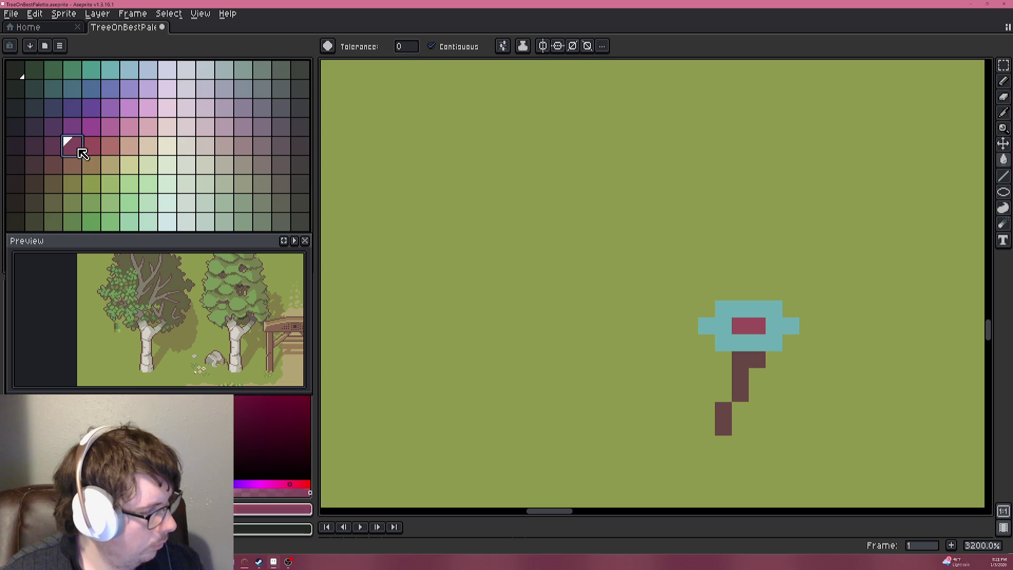
pyautogui.keyDown('alt'); pyautogui.click(741, 326); pyautogui.keyUp('alt')
# Try filling the grass background with olive-brown, then undo it.
pyautogui.scroll(-5, 655, 353)
pyautogui.scroll(-3, 616, 341)
pyautogui.scroll(8, 627, 341)
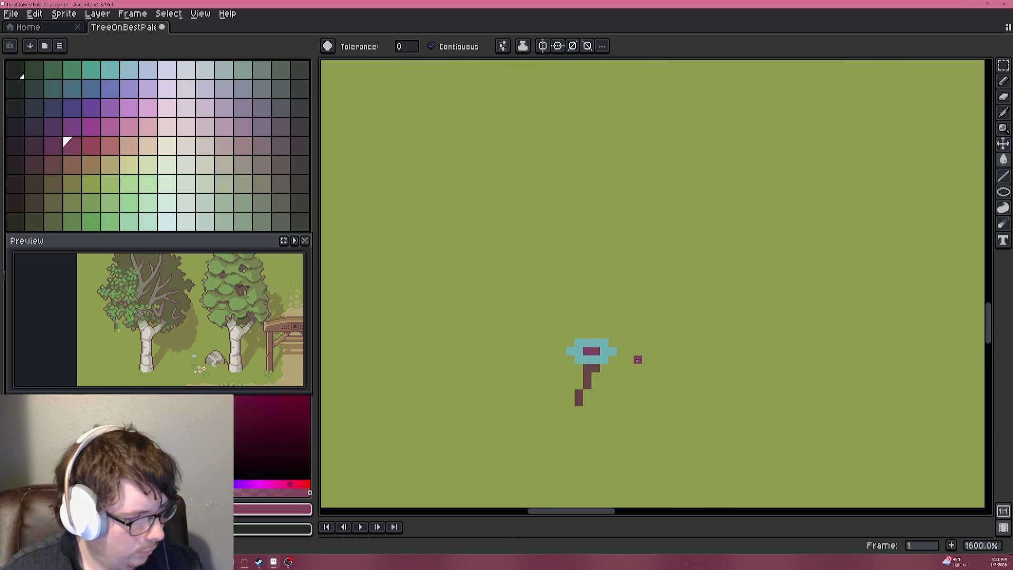
pyautogui.click(609, 377)
pyautogui.press('g')
pyautogui.click(69, 181)
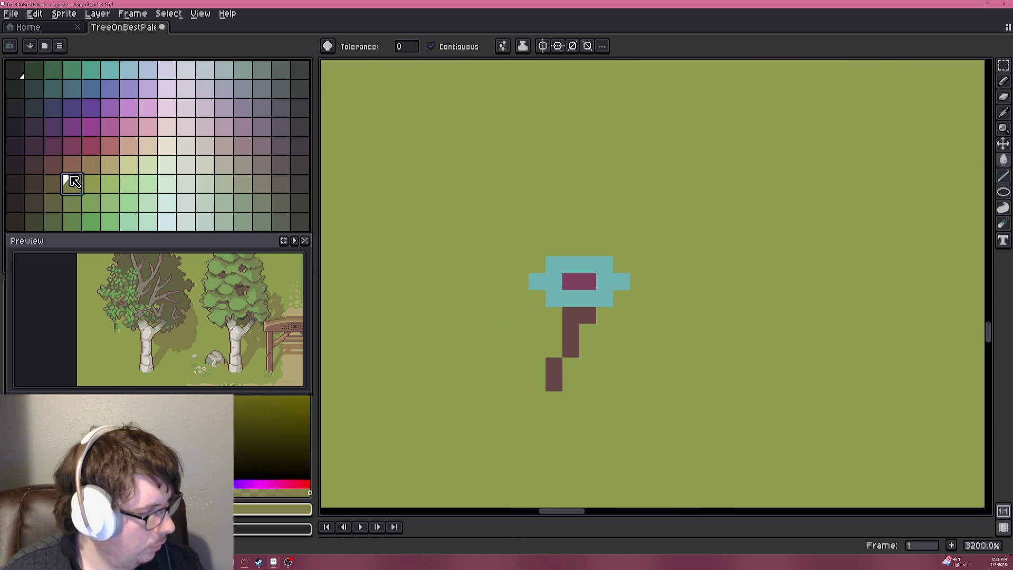
pyautogui.scroll(2, 554, 359)
pyautogui.click(581, 410)
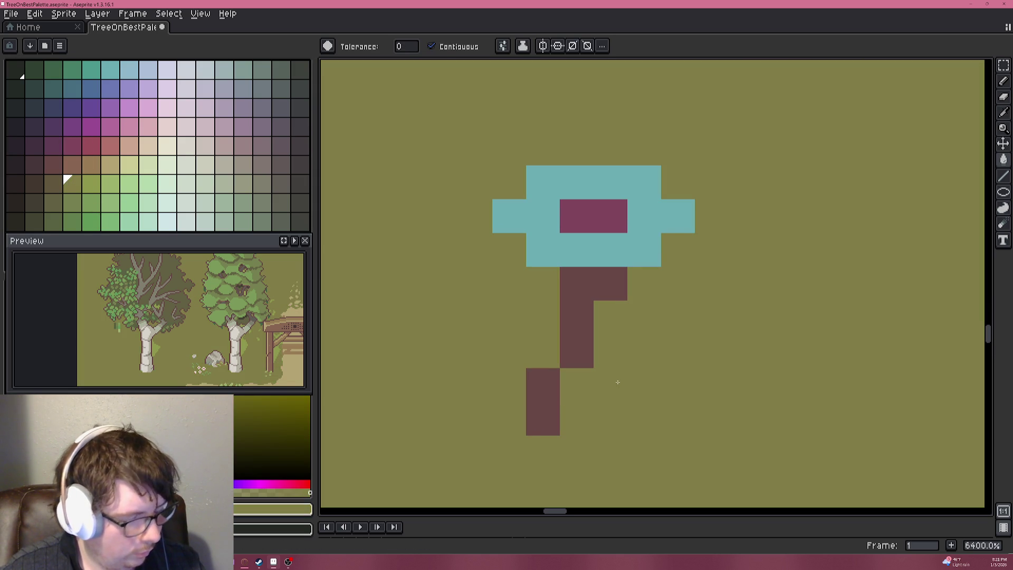
pyautogui.hotkey('ctrl', 'z')
# Pencil a diagonal olive shadow running up-right from the stem.
pyautogui.press('b')
pyautogui.click(577, 419)
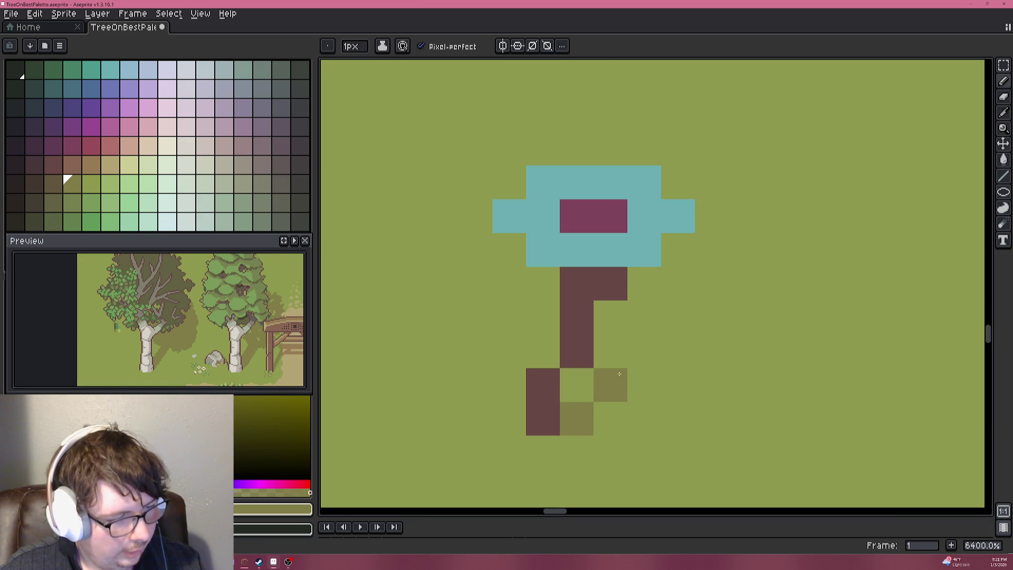
pyautogui.click(630, 347)
pyautogui.moveTo(630, 346)
pyautogui.mouseDown()
pyautogui.moveTo(611, 343)
pyautogui.moveTo(644, 317)
pyautogui.moveTo(646, 290)
pyautogui.moveTo(682, 250)
pyautogui.moveTo(744, 283)
pyautogui.moveTo(712, 217)
pyautogui.moveTo(713, 311)
pyautogui.mouseUp()
pyautogui.scroll(-5, 710, 329)
pyautogui.scroll(-5, 704, 379)
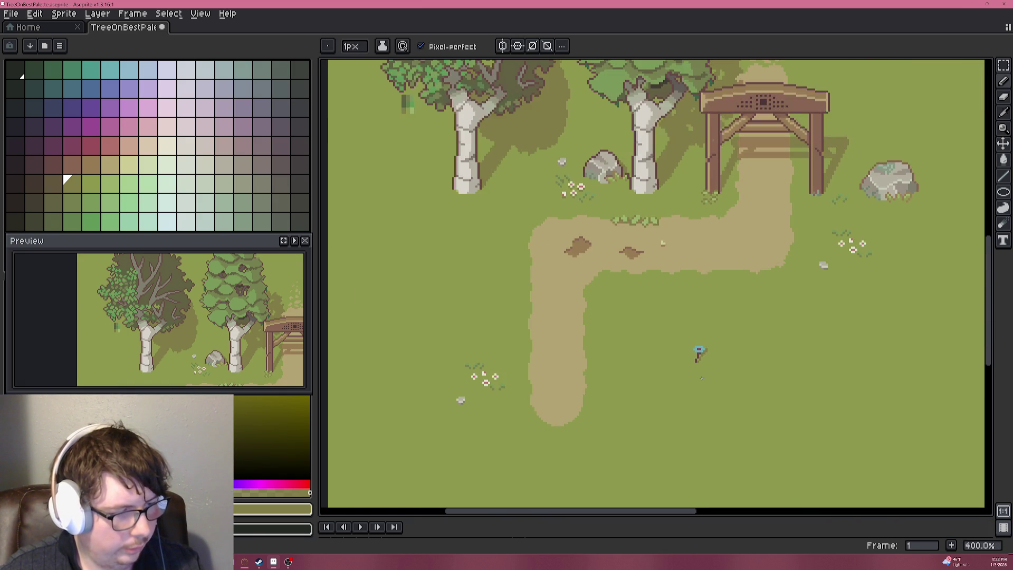
pyautogui.scroll(10, 700, 368)
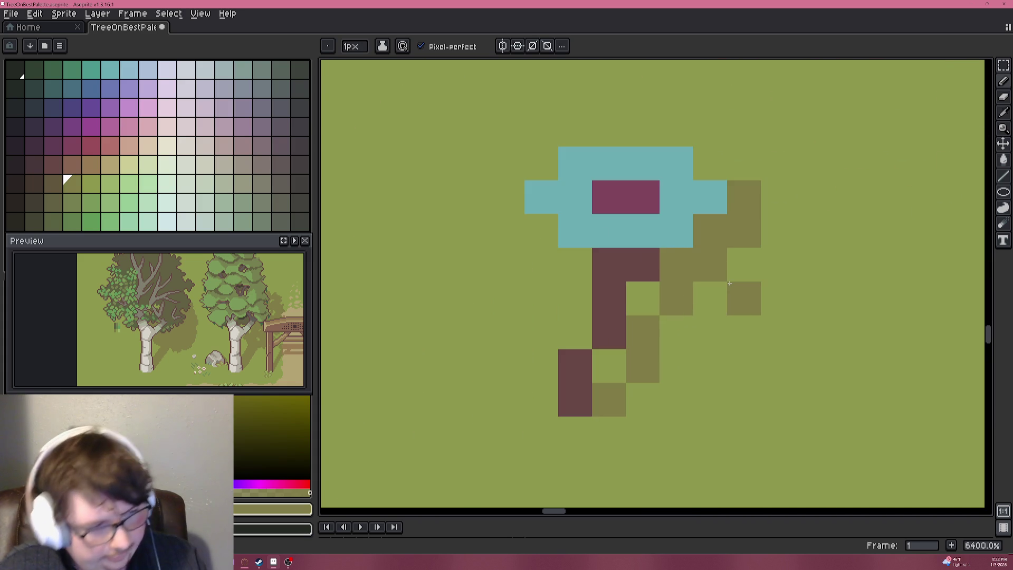
# Remove a stray shadow pixel and add a darker olive pixel right of the stem.
pyautogui.keyDown('alt'); pyautogui.click(789, 262); pyautogui.keyUp('alt')
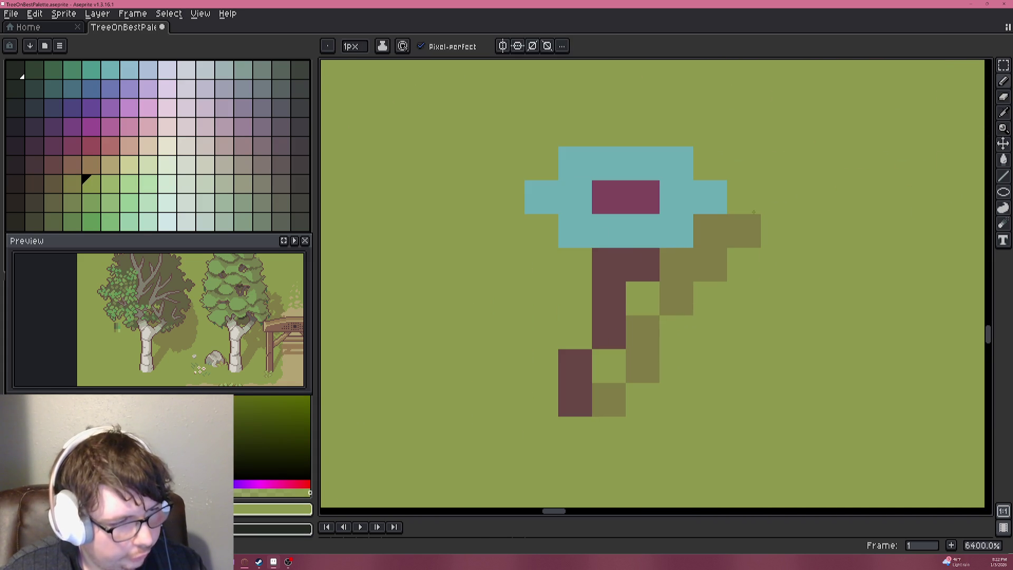
pyautogui.click(747, 233)
pyautogui.scroll(-4, 760, 295)
pyautogui.scroll(-5, 763, 319)
pyautogui.scroll(6, 746, 316)
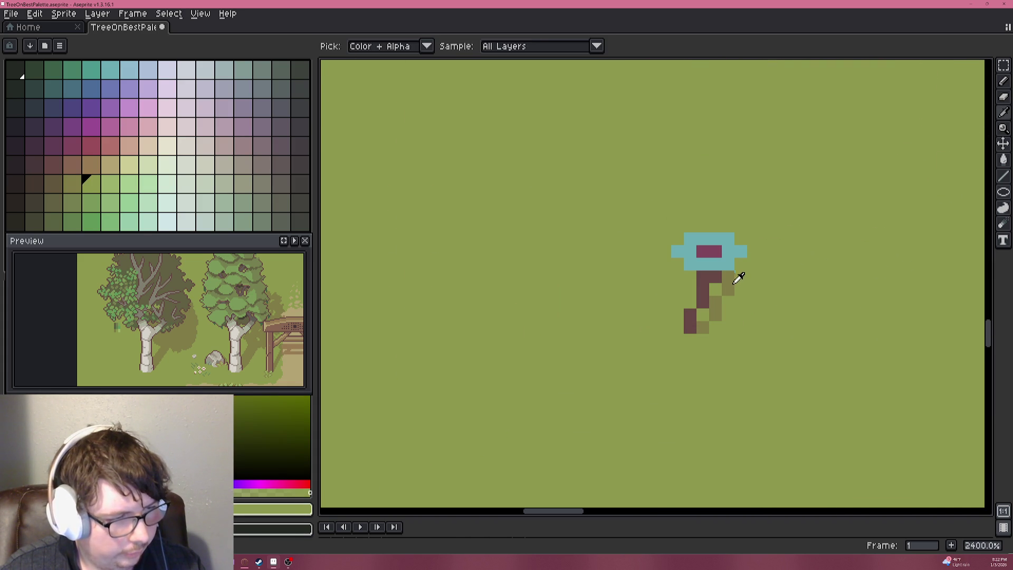
pyautogui.keyDown('alt'); pyautogui.click(730, 279); pyautogui.keyUp('alt')
pyautogui.click(740, 277)
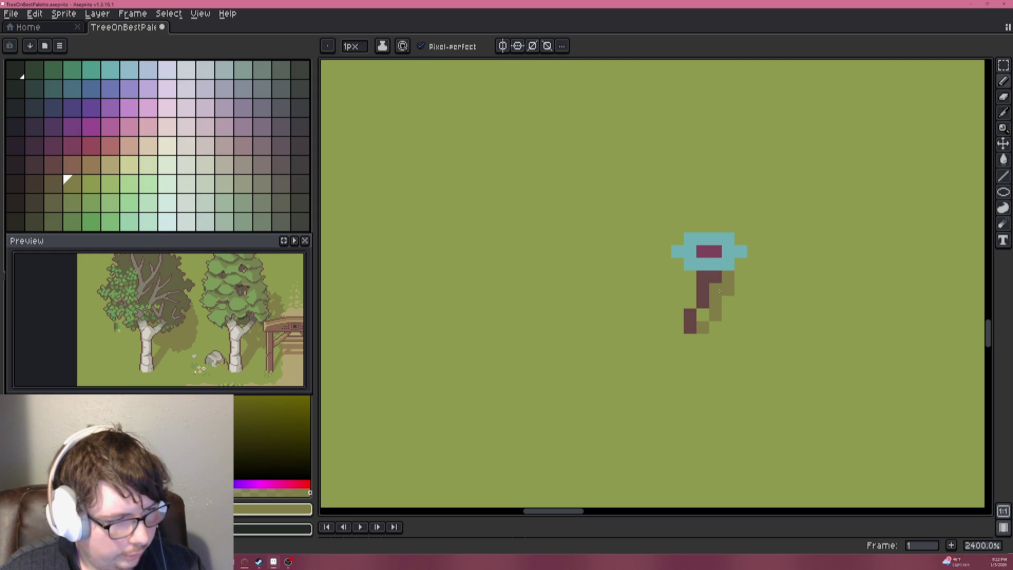
# Sample the head's light teal, then choose a darker teal-green for shading.
pyautogui.scroll(-7, 762, 321)
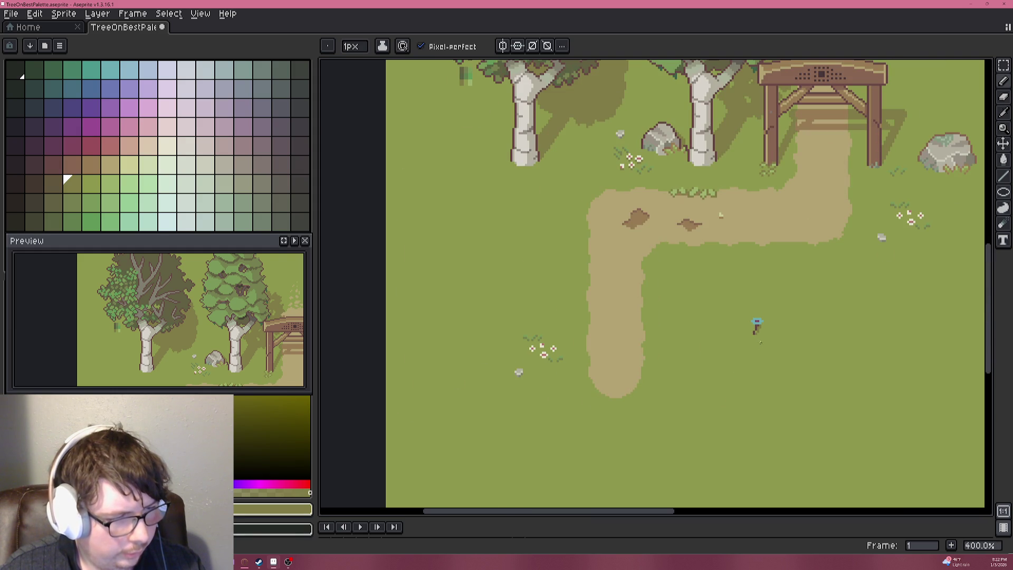
pyautogui.scroll(-1, 764, 342)
pyautogui.scroll(3, 766, 317)
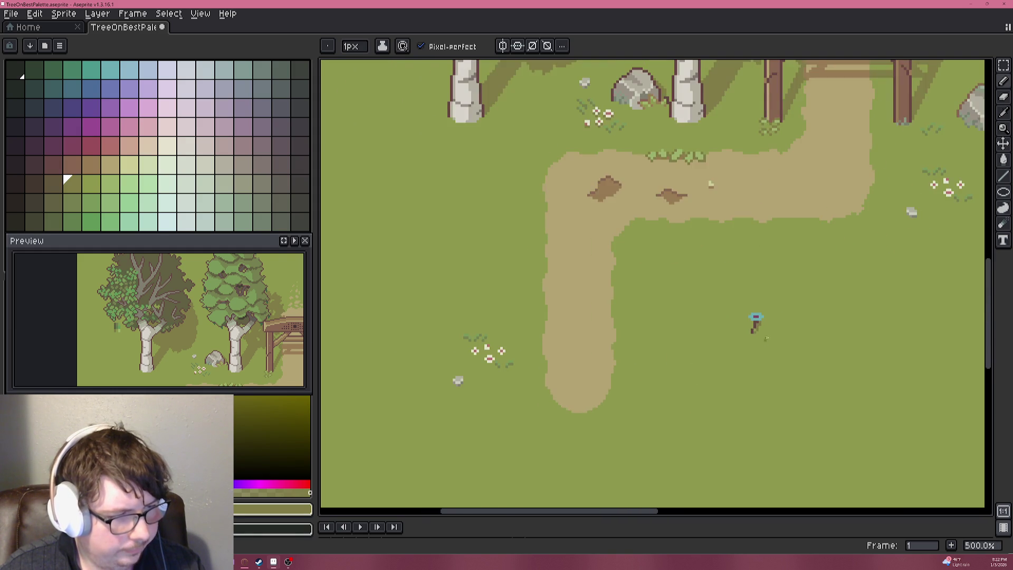
pyautogui.scroll(5, 757, 303)
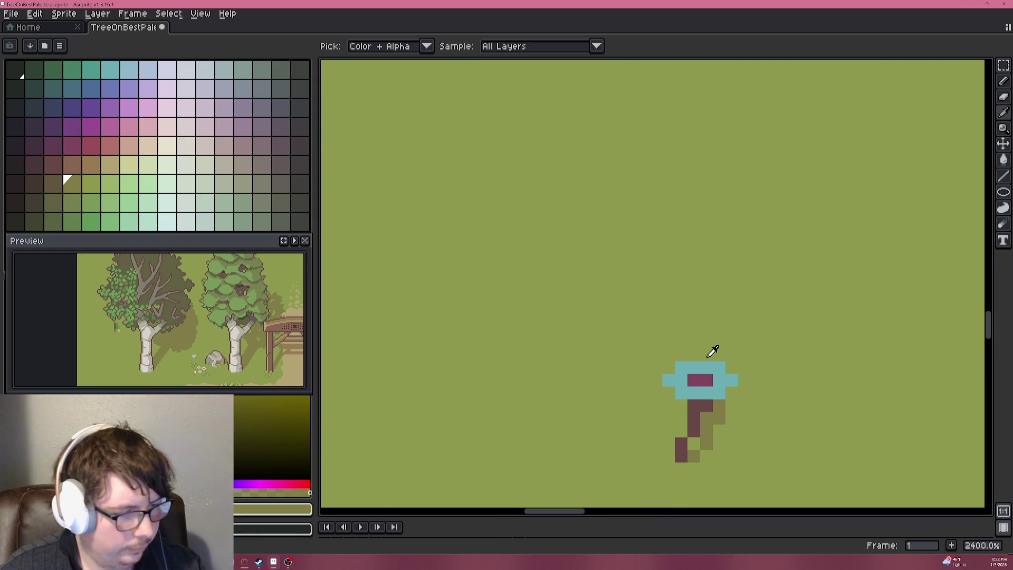
pyautogui.keyDown('alt'); pyautogui.click(702, 364); pyautogui.keyUp('alt')
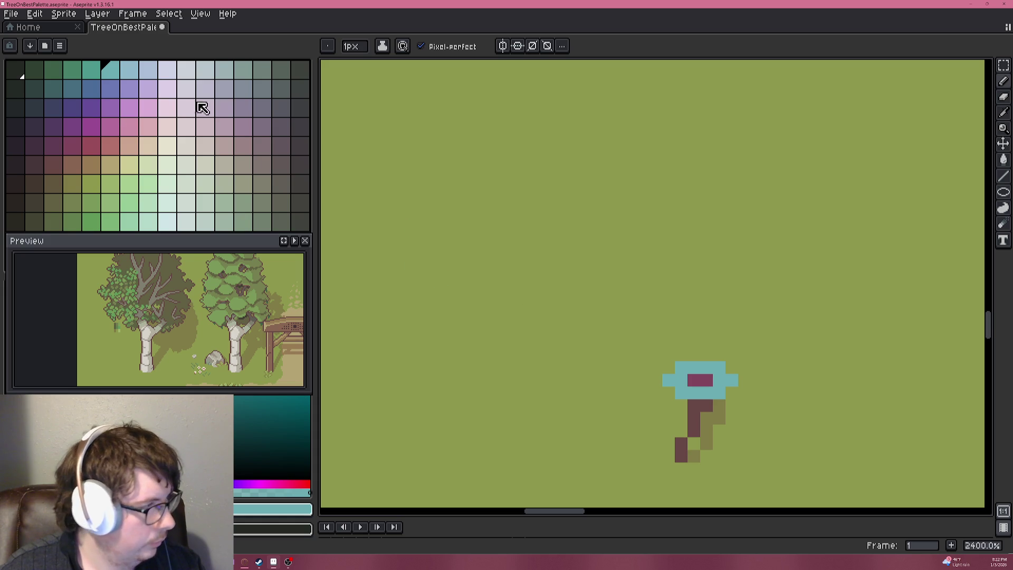
pyautogui.click(98, 77)
# Shade the head's lower row and the area beneath it in darker teal.
pyautogui.scroll(4, 679, 443)
pyautogui.click(718, 306)
pyautogui.moveTo(686, 292); pyautogui.dragTo(786, 291)
pyautogui.scroll(-5, 644, 326)
pyautogui.scroll(-2, 638, 331)
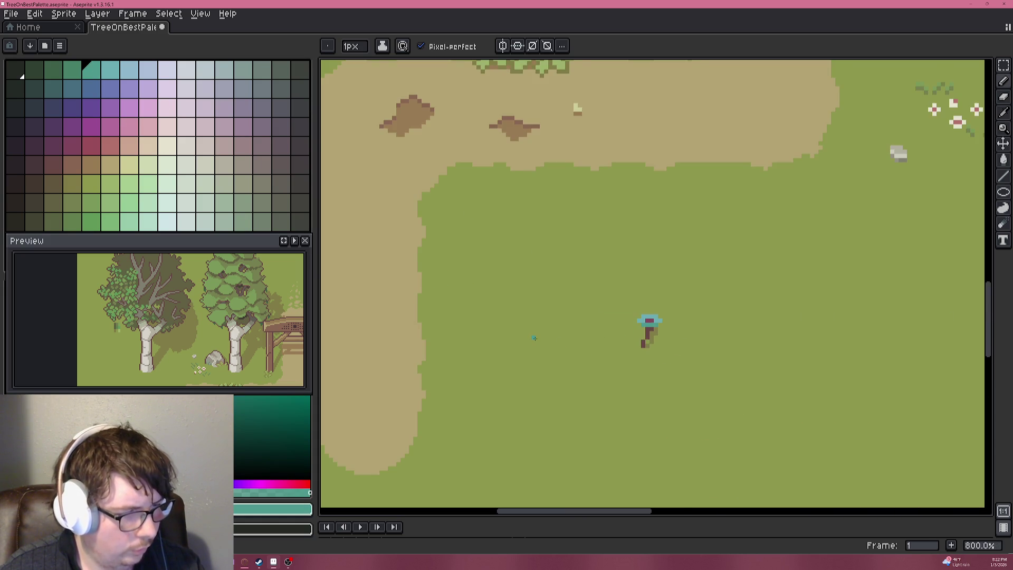
pyautogui.scroll(3, 570, 310)
pyautogui.scroll(-1, 637, 309)
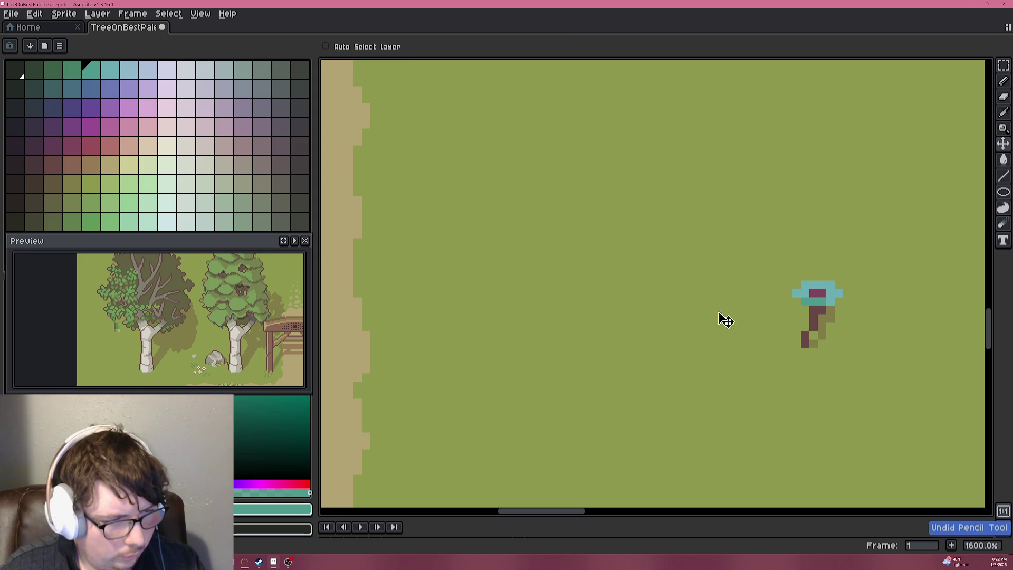
pyautogui.scroll(2, 765, 317)
pyautogui.scroll(-1, 673, 280)
pyautogui.scroll(1, 673, 280)
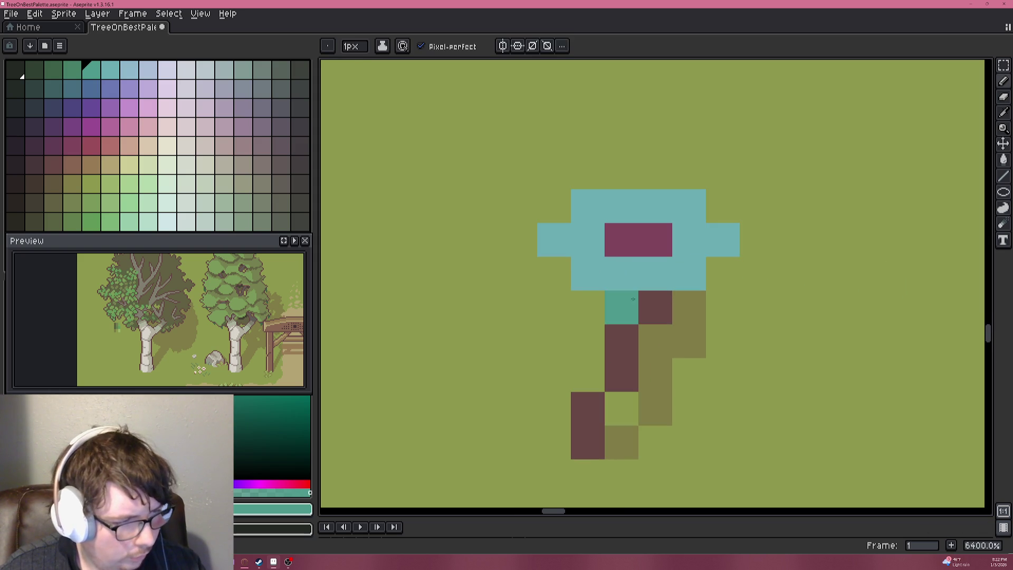
pyautogui.moveTo(606, 299); pyautogui.dragTo(689, 306)
pyautogui.scroll(-1, 891, 427)
# Add a dark teal pixel above the head and light teal petals at top and upper right.
pyautogui.keyDown('alt'); pyautogui.click(891, 427); pyautogui.keyUp('alt')
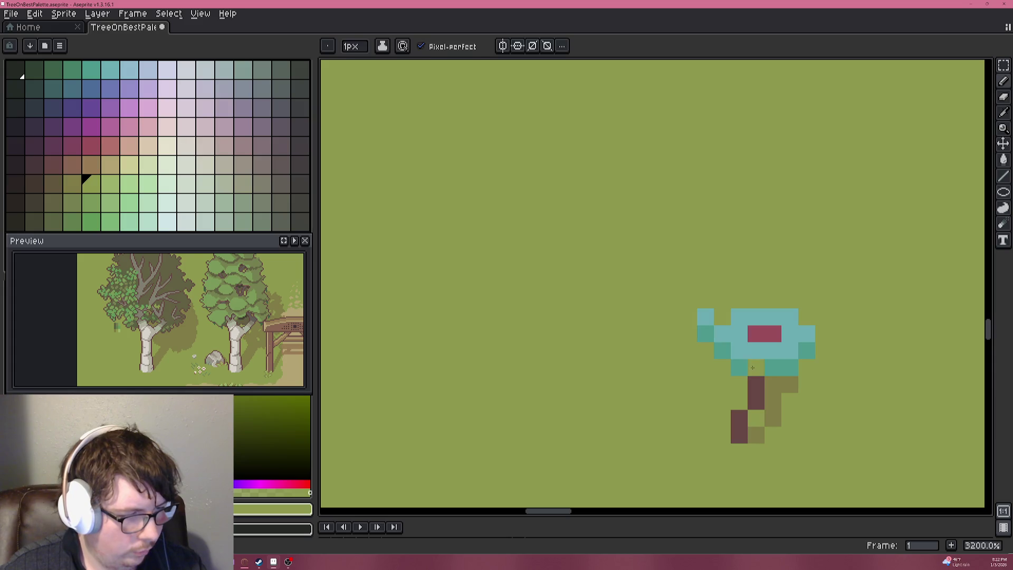
pyautogui.keyDown('alt'); pyautogui.click(727, 338); pyautogui.keyUp('alt')
pyautogui.keyDown('alt'); pyautogui.click(723, 345); pyautogui.keyUp('alt')
pyautogui.click(756, 300)
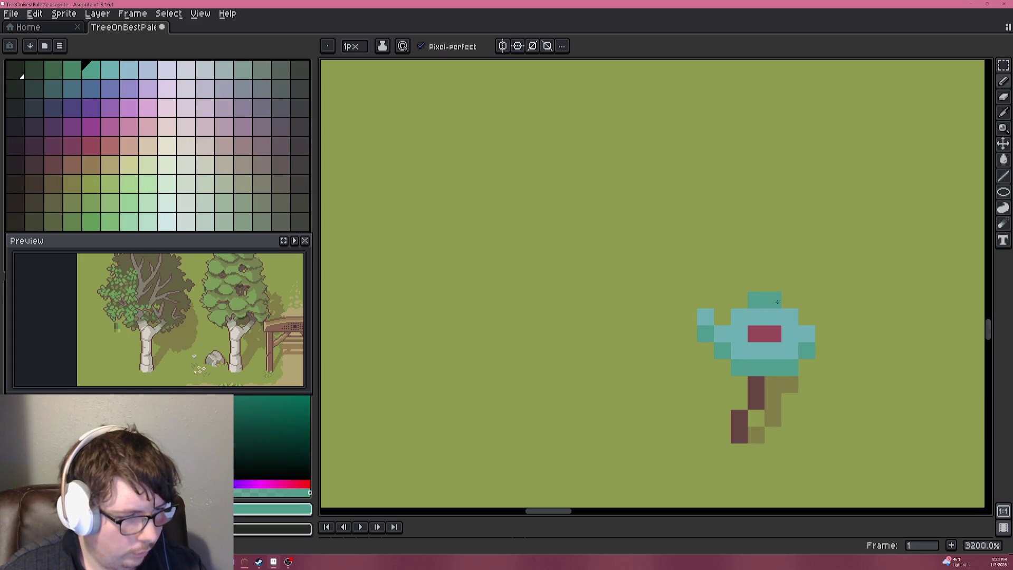
pyautogui.keyDown('alt'); pyautogui.click(725, 310); pyautogui.keyUp('alt')
pyautogui.click(773, 283)
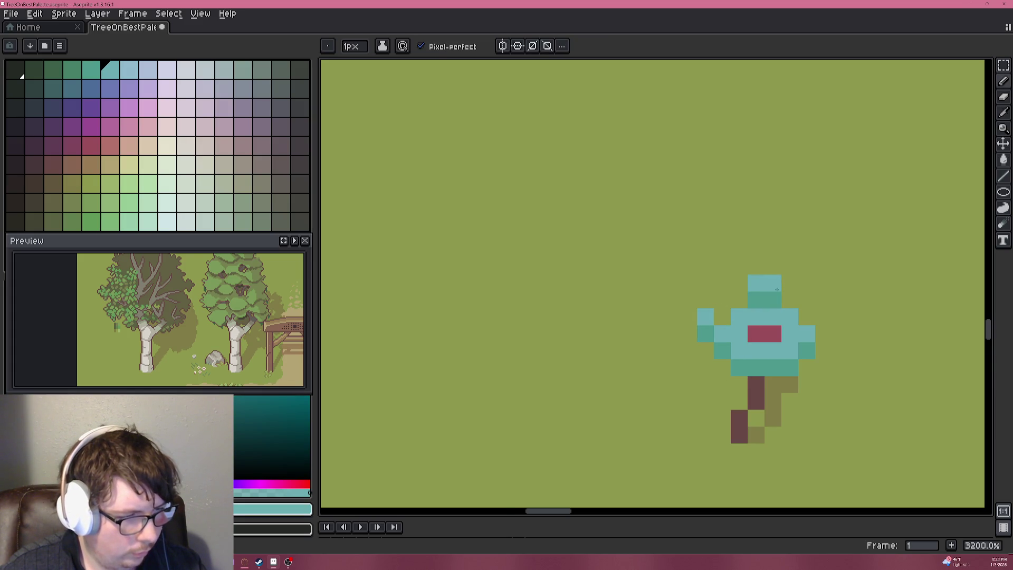
pyautogui.scroll(-2, 820, 325)
pyautogui.scroll(4, 820, 326)
pyautogui.keyDown('alt'); pyautogui.click(658, 283); pyautogui.keyUp('alt')
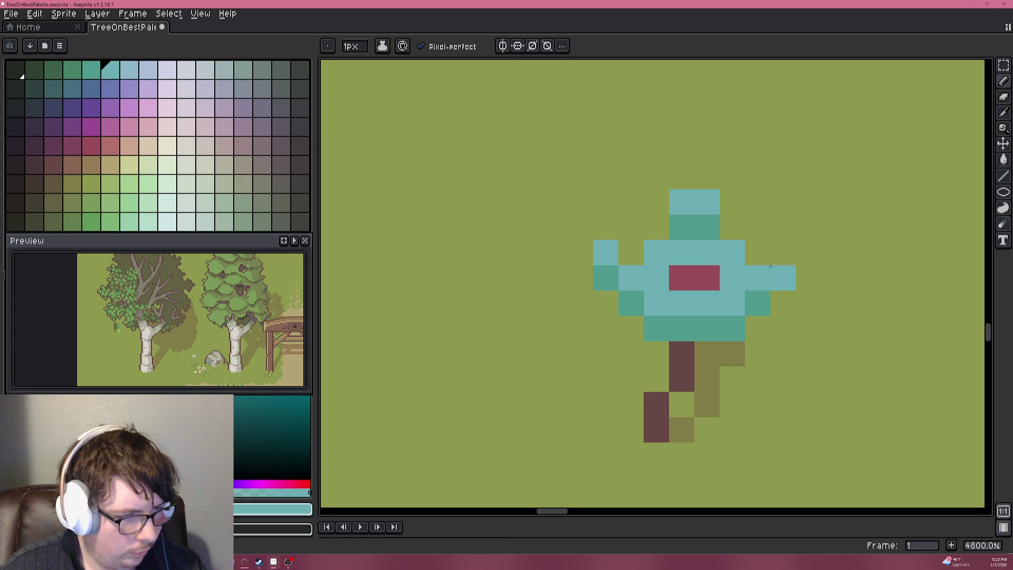
pyautogui.click(789, 260)
pyautogui.keyDown('alt'); pyautogui.click(766, 298); pyautogui.keyUp('alt')
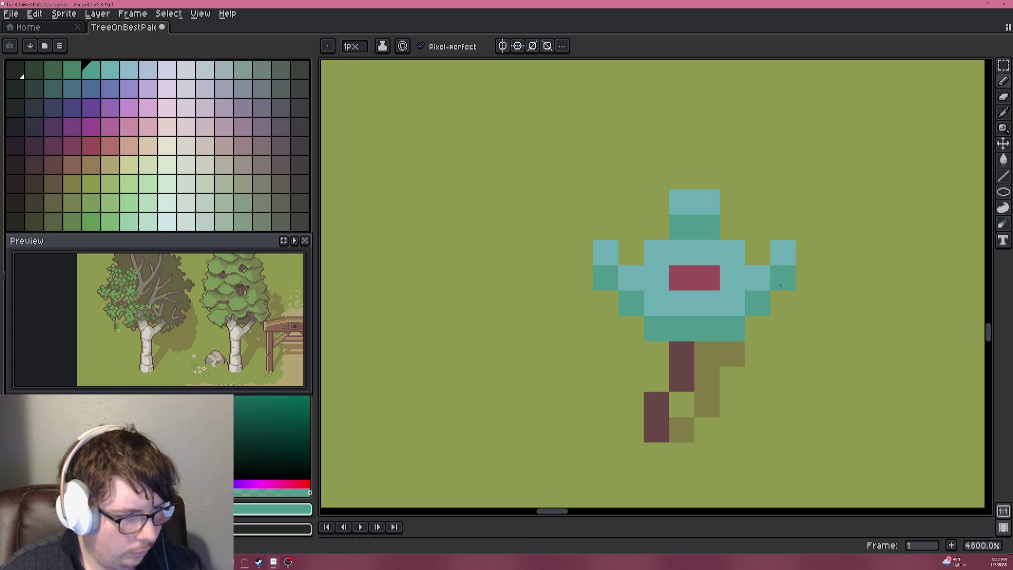
# Pan and zoom to reframe the plant with the trees above.
pyautogui.scroll(-6, 771, 300)
pyautogui.moveTo(830, 324); pyautogui.dragTo(764, 318)
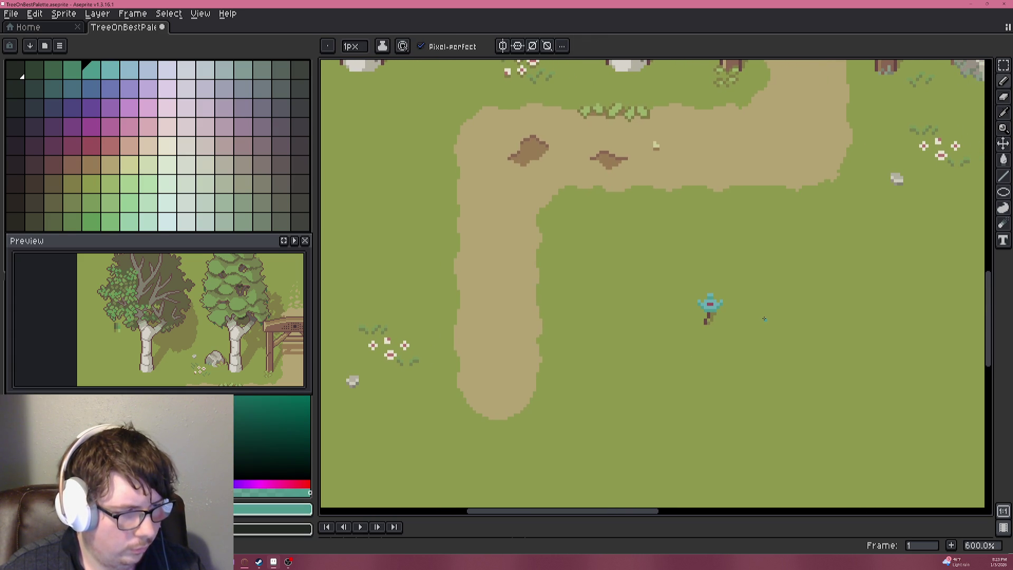
pyautogui.scroll(-1, 763, 307)
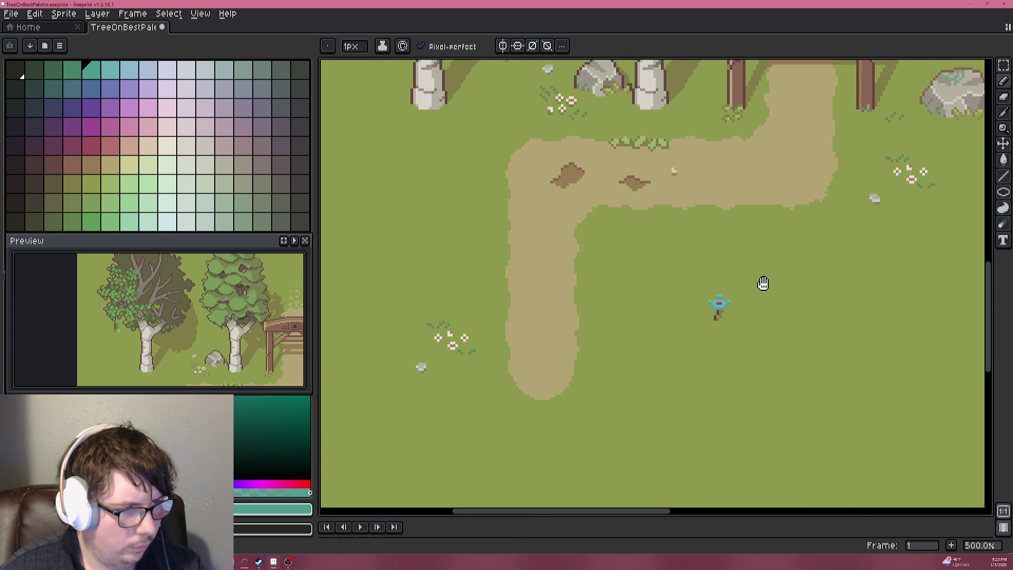
pyautogui.scroll(-1, 763, 283)
pyautogui.moveTo(753, 313); pyautogui.dragTo(721, 329)
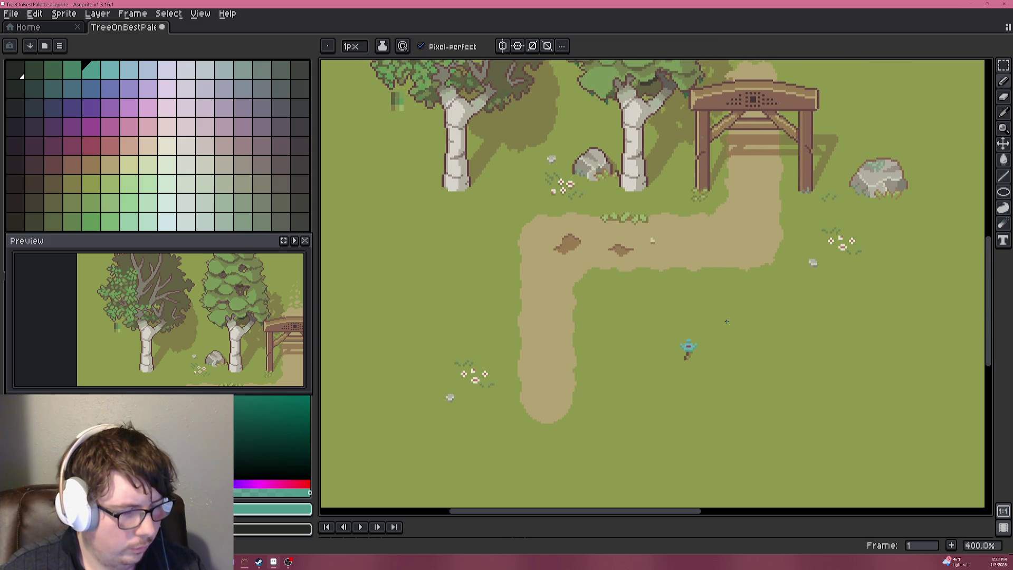
pyautogui.scroll(8, 707, 327)
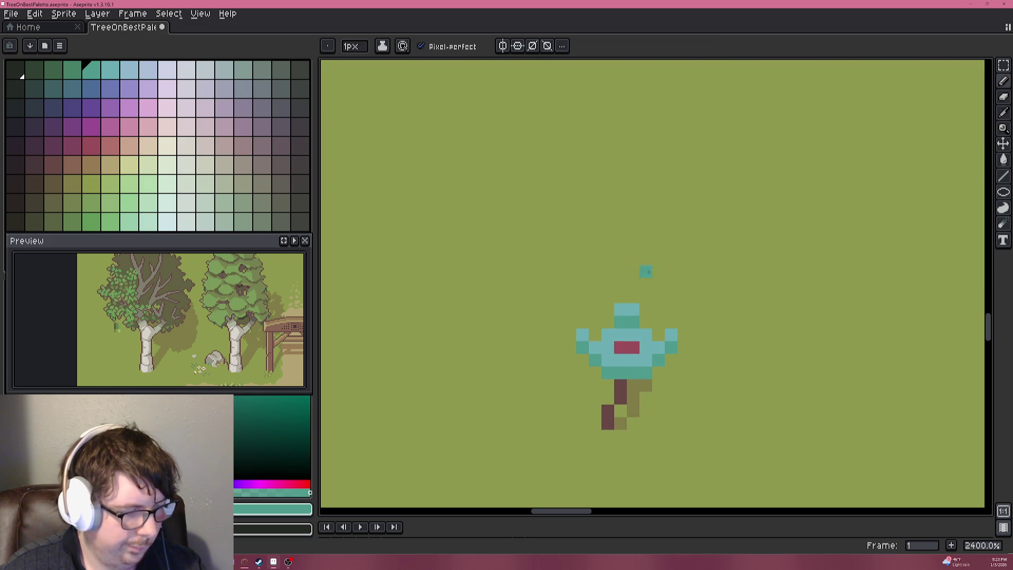
# Add light teal pixels on both sides of the top petal and atop the left prong.
pyautogui.press('alt')
pyautogui.keyDown('alt'); pyautogui.click(606, 346); pyautogui.keyUp('alt')
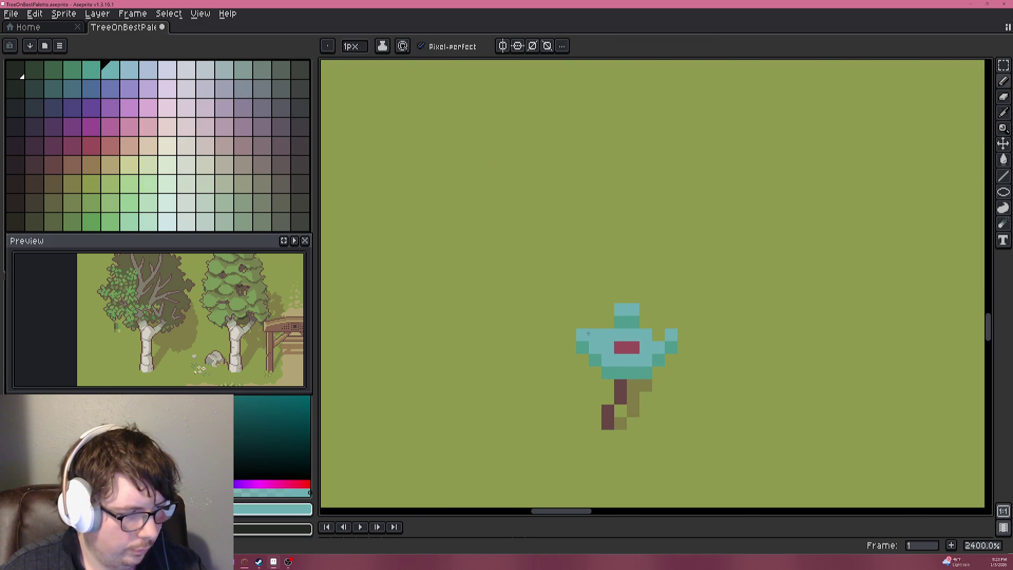
pyautogui.click(607, 321)
pyautogui.click(646, 321)
pyautogui.press('alt')
pyautogui.keyDown('alt'); pyautogui.click(665, 309); pyautogui.keyUp('alt')
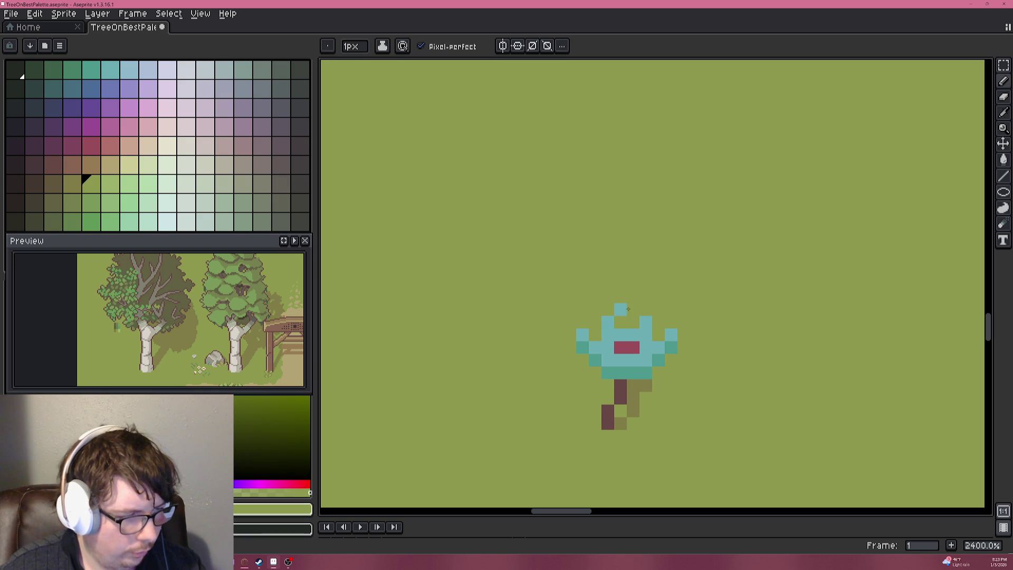
pyautogui.keyDown('alt'); pyautogui.click(603, 344); pyautogui.keyUp('alt')
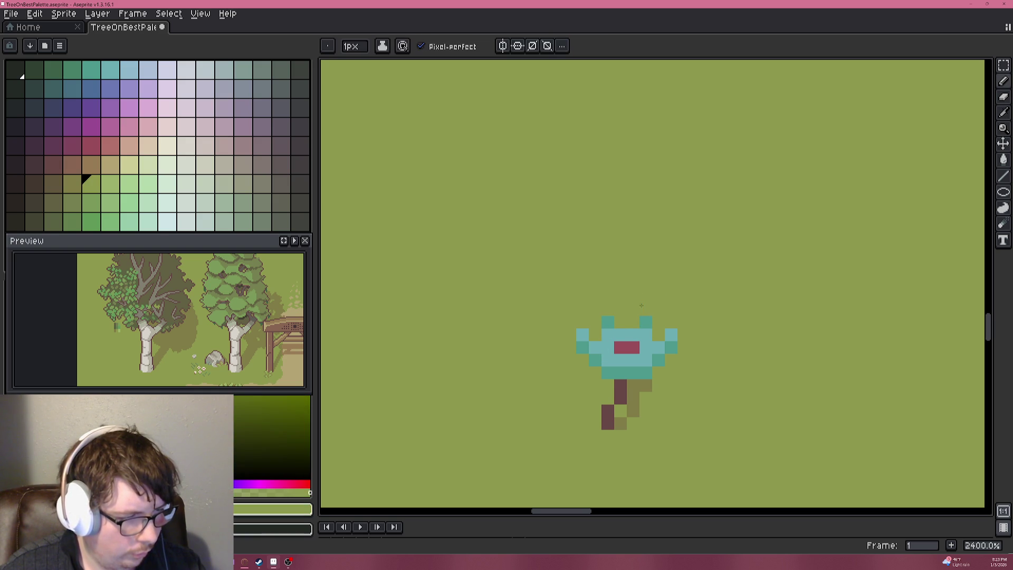
pyautogui.keyDown('alt'); pyautogui.click(670, 331); pyautogui.keyUp('alt')
pyautogui.click(609, 316)
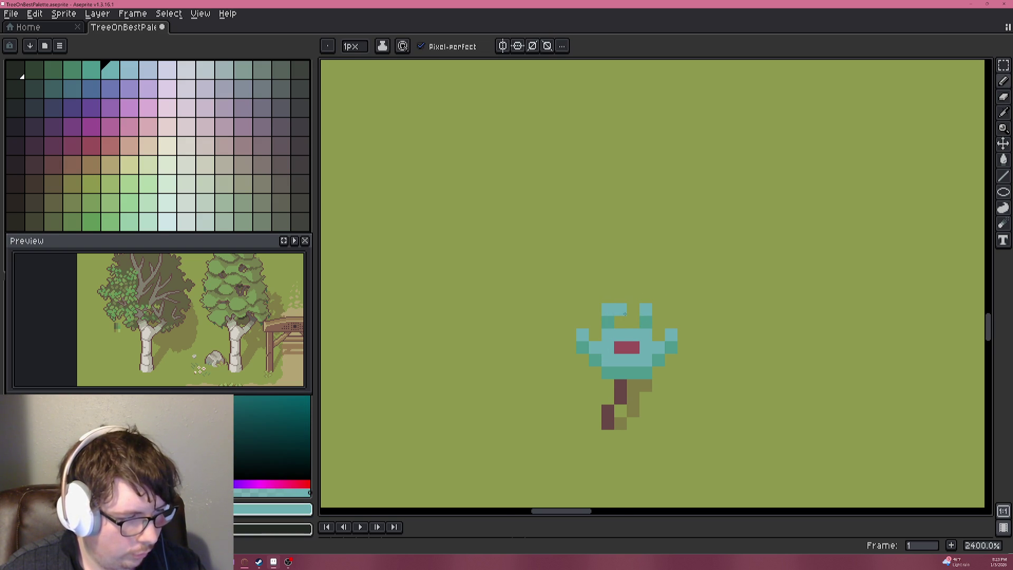
# Shape the right prong, adding teal pixels and reverting one to green.
pyautogui.scroll(-5, 647, 312)
pyautogui.scroll(-1, 752, 313)
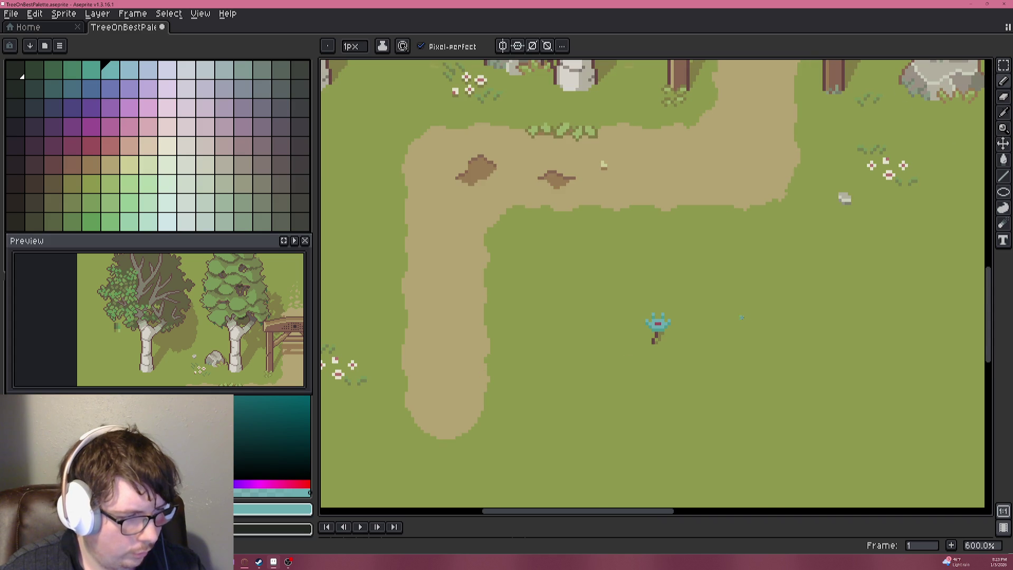
pyautogui.scroll(9, 549, 316)
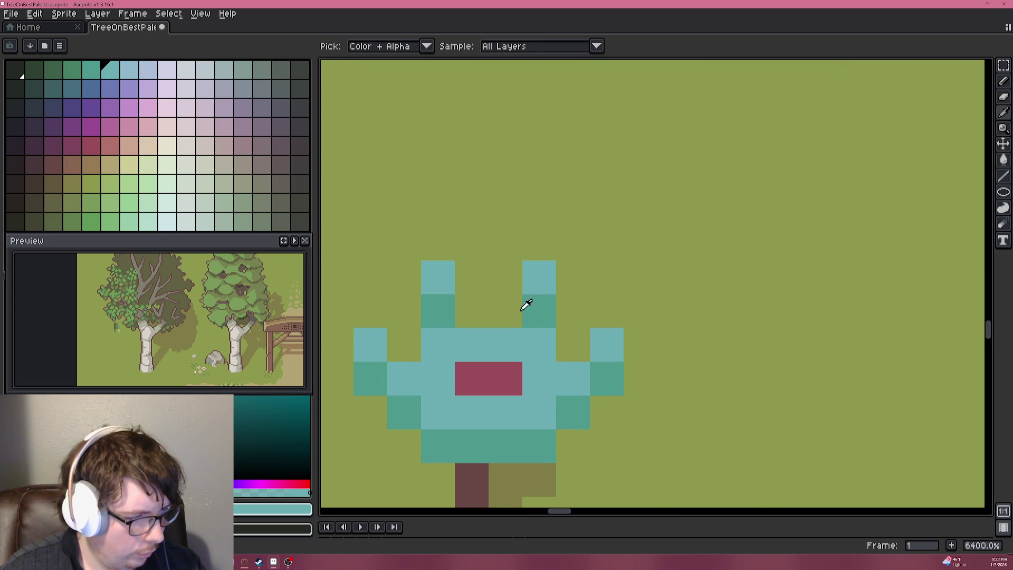
pyautogui.click(472, 311)
pyautogui.click(573, 311)
pyautogui.scroll(-8, 564, 315)
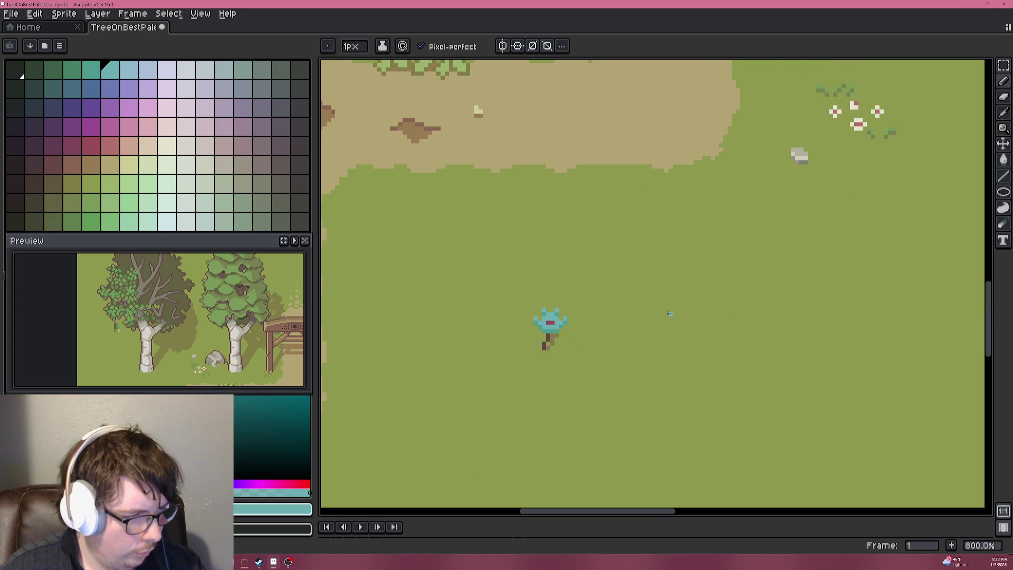
pyautogui.scroll(-1, 666, 313)
pyautogui.scroll(7, 559, 311)
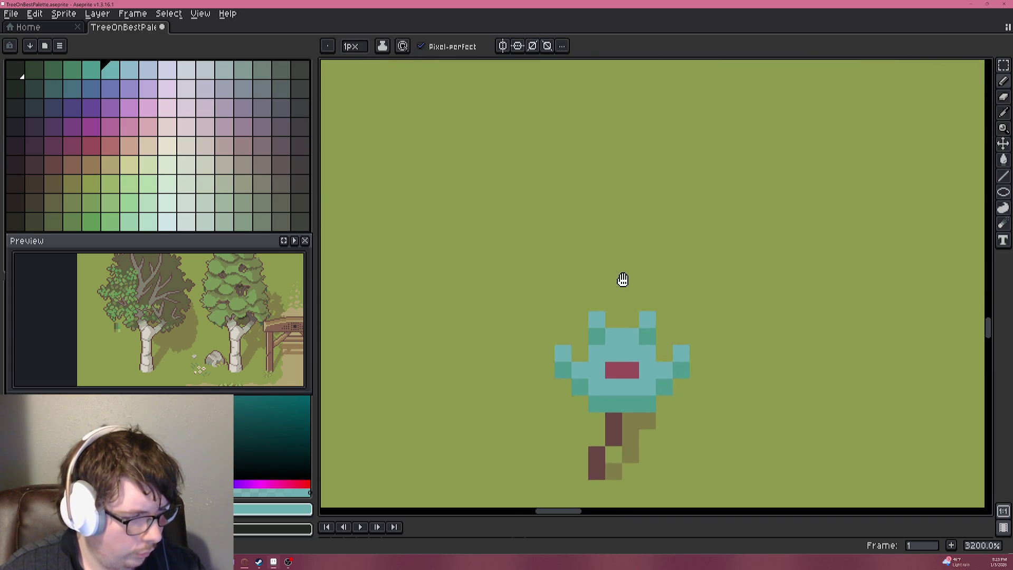
pyautogui.rightClick(639, 284)
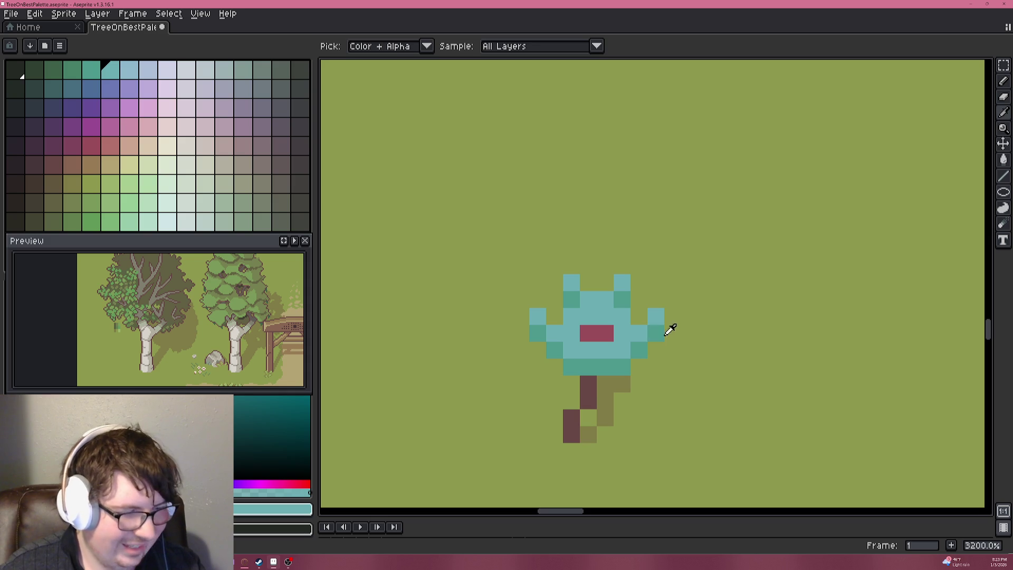
pyautogui.click(645, 317)
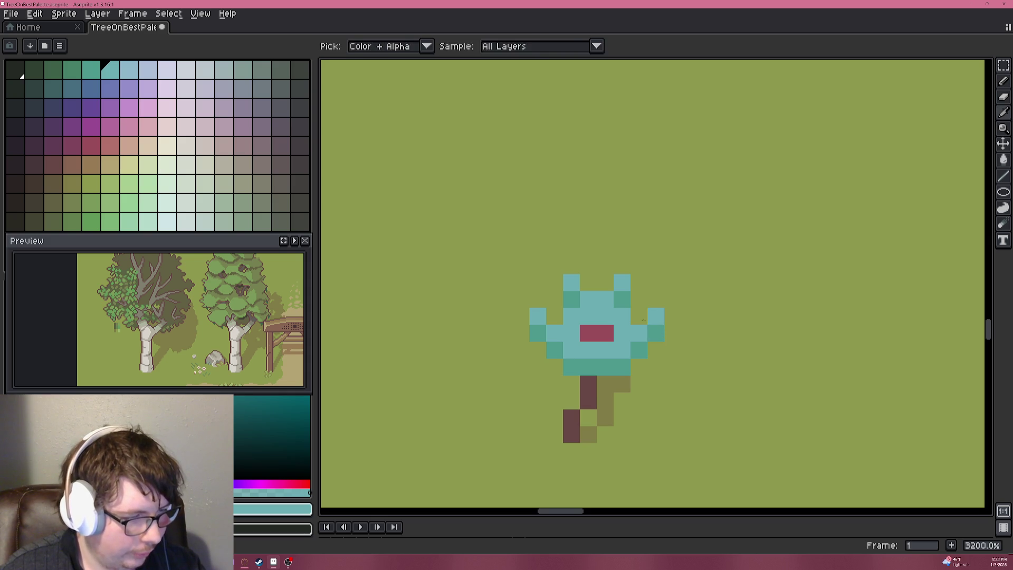
# Paint the right and left side arms over with olive grass green.
pyautogui.keyDown('alt'); pyautogui.click(670, 335); pyautogui.keyUp('alt')
pyautogui.click(657, 316)
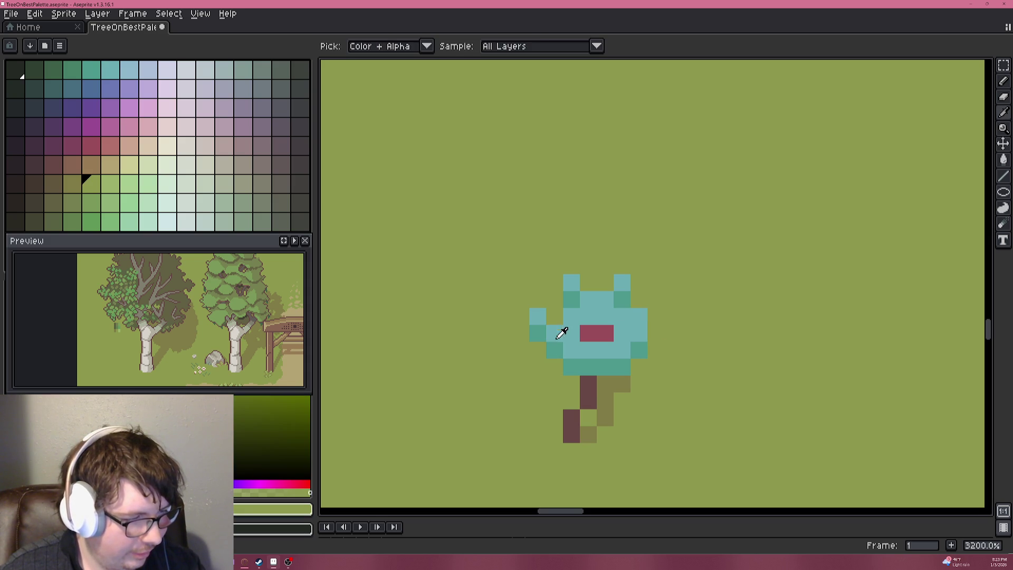
pyautogui.keyDown('alt'); pyautogui.click(561, 335); pyautogui.keyUp('alt')
pyautogui.keyDown('alt'); pyautogui.click(539, 333); pyautogui.keyUp('alt')
pyautogui.click(87, 179)
pyautogui.moveTo(537, 317); pyautogui.dragTo(537, 333)
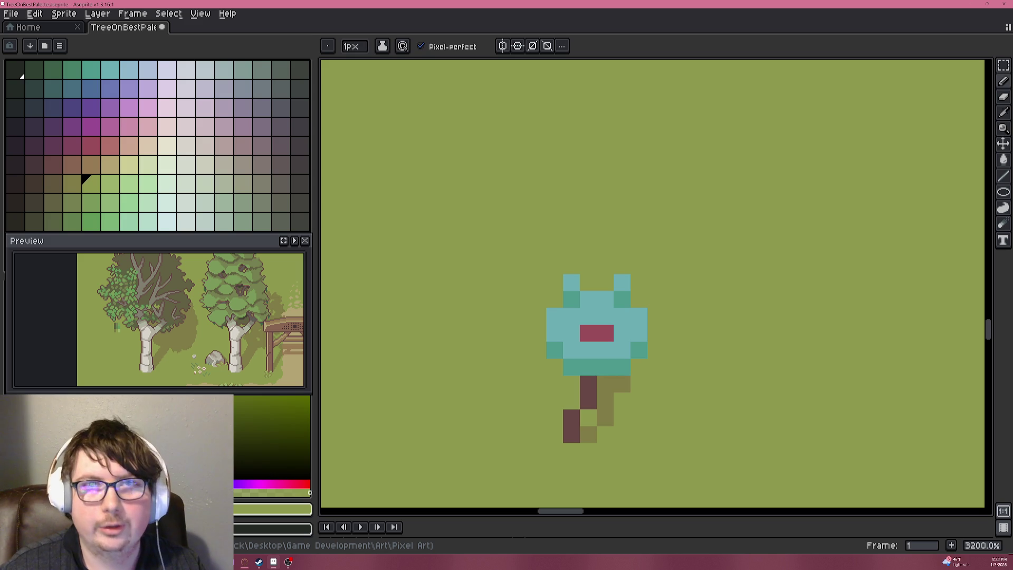
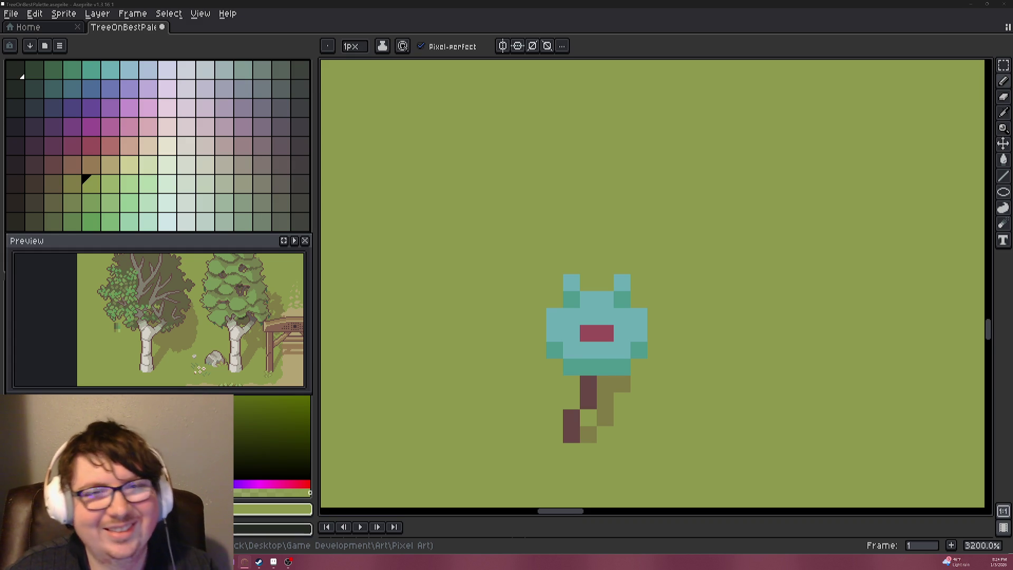
# Touch up the first tree's trunk in sampled brown, then sample the canopy's light teal.
pyautogui.scroll(-5, 654, 240)
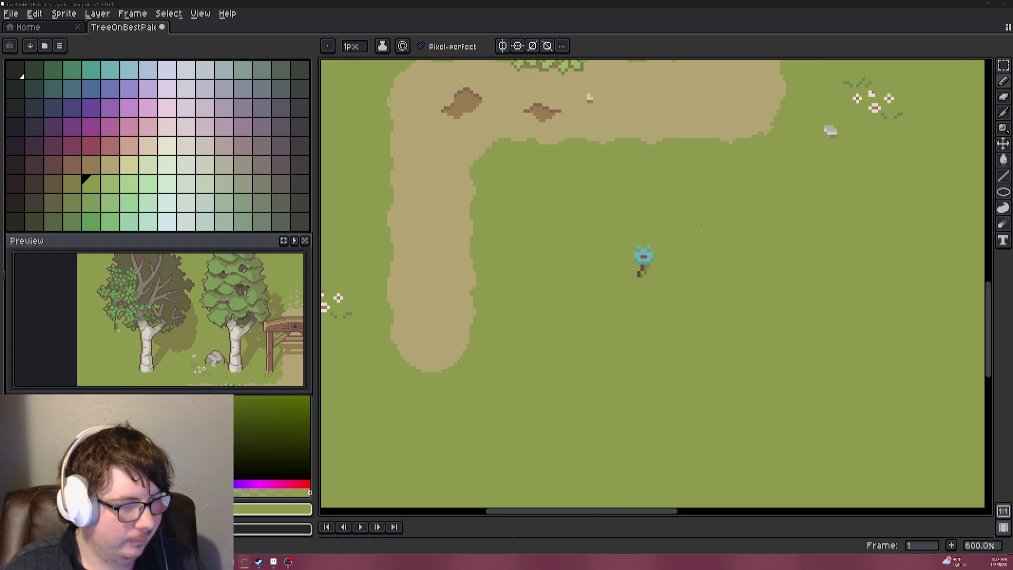
pyautogui.scroll(-1, 701, 223)
pyautogui.scroll(6, 649, 275)
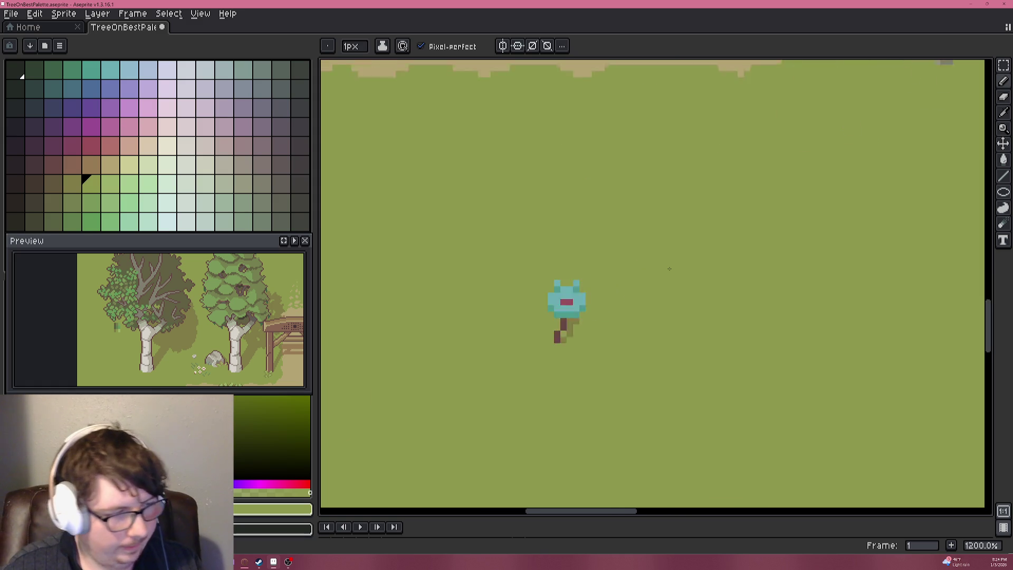
pyautogui.press('alt')
pyautogui.click(580, 331)
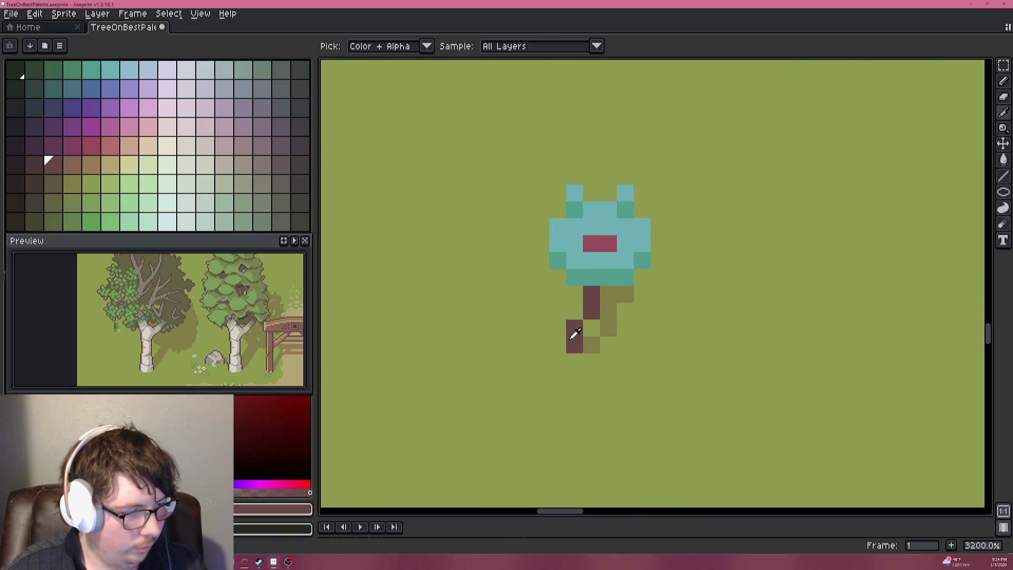
pyautogui.click(535, 342)
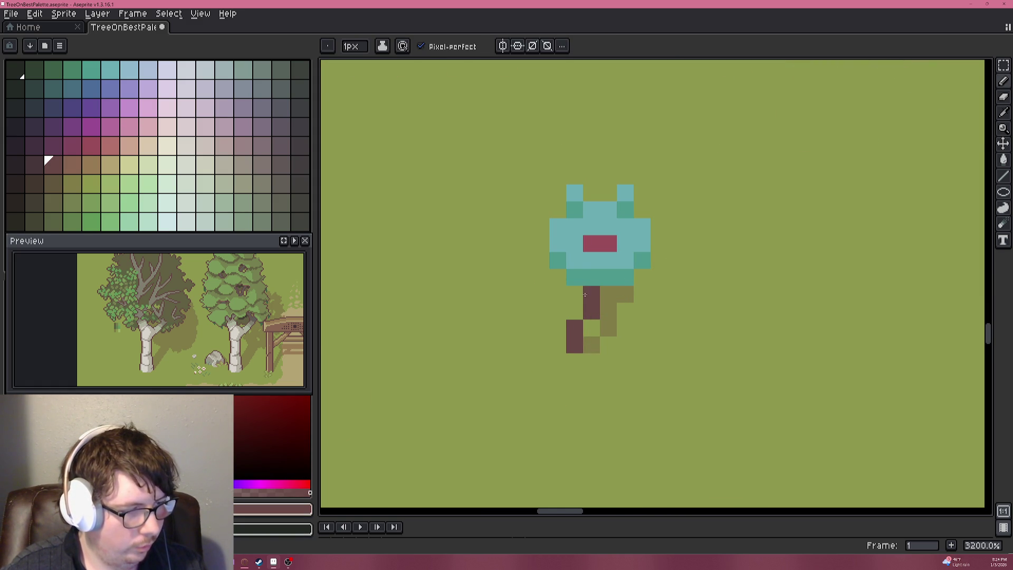
pyautogui.keyDown('alt'); pyautogui.click(575, 253); pyautogui.keyUp('alt')
pyautogui.scroll(-3, 551, 369)
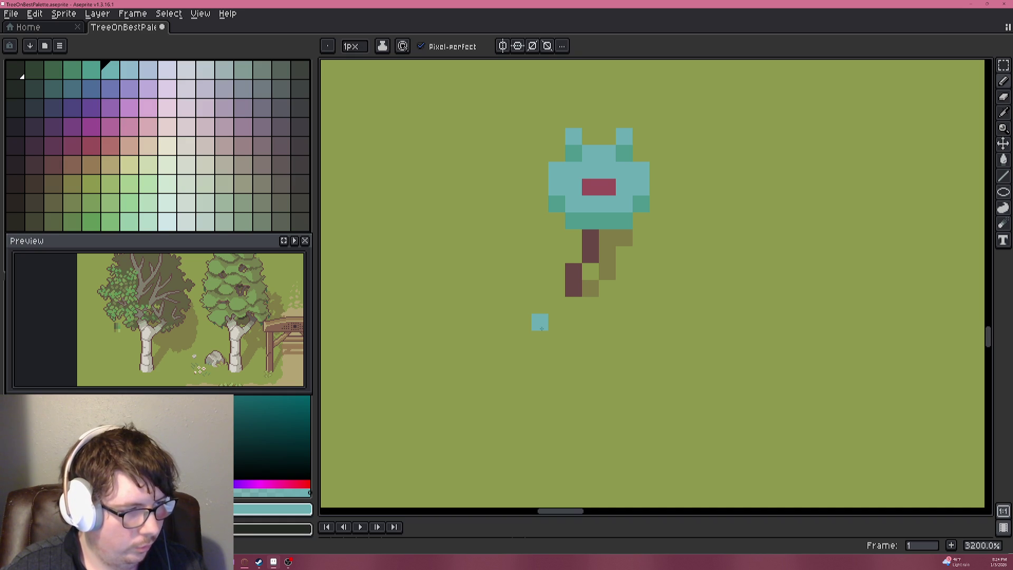
# Block out the new tree's light teal canopy below the first tree.
pyautogui.keyDown('alt'); pyautogui.click(578, 154); pyautogui.keyUp('alt')
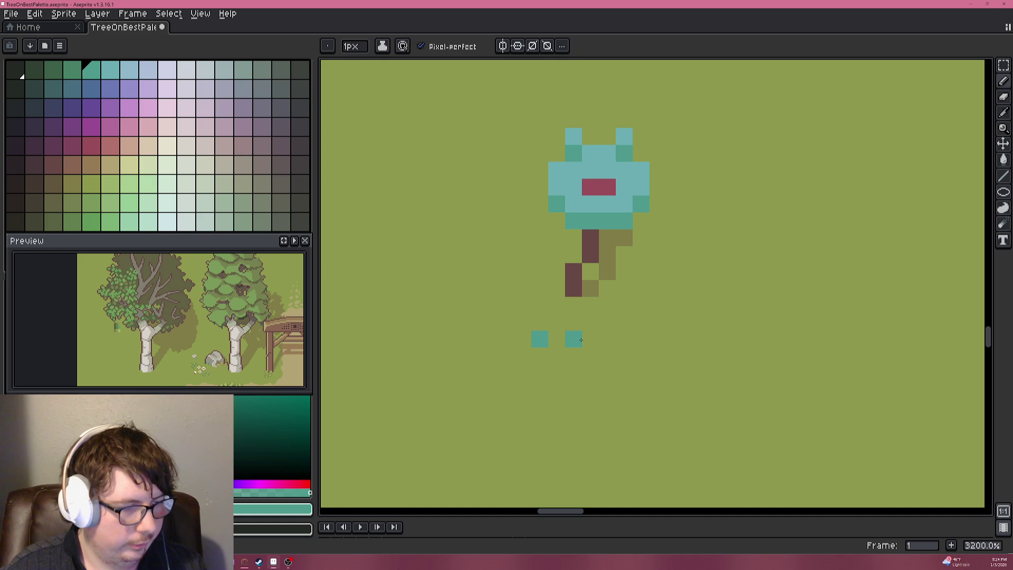
pyautogui.keyDown('alt'); pyautogui.click(628, 135); pyautogui.keyUp('alt')
pyautogui.click(573, 322)
pyautogui.click(540, 322)
pyautogui.click(557, 339)
pyautogui.moveTo(590, 359); pyautogui.dragTo(544, 357)
pyautogui.click(522, 356)
pyautogui.click(522, 372)
pyautogui.click(535, 374)
pyautogui.moveTo(534, 374)
pyautogui.mouseDown()
pyautogui.moveTo(591, 372)
pyautogui.moveTo(559, 373)
pyautogui.moveTo(575, 373)
pyautogui.mouseUp()
# Paint a red band of pixels inside the new canopy, undoing a stray pixel.
pyautogui.keyDown('alt'); pyautogui.click(595, 183); pyautogui.keyUp('alt')
pyautogui.click(539, 375)
pyautogui.hotkey('ctrl', 'z')
pyautogui.click(558, 374)
pyautogui.click(557, 390)
pyautogui.hotkey('ctrl', 'z')
pyautogui.click(539, 372)
pyautogui.click(574, 373)
pyautogui.click(555, 389)
# Refine the red patch, undoing extra pixels to keep two side-by-side red pixels.
pyautogui.click(557, 356)
pyautogui.click(590, 390)
pyautogui.moveTo(583, 389); pyautogui.dragTo(590, 319)
pyautogui.hotkey('ctrl', 'z')
pyautogui.click(592, 305)
pyautogui.hotkey('ctrl', 'z')
pyautogui.hotkey('ctrl', 'z')
pyautogui.hotkey('ctrl', 'z')
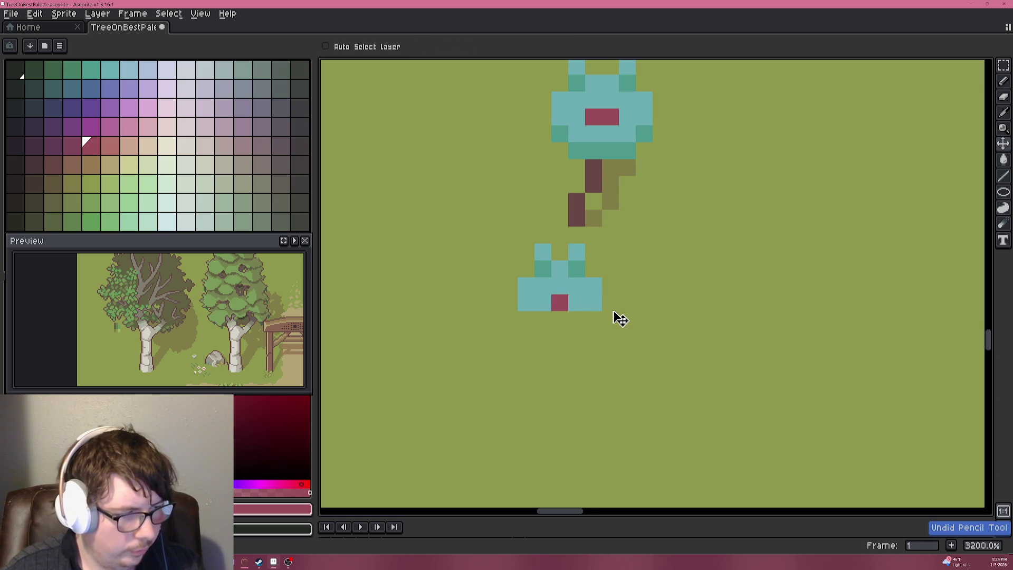
pyautogui.click(576, 303)
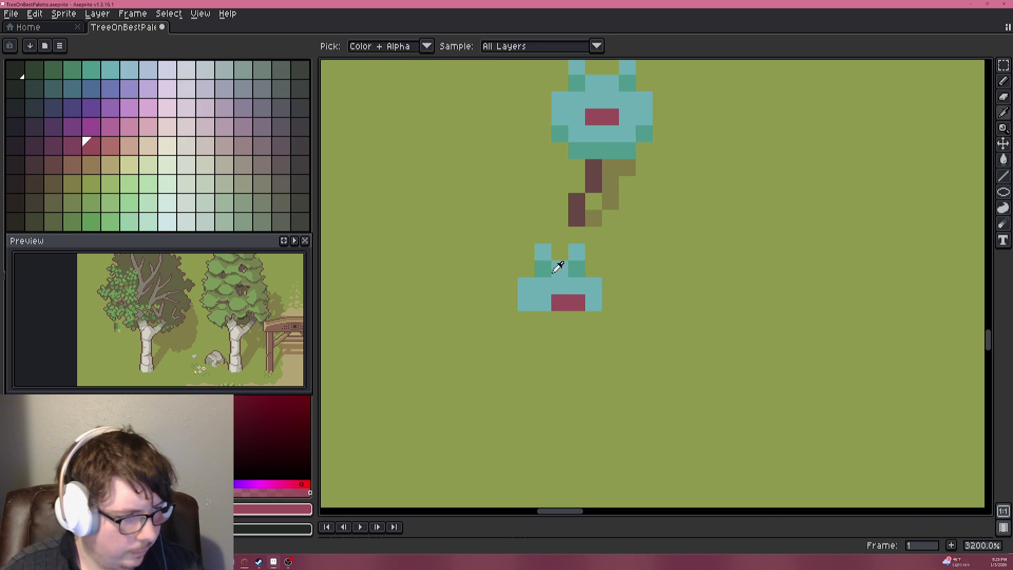
# Widen the canopy's right side in light teal and clear its top-middle pixel to grass.
pyautogui.keyDown('alt'); pyautogui.click(554, 265); pyautogui.keyUp('alt')
pyautogui.click(593, 252)
pyautogui.keyDown('alt'); pyautogui.click(545, 265); pyautogui.keyUp('alt')
pyautogui.click(592, 267)
pyautogui.keyDown('alt'); pyautogui.click(572, 240); pyautogui.keyUp('alt')
pyautogui.click(576, 252)
pyautogui.keyDown('alt'); pyautogui.click(599, 279); pyautogui.keyUp('alt')
pyautogui.moveTo(610, 286); pyautogui.dragTo(608, 299)
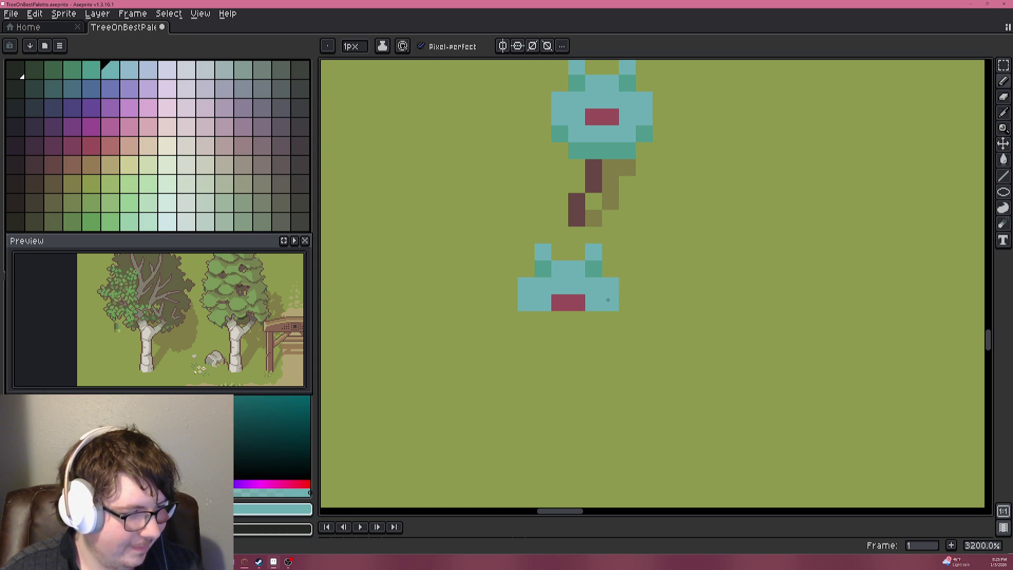
# Shade the canopy edges dark teal and turn the bottom-right pixel back to grass.
pyautogui.keyDown('alt'); pyautogui.click(586, 147); pyautogui.keyUp('alt')
pyautogui.click(560, 185)
pyautogui.click(526, 303)
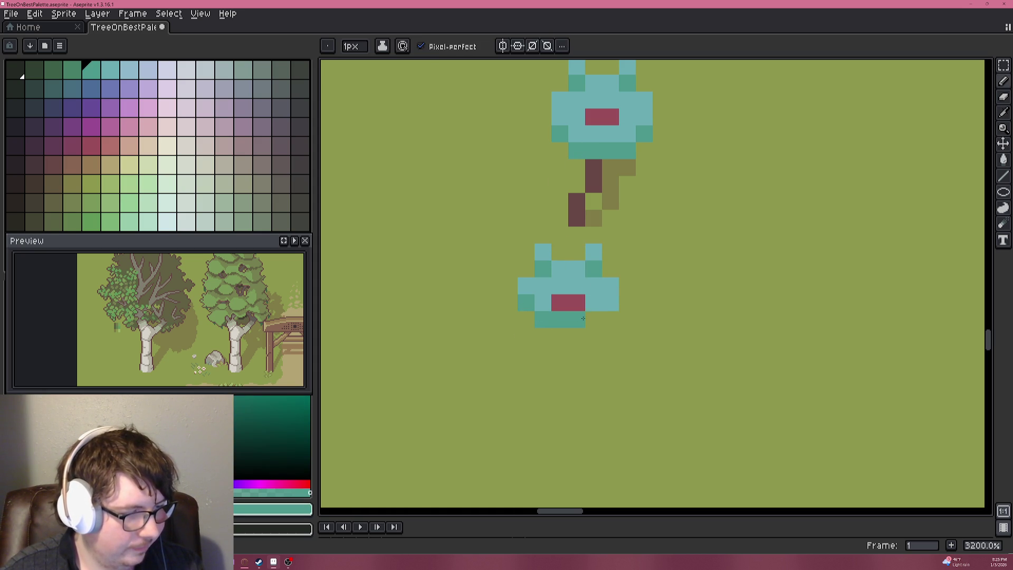
pyautogui.click(611, 303)
pyautogui.keyDown('alt'); pyautogui.click(624, 314); pyautogui.keyUp('alt')
pyautogui.click(610, 320)
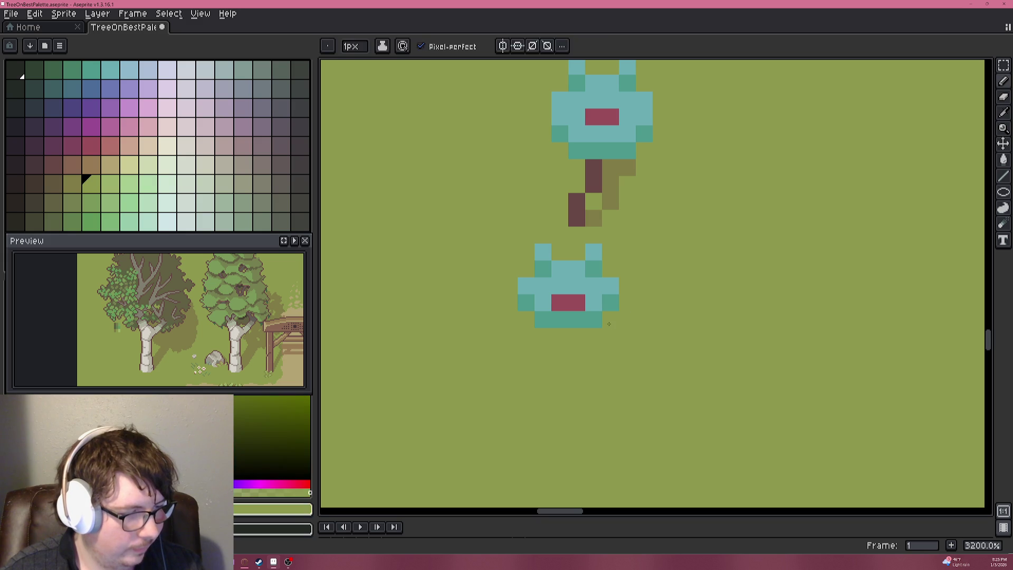
# Draw the lower tree's brown trunk.
pyautogui.keyDown('alt'); pyautogui.click(592, 181); pyautogui.keyUp('alt')
pyautogui.click(560, 337)
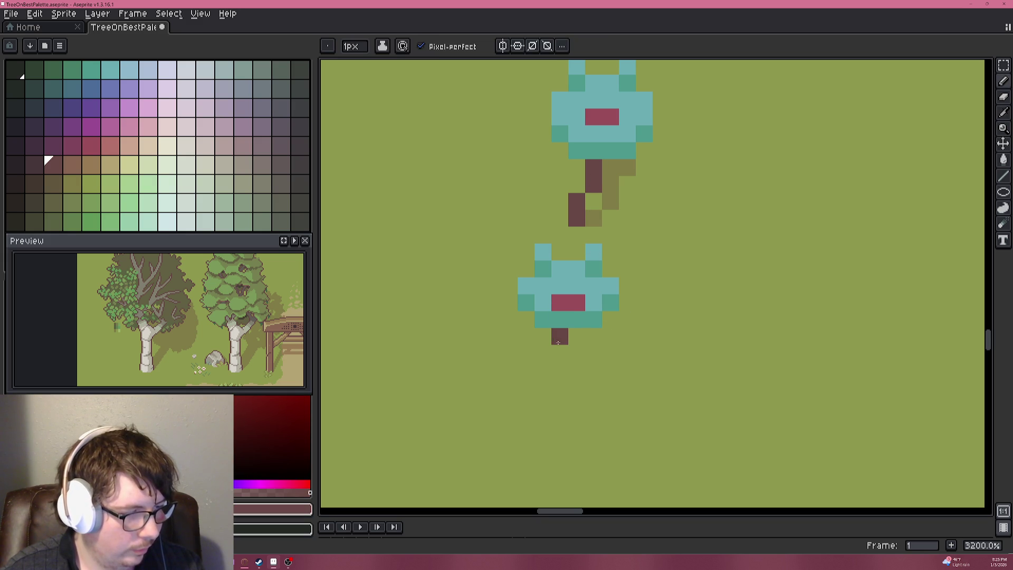
pyautogui.click(559, 353)
pyautogui.click(577, 370)
pyautogui.click(593, 405)
pyautogui.scroll(-6, 587, 397)
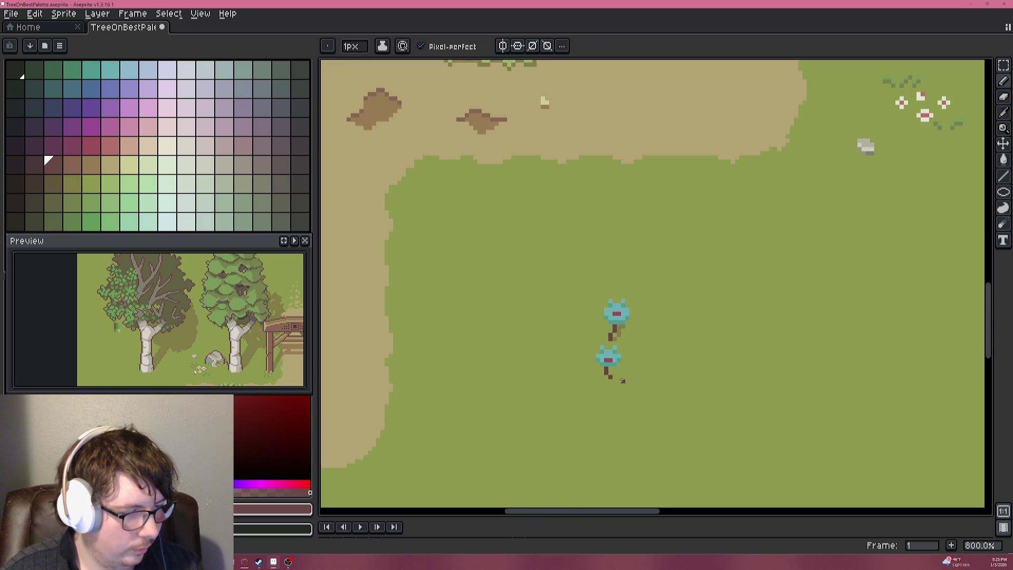
pyautogui.scroll(8, 552, 335)
# Paint olive shadow pixels beside the lower tree's trunk.
pyautogui.keyDown('alt'); pyautogui.click(583, 128); pyautogui.keyUp('alt')
pyautogui.click(553, 335)
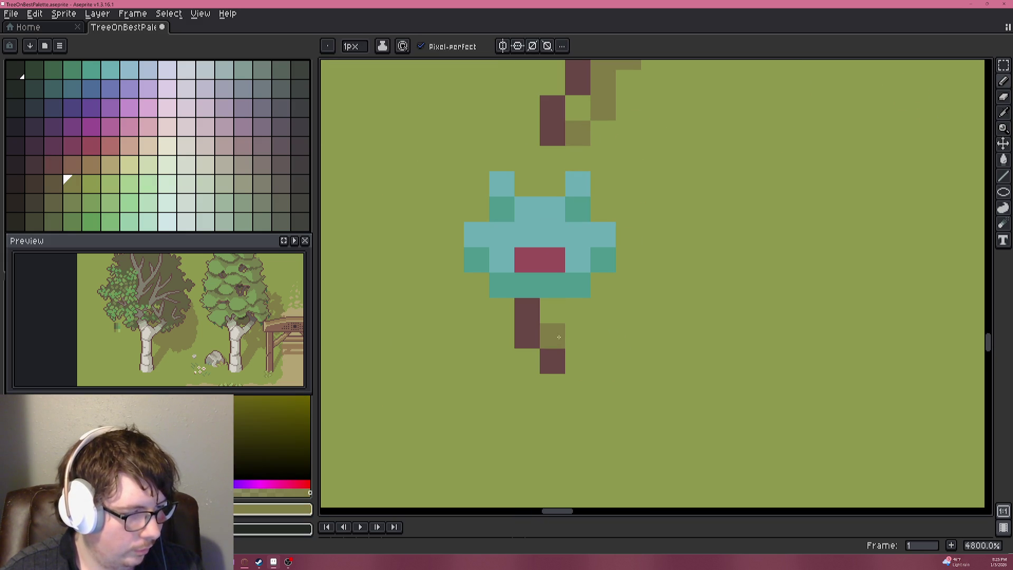
pyautogui.click(577, 310)
pyautogui.click(592, 289)
pyautogui.scroll(-6, 593, 369)
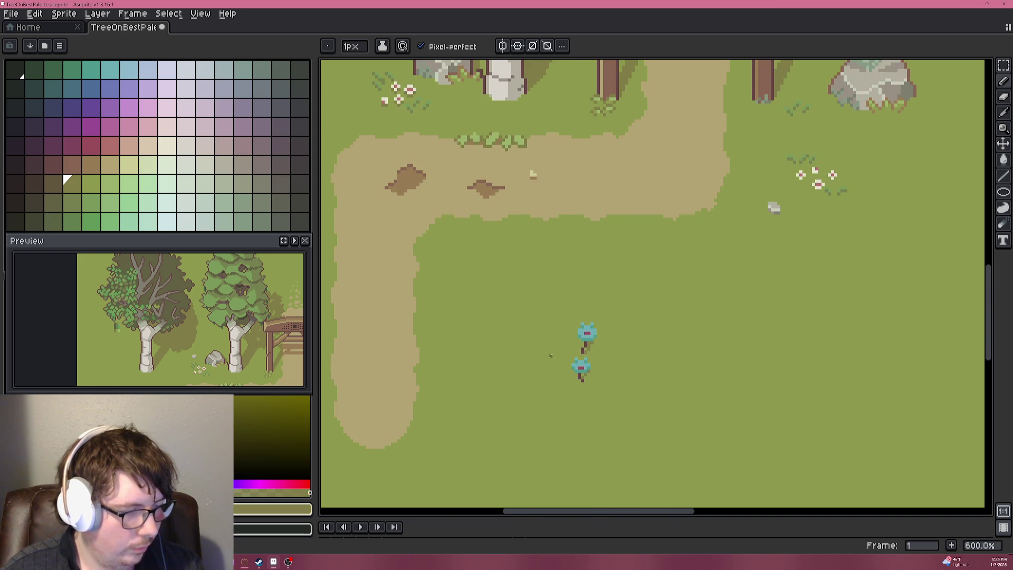
pyautogui.scroll(-2, 551, 355)
pyautogui.scroll(3, 549, 335)
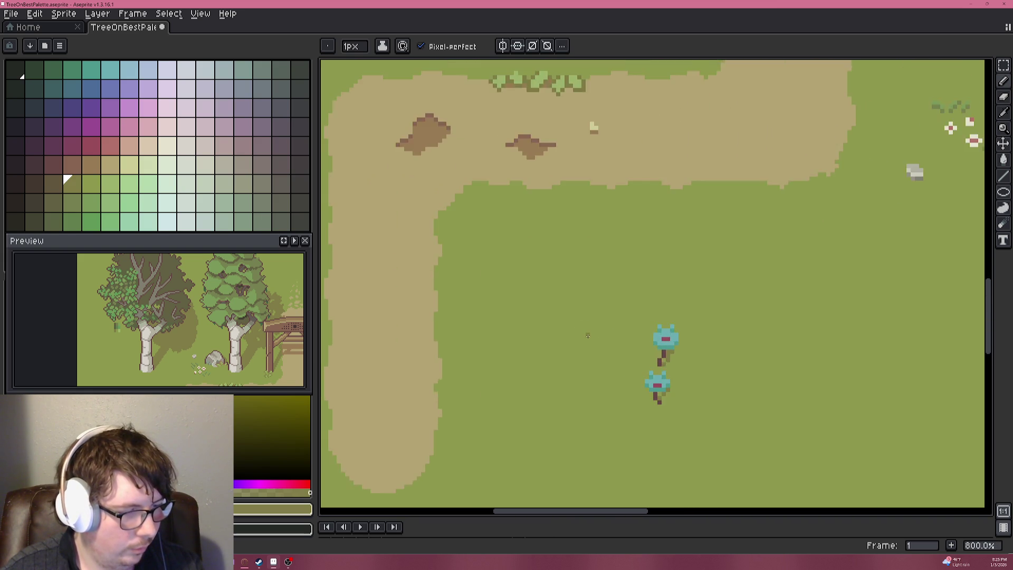
pyautogui.scroll(3, 588, 335)
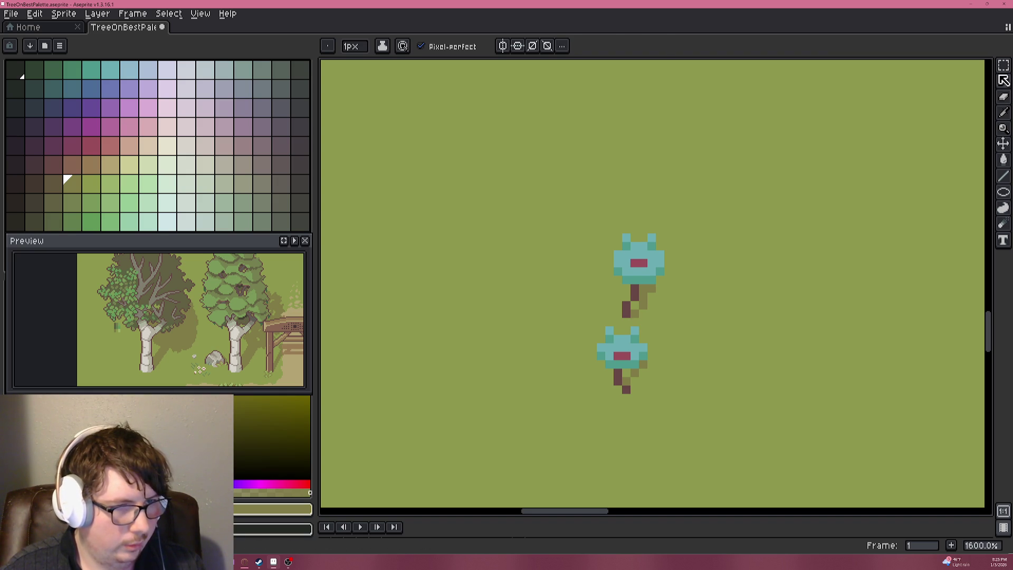
# Select the lower tree and move it up one pixel.
pyautogui.click(1003, 67)
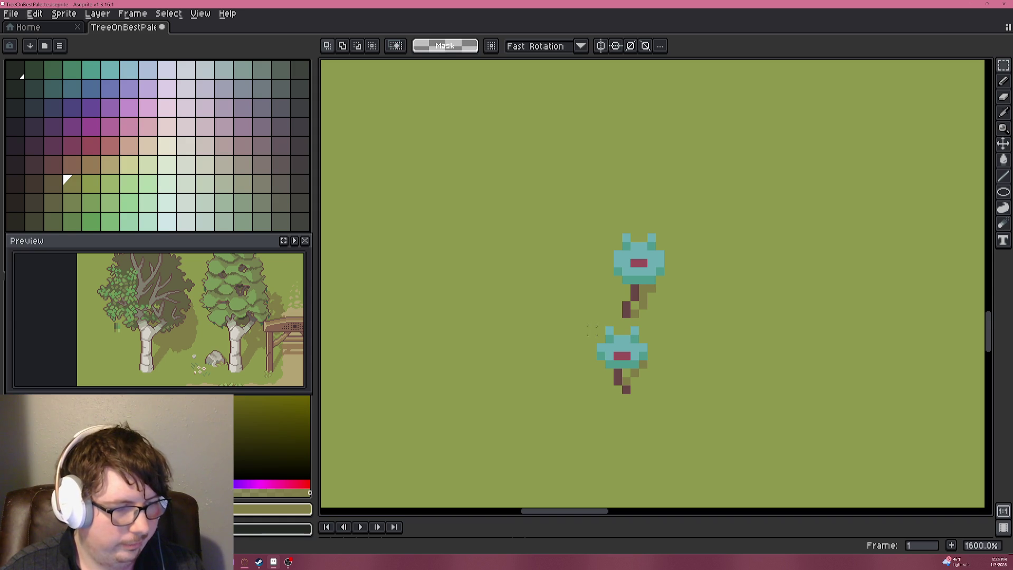
pyautogui.moveTo(595, 324)
pyautogui.mouseDown()
pyautogui.moveTo(642, 359)
pyautogui.moveTo(658, 395)
pyautogui.mouseUp()
pyautogui.press('Up')
pyautogui.moveTo(636, 359)
pyautogui.mouseDown()
pyautogui.moveTo(635, 341)
pyautogui.moveTo(645, 350)
pyautogui.mouseUp()
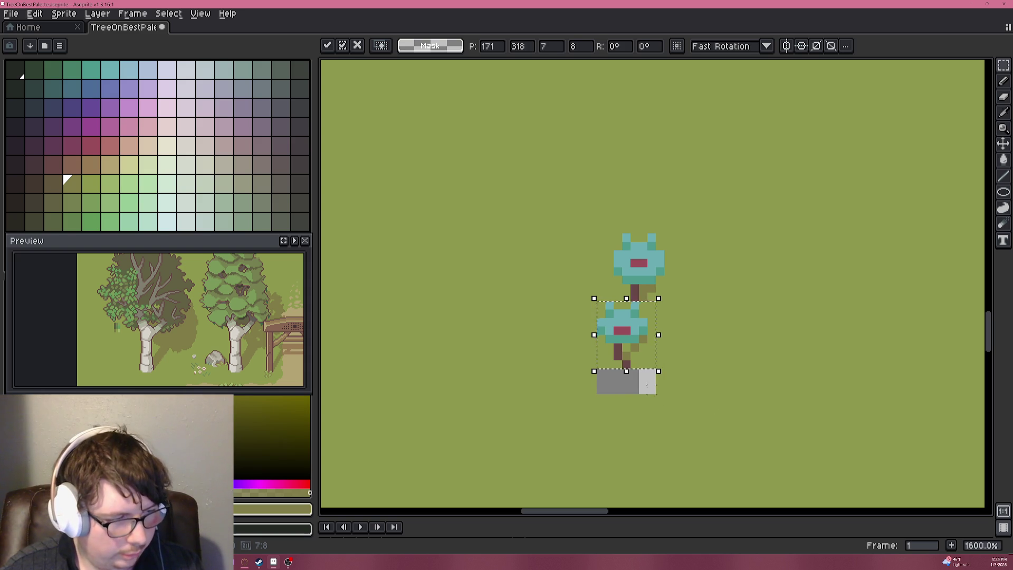
pyautogui.hotkey('ctrl', 'd')
# Fill the leftover grey patch with grass green using the Paint Bucket.
pyautogui.keyDown('alt'); pyautogui.click(697, 384); pyautogui.keyUp('alt')
pyautogui.press('g')
pyautogui.click(646, 381)
pyautogui.scroll(-3, 646, 380)
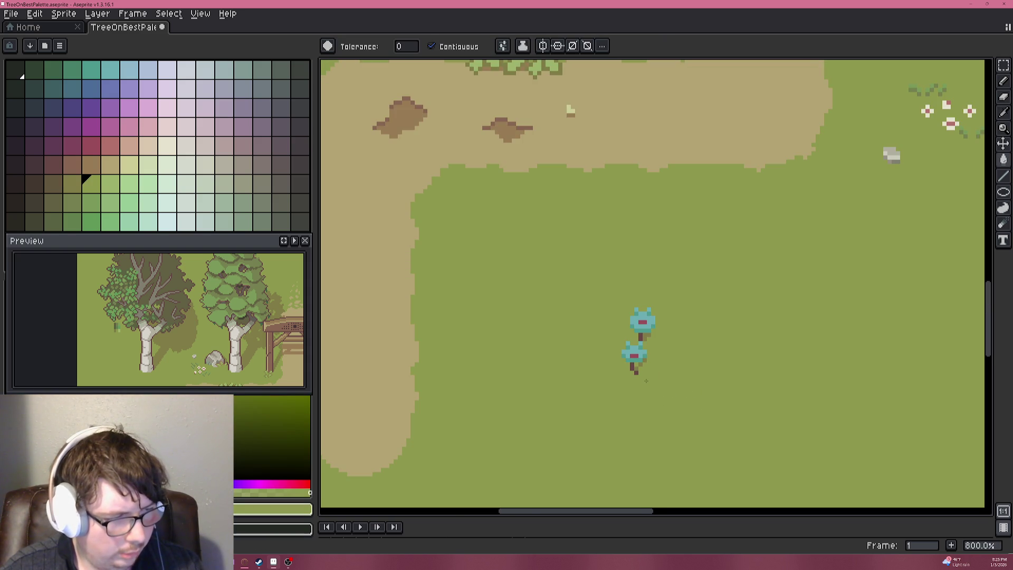
pyautogui.scroll(5, 646, 381)
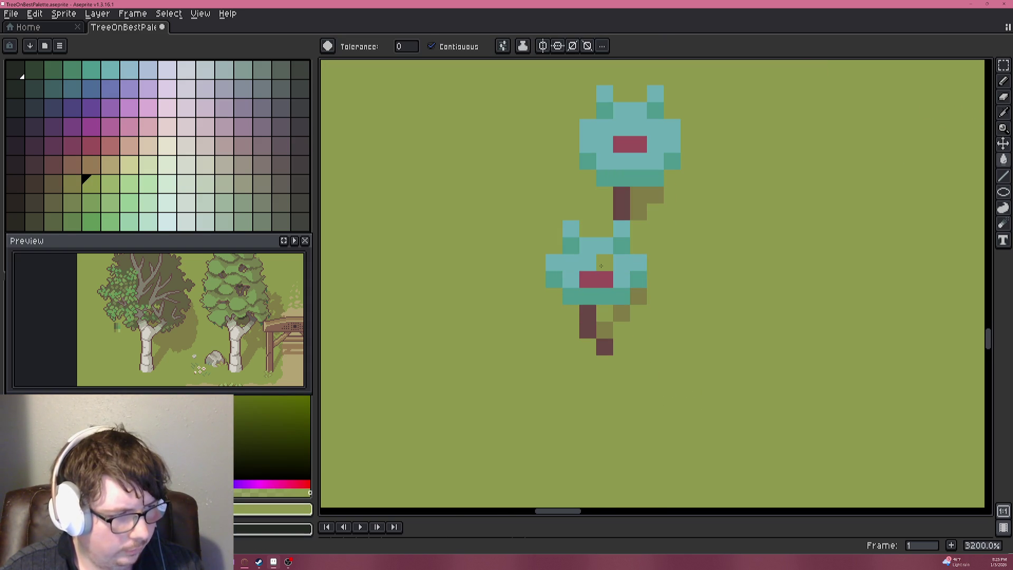
# Lighten the canopy's edge pixels to light teal and add dark teal along its lower-left and bottom row.
pyautogui.press('alt')
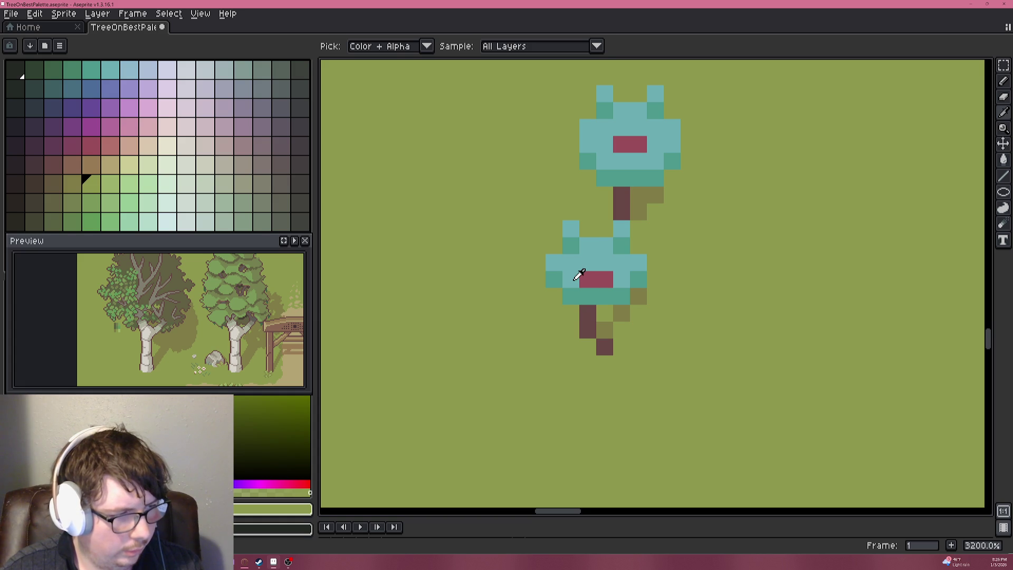
pyautogui.keyDown('alt'); pyautogui.click(579, 274); pyautogui.keyUp('alt')
pyautogui.click(610, 293)
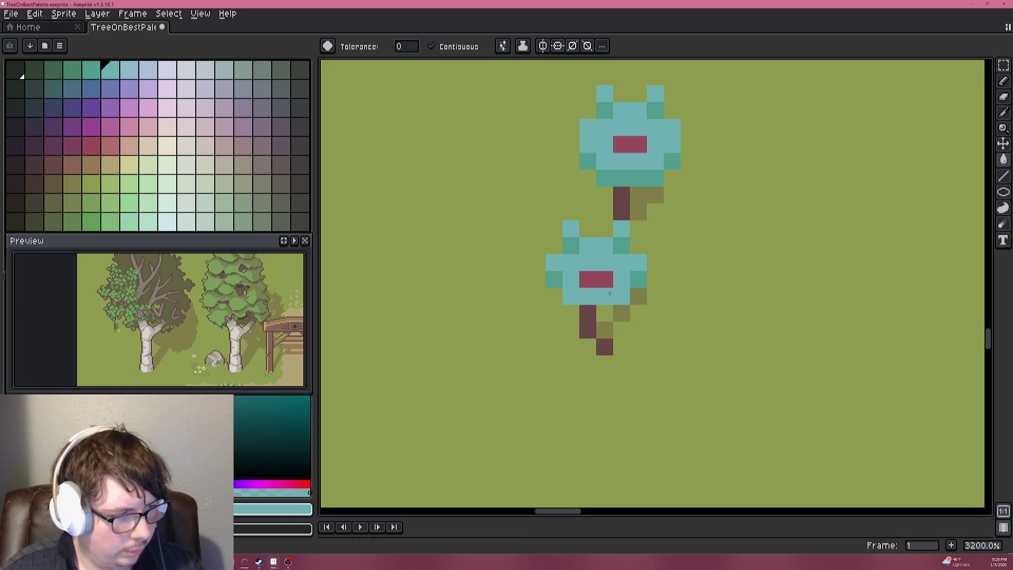
pyautogui.press('b')
pyautogui.click(553, 279)
pyautogui.click(638, 279)
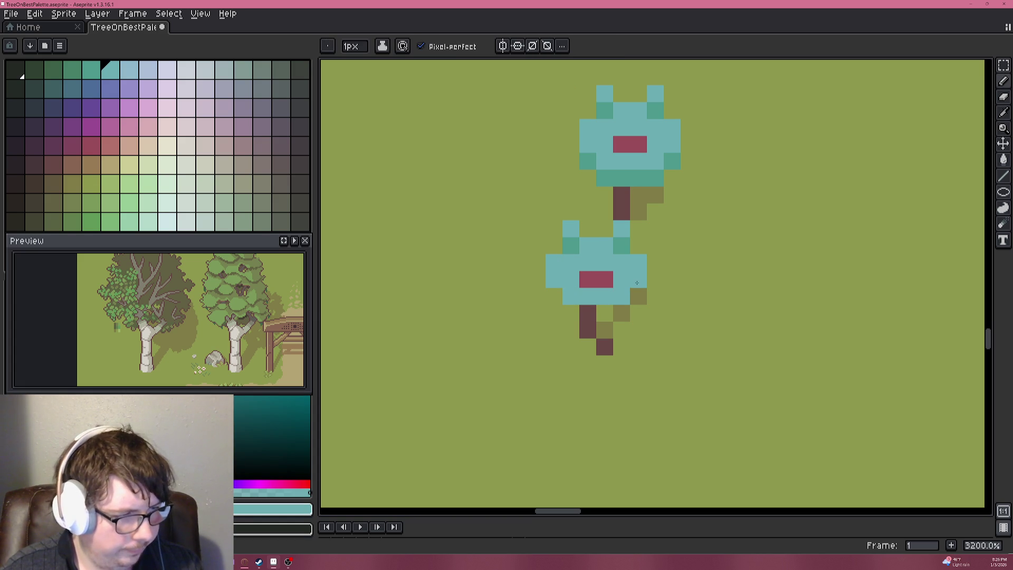
pyautogui.keyDown('alt'); pyautogui.click(622, 245); pyautogui.keyUp('alt')
pyautogui.click(559, 296)
pyautogui.moveTo(574, 309)
pyautogui.mouseDown()
pyautogui.moveTo(607, 314)
pyautogui.moveTo(635, 295)
pyautogui.mouseUp()
pyautogui.scroll(-7, 683, 312)
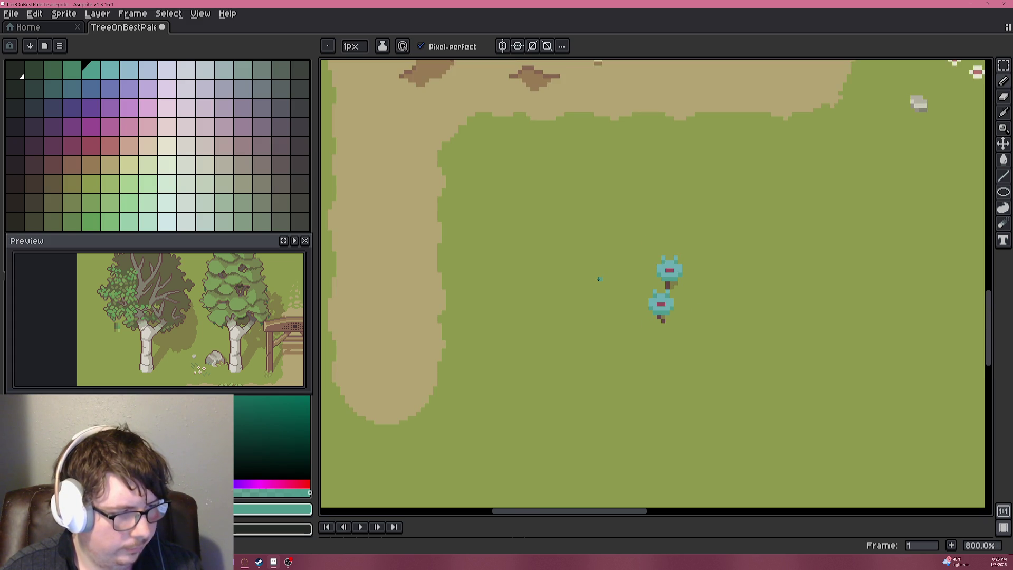
# Draw a dark-trunk brown diagonal branch up-left between the trees.
pyautogui.scroll(-3, 599, 278)
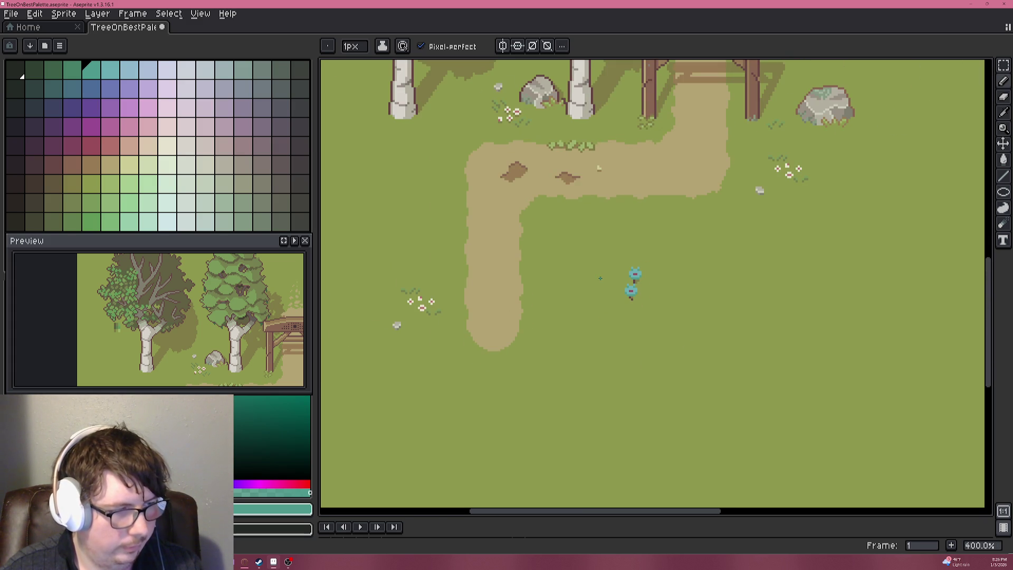
pyautogui.scroll(8, 607, 251)
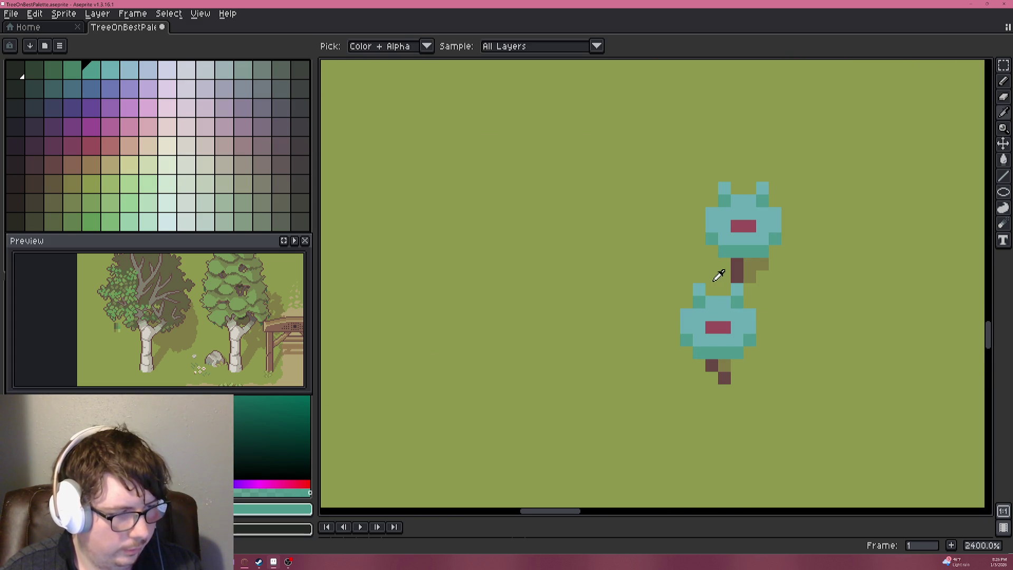
pyautogui.keyDown('alt'); pyautogui.click(743, 265); pyautogui.keyUp('alt')
pyautogui.click(683, 286)
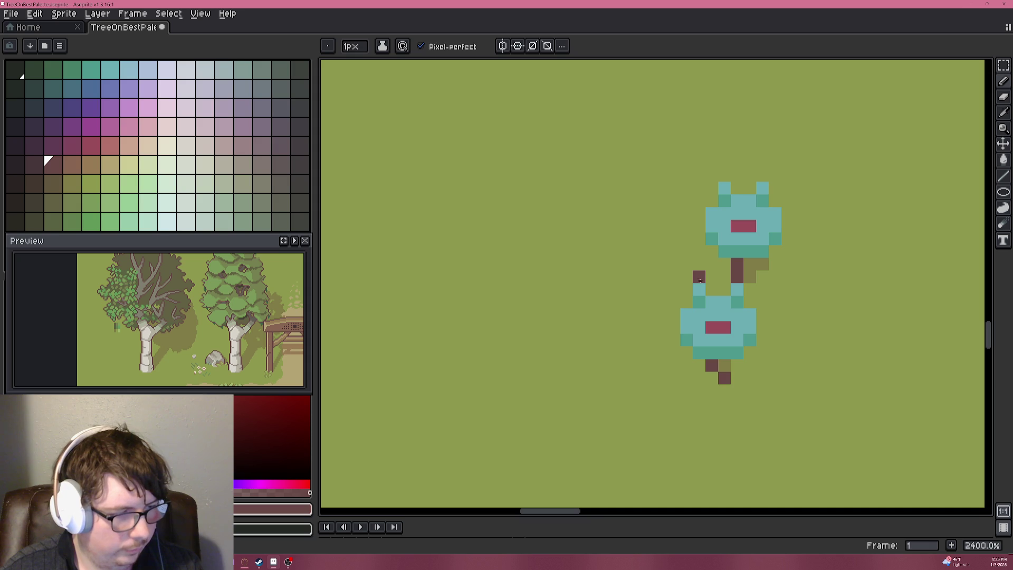
pyautogui.moveTo(696, 279); pyautogui.dragTo(675, 253)
pyautogui.click(687, 275)
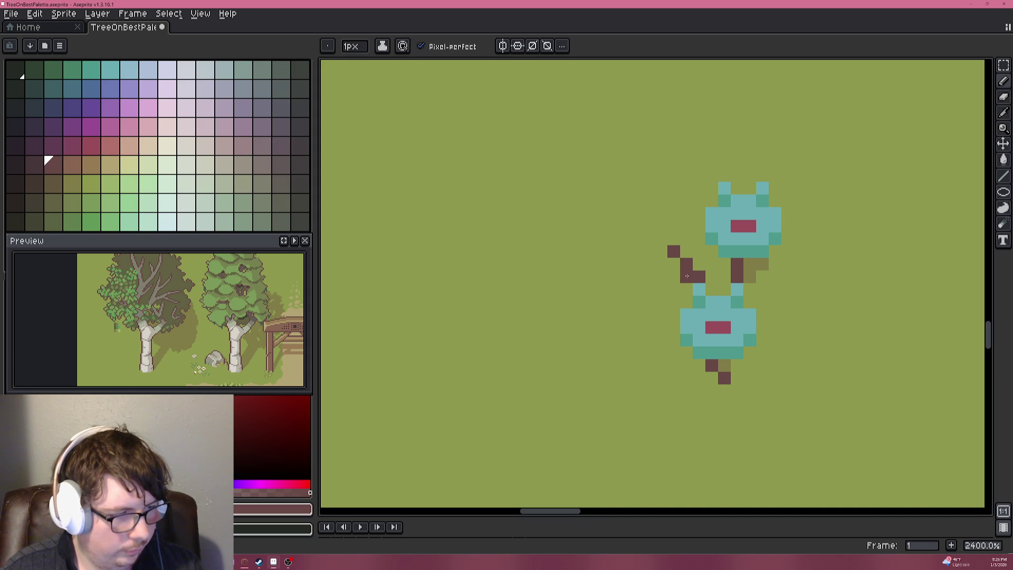
# Place dark teal and teal pixels around and above the new branch, undoing a misplaced one.
pyautogui.keyDown('alt'); pyautogui.click(730, 267); pyautogui.keyUp('alt')
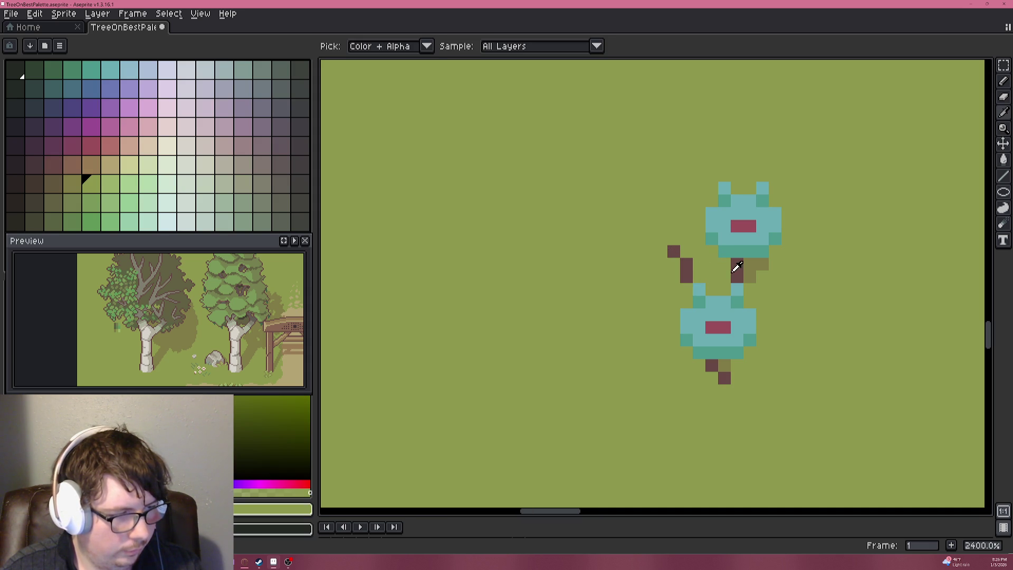
pyautogui.keyDown('alt'); pyautogui.click(738, 235); pyautogui.keyUp('alt')
pyautogui.click(665, 252)
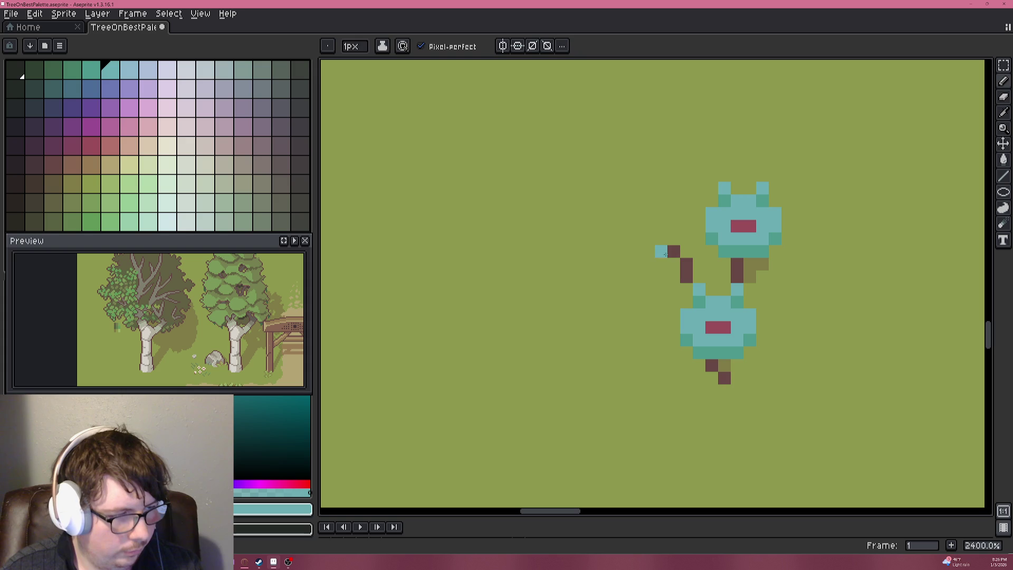
pyautogui.hotkey('ctrl', 'z')
pyautogui.click(661, 239)
pyautogui.keyDown('alt'); pyautogui.click(744, 249); pyautogui.keyUp('alt')
pyautogui.click(659, 242)
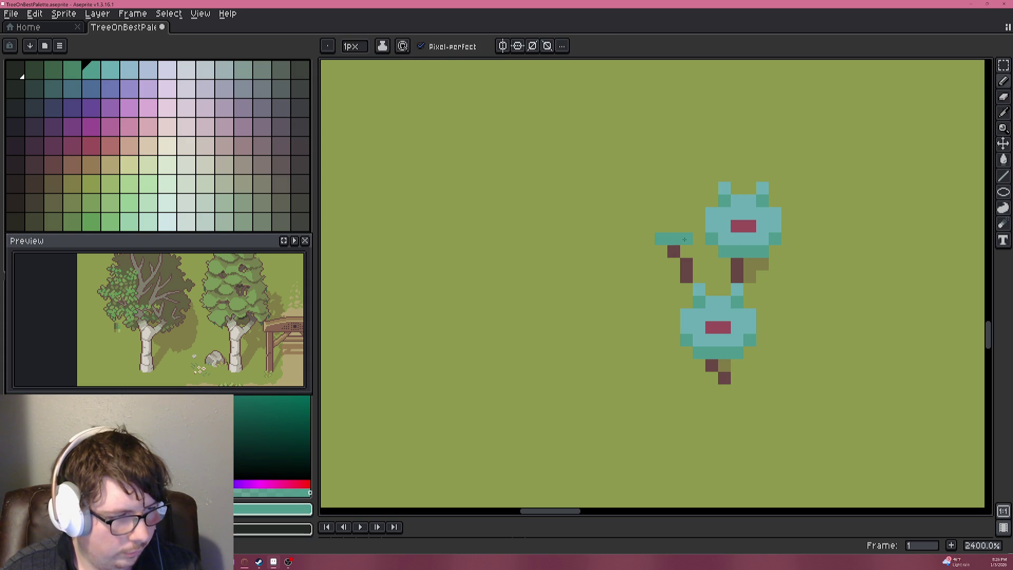
pyautogui.click(649, 227)
# Try bridging the branch to the canopy with teal and a red pixel, then undo them.
pyautogui.scroll(2, 648, 226)
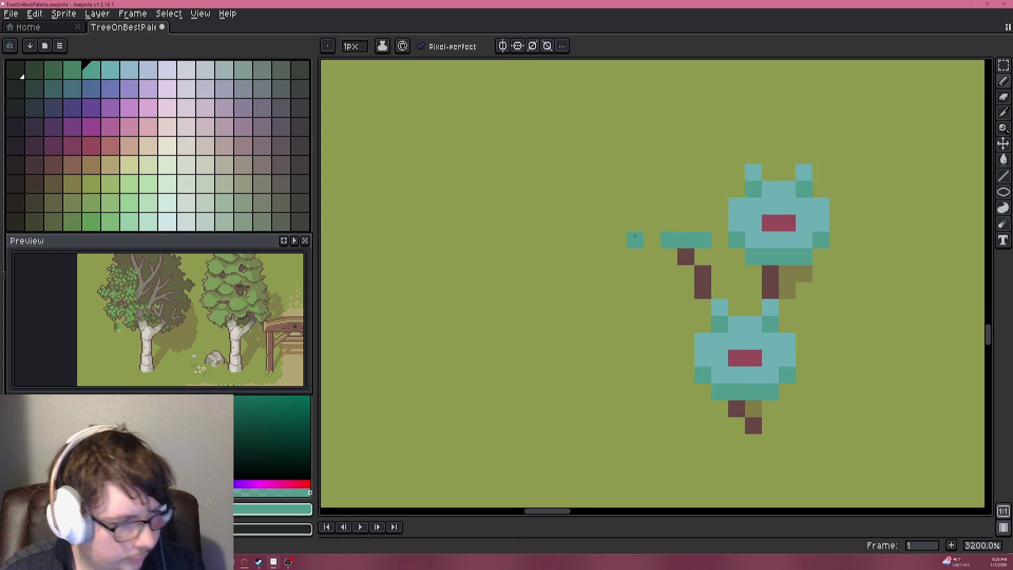
pyautogui.click(753, 213)
pyautogui.keyDown('alt'); pyautogui.click(841, 211); pyautogui.keyUp('alt')
pyautogui.click(736, 217)
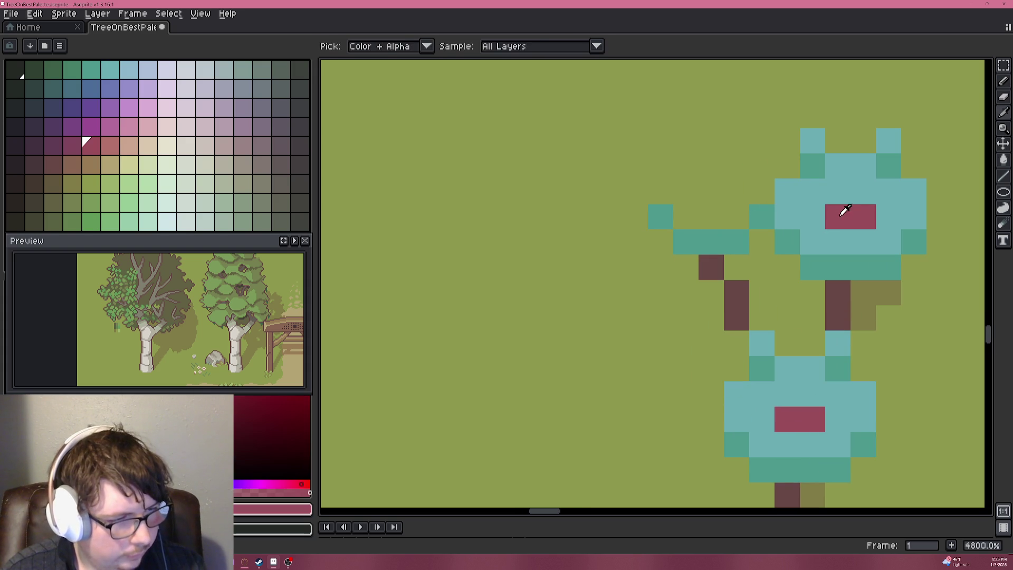
pyautogui.hotkey('ctrl', 'z')
pyautogui.hotkey('ctrl', 'z')
pyautogui.hotkey('ctrl', 'z')
pyautogui.hotkey('ctrl', 'z')
pyautogui.hotkey('ctrl', 'z')
pyautogui.hotkey('ctrl', 'z')
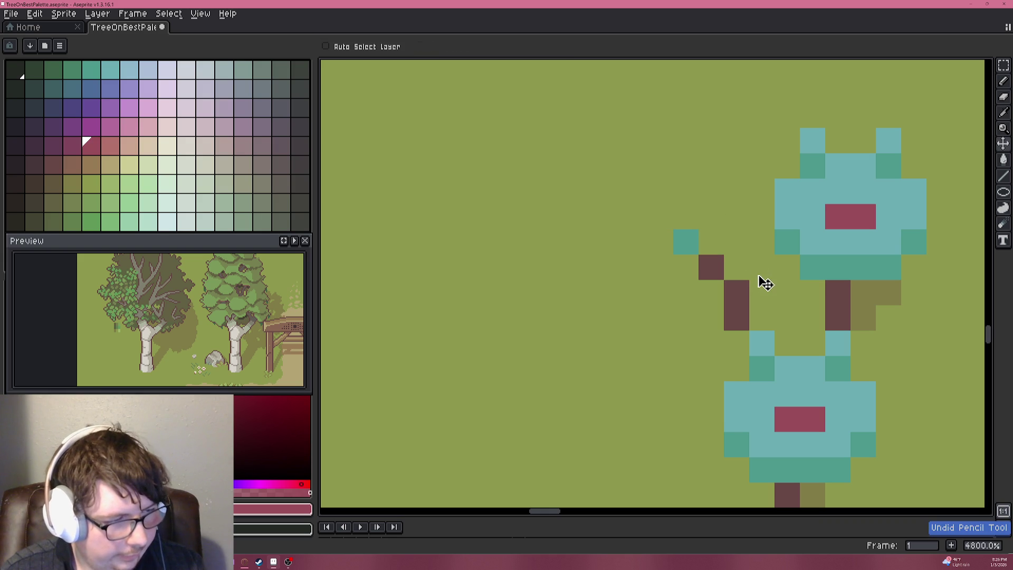
# Draw a brown branch up-left from the lower trunk with the Pencil.
pyautogui.press('b')
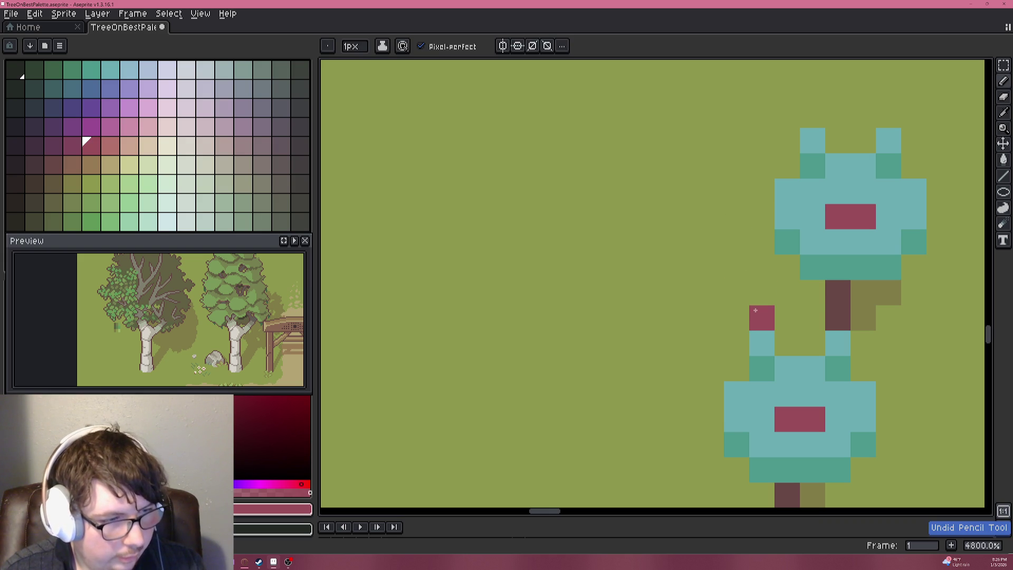
pyautogui.click(761, 344)
pyautogui.hotkey('ctrl', 'z')
pyautogui.moveTo(736, 369); pyautogui.dragTo(704, 302)
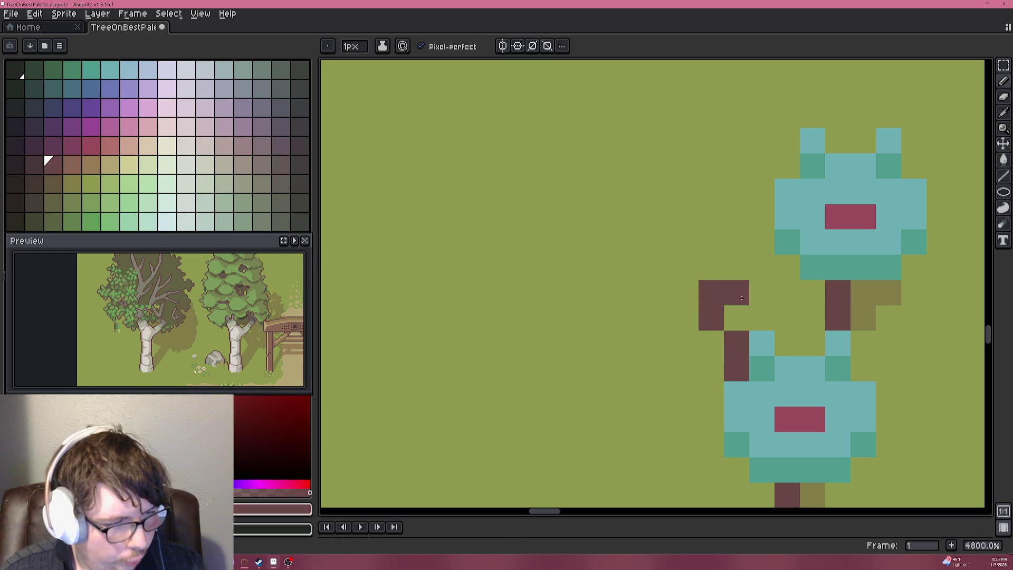
# Cover the branch tip in teal and dark teal, extending light-teal edges upward.
pyautogui.keyDown('alt'); pyautogui.click(832, 237); pyautogui.keyUp('alt')
pyautogui.keyDown('alt'); pyautogui.click(823, 262); pyautogui.keyUp('alt')
pyautogui.click(686, 293)
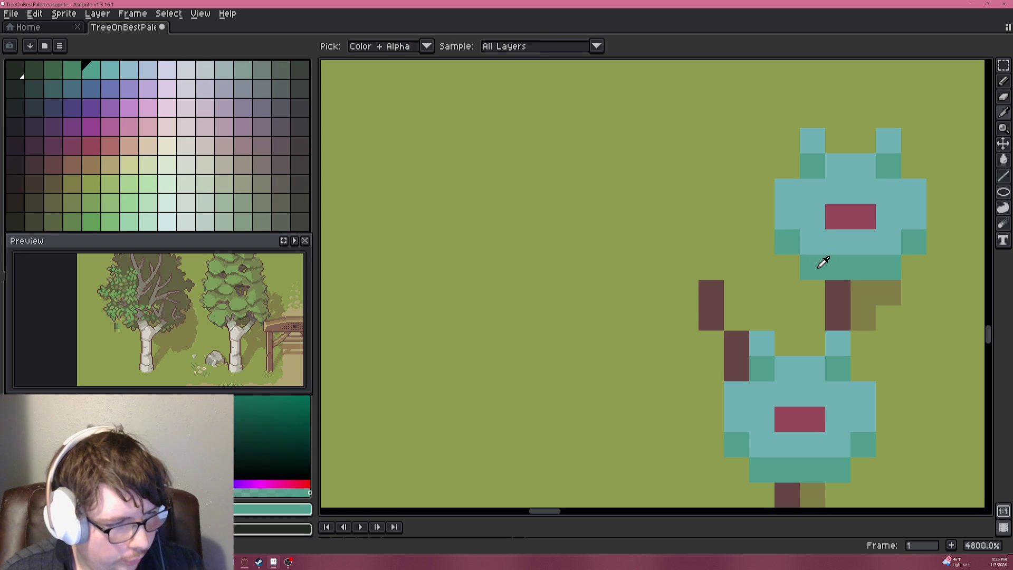
pyautogui.click(715, 287)
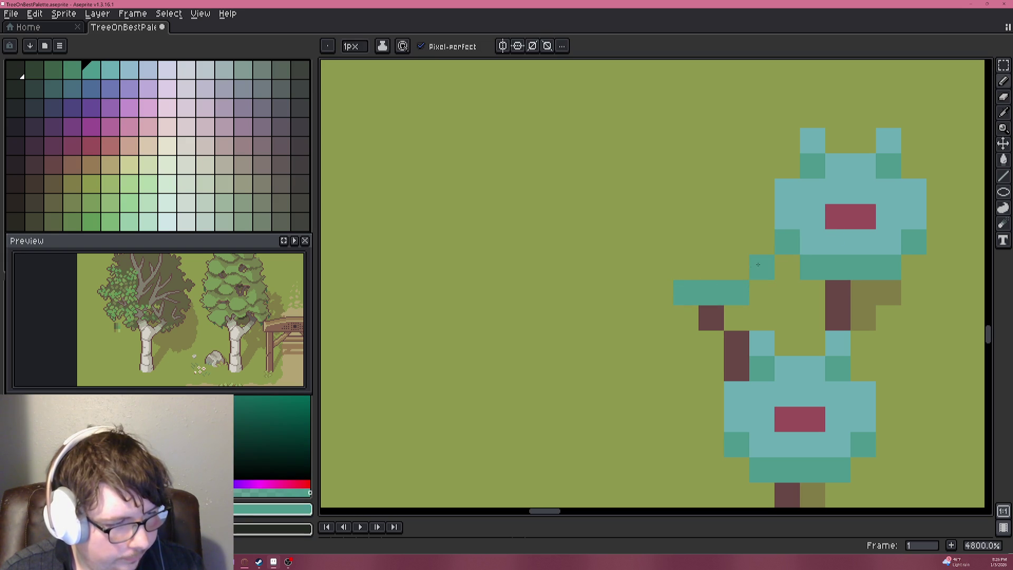
pyautogui.click(661, 268)
pyautogui.keyDown('alt'); pyautogui.click(785, 219); pyautogui.keyUp('alt')
pyautogui.moveTo(761, 242); pyautogui.dragTo(761, 217)
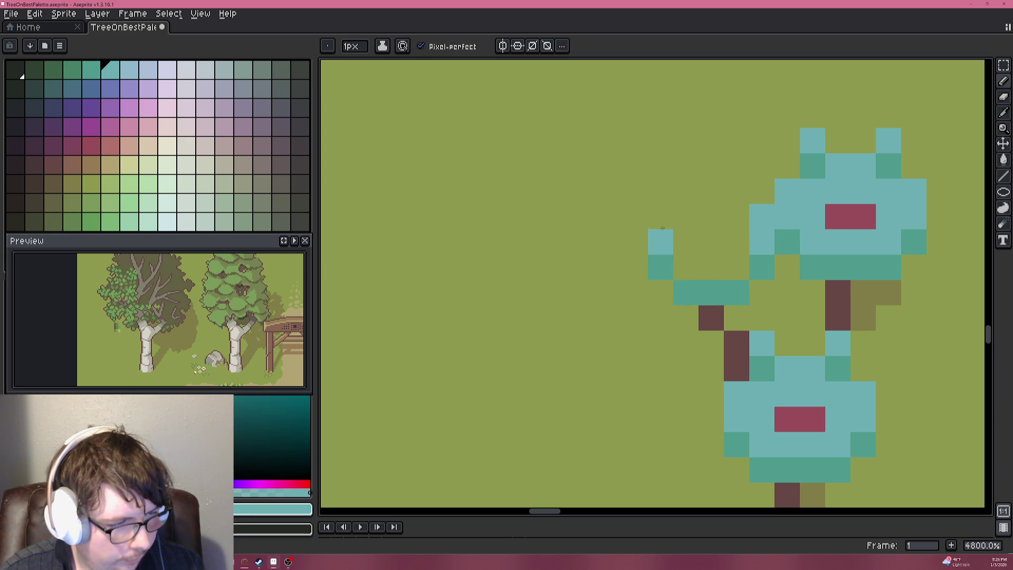
pyautogui.moveTo(660, 242); pyautogui.dragTo(696, 226)
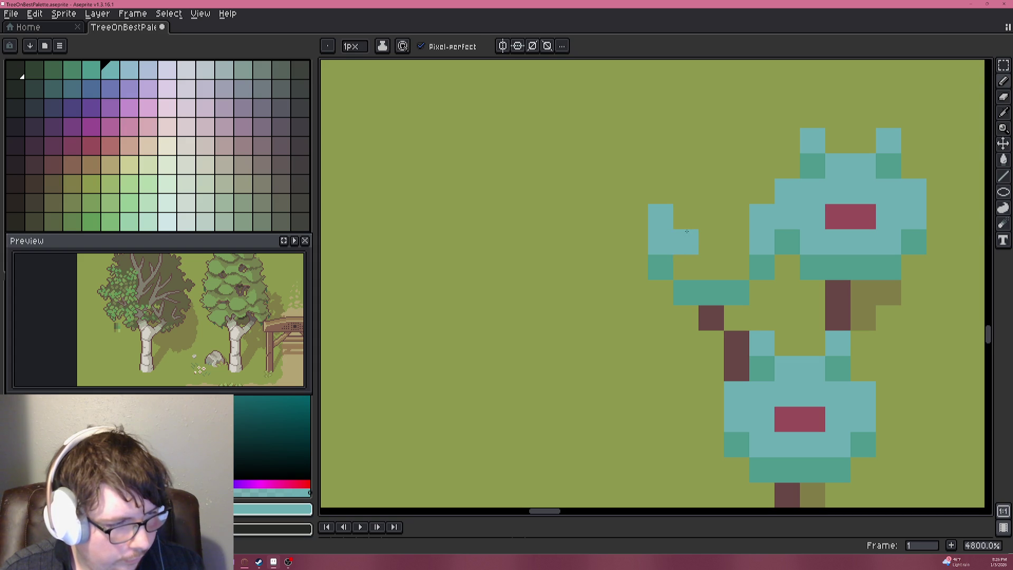
# Close the new clump's light-teal leaf loop across its top, right and bottom.
pyautogui.press('alt')
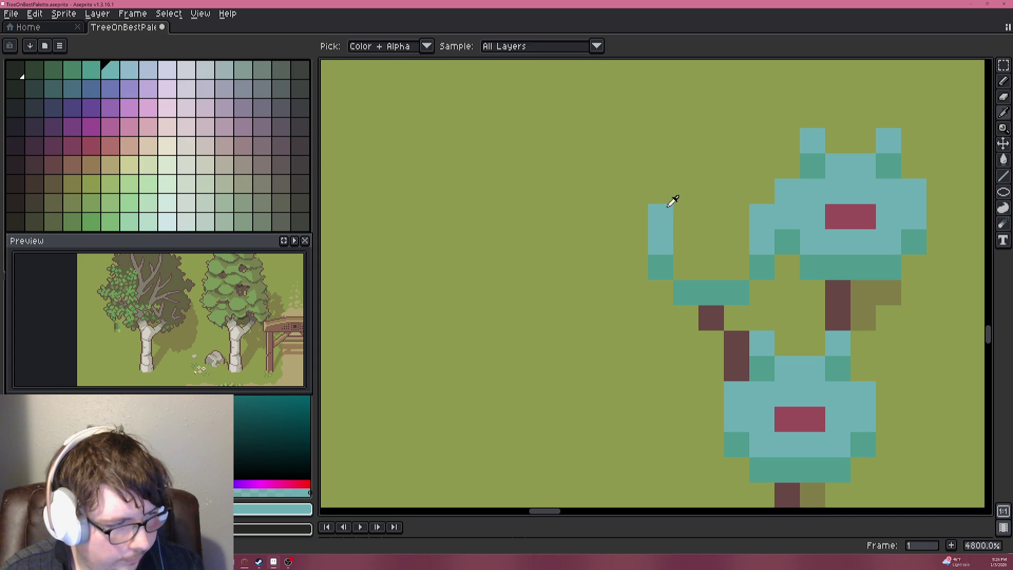
pyautogui.keyDown('alt'); pyautogui.click(671, 201); pyautogui.keyUp('alt')
pyautogui.keyDown('alt'); pyautogui.click(661, 216); pyautogui.keyUp('alt')
pyautogui.moveTo(686, 191)
pyautogui.mouseDown()
pyautogui.moveTo(739, 191)
pyautogui.moveTo(736, 208)
pyautogui.mouseUp()
pyautogui.moveTo(686, 267)
pyautogui.mouseDown()
pyautogui.moveTo(737, 267)
pyautogui.moveTo(710, 216)
pyautogui.moveTo(686, 230)
pyautogui.moveTo(720, 213)
pyautogui.moveTo(724, 190)
pyautogui.moveTo(749, 210)
pyautogui.mouseUp()
# Give the clump a red centre, fill its interior teal, and shape olive leaf tips.
pyautogui.keyDown('alt'); pyautogui.click(850, 216); pyautogui.keyUp('alt')
pyautogui.click(715, 238)
pyautogui.keyDown('alt'); pyautogui.click(855, 241); pyautogui.keyUp('alt')
pyautogui.click(686, 216)
pyautogui.keyDown('alt'); pyautogui.click(658, 196); pyautogui.keyUp('alt')
pyautogui.scroll(-3, 754, 190)
pyautogui.scroll(3, 745, 189)
# Add dark-teal and light-teal accent pixels and leaf tips to the left clump.
pyautogui.keyDown('alt'); pyautogui.click(831, 164); pyautogui.keyUp('alt')
pyautogui.click(704, 201)
pyautogui.click(756, 192)
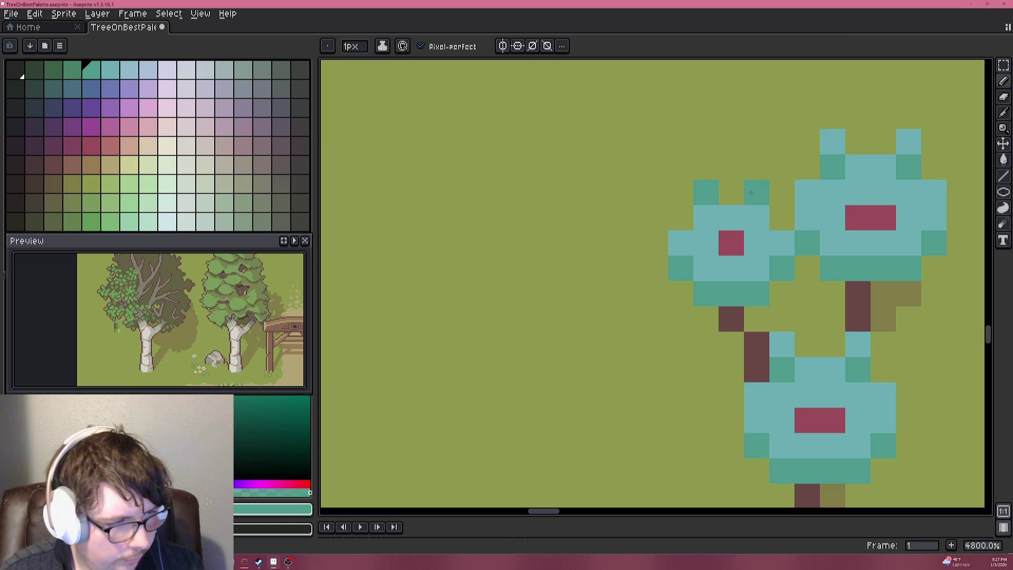
pyautogui.keyDown('alt'); pyautogui.click(839, 142); pyautogui.keyUp('alt')
pyautogui.click(756, 167)
pyautogui.click(858, 141)
pyautogui.hotkey('ctrl', 'z')
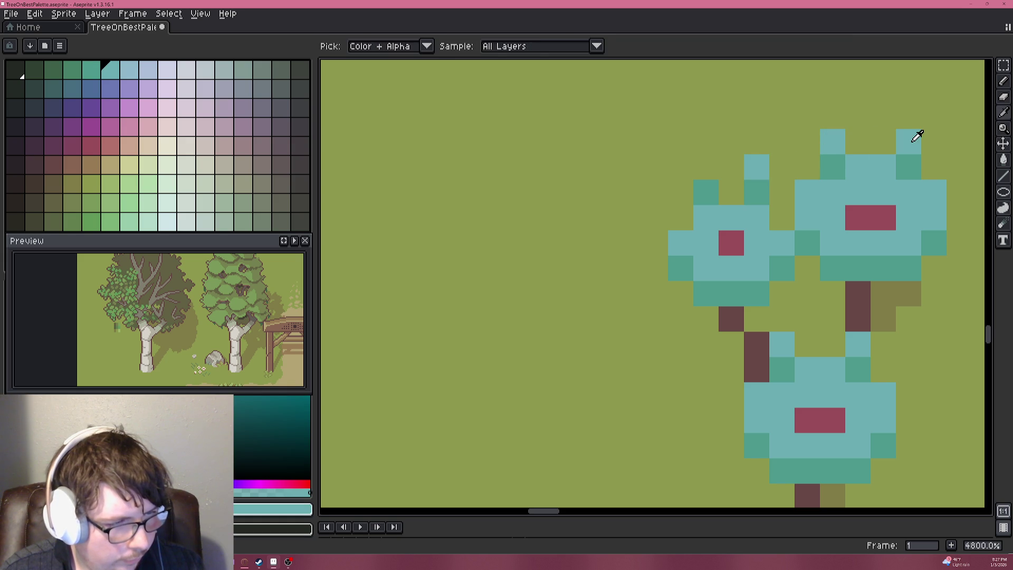
pyautogui.click(706, 167)
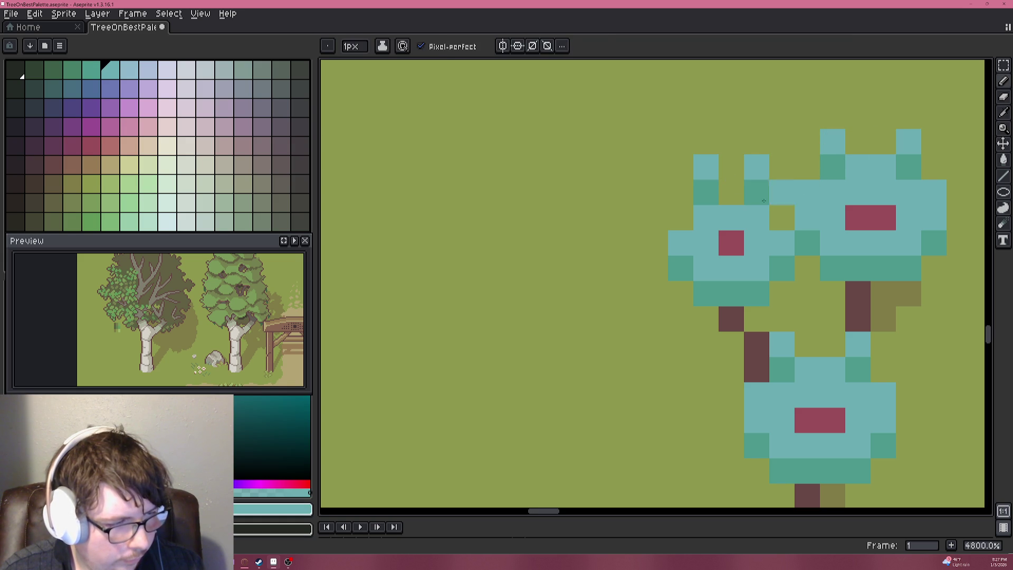
pyautogui.click(654, 217)
# Recentre the tree cluster and add a light-teal pixel at the upper canopy's top-right.
pyautogui.keyDown('alt'); pyautogui.click(807, 238); pyautogui.keyUp('alt')
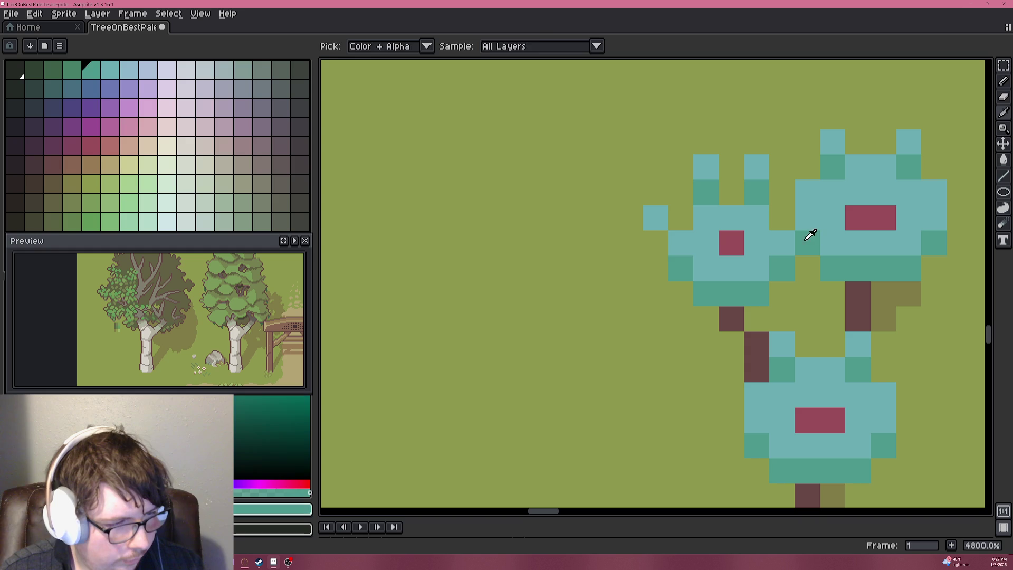
pyautogui.scroll(-3, 754, 240)
pyautogui.scroll(-3, 784, 283)
pyautogui.scroll(5, 776, 273)
pyautogui.moveTo(849, 202); pyautogui.dragTo(694, 263)
pyautogui.keyDown('alt'); pyautogui.click(708, 242); pyautogui.keyUp('alt')
pyautogui.click(724, 227)
# Undo the stray light-teal pixels beside the big canopy.
pyautogui.scroll(-4, 769, 281)
pyautogui.scroll(4, 710, 284)
pyautogui.hotkey('ctrl', 'z')
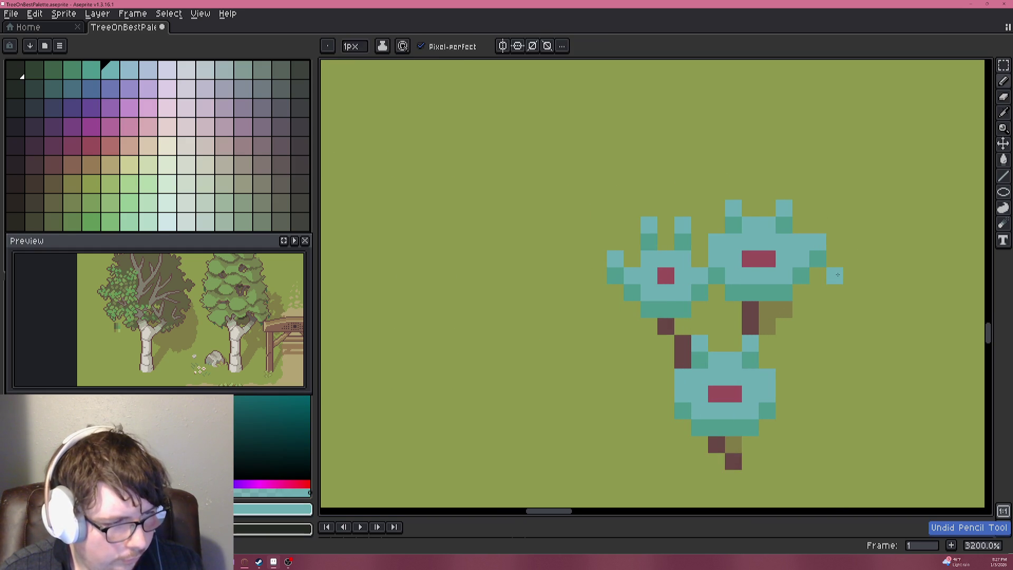
pyautogui.scroll(2, 837, 275)
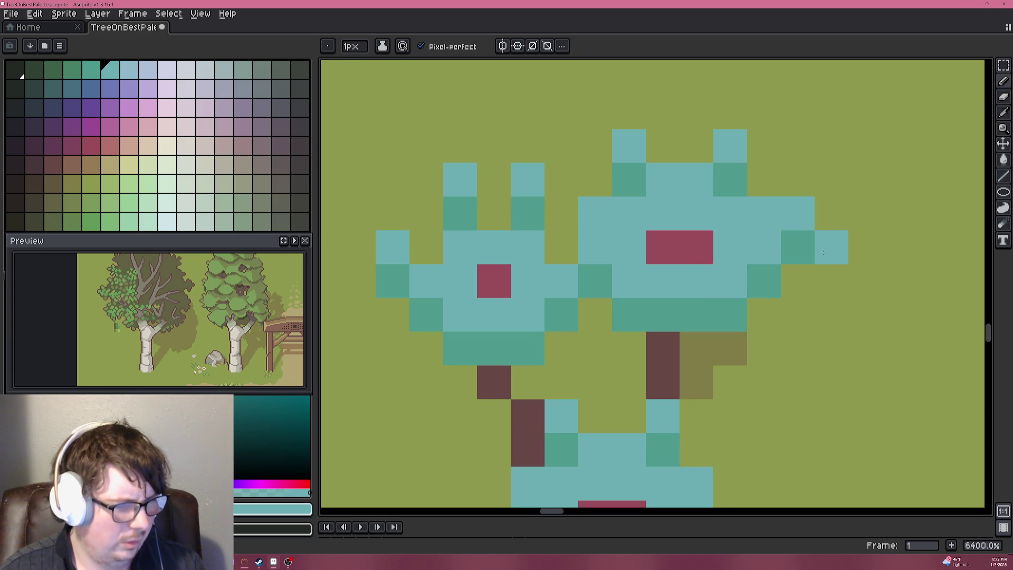
pyautogui.hotkey('ctrl', 'z')
pyautogui.hotkey('ctrl', 'z')
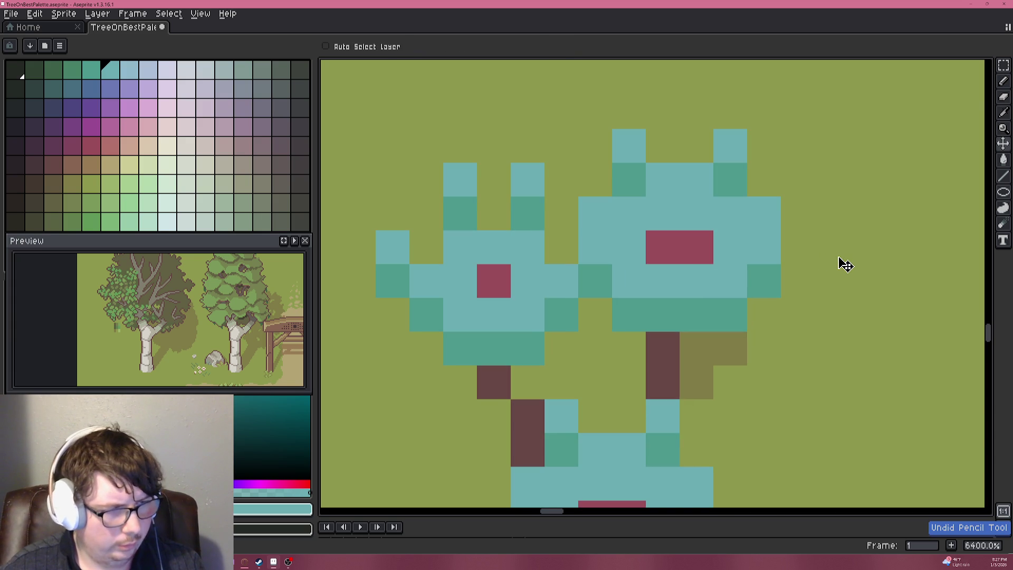
pyautogui.click(818, 253)
pyautogui.hotkey('ctrl', 'z')
pyautogui.click(794, 250)
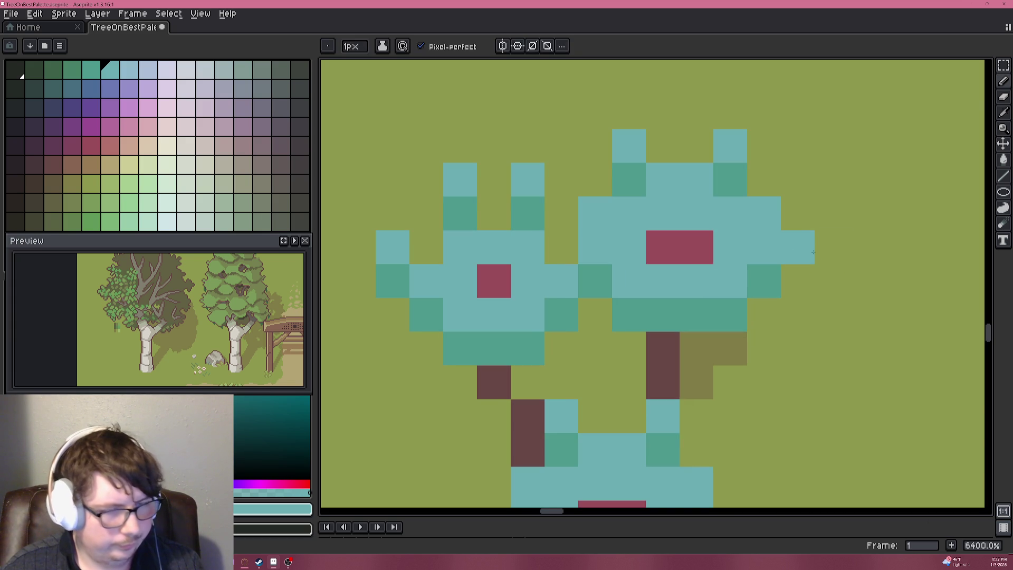
pyautogui.hotkey('ctrl', 'z')
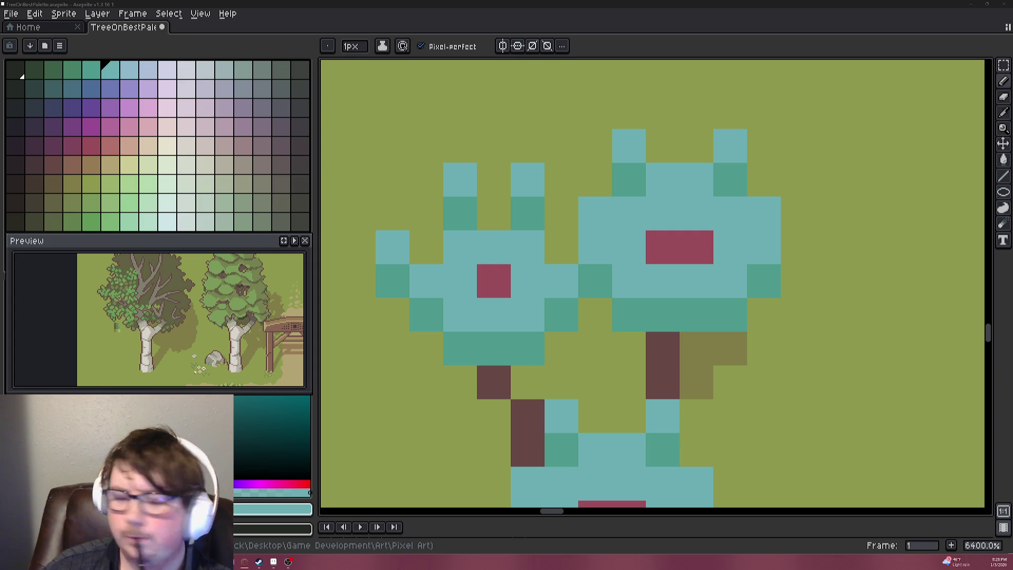
pyautogui.scroll(-1, 673, 296)
# Eyedrop the lower canopy's teal and add teal pixels to its right side.
pyautogui.moveTo(673, 296)
pyautogui.mouseDown()
pyautogui.moveTo(742, 257)
pyautogui.moveTo(702, 237)
pyautogui.moveTo(622, 169)
pyautogui.mouseUp()
pyautogui.scroll(2, 702, 237)
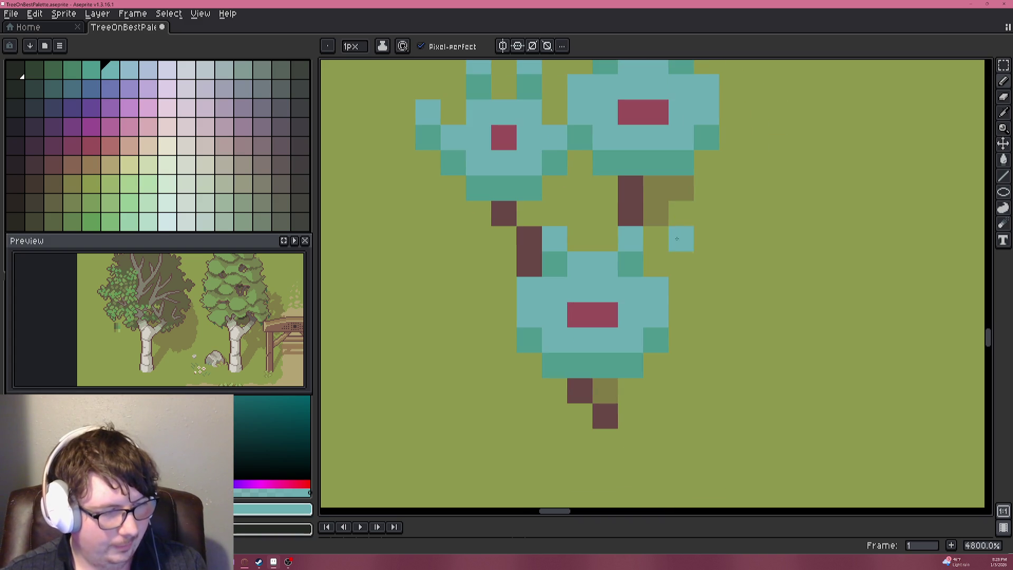
pyautogui.press('i')
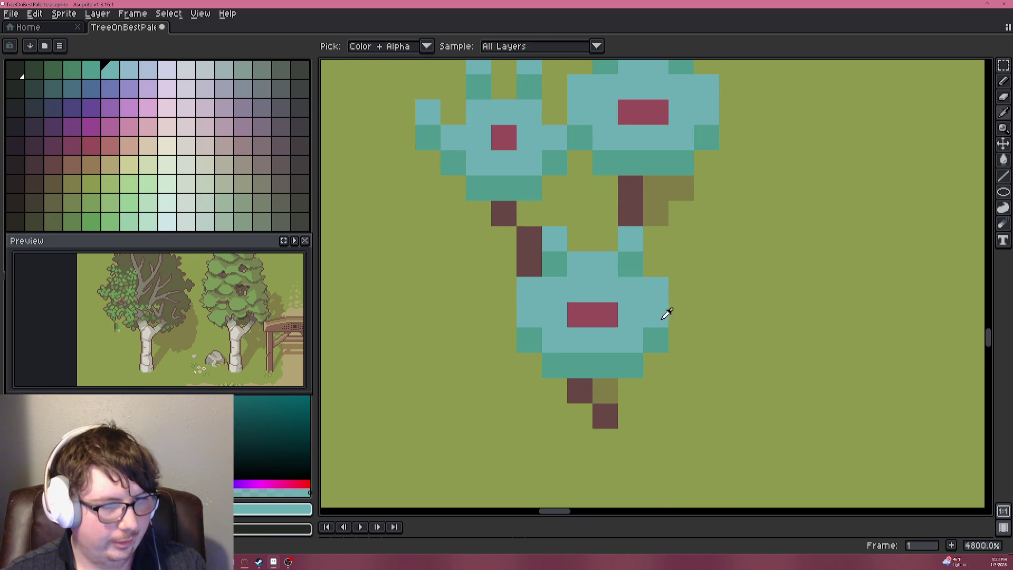
pyautogui.click(665, 322)
pyautogui.press('b')
pyautogui.click(677, 266)
pyautogui.scroll(-6, 677, 266)
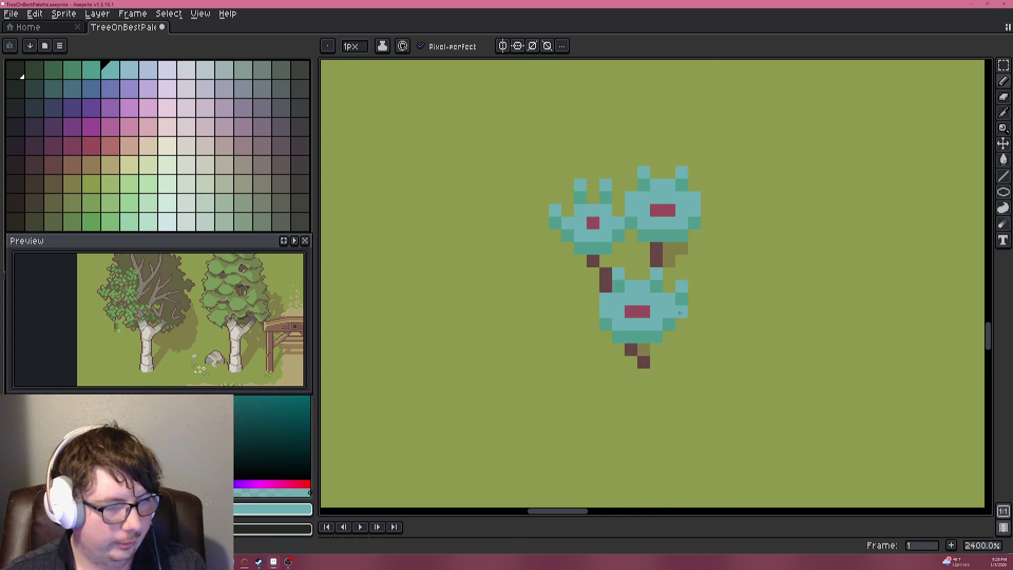
pyautogui.scroll(4, 666, 273)
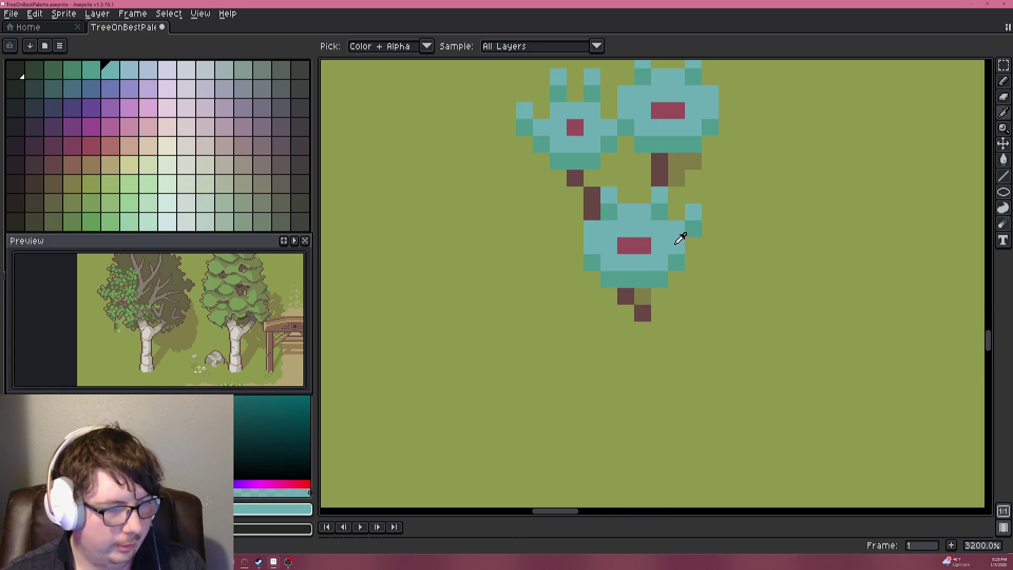
# Add a dark-teal pixel left of the lower canopy and a light-teal pixel by the trunk.
pyautogui.keyDown('alt'); pyautogui.click(587, 237); pyautogui.keyUp('alt')
pyautogui.click(577, 231)
pyautogui.keyDown('alt'); pyautogui.click(603, 244); pyautogui.keyUp('alt')
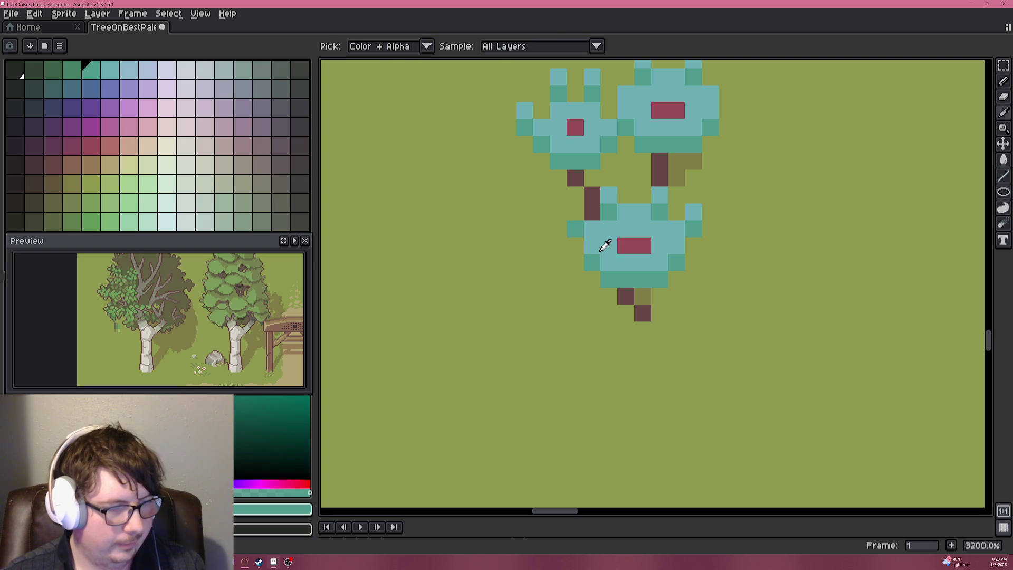
pyautogui.click(592, 212)
pyautogui.scroll(-2, 637, 245)
pyautogui.scroll(2, 638, 244)
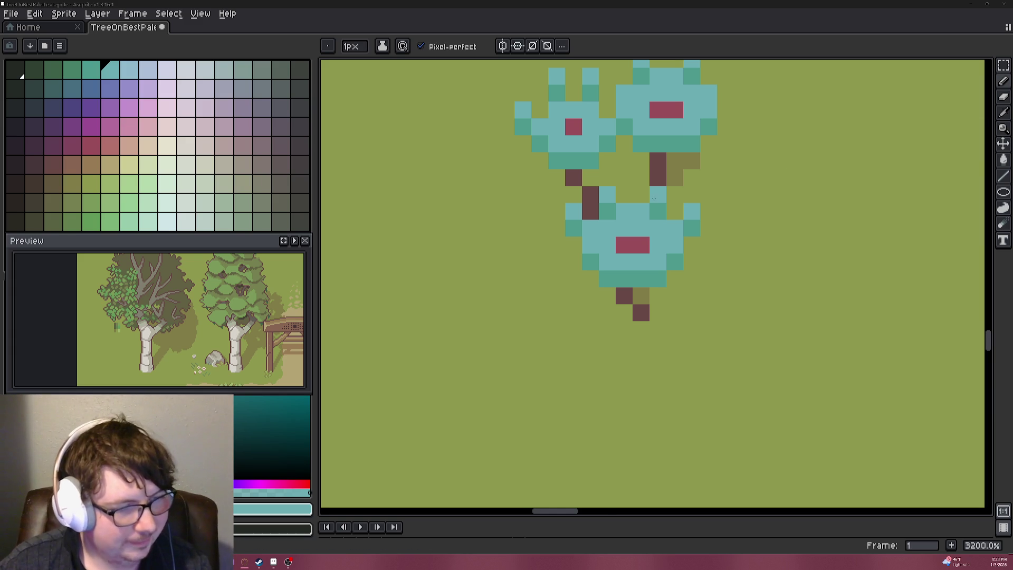
pyautogui.scroll(-5, 634, 200)
pyautogui.scroll(5, 657, 188)
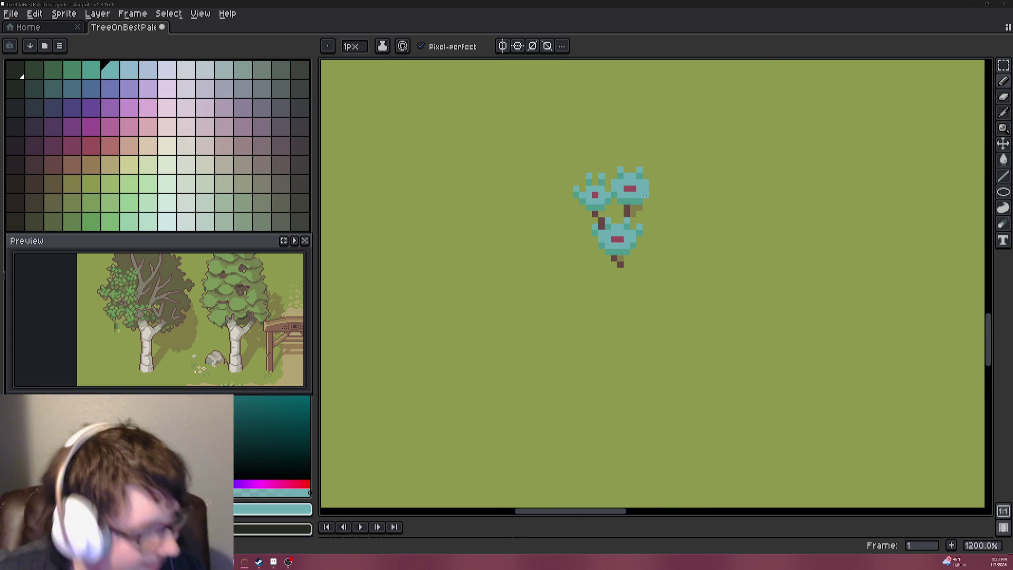
# Add a darker olive-khaki shadow pixel under the left canopy.
pyautogui.keyDown('alt'); pyautogui.click(628, 228); pyautogui.keyUp('alt')
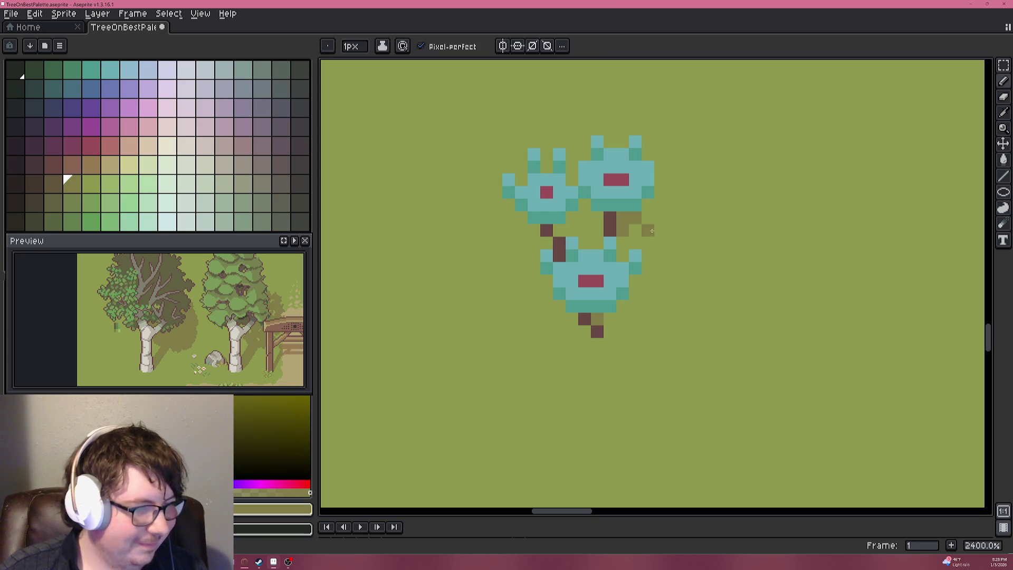
pyautogui.keyDown('alt'); pyautogui.click(639, 220); pyautogui.keyUp('alt')
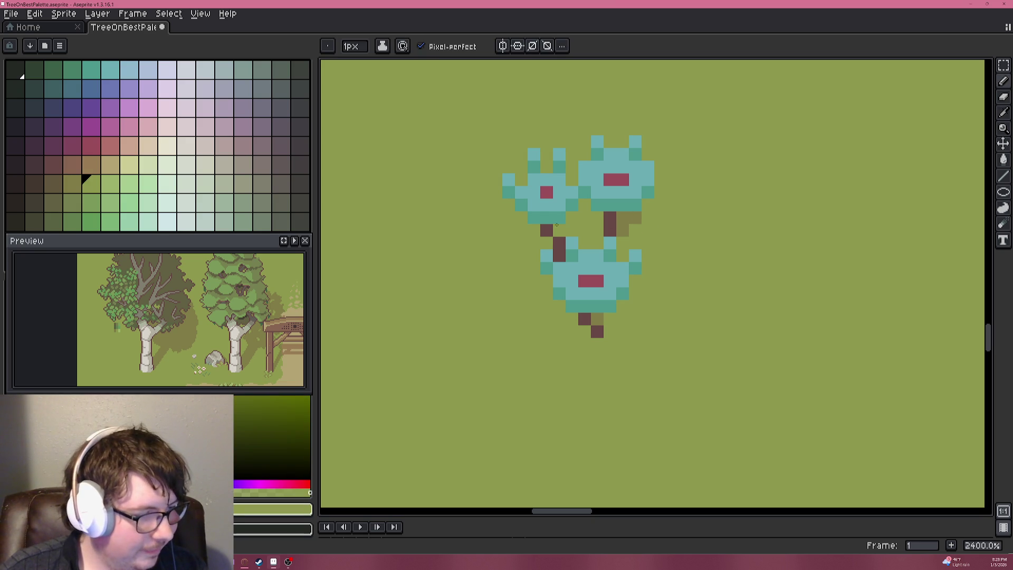
pyautogui.keyDown('alt'); pyautogui.click(633, 216); pyautogui.keyUp('alt')
pyautogui.click(571, 217)
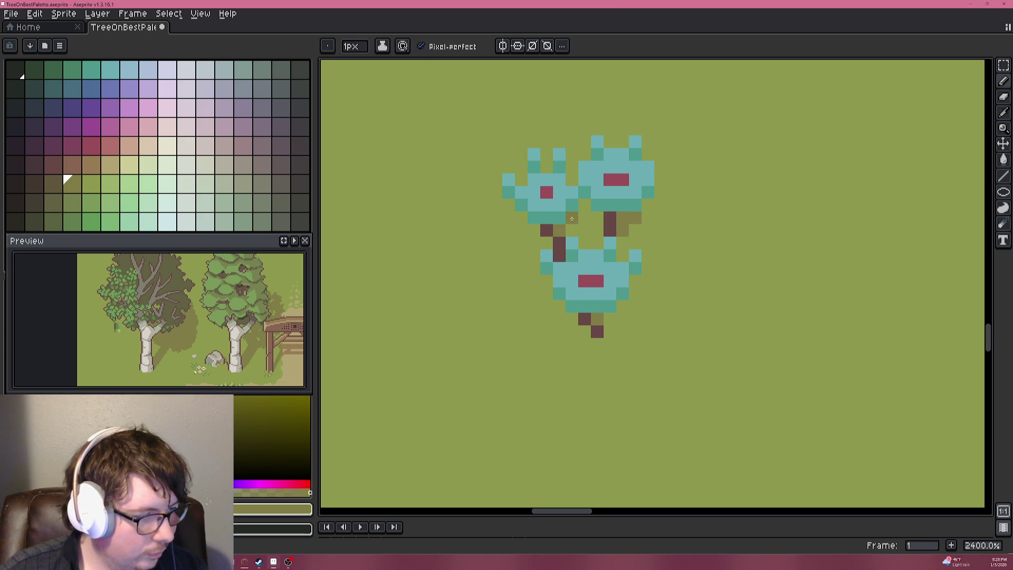
pyautogui.scroll(-8, 648, 230)
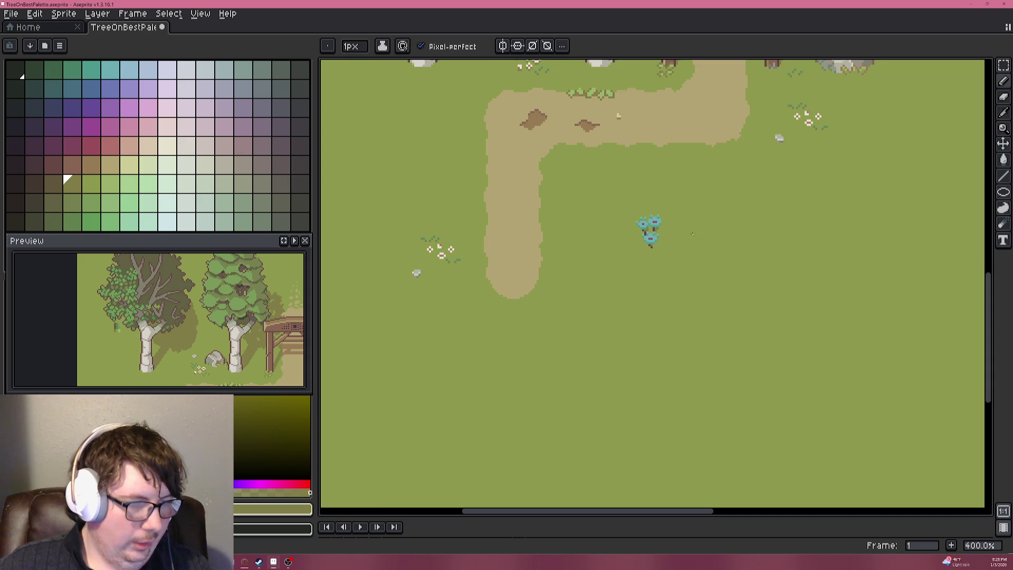
pyautogui.scroll(-1, 678, 194)
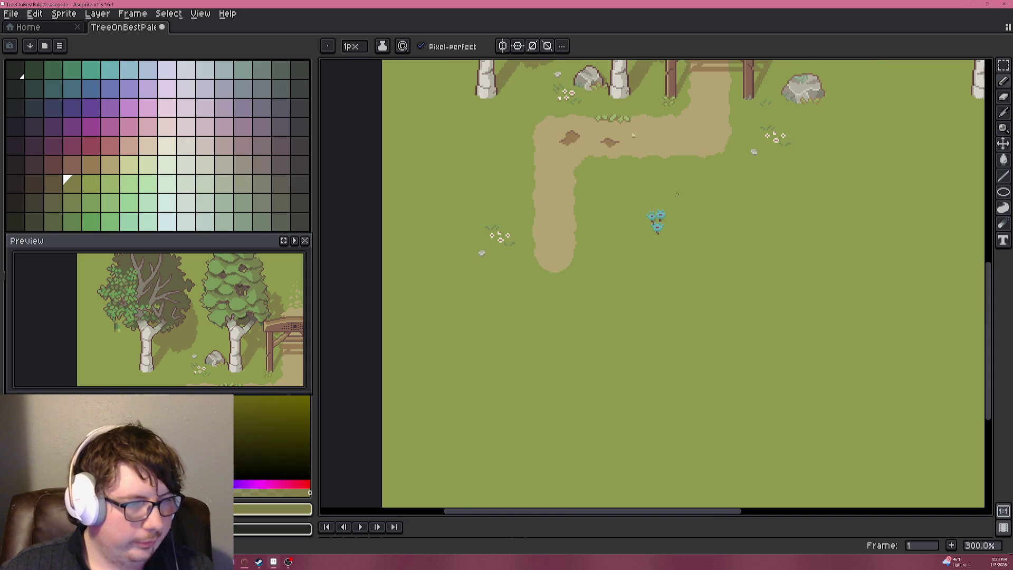
pyautogui.scroll(3, 511, 240)
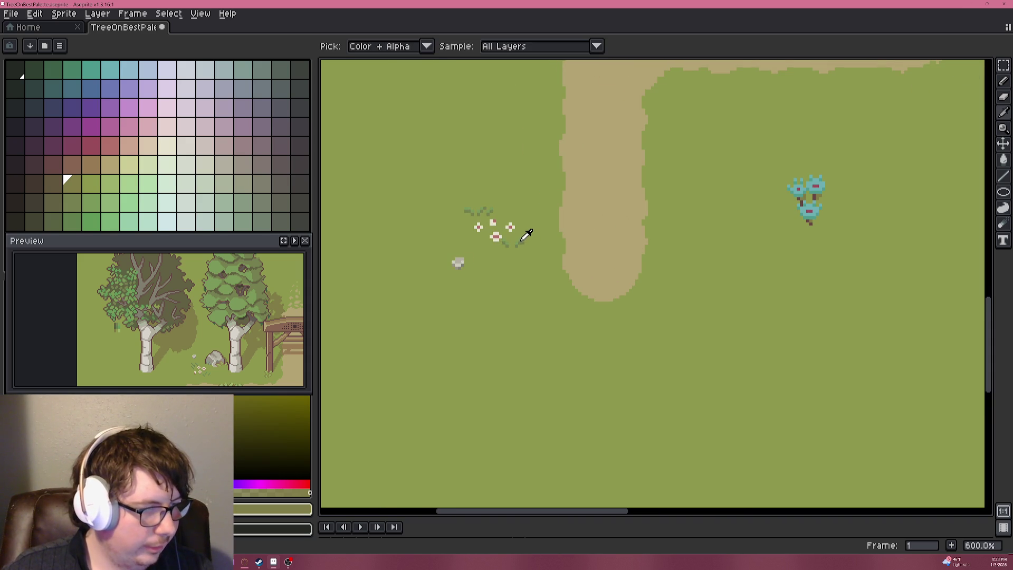
# Eyedrop the grass-tuft green beside the flowers and move the view back to the trees.
pyautogui.click(526, 236)
pyautogui.scroll(4, 735, 211)
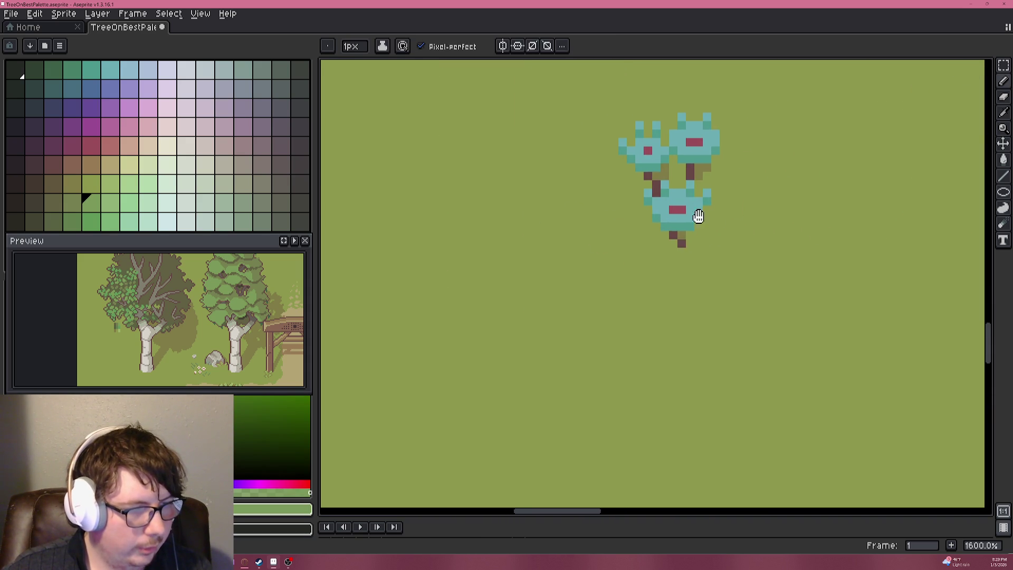
pyautogui.scroll(3, 611, 226)
pyautogui.scroll(-6, 600, 231)
pyautogui.scroll(6, 475, 287)
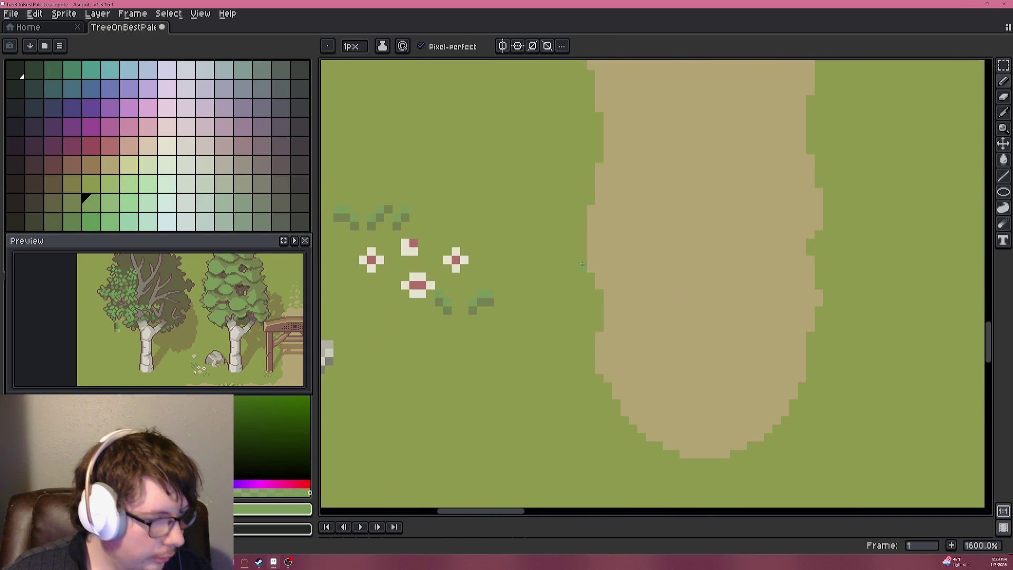
pyautogui.press('alt')
pyautogui.hscroll(10, 373, 242)
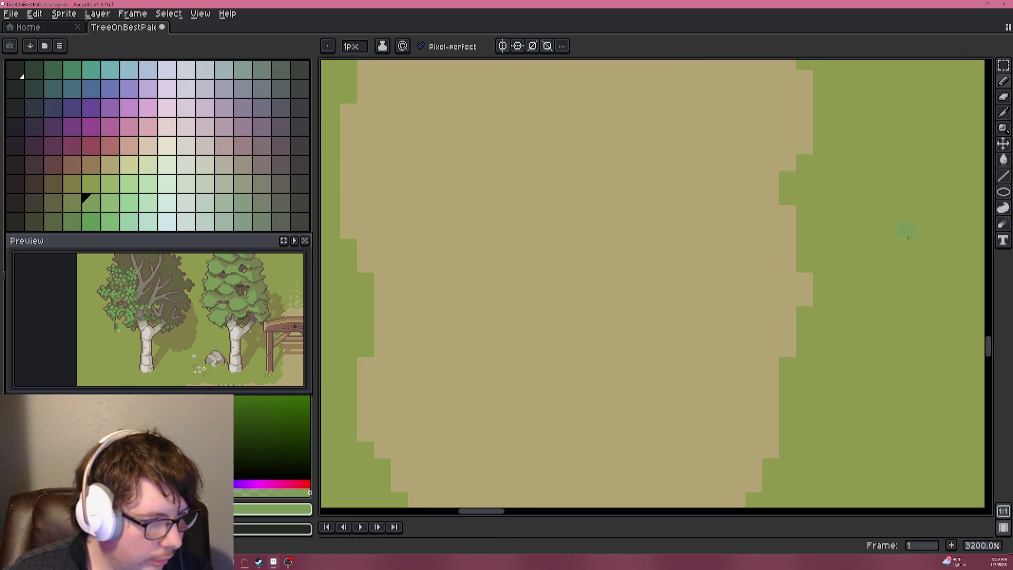
pyautogui.scroll(-4, 721, 251)
pyautogui.hscroll(3, 721, 251)
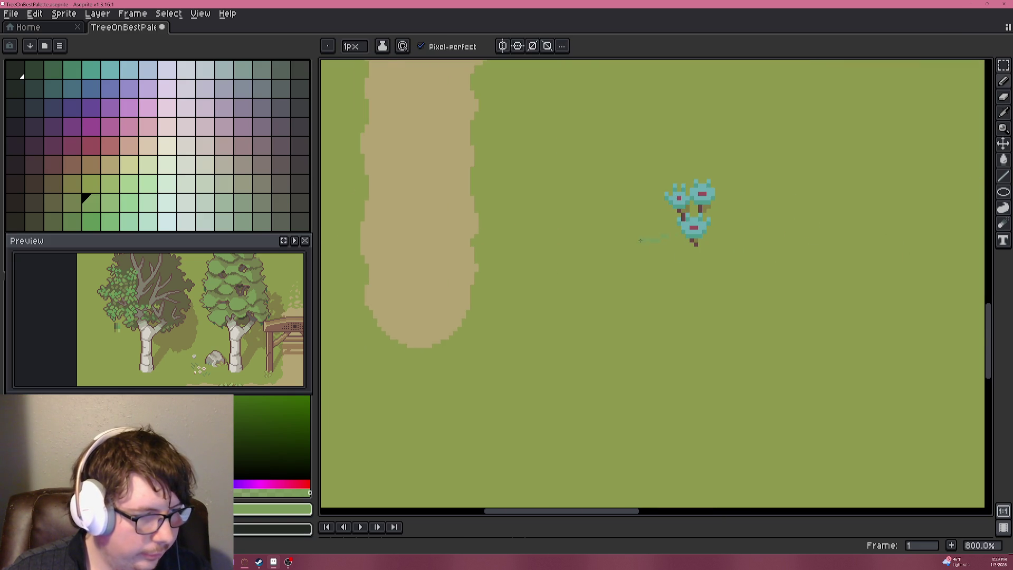
pyautogui.hscroll(-6, 641, 241)
pyautogui.scroll(4, 730, 231)
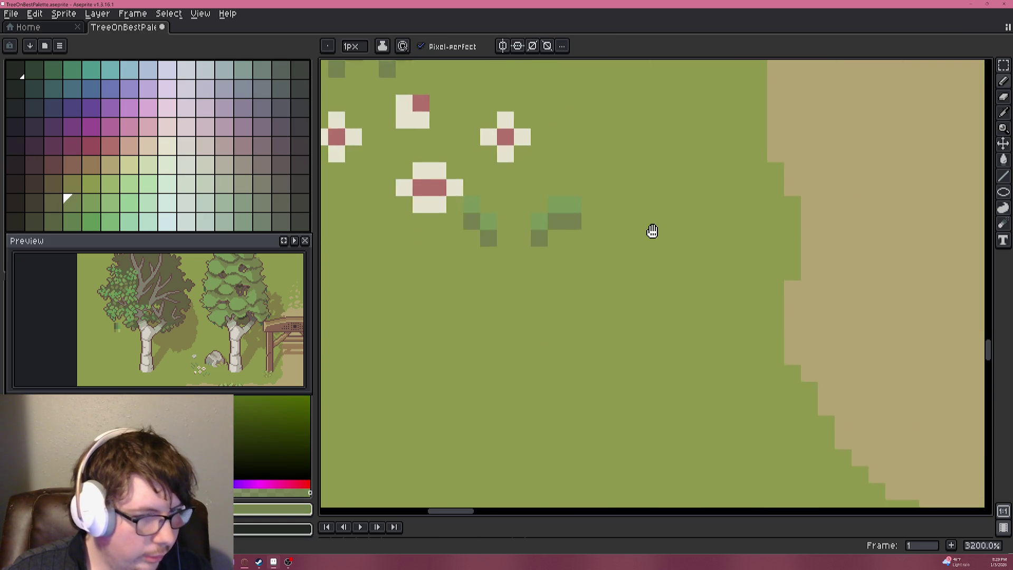
pyautogui.hscroll(10, 730, 231)
pyautogui.scroll(-2, 682, 231)
pyautogui.scroll(3, 796, 210)
# Add three dark green grass pixels beside the teal trees.
pyautogui.click(674, 230)
pyautogui.scroll(-1, 694, 263)
pyautogui.click(660, 257)
pyautogui.click(678, 273)
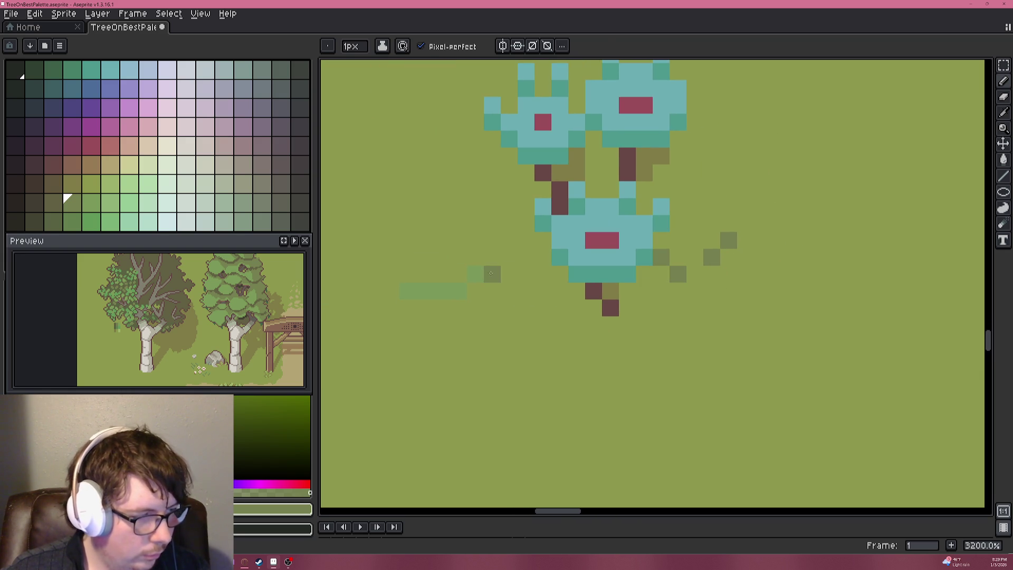
# Sample several greens and draw a dark olive grass tuft below the trees.
pyautogui.keyDown('alt'); pyautogui.click(499, 274); pyautogui.keyUp('alt')
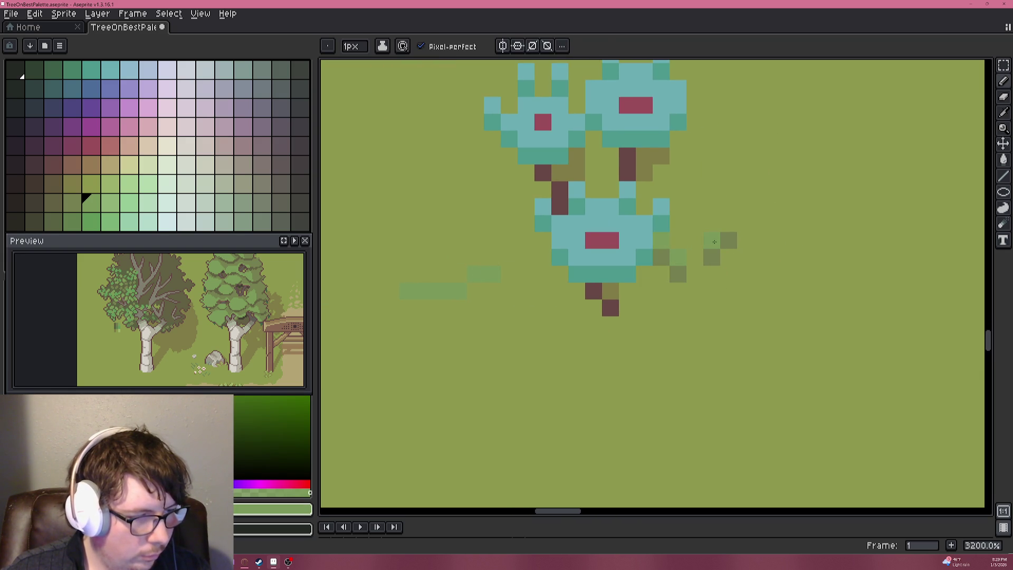
pyautogui.keyDown('alt'); pyautogui.click(769, 233); pyautogui.keyUp('alt')
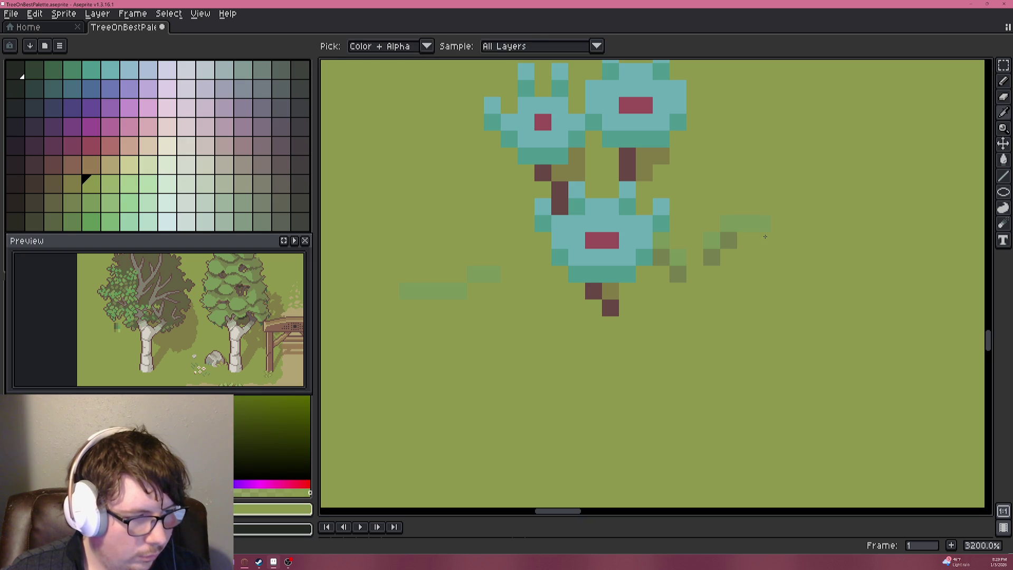
pyautogui.scroll(-5, 677, 278)
pyautogui.scroll(7, 665, 295)
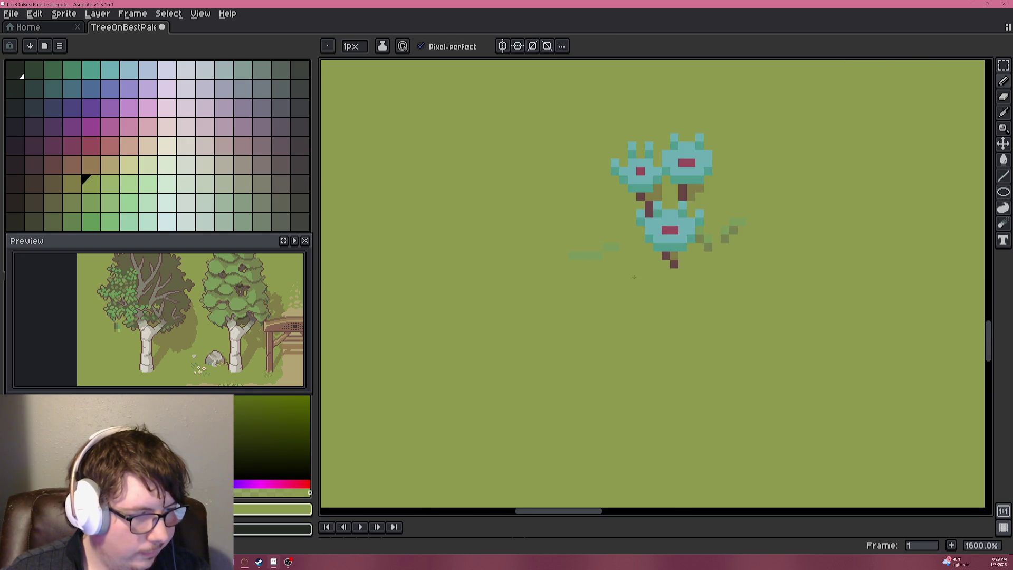
pyautogui.keyDown('alt'); pyautogui.click(598, 235); pyautogui.keyUp('alt')
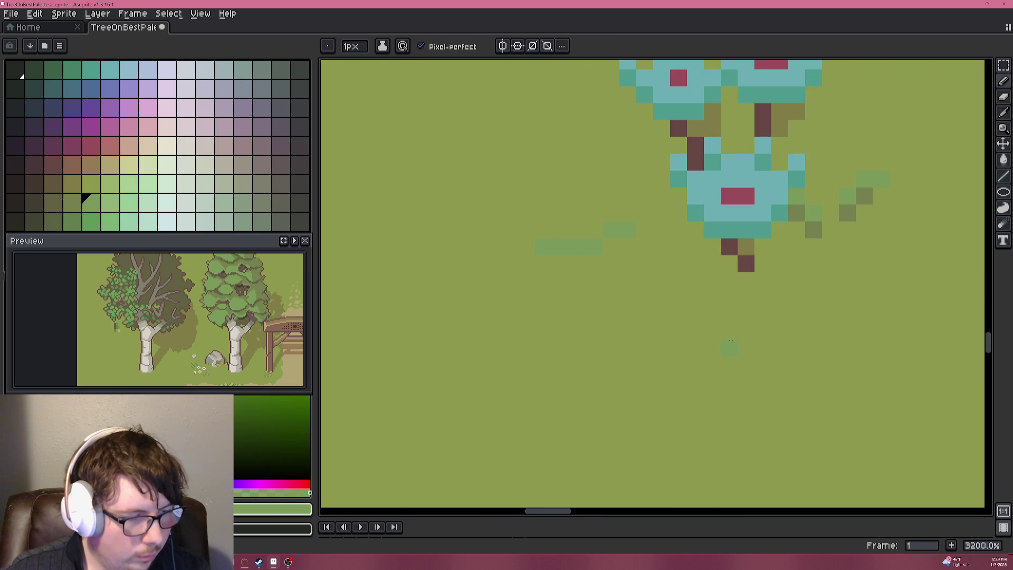
pyautogui.press('alt')
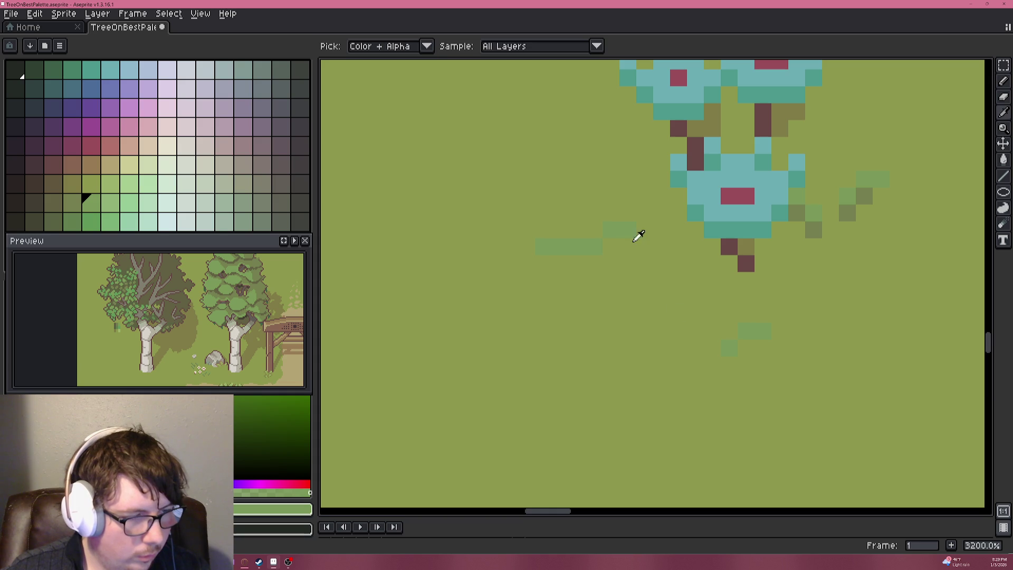
pyautogui.keyDown('alt'); pyautogui.click(817, 226); pyautogui.keyUp('alt')
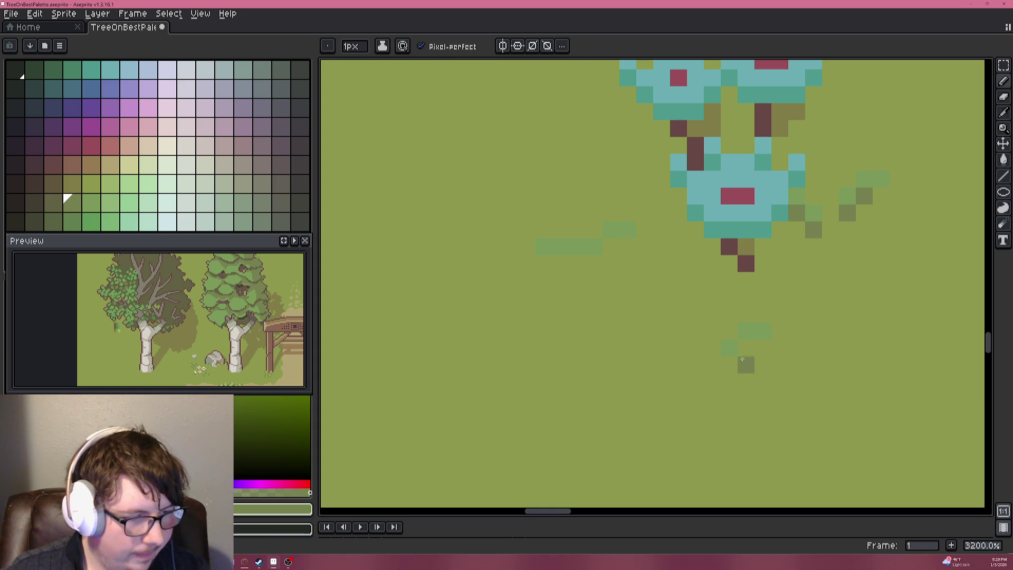
pyautogui.moveTo(730, 364); pyautogui.dragTo(763, 349)
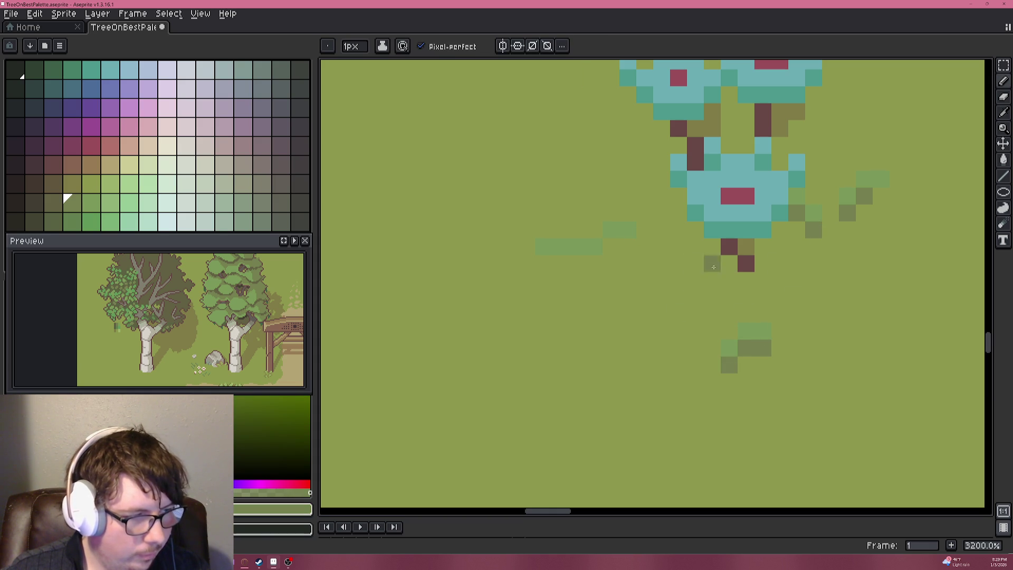
# Pencil another small dark olive tuft to the lower left using the existing tuft's colour.
pyautogui.press('alt')
pyautogui.keyDown('alt'); pyautogui.click(815, 214); pyautogui.keyUp('alt')
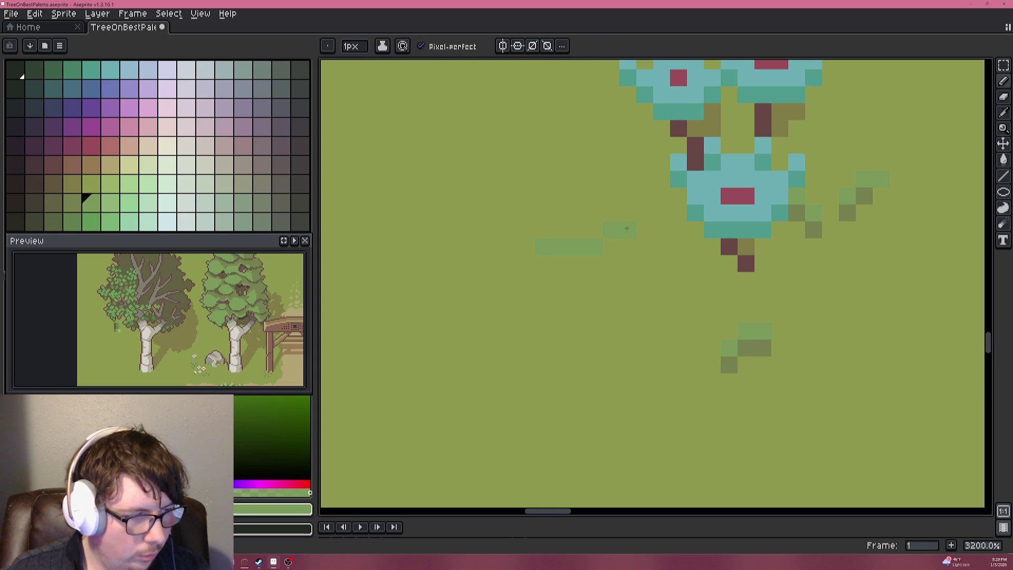
pyautogui.press('alt')
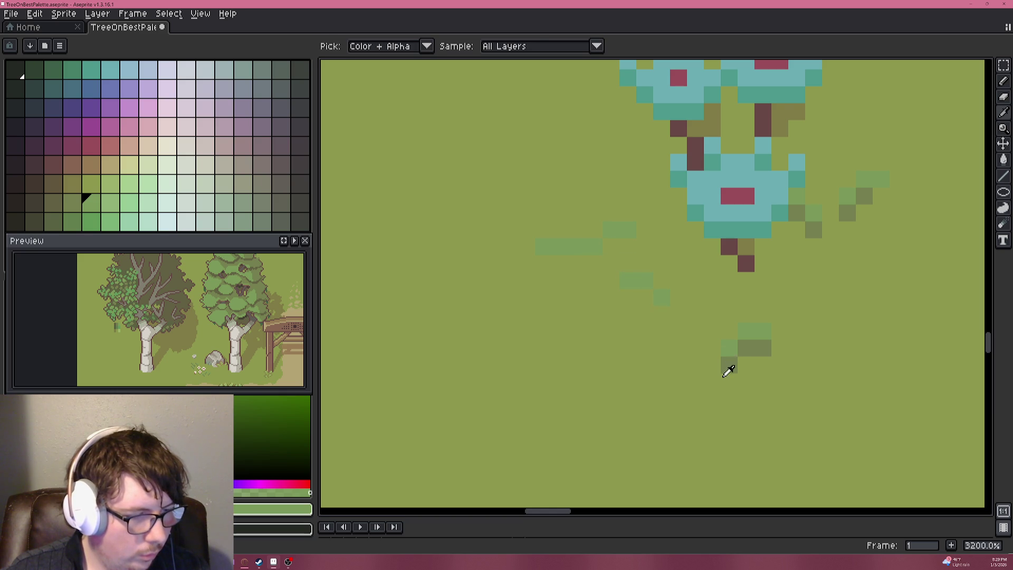
pyautogui.keyDown('alt'); pyautogui.click(728, 365); pyautogui.keyUp('alt')
pyautogui.click(662, 314)
pyautogui.click(645, 297)
pyautogui.click(628, 297)
pyautogui.click(661, 297)
pyautogui.scroll(-5, 668, 304)
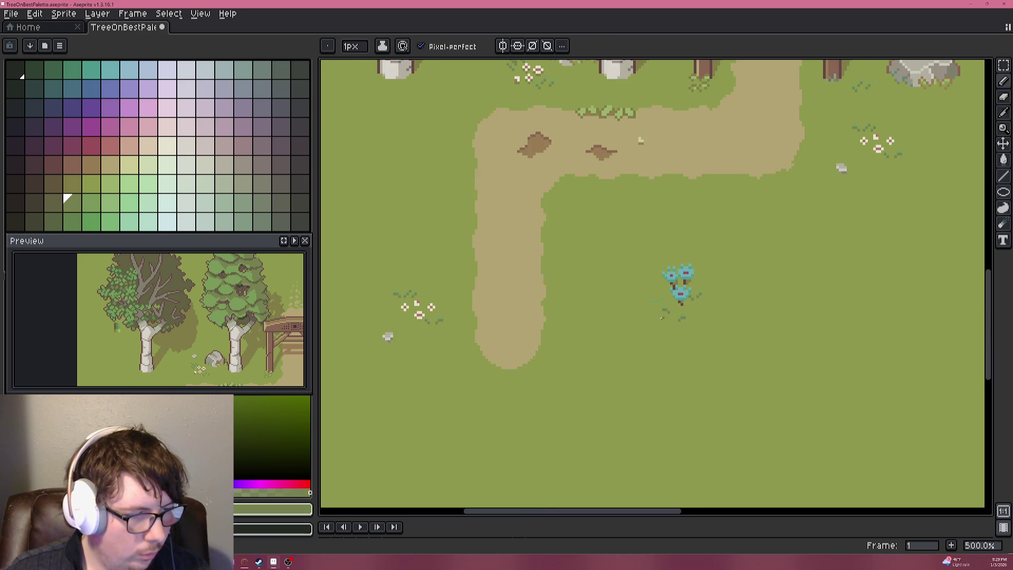
# Pencil a new grass tuft left of the trees in dark olive with light olive highlights.
pyautogui.scroll(4, 679, 289)
pyautogui.keyDown('alt'); pyautogui.click(701, 275); pyautogui.keyUp('alt')
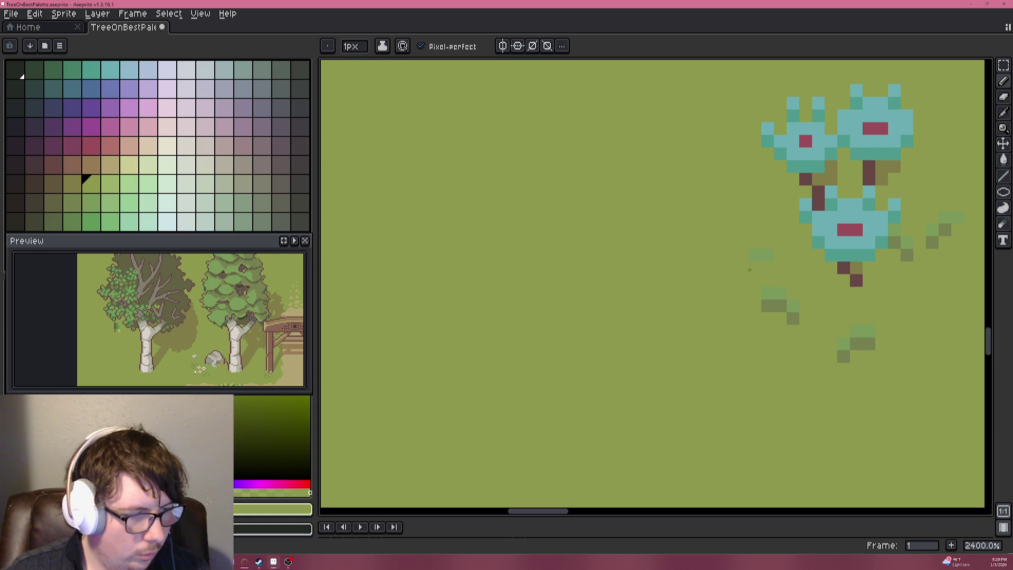
pyautogui.keyDown('alt'); pyautogui.click(780, 303); pyautogui.keyUp('alt')
pyautogui.click(742, 216)
pyautogui.click(730, 205)
pyautogui.hotkey('ctrl', 'z')
pyautogui.click(742, 205)
pyautogui.click(730, 191)
pyautogui.keyDown('alt'); pyautogui.click(774, 288); pyautogui.keyUp('alt')
pyautogui.click(730, 191)
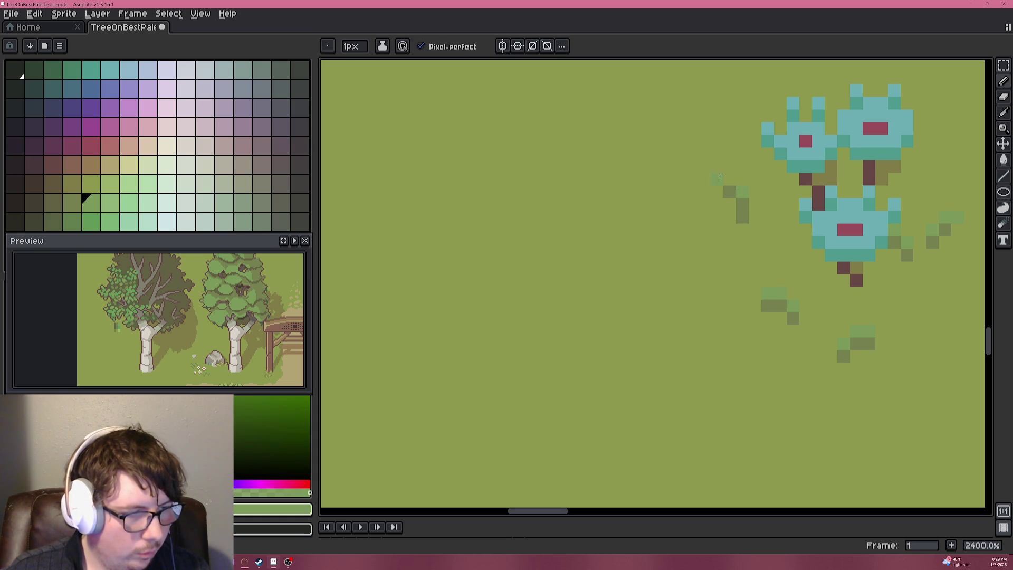
# Add a second tuft of dark olive pixels topped with light green, undoing stray pixels.
pyautogui.scroll(-4, 731, 185)
pyautogui.scroll(4, 765, 274)
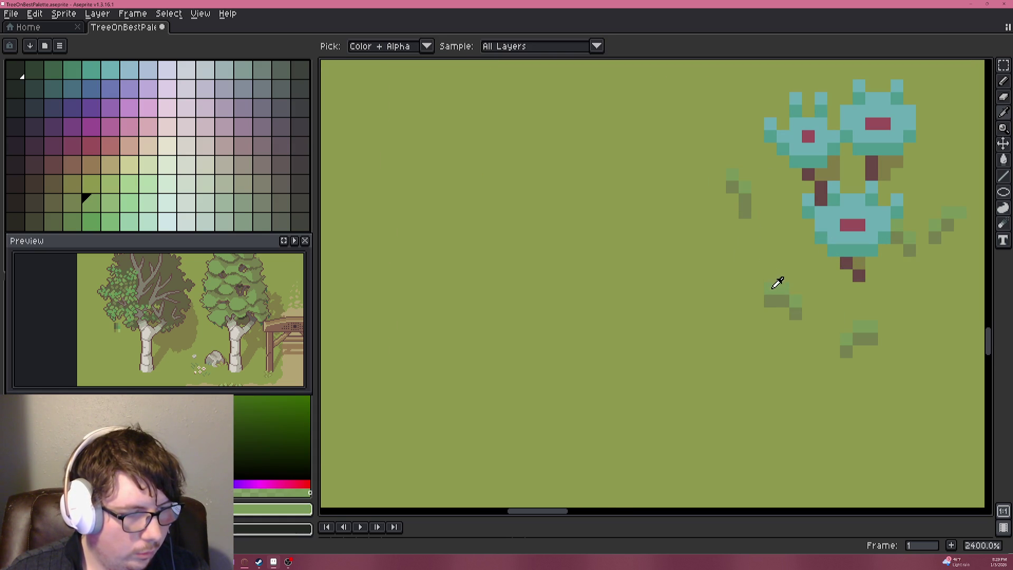
pyautogui.keyDown('alt'); pyautogui.click(776, 303); pyautogui.keyUp('alt')
pyautogui.scroll(3, 730, 208)
pyautogui.click(647, 232)
pyautogui.click(673, 258)
pyautogui.hotkey('ctrl', 'z')
pyautogui.click(670, 227)
pyautogui.hotkey('ctrl', 'z')
pyautogui.keyDown('alt'); pyautogui.click(662, 328); pyautogui.keyUp('alt')
pyautogui.click(669, 200)
# Eyedrop the small rock's grey as the drawing colour.
pyautogui.scroll(-7, 669, 199)
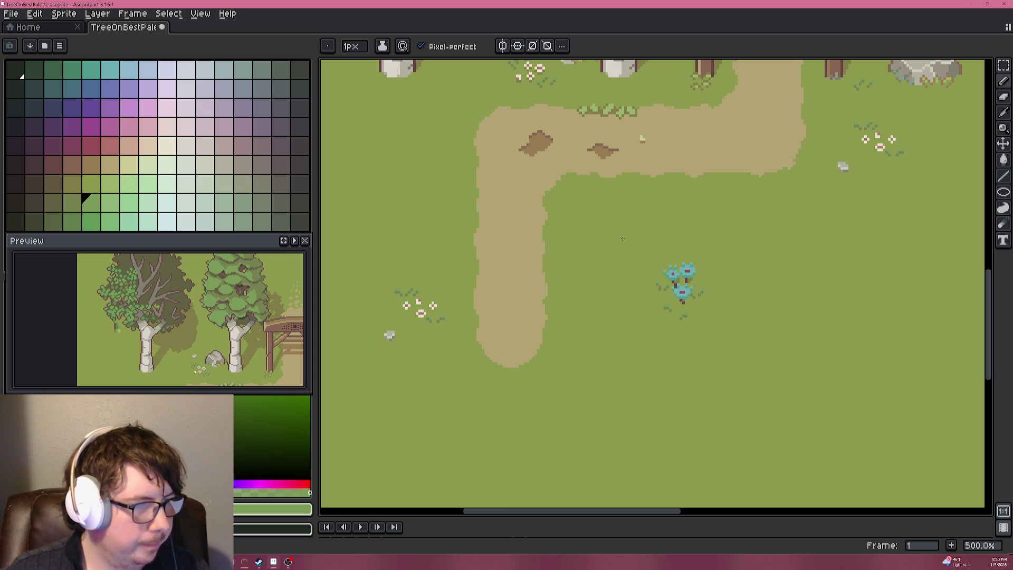
pyautogui.keyDown('alt'); pyautogui.click(389, 333); pyautogui.keyUp('alt')
pyautogui.scroll(5, 713, 283)
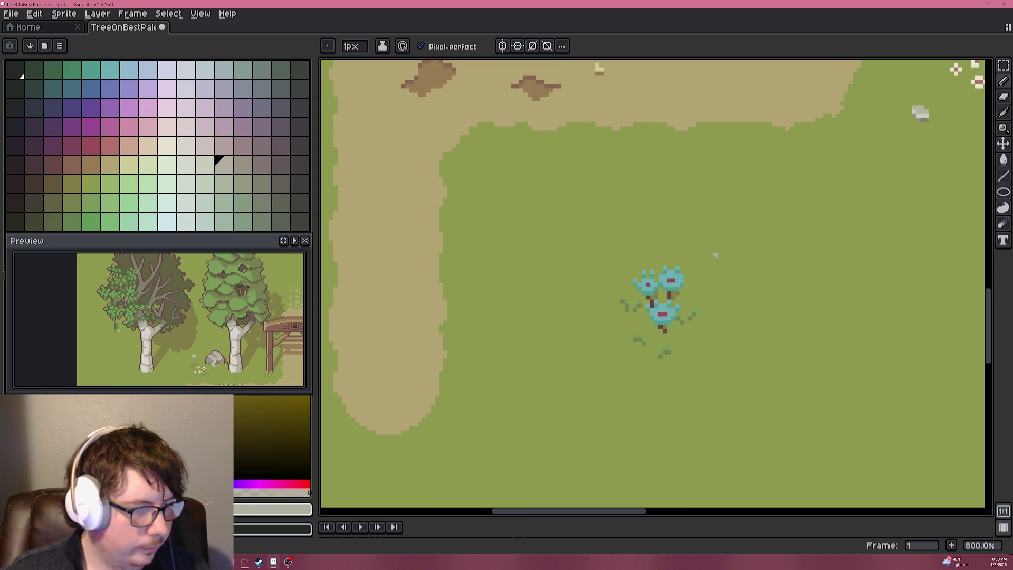
pyautogui.moveTo(713, 283); pyautogui.dragTo(581, 215)
pyautogui.scroll(-3, 633, 280)
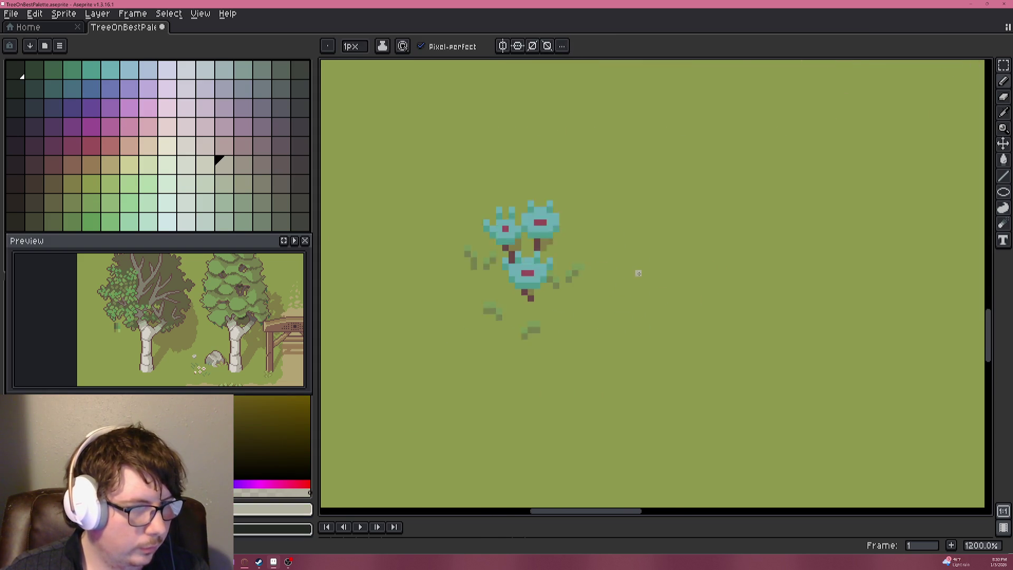
# Paint a small grey stone right of the trees and pan toward the dirt path.
pyautogui.scroll(3, 621, 235)
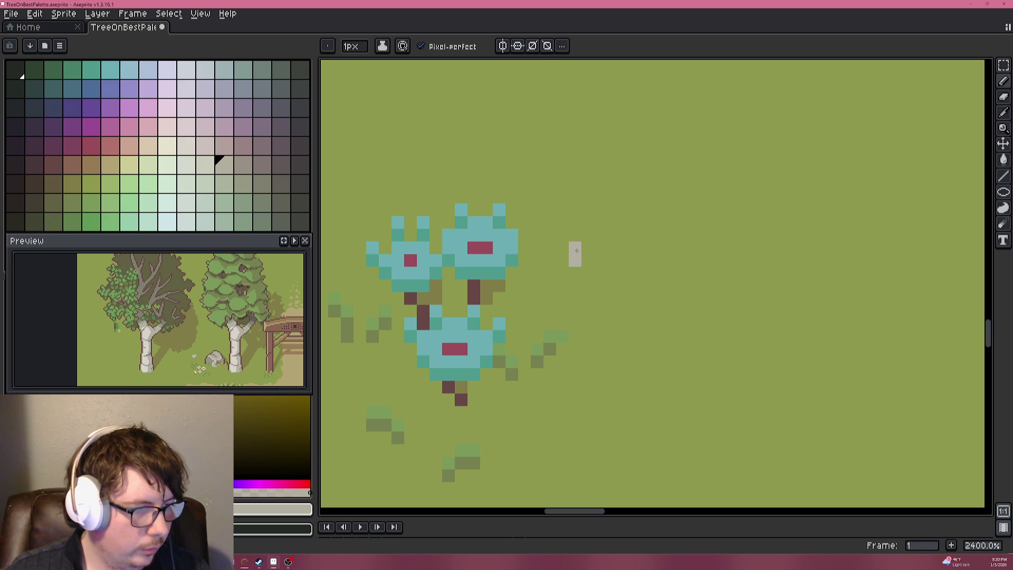
pyautogui.moveTo(577, 250)
pyautogui.mouseDown()
pyautogui.moveTo(588, 260)
pyautogui.moveTo(588, 248)
pyautogui.mouseUp()
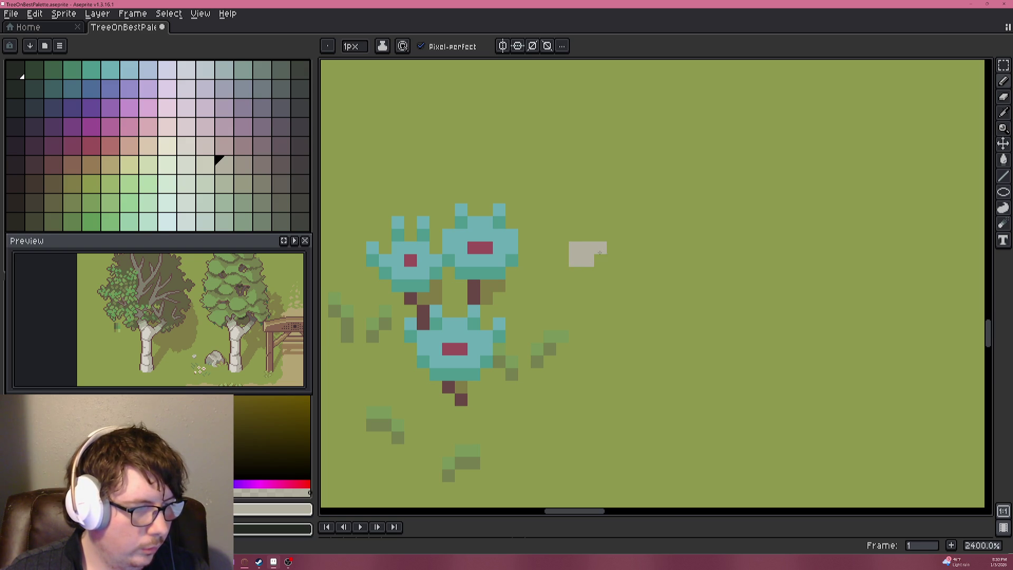
pyautogui.moveTo(506, 295); pyautogui.dragTo(599, 248)
pyautogui.scroll(-2, 550, 266)
pyautogui.moveTo(393, 272); pyautogui.dragTo(624, 270)
pyautogui.moveTo(388, 290); pyautogui.dragTo(527, 283)
# Sample the stone's greys and add light grey highlight pixels around the stone.
pyautogui.press('i')
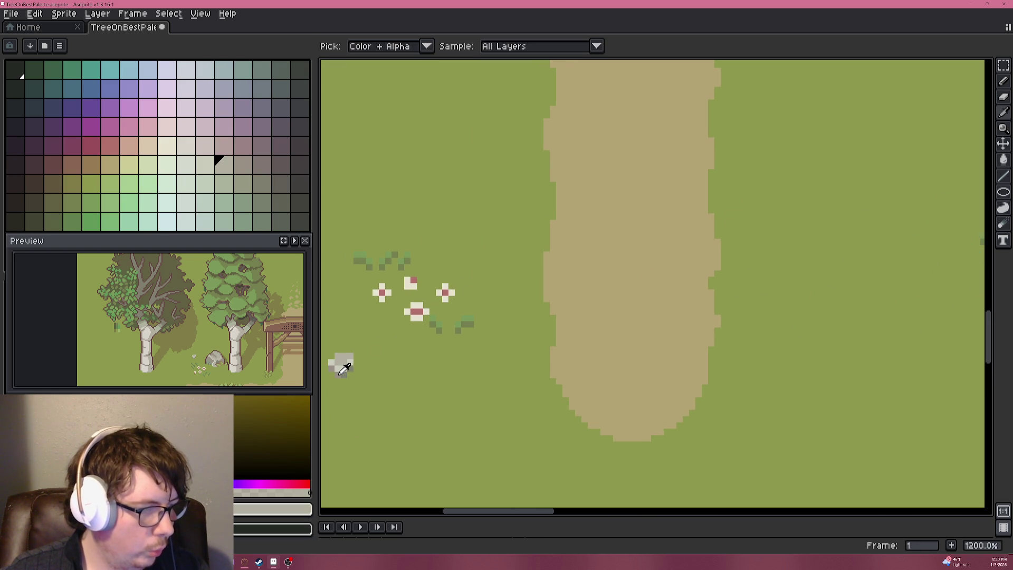
pyautogui.click(339, 375)
pyautogui.click(340, 359)
pyautogui.press('b')
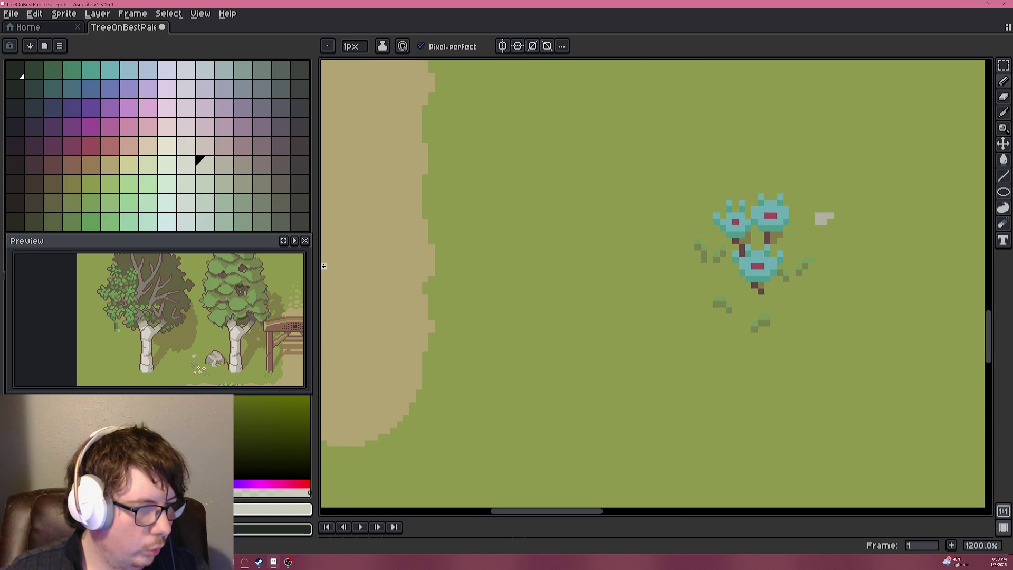
pyautogui.scroll(8, 661, 251)
pyautogui.hotkey('ctrl', 'z')
pyautogui.click(598, 310)
pyautogui.click(633, 310)
pyautogui.click(667, 276)
# Eyedrop the rock's grey with the I tool and return to the Pencil.
pyautogui.scroll(-6, 511, 300)
pyautogui.scroll(-1, 512, 300)
pyautogui.hscroll(-10, 718, 254)
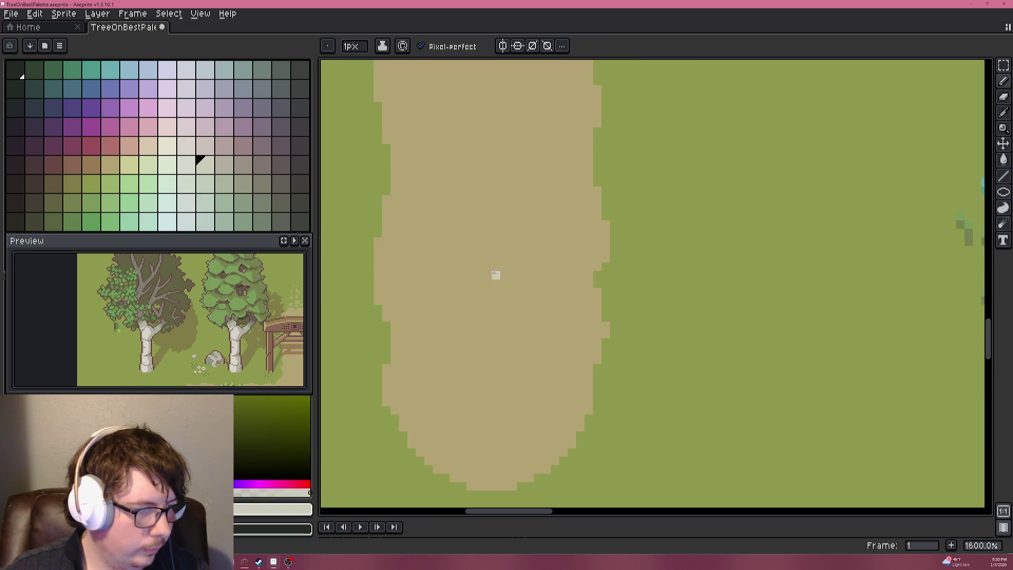
pyautogui.press('i')
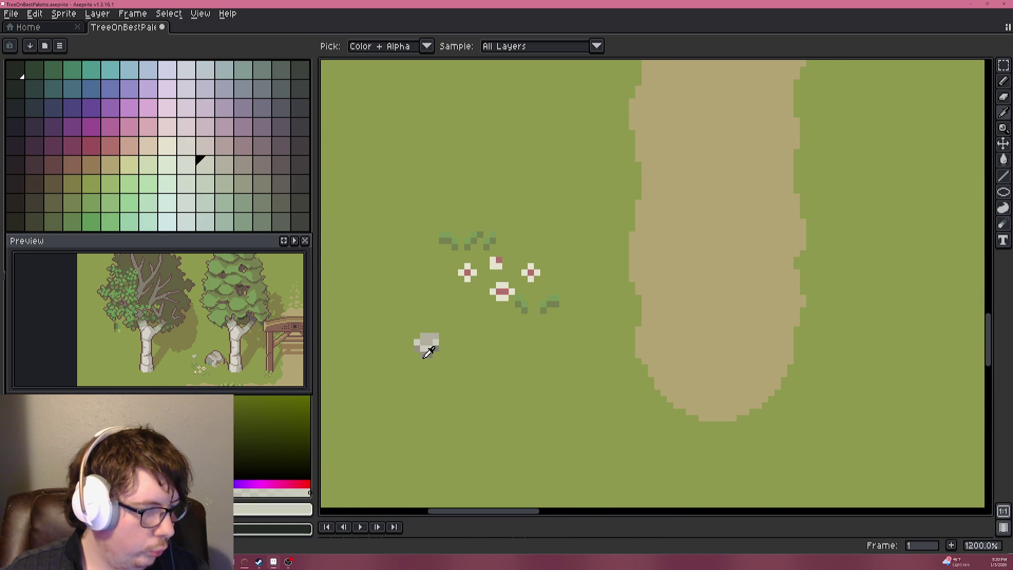
pyautogui.click(430, 346)
pyautogui.press('b')
# Pick the grass green as the drawing colour.
pyautogui.hscroll(5, 602, 262)
pyautogui.scroll(4, 778, 172)
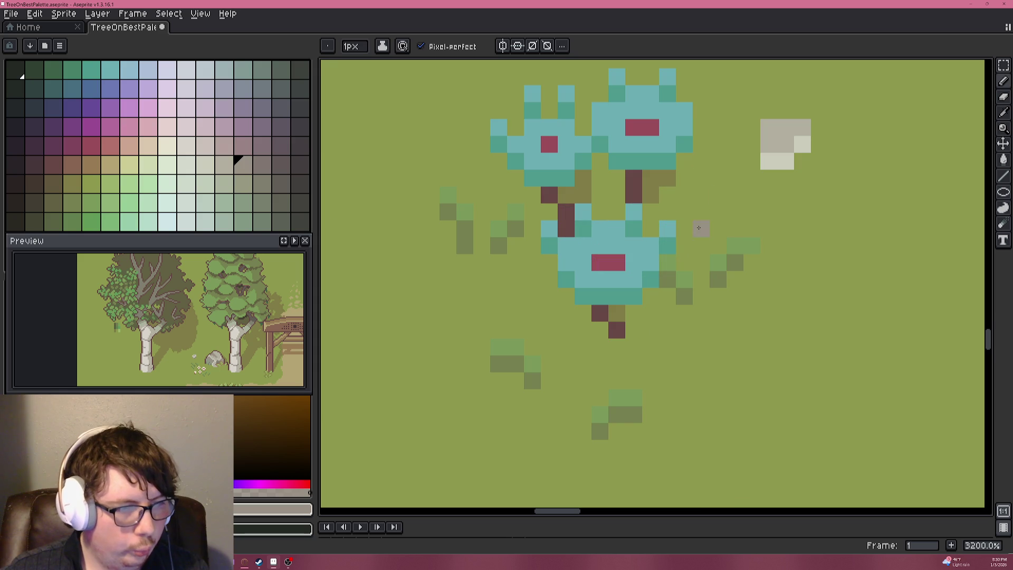
pyautogui.scroll(-8, 805, 161)
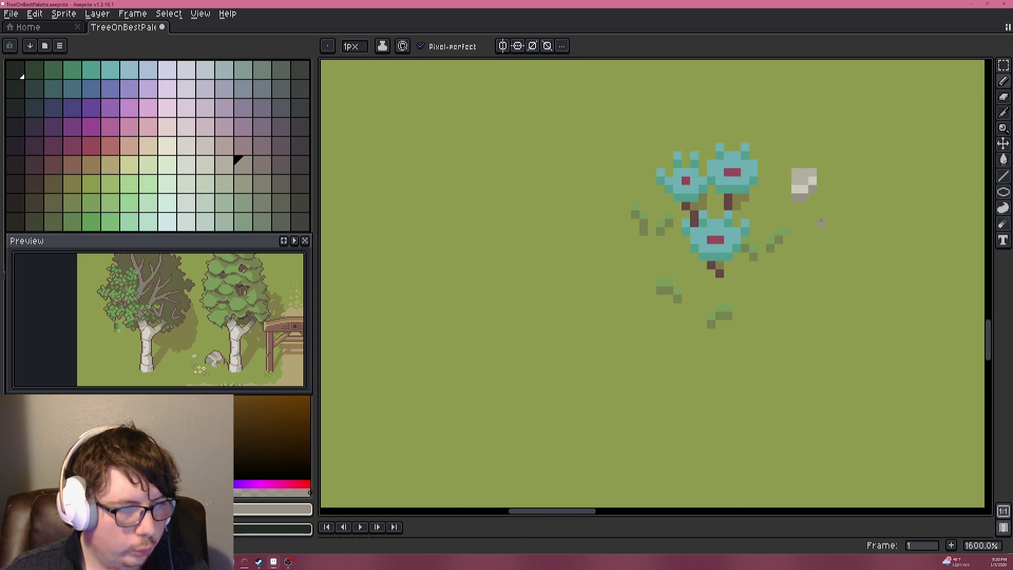
pyautogui.scroll(8, 825, 218)
pyautogui.keyDown('alt'); pyautogui.click(760, 135); pyautogui.keyUp('alt')
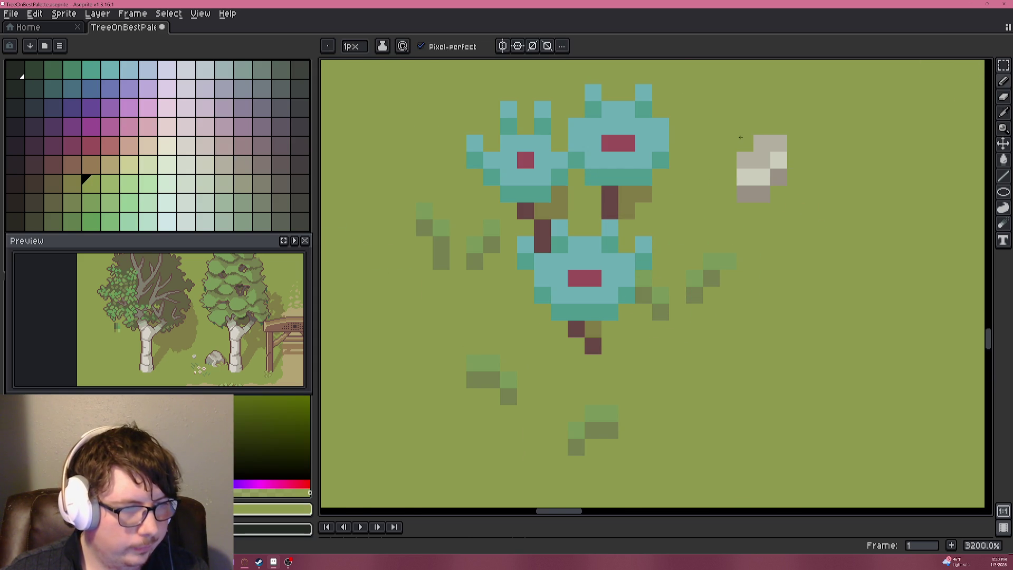
pyautogui.scroll(-8, 766, 214)
pyautogui.moveTo(766, 215)
pyautogui.mouseDown()
pyautogui.moveTo(735, 237)
pyautogui.moveTo(677, 250)
pyautogui.mouseUp()
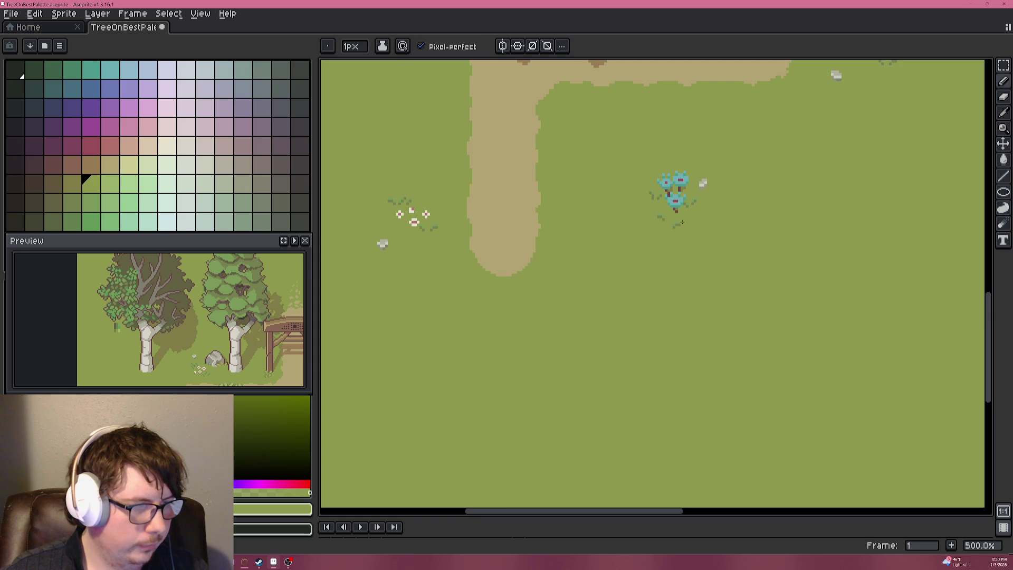
# Pick the rock's grey again to place a tiny pebble beside the stone.
pyautogui.scroll(3, 689, 235)
pyautogui.keyDown('alt'); pyautogui.click(720, 129); pyautogui.keyUp('alt')
pyautogui.scroll(5, 721, 129)
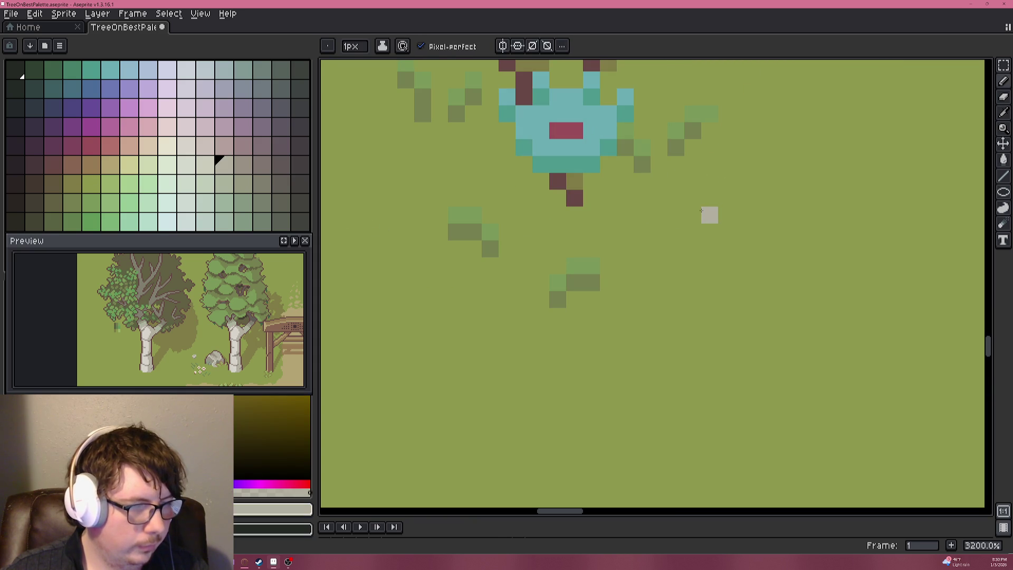
pyautogui.scroll(-1, 708, 189)
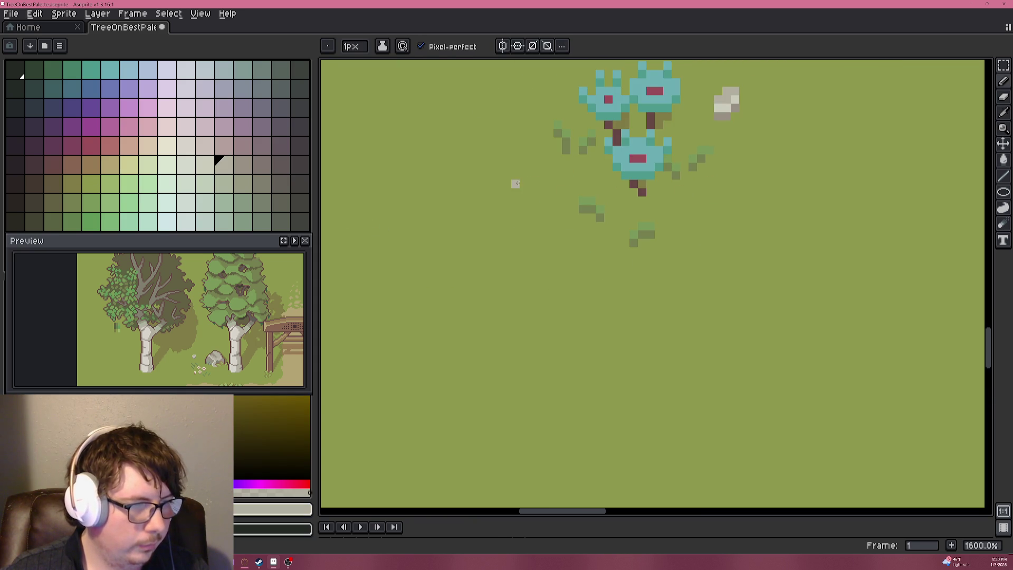
pyautogui.keyDown('alt'); pyautogui.click(725, 101); pyautogui.keyUp('alt')
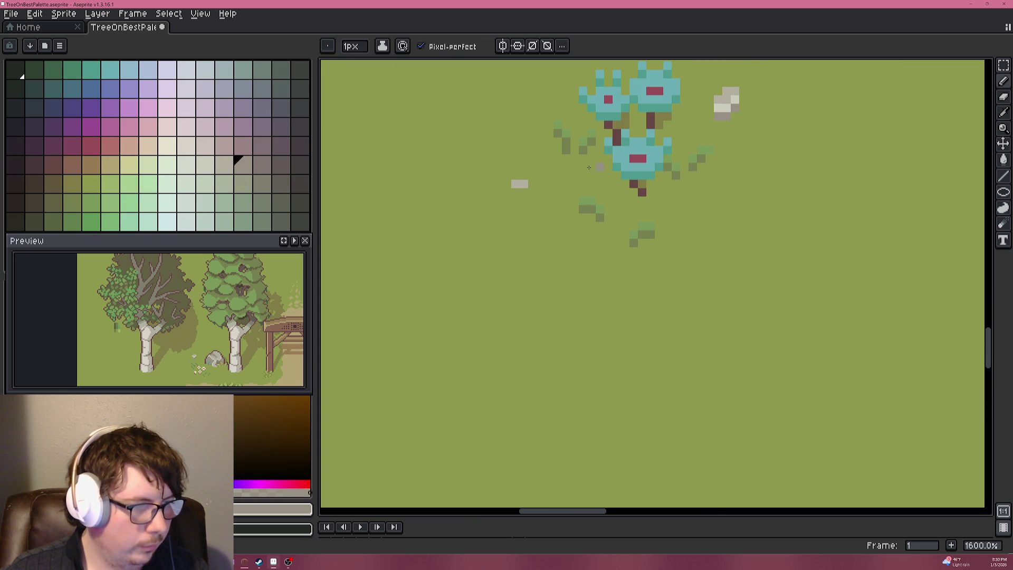
pyautogui.scroll(-6, 633, 222)
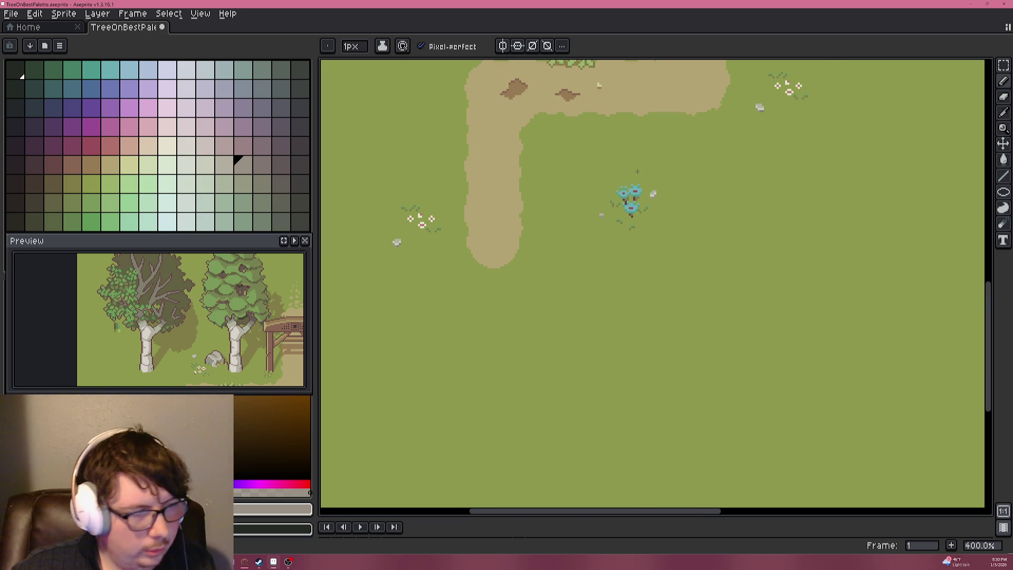
# Bring the trees and gate above the path into view and scroll around the canvas.
pyautogui.moveTo(597, 150)
pyautogui.mouseDown()
pyautogui.moveTo(628, 207)
pyautogui.moveTo(653, 226)
pyautogui.mouseUp()
pyautogui.hscroll(5, 652, 225)
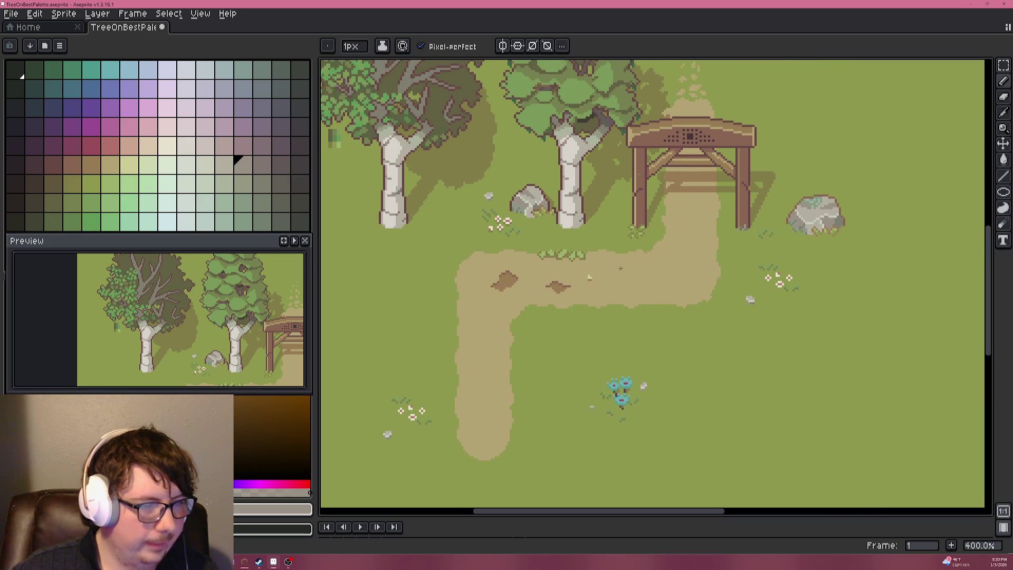
pyautogui.scroll(-1, 643, 249)
pyautogui.hscroll(2, 642, 249)
pyautogui.hscroll(-3, 622, 253)
pyautogui.scroll(-2, 608, 256)
pyautogui.hscroll(-1, 596, 206)
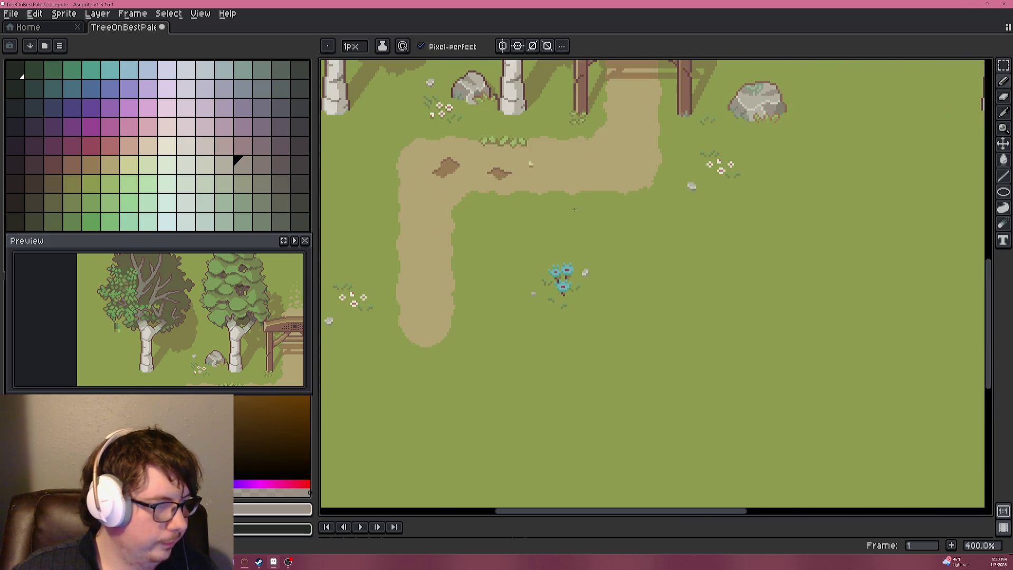
pyautogui.scroll(-3, 586, 241)
pyautogui.hscroll(-3, 586, 241)
pyautogui.scroll(8, 681, 202)
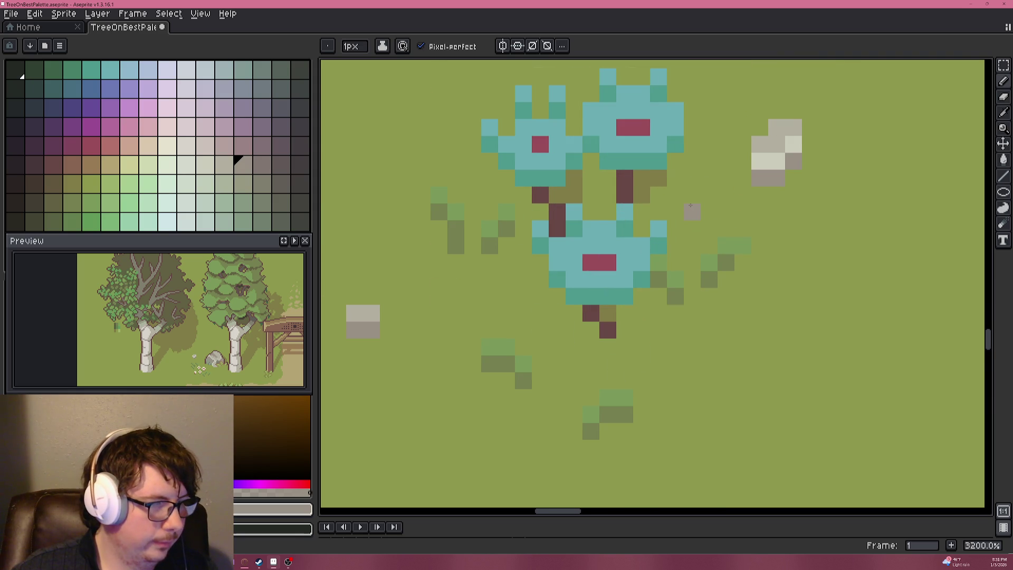
# Zoom and drag the Preview panel to frame the path area.
pyautogui.scroll(-6, 680, 202)
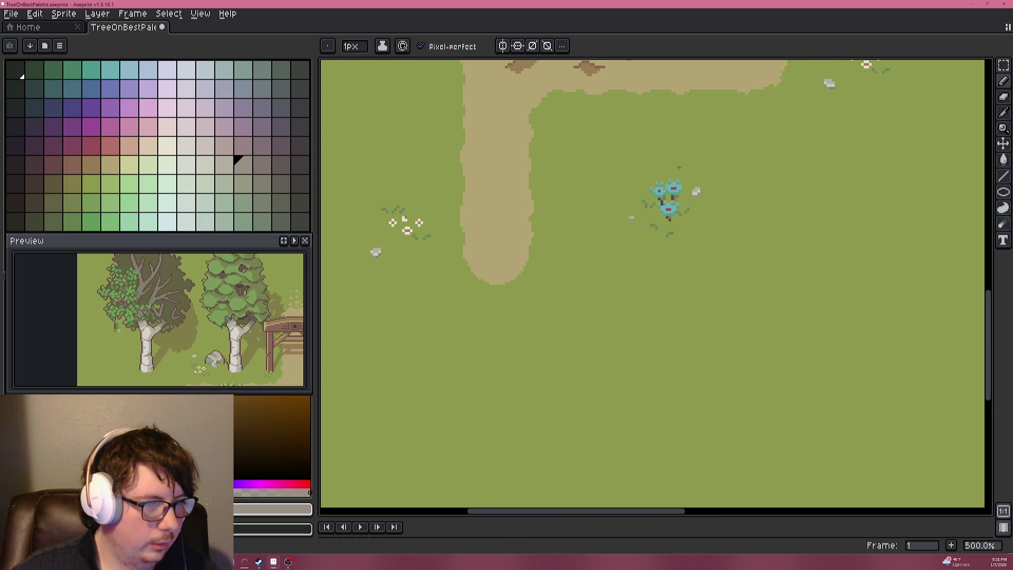
pyautogui.scroll(5, 679, 169)
pyautogui.hscroll(3, 679, 168)
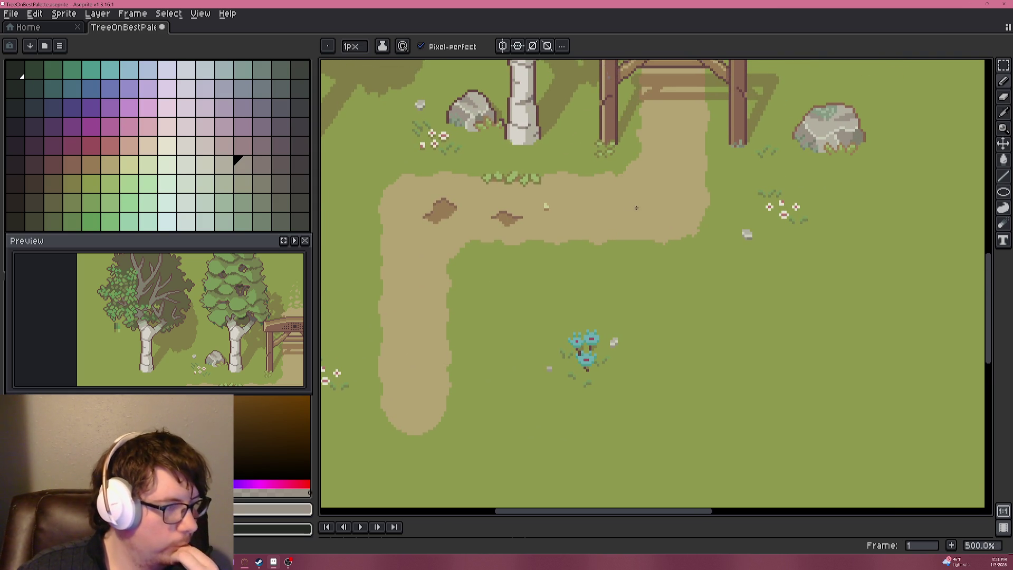
pyautogui.scroll(-5, 226, 299)
pyautogui.scroll(5, 225, 299)
pyautogui.scroll(-3, 172, 307)
pyautogui.moveTo(163, 311)
pyautogui.mouseDown()
pyautogui.moveTo(147, 315)
pyautogui.moveTo(206, 335)
pyautogui.moveTo(214, 324)
pyautogui.mouseUp()
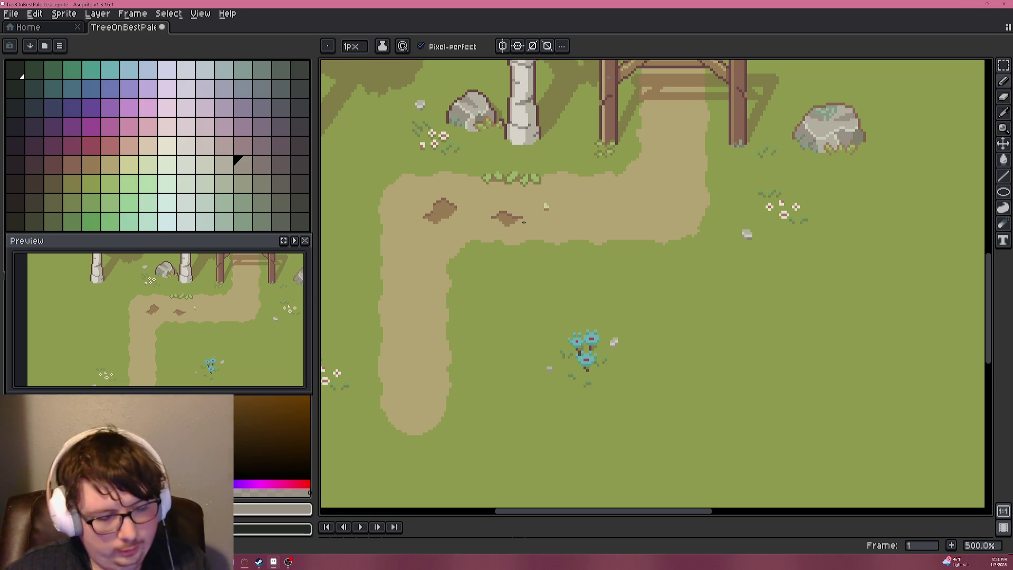
pyautogui.scroll(6, 533, 174)
pyautogui.scroll(-5, 542, 166)
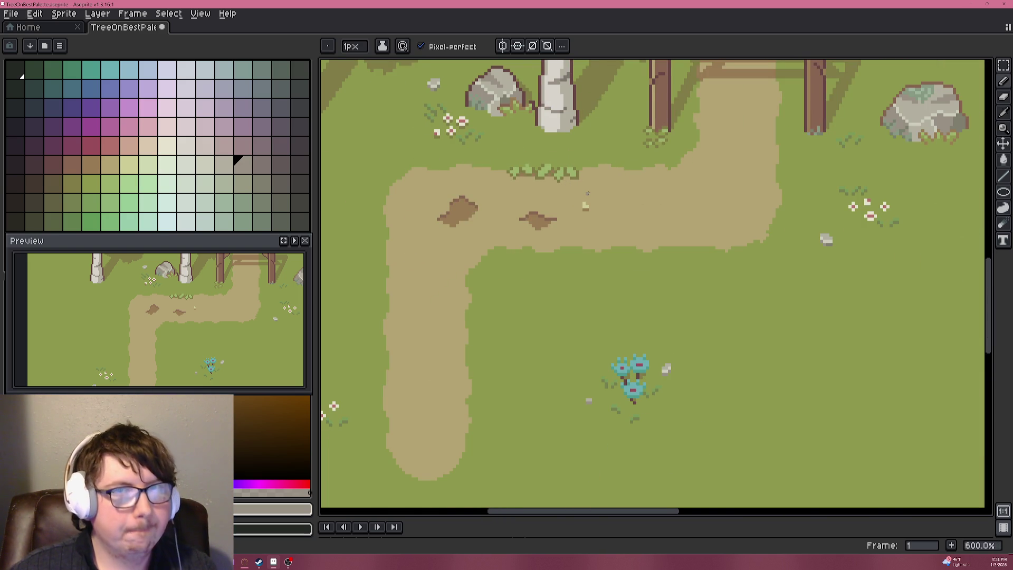
pyautogui.scroll(4, 587, 190)
# Eyedrop the fringe's green and dark olive, then bring the fringe's right end into view.
pyautogui.keyDown('alt'); pyautogui.click(579, 153); pyautogui.keyUp('alt')
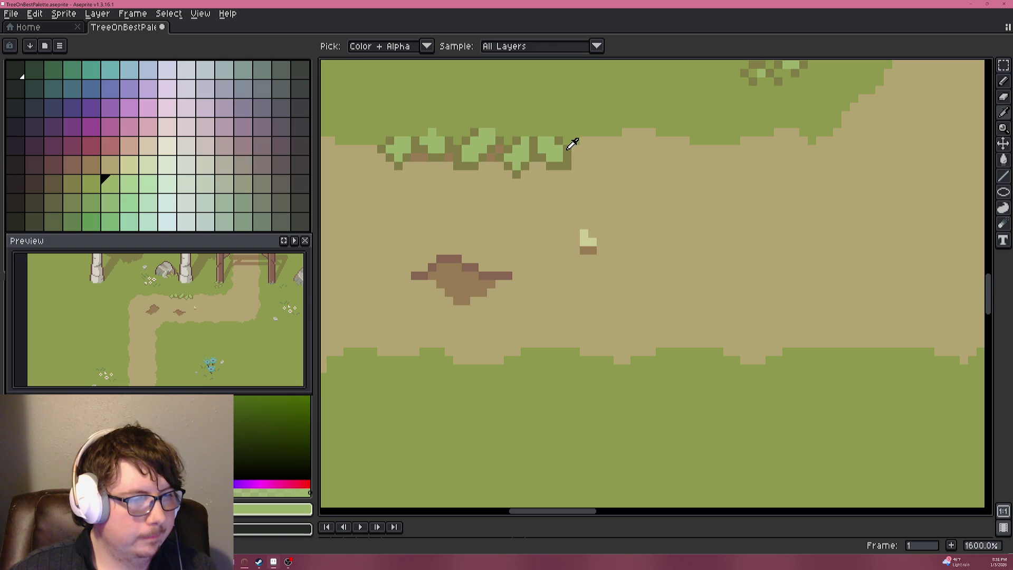
pyautogui.keyDown('alt'); pyautogui.click(577, 147); pyautogui.keyUp('alt')
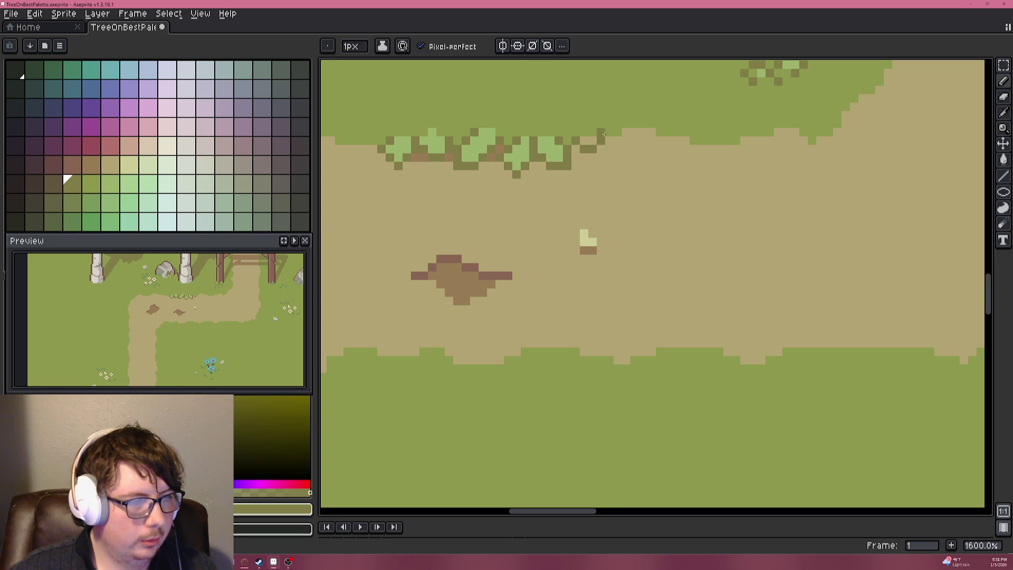
pyautogui.keyDown('alt'); pyautogui.click(593, 125); pyautogui.keyUp('alt')
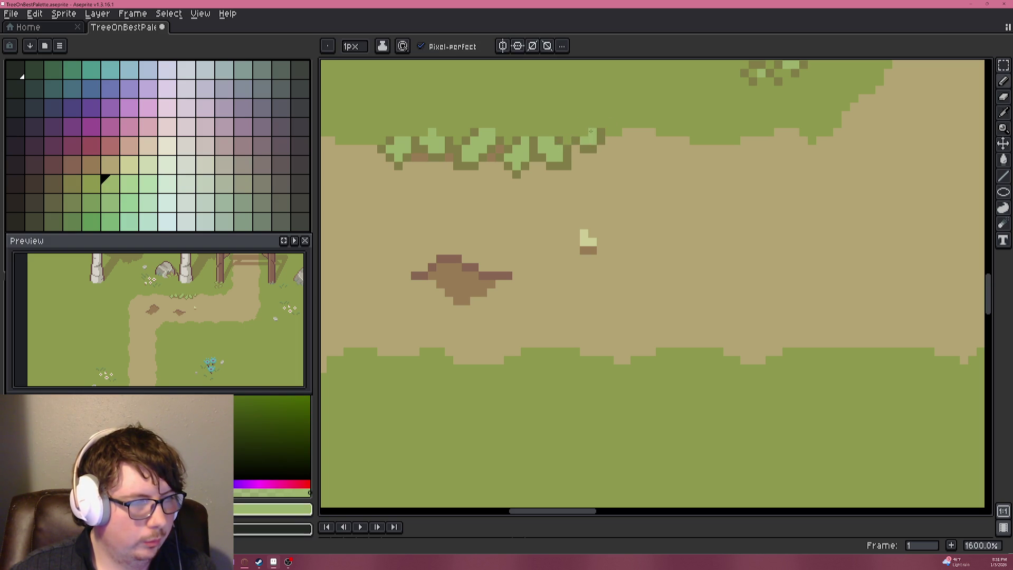
pyautogui.scroll(-4, 543, 175)
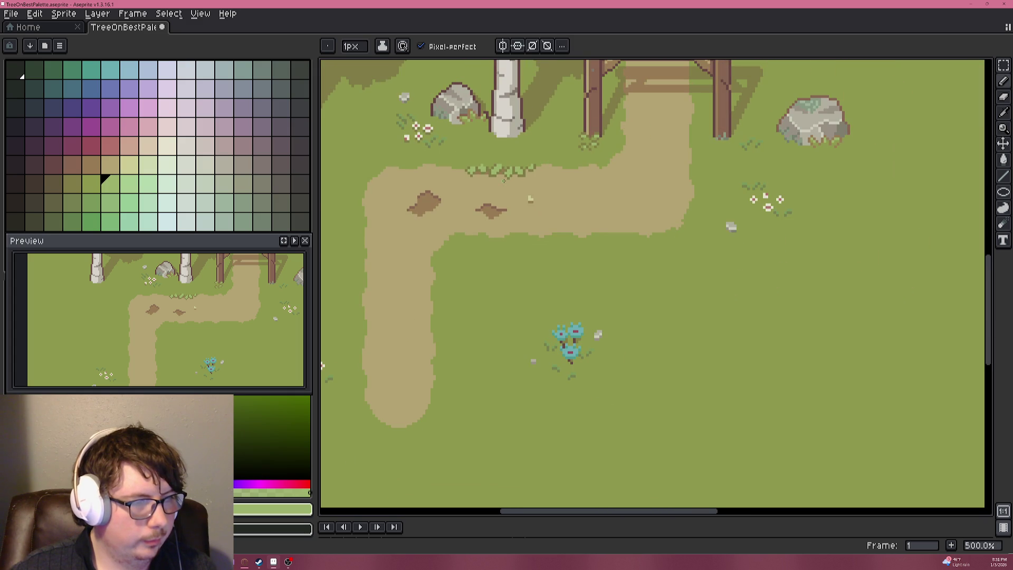
pyautogui.scroll(8, 504, 180)
pyautogui.keyDown('alt'); pyautogui.click(672, 109); pyautogui.keyUp('alt')
pyautogui.moveTo(672, 108)
pyautogui.mouseDown()
pyautogui.moveTo(516, 149)
pyautogui.moveTo(575, 183)
pyautogui.moveTo(615, 120)
pyautogui.mouseUp()
# Paint a light green leaf pixel, then try a dark olive fill and undo it.
pyautogui.keyDown('alt'); pyautogui.click(498, 119); pyautogui.keyUp('alt')
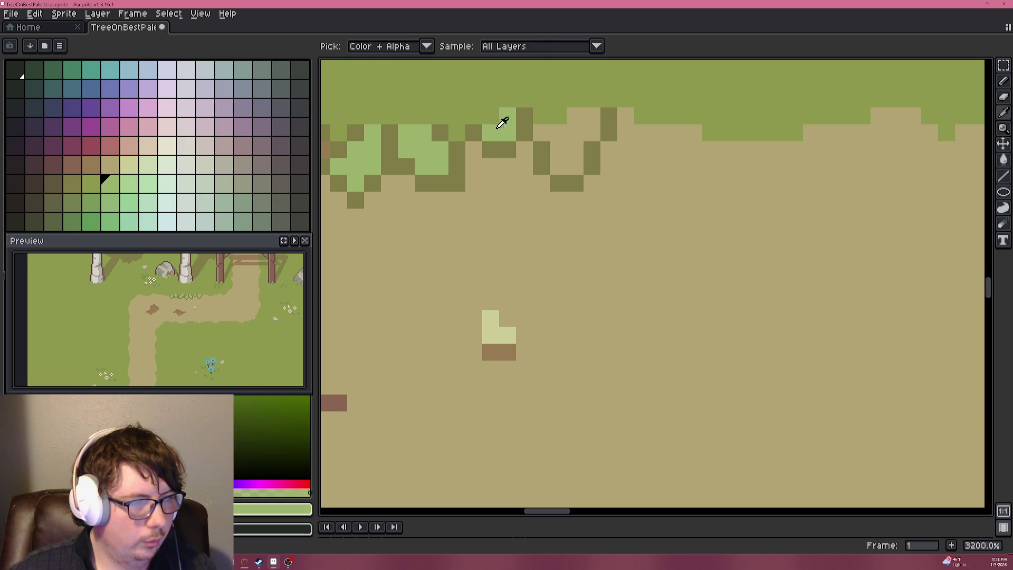
pyautogui.click(559, 154)
pyautogui.press('g')
pyautogui.scroll(-7, 560, 154)
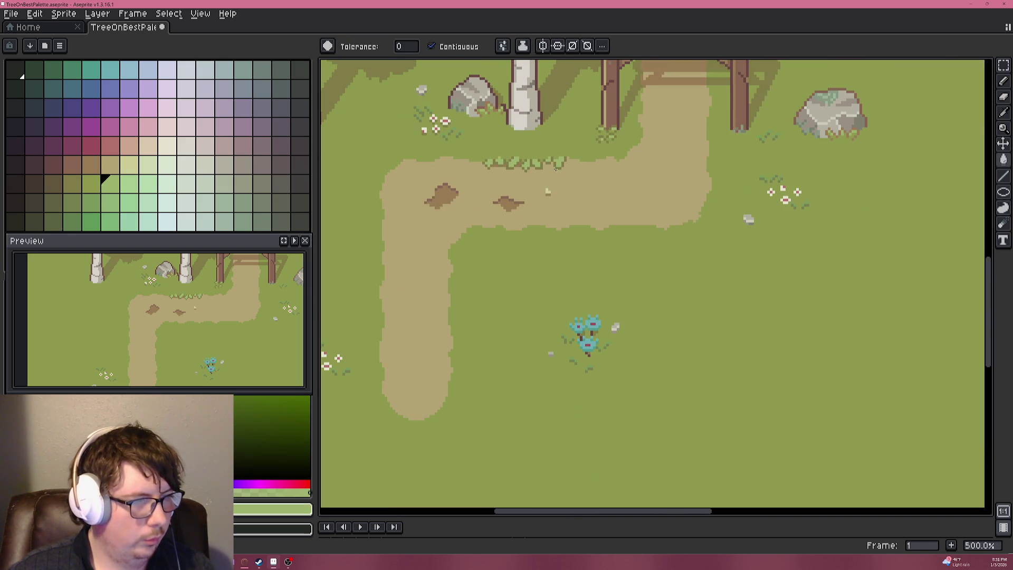
pyautogui.scroll(7, 564, 173)
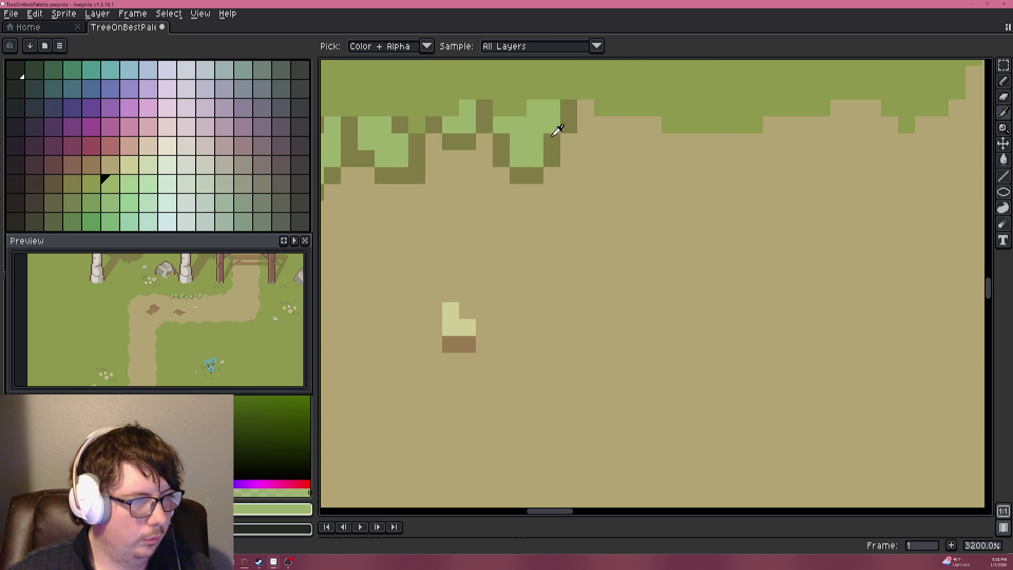
pyautogui.keyDown('alt'); pyautogui.click(565, 127); pyautogui.keyUp('alt')
pyautogui.click(586, 139)
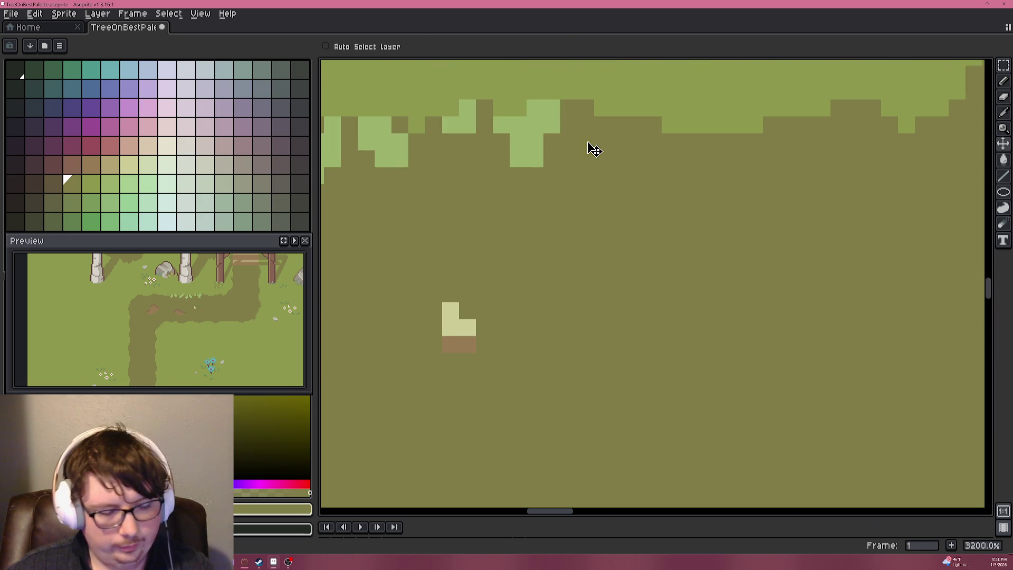
pyautogui.hotkey('ctrl', 'z')
pyautogui.press('b')
# Draw a dark olive leaf outline right of the fringe and fill it with light green.
pyautogui.click(602, 142)
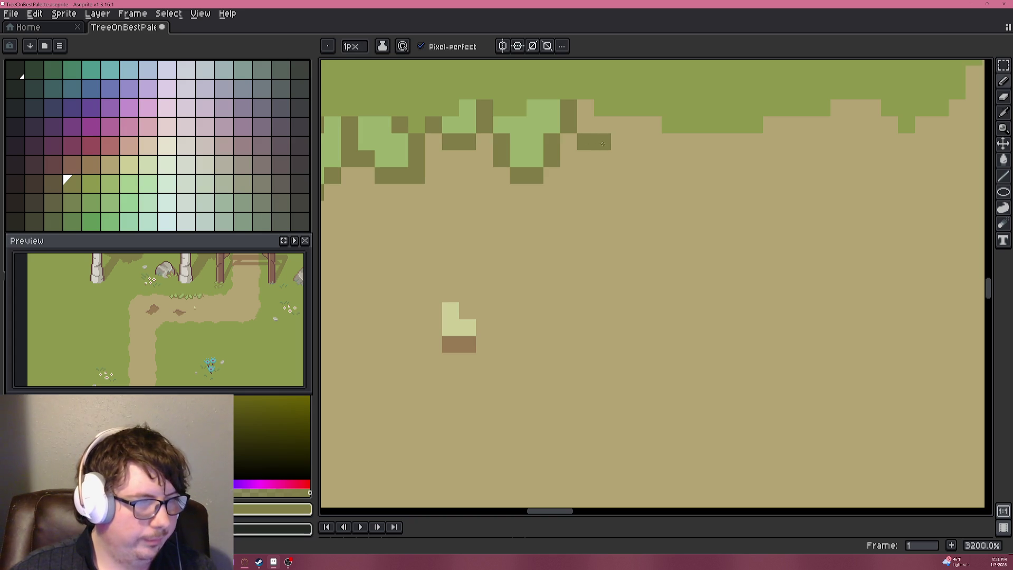
pyautogui.moveTo(598, 146)
pyautogui.mouseDown()
pyautogui.moveTo(620, 158)
pyautogui.moveTo(637, 142)
pyautogui.moveTo(620, 108)
pyautogui.mouseUp()
pyautogui.keyDown('alt'); pyautogui.click(549, 112); pyautogui.keyUp('alt')
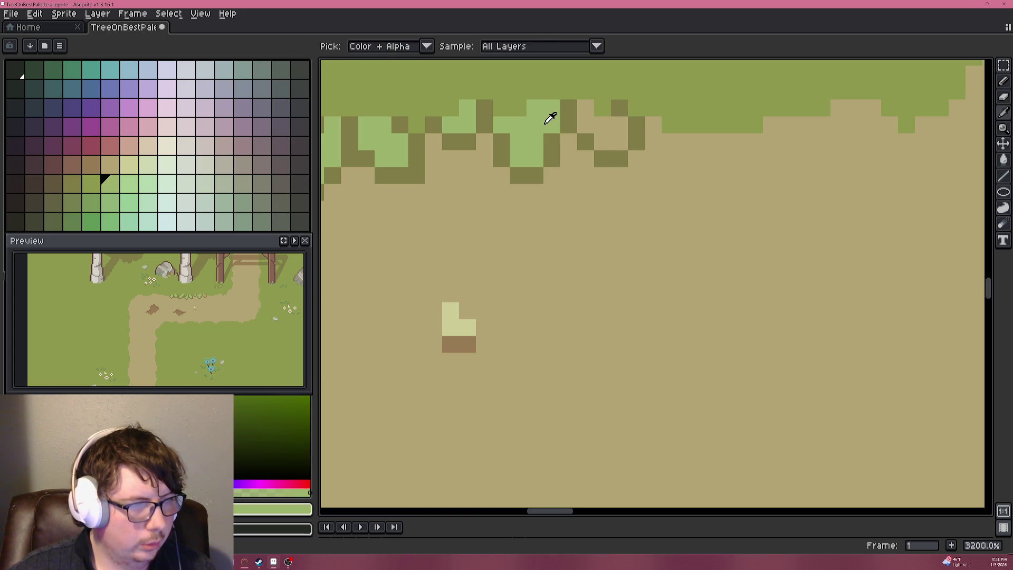
pyautogui.click(587, 109)
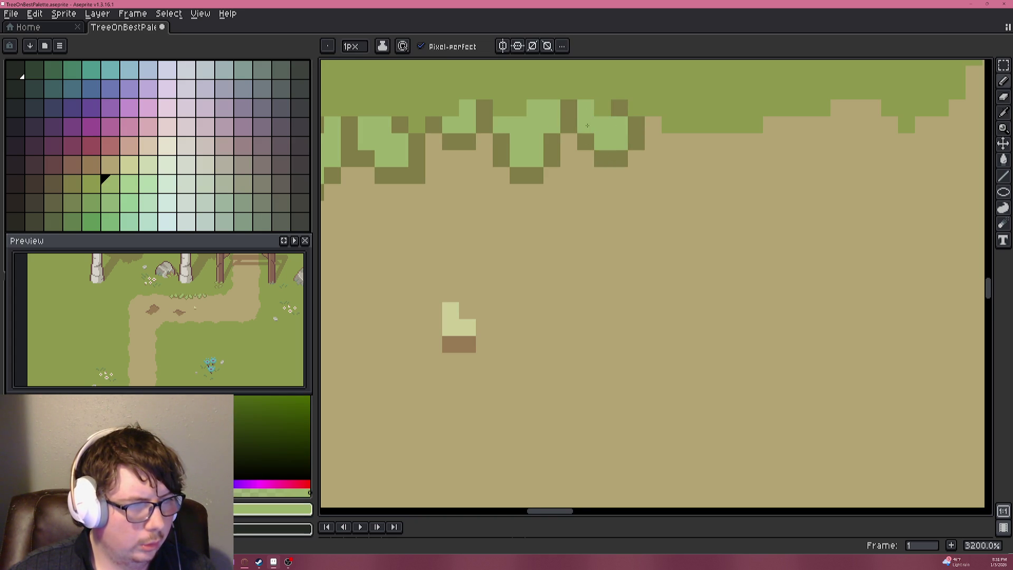
pyautogui.scroll(-4, 587, 125)
pyautogui.scroll(4, 599, 104)
pyautogui.click(598, 104)
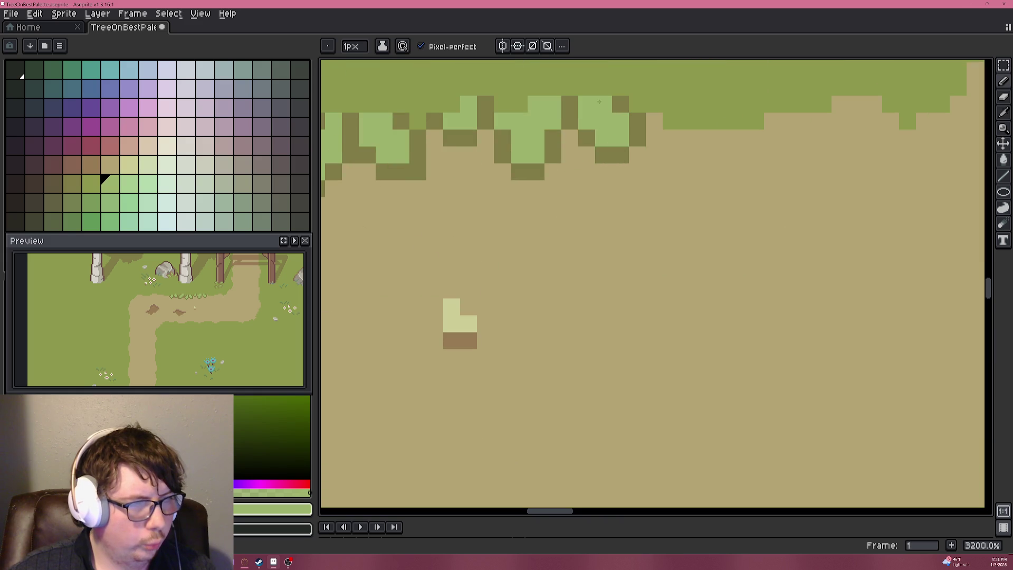
pyautogui.scroll(-5, 598, 105)
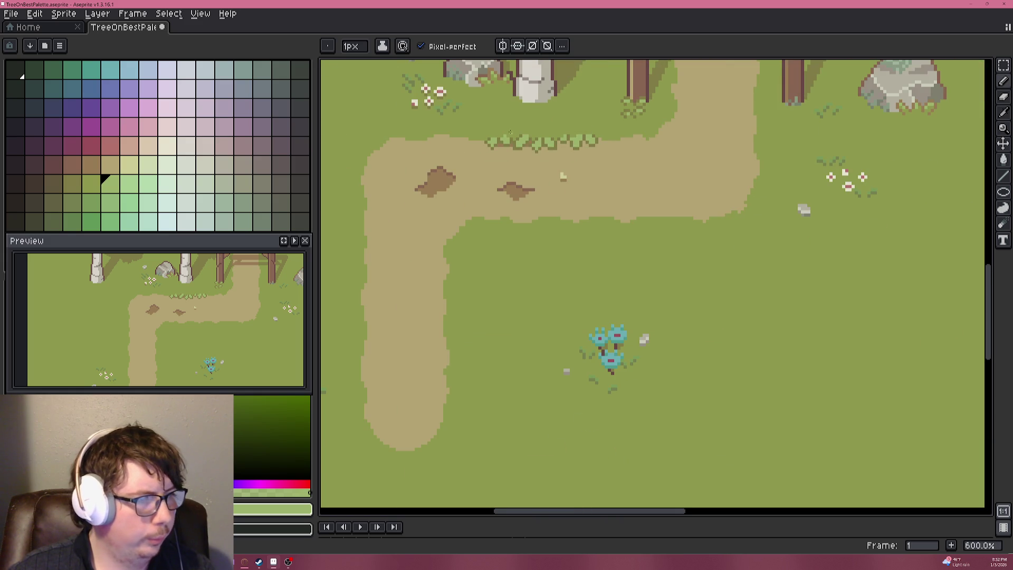
pyautogui.moveTo(501, 95)
pyautogui.mouseDown()
pyautogui.moveTo(569, 315)
pyautogui.moveTo(601, 349)
pyautogui.moveTo(713, 294)
pyautogui.moveTo(563, 262)
pyautogui.mouseUp()
pyautogui.scroll(5, 564, 262)
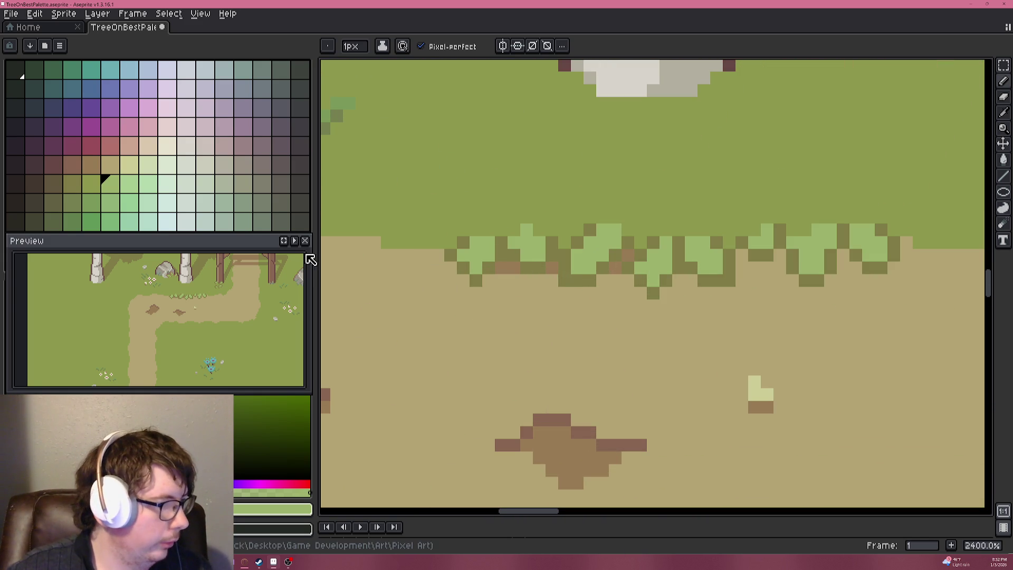
# Refill eight leaf clusters along the fringe with the darker green using the Paint Bucket.
pyautogui.click(91, 221)
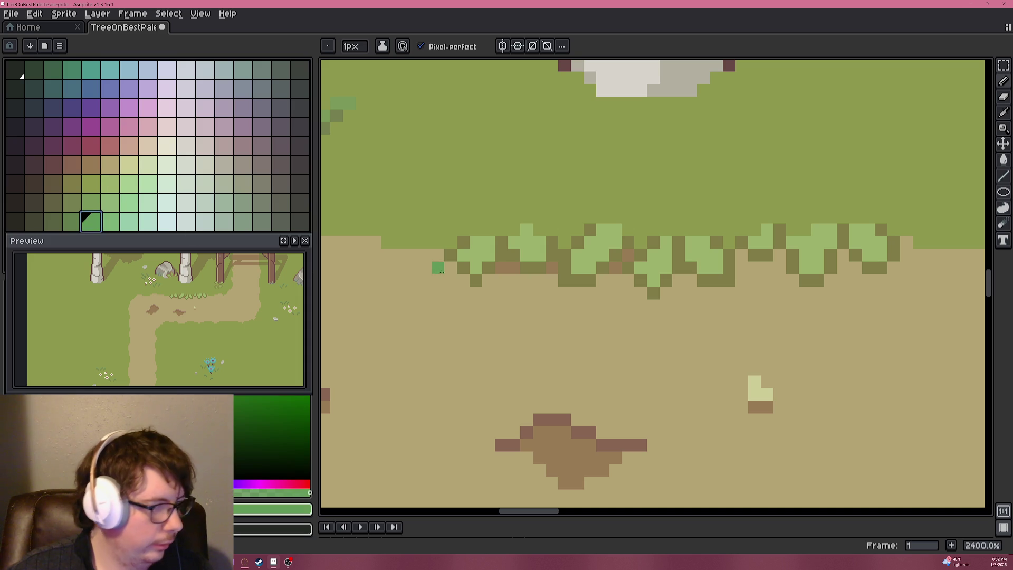
pyautogui.click(112, 204)
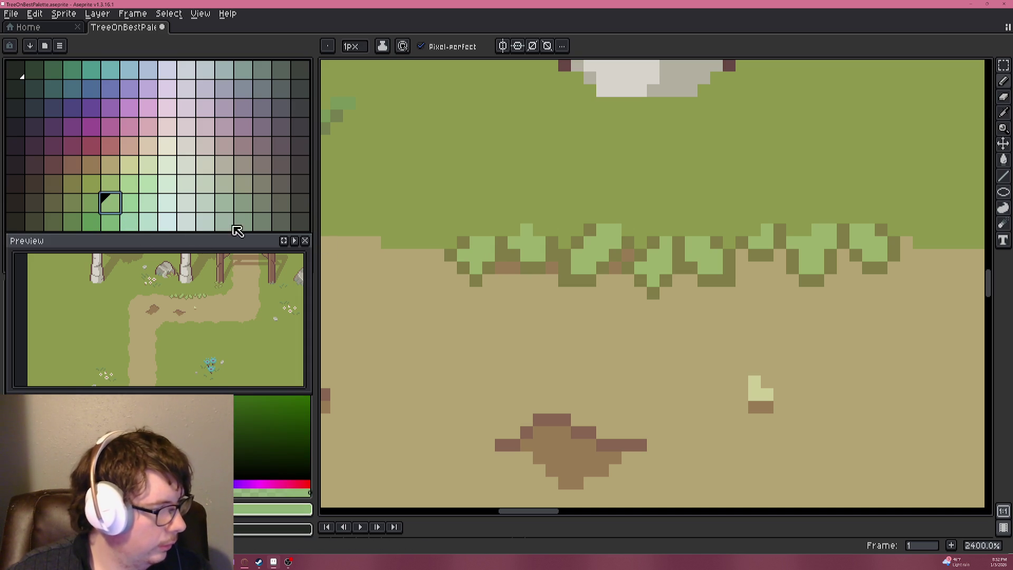
pyautogui.click(111, 185)
pyautogui.click(90, 223)
pyautogui.press('g')
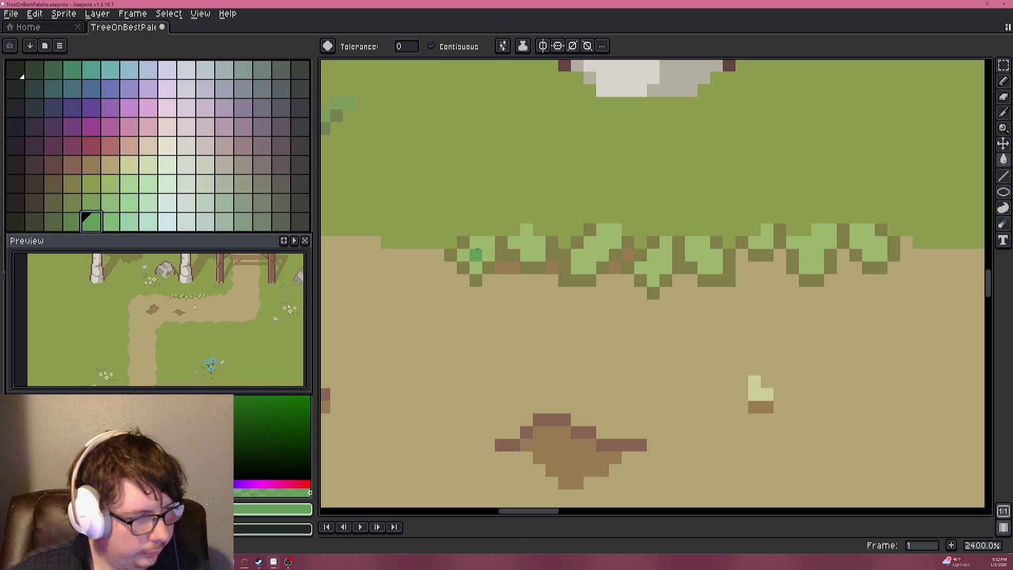
pyautogui.click(476, 252)
pyautogui.click(532, 247)
pyautogui.click(600, 251)
pyautogui.click(653, 259)
pyautogui.click(705, 256)
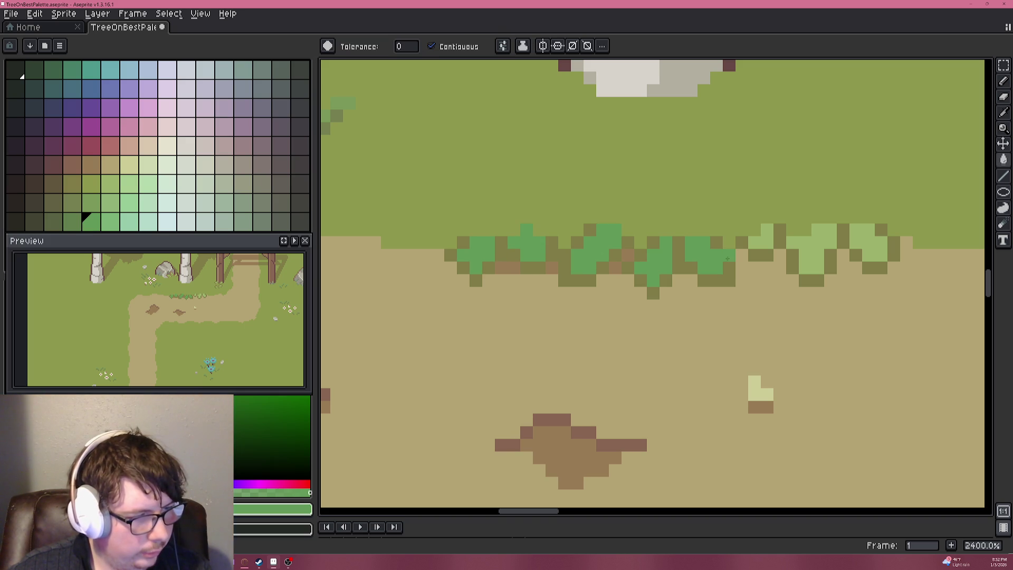
pyautogui.click(766, 243)
pyautogui.click(812, 253)
pyautogui.click(868, 243)
# Try a single green pencil pixel on a grass clump, undo it, and select the lighter green.
pyautogui.scroll(-7, 802, 248)
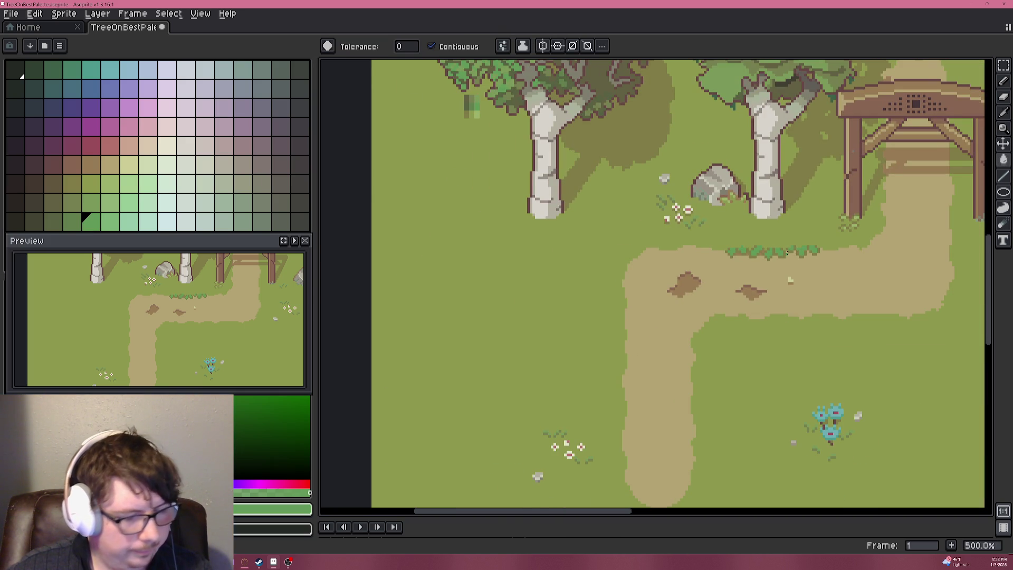
pyautogui.scroll(10, 791, 280)
pyautogui.press('b')
pyautogui.click(674, 281)
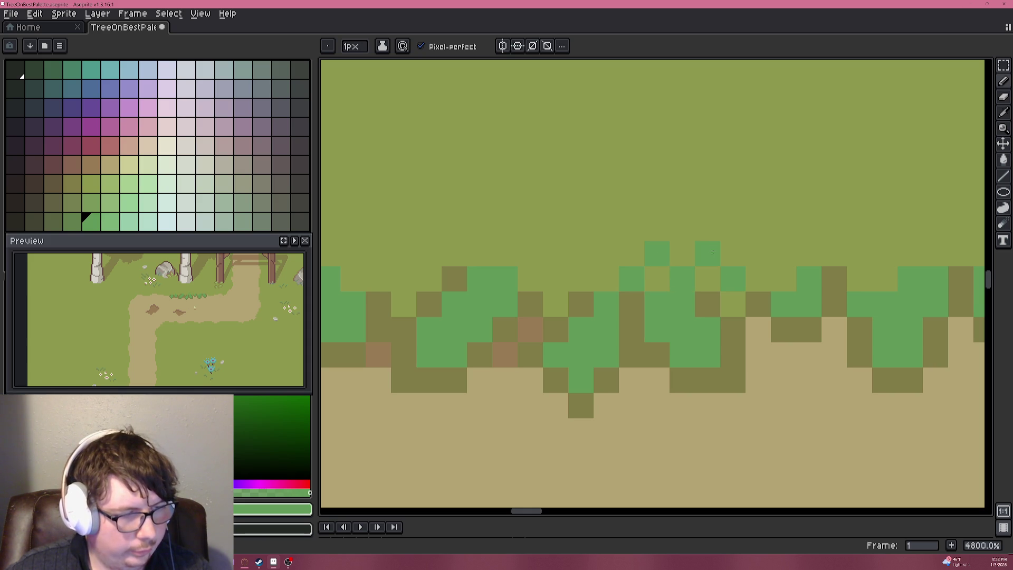
pyautogui.scroll(-6, 715, 252)
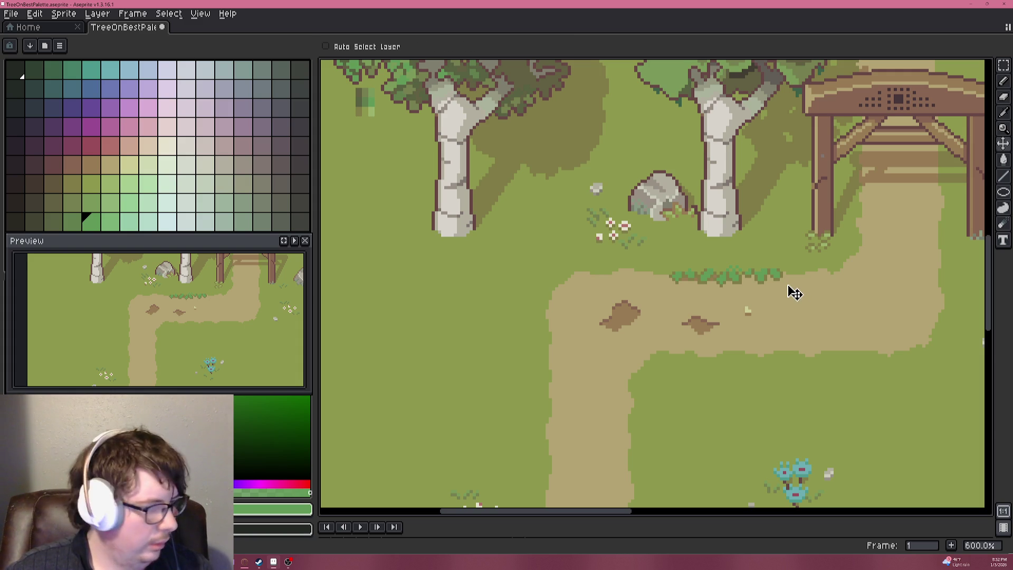
pyautogui.hotkey('ctrl', 'z')
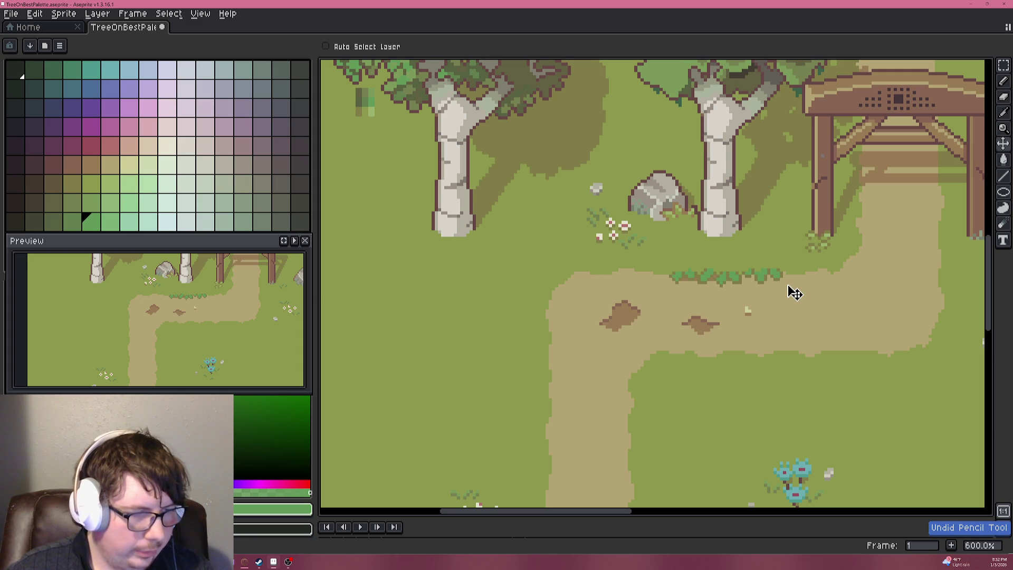
pyautogui.press('i')
pyautogui.scroll(7, 612, 274)
pyautogui.press('b')
pyautogui.click(109, 222)
# Fill the left-end grass clumps with lighter green and yellow-green, undoing a stray single-pixel fill.
pyautogui.moveTo(402, 268); pyautogui.dragTo(604, 286)
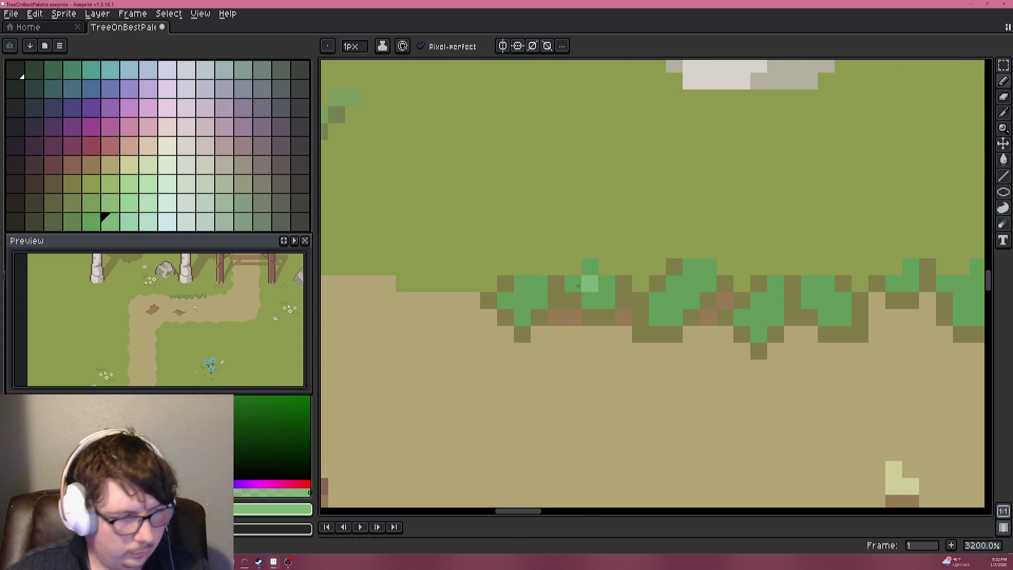
pyautogui.press('g')
pyautogui.click(522, 301)
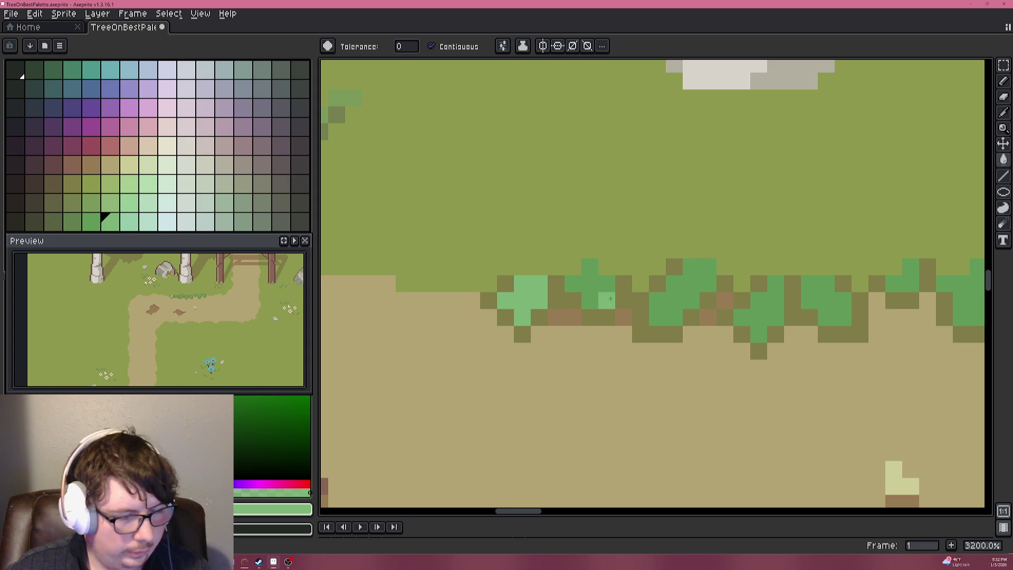
pyautogui.click(110, 186)
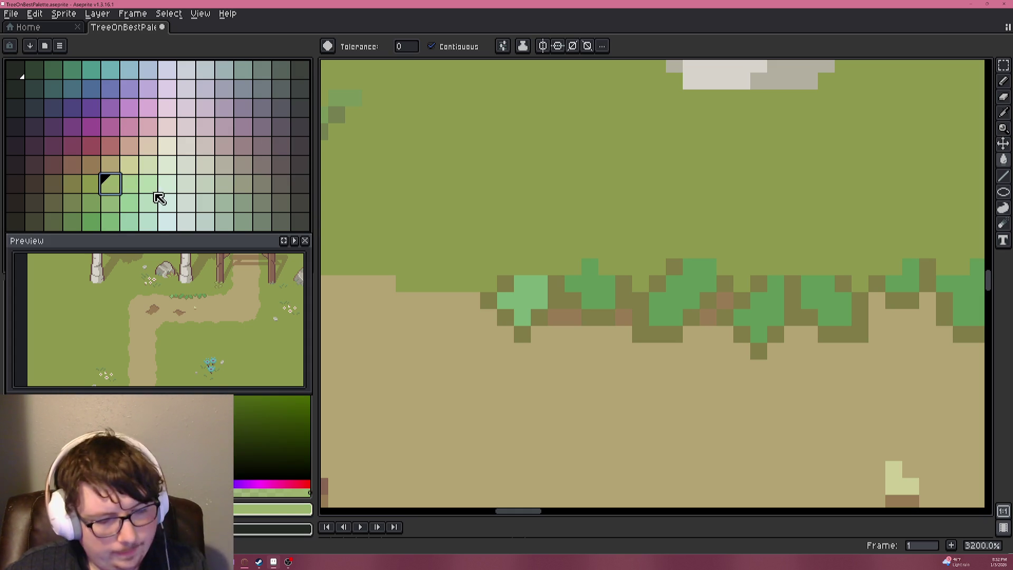
pyautogui.click(589, 284)
pyautogui.click(657, 283)
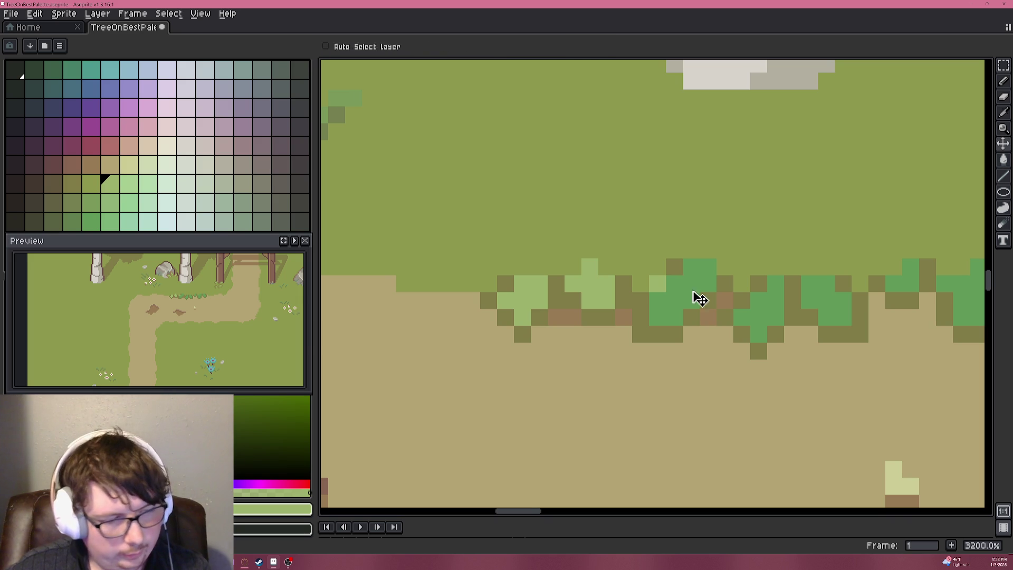
pyautogui.hotkey('ctrl', 'z')
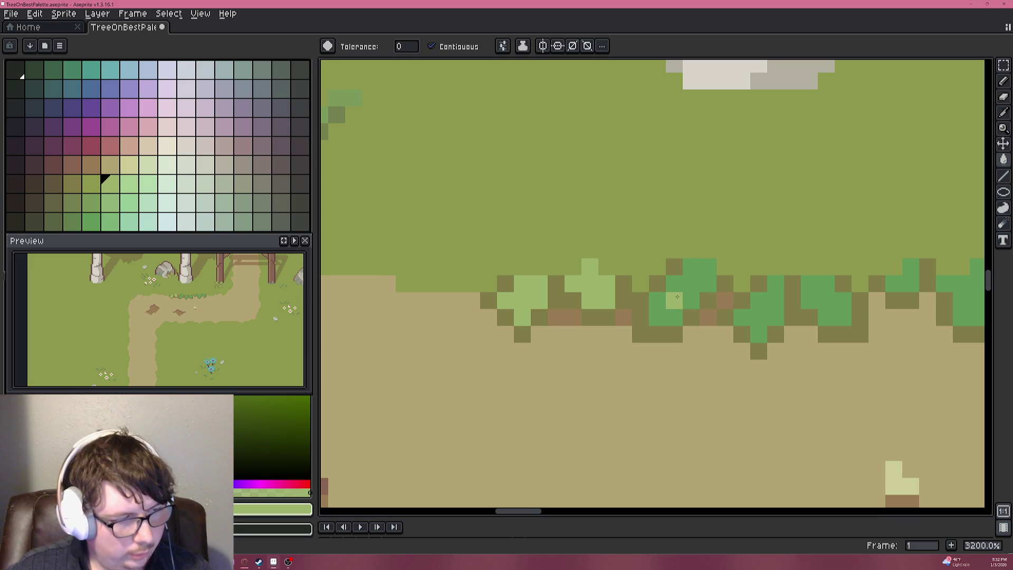
pyautogui.click(673, 301)
pyautogui.click(759, 300)
pyautogui.click(843, 301)
# Fill the right-hand grass clumps and one remaining pixel with light green.
pyautogui.moveTo(815, 274); pyautogui.dragTo(604, 266)
pyautogui.click(692, 275)
pyautogui.click(760, 296)
pyautogui.click(840, 273)
pyautogui.click(684, 257)
pyautogui.scroll(-8, 681, 316)
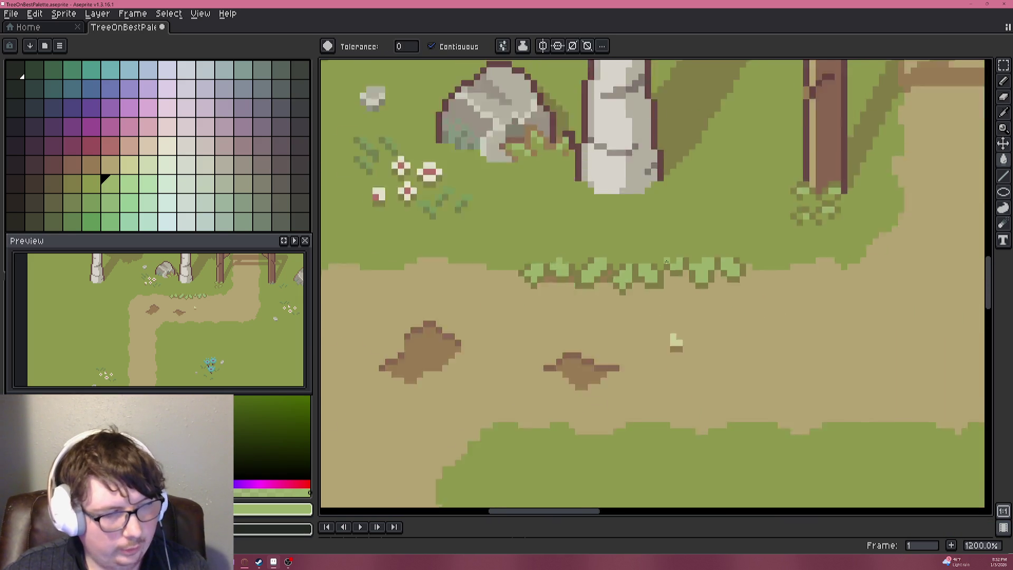
pyautogui.scroll(1, 634, 232)
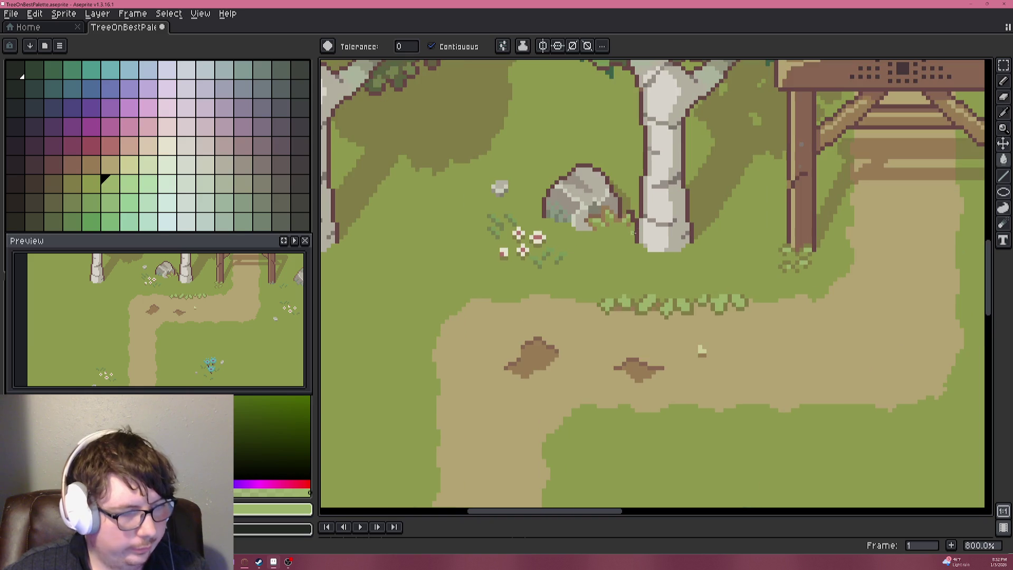
pyautogui.hotkey('ctrl', 'u')
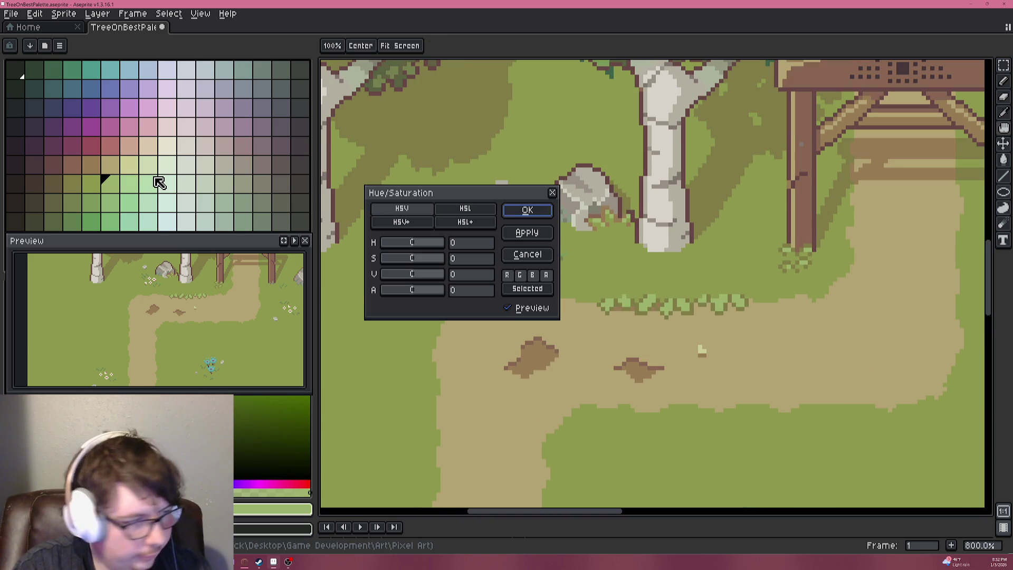
pyautogui.click(466, 262)
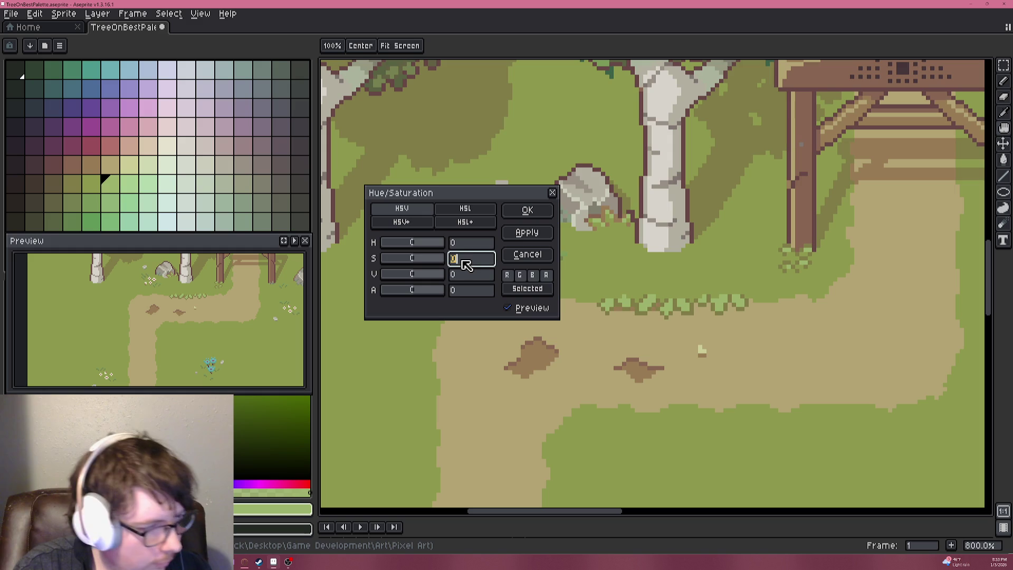
pyautogui.write('8')
pyautogui.scroll(5, 709, 298)
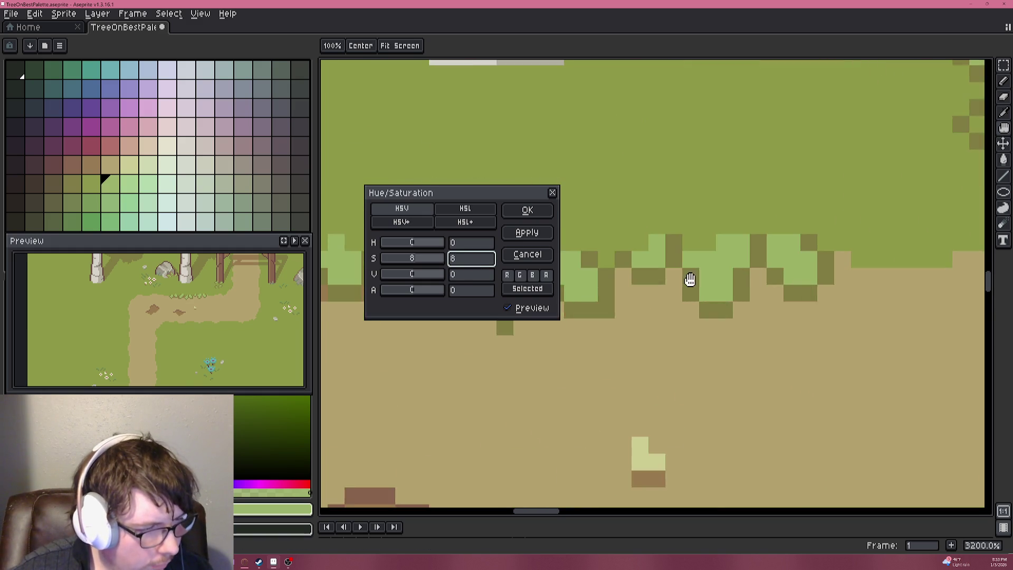
pyautogui.click(462, 260)
pyautogui.press('BackSpace')
pyautogui.write('10')
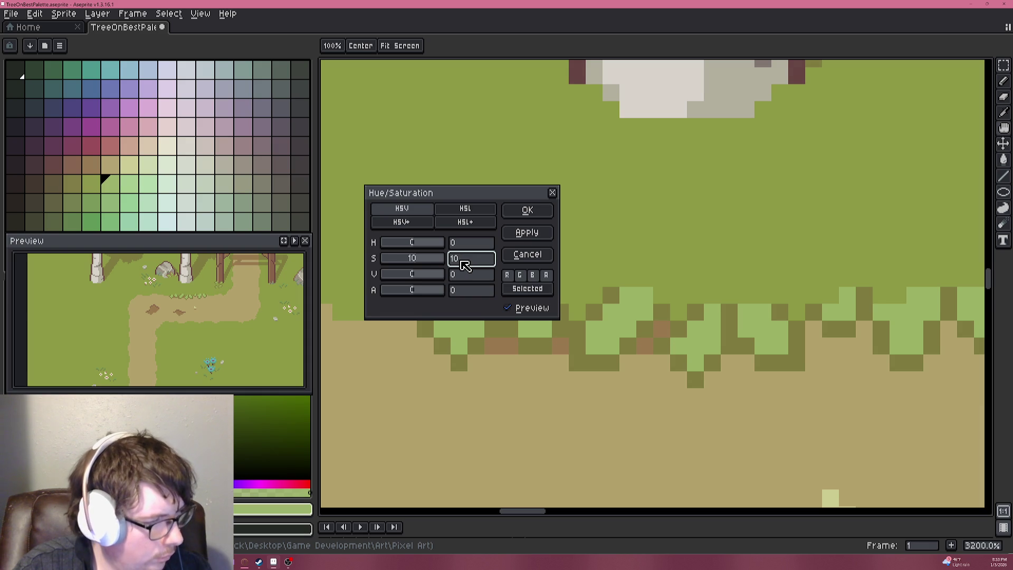
pyautogui.scroll(-5, 665, 245)
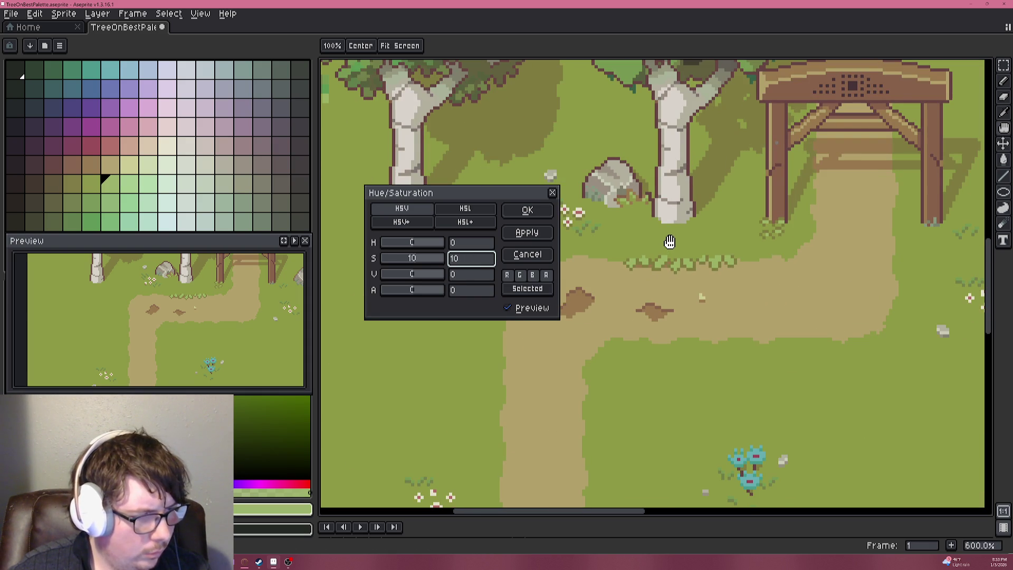
pyautogui.click(469, 244)
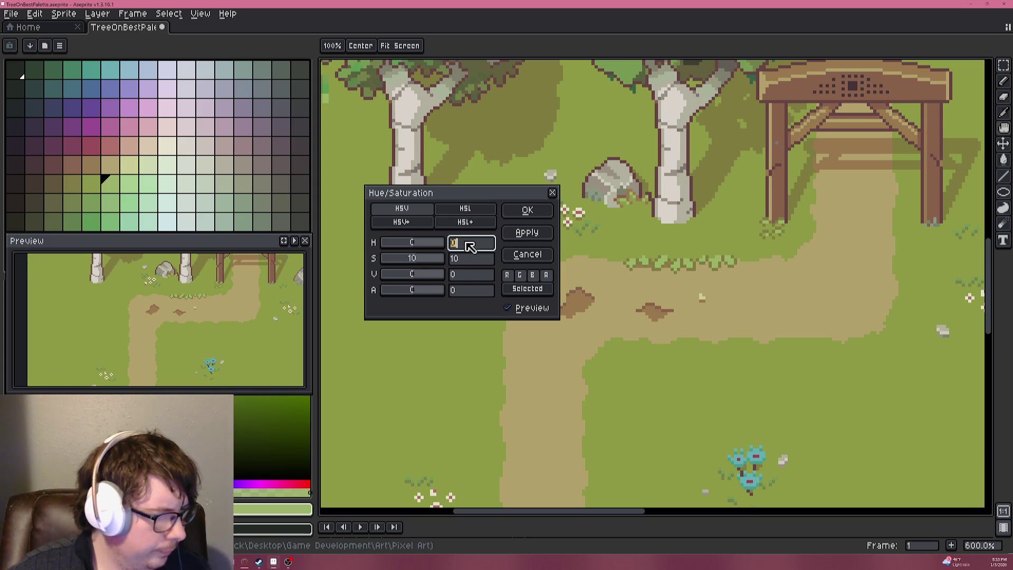
pyautogui.moveTo(416, 261)
pyautogui.mouseDown()
pyautogui.moveTo(436, 266)
pyautogui.moveTo(369, 262)
pyautogui.moveTo(413, 273)
pyautogui.mouseUp()
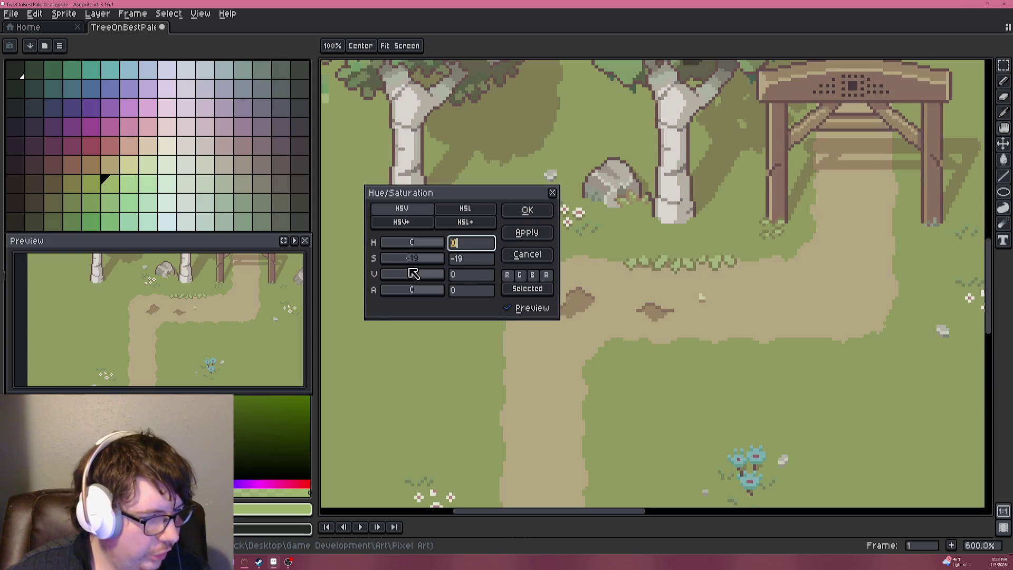
pyautogui.click(515, 255)
pyautogui.scroll(5, 654, 254)
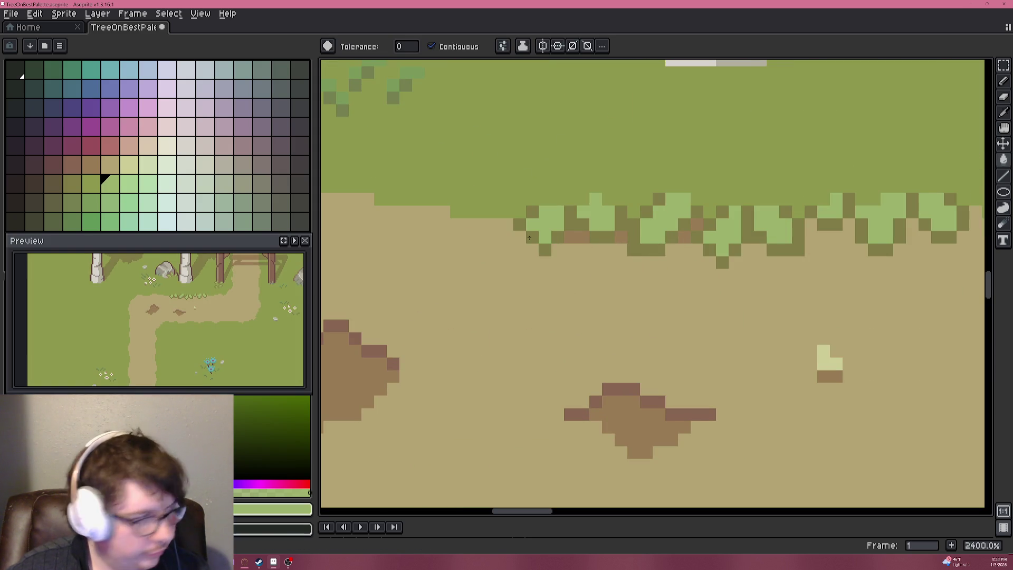
# With the mid green selected, apply Hue/Saturation with saturation +7 and hue and value at 0.
pyautogui.click(116, 189)
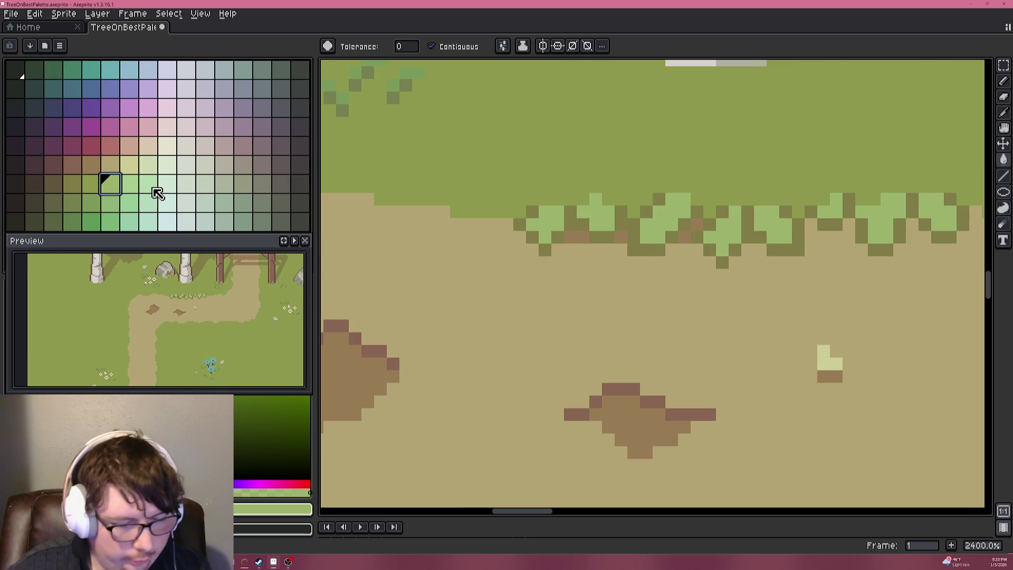
pyautogui.hotkey('ctrl', 'u')
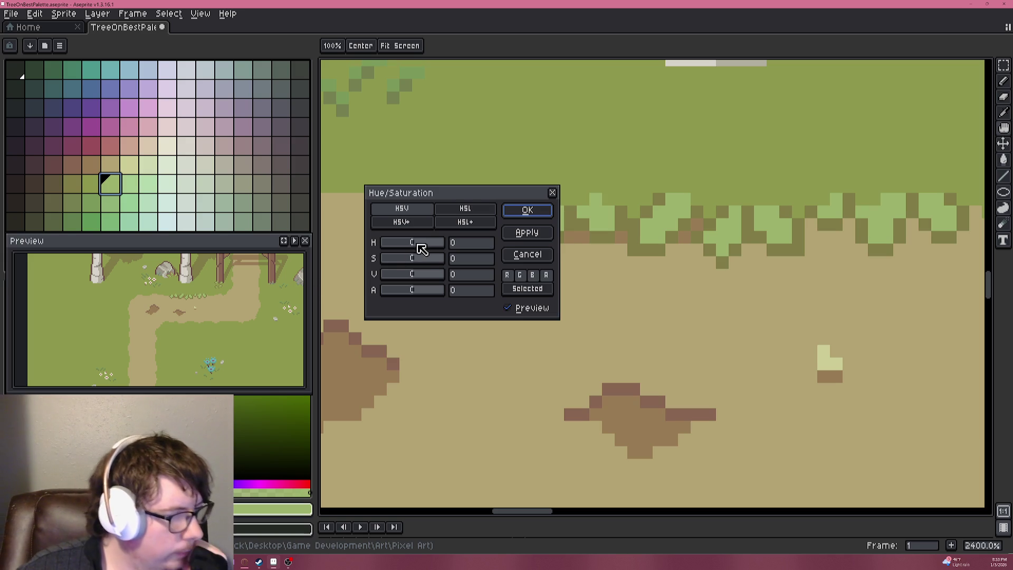
pyautogui.moveTo(417, 258)
pyautogui.mouseDown()
pyautogui.moveTo(452, 263)
pyautogui.moveTo(410, 264)
pyautogui.moveTo(419, 265)
pyautogui.mouseUp()
pyautogui.scroll(-6, 635, 276)
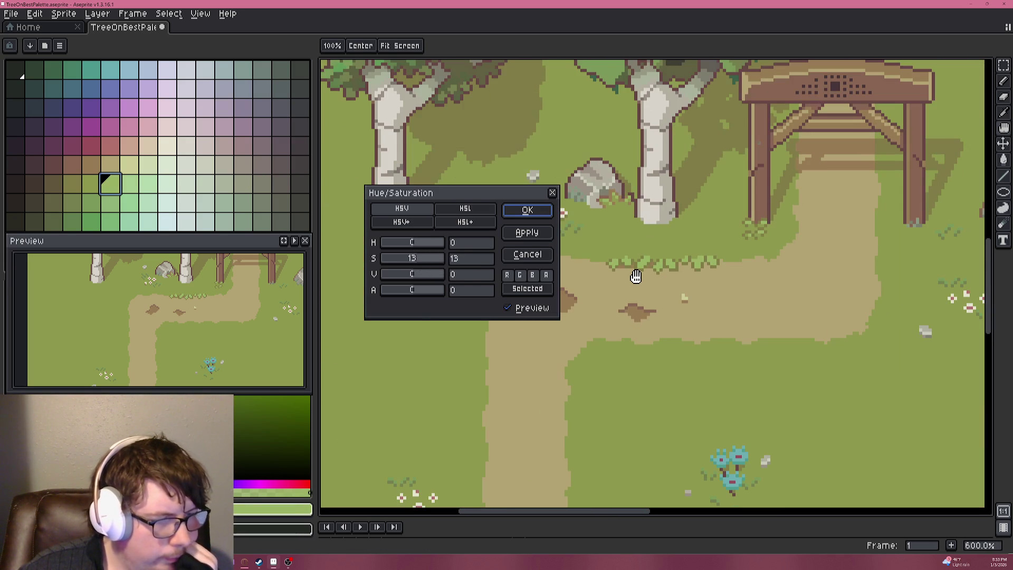
pyautogui.scroll(-1, 653, 270)
pyautogui.scroll(-13, 420, 262)
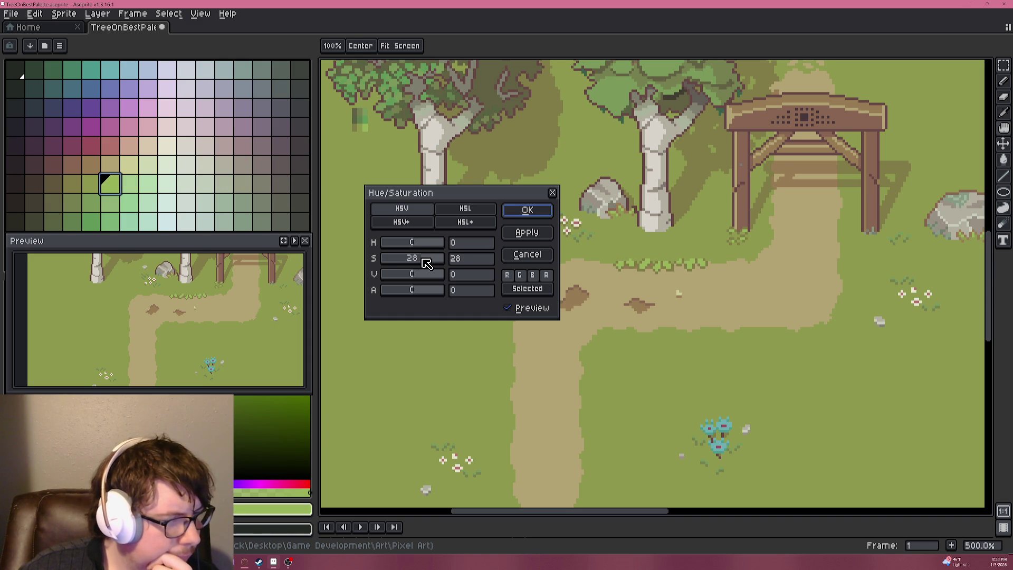
pyautogui.moveTo(416, 257); pyautogui.dragTo(423, 264)
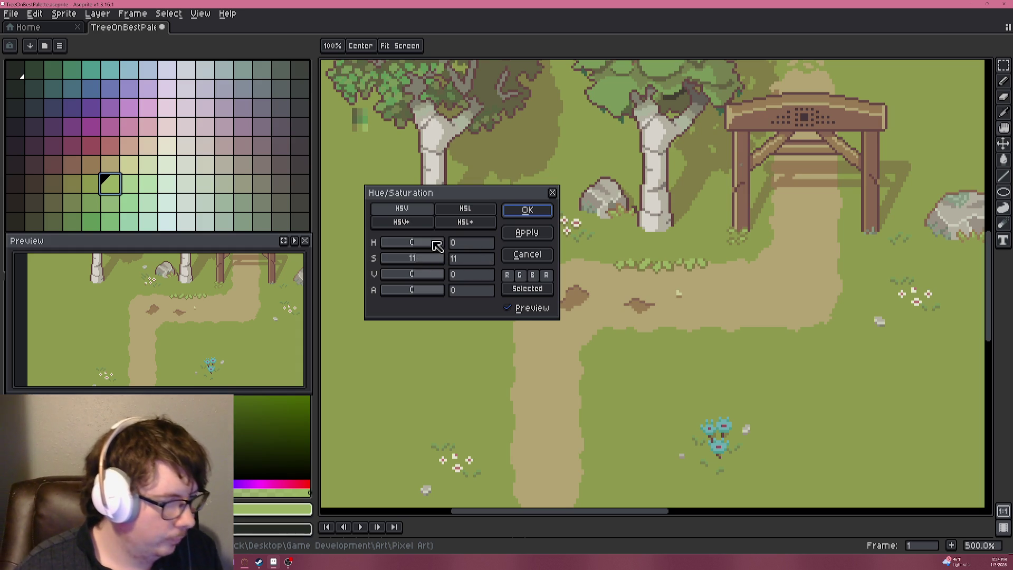
pyautogui.moveTo(417, 280); pyautogui.dragTo(417, 280)
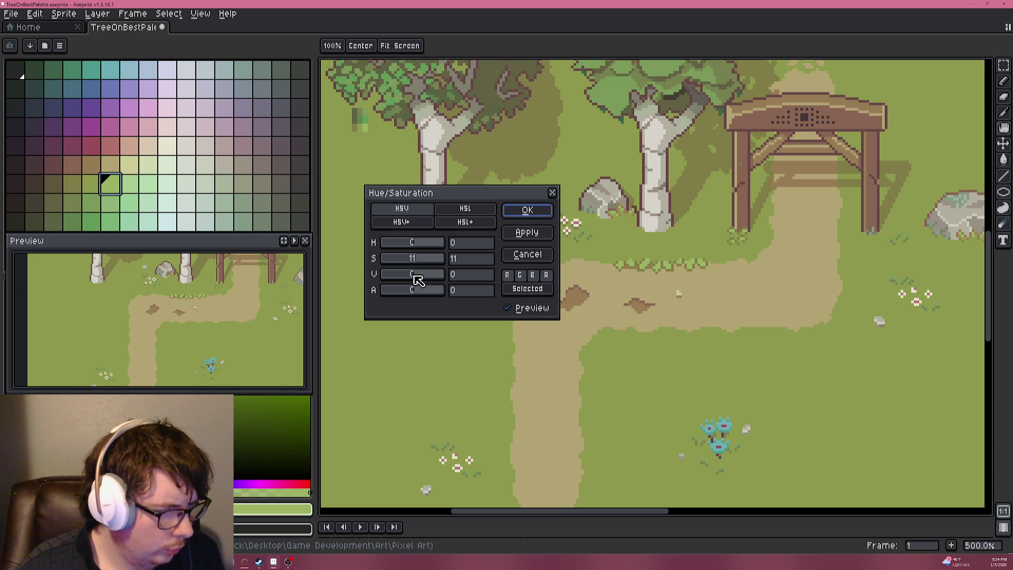
pyautogui.moveTo(420, 249); pyautogui.dragTo(416, 249)
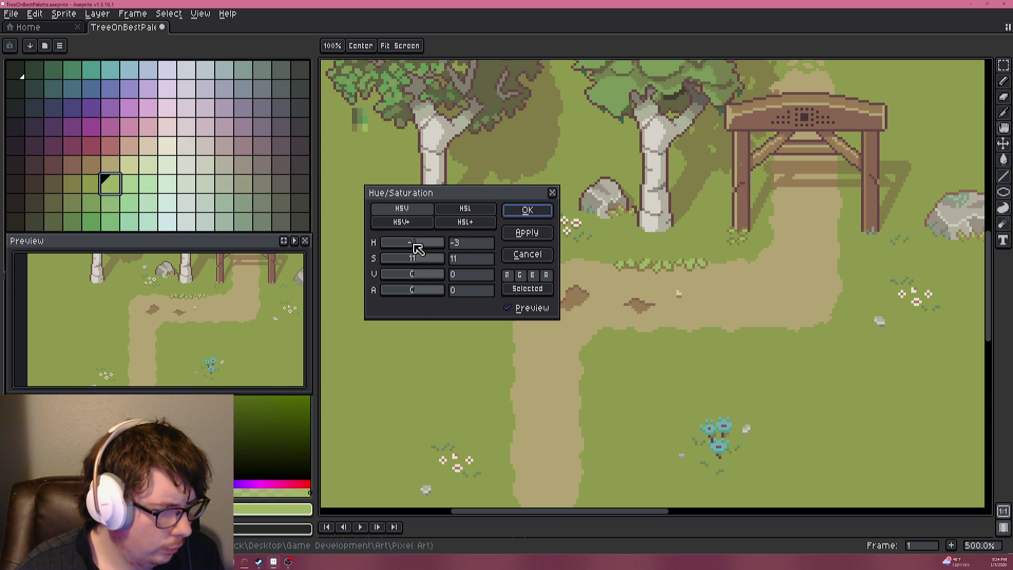
pyautogui.moveTo(417, 248); pyautogui.dragTo(417, 261)
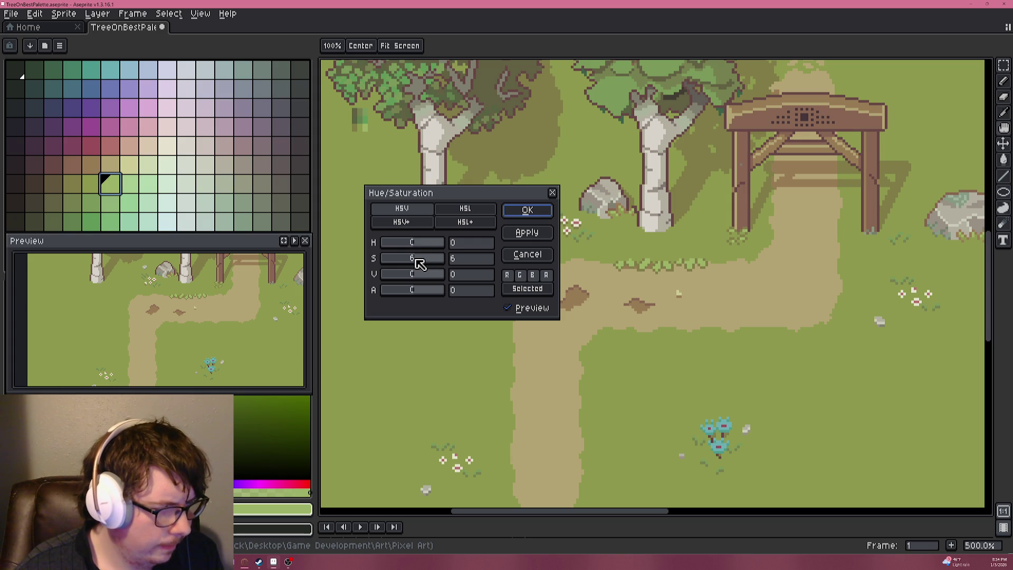
pyautogui.scroll(1, 417, 261)
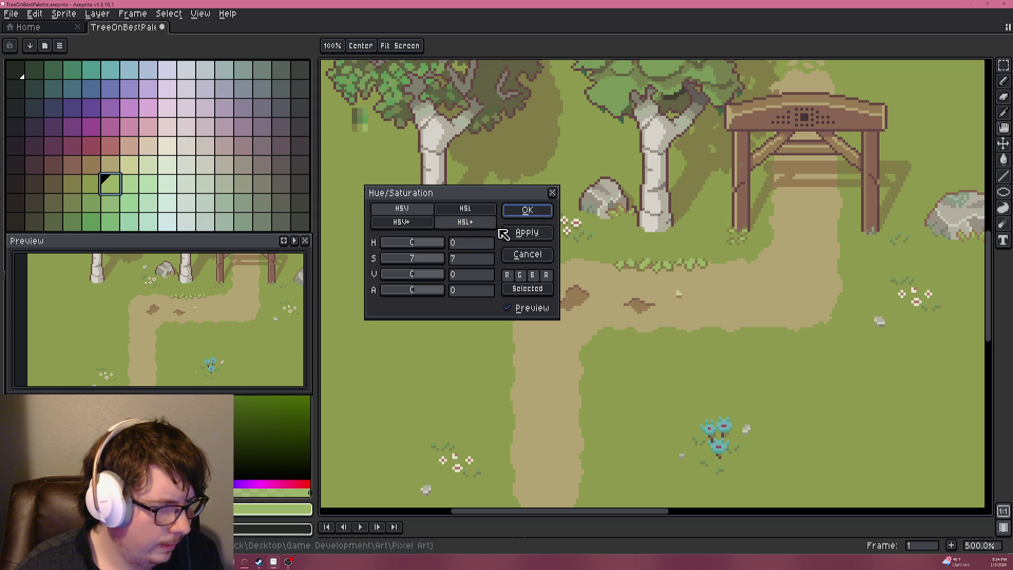
pyautogui.click(527, 211)
pyautogui.scroll(7, 675, 290)
pyautogui.scroll(-7, 675, 288)
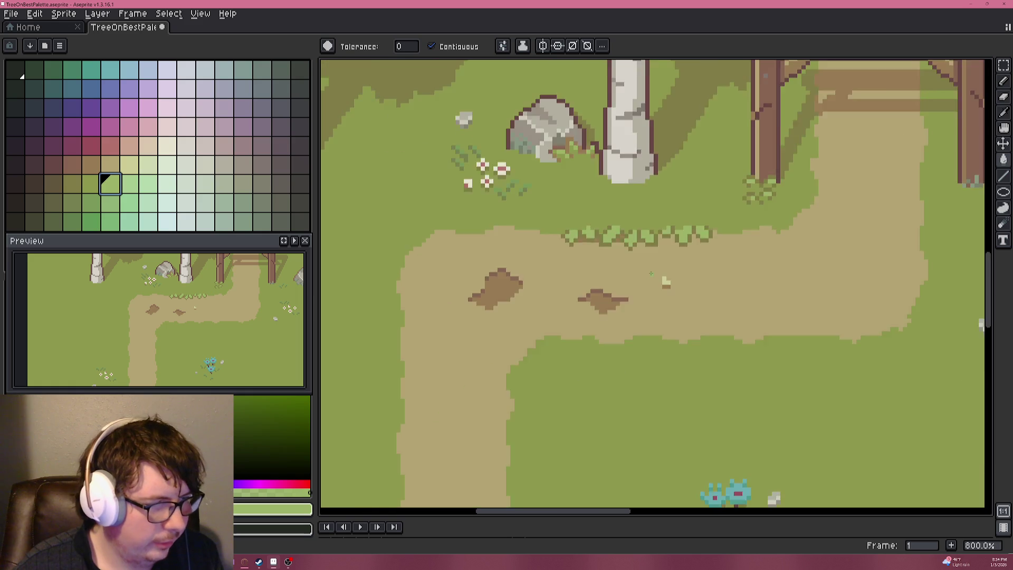
# Sample the light leaf green and pencil eight light-green pixels onto the right-end grass tuft.
pyautogui.scroll(7, 633, 260)
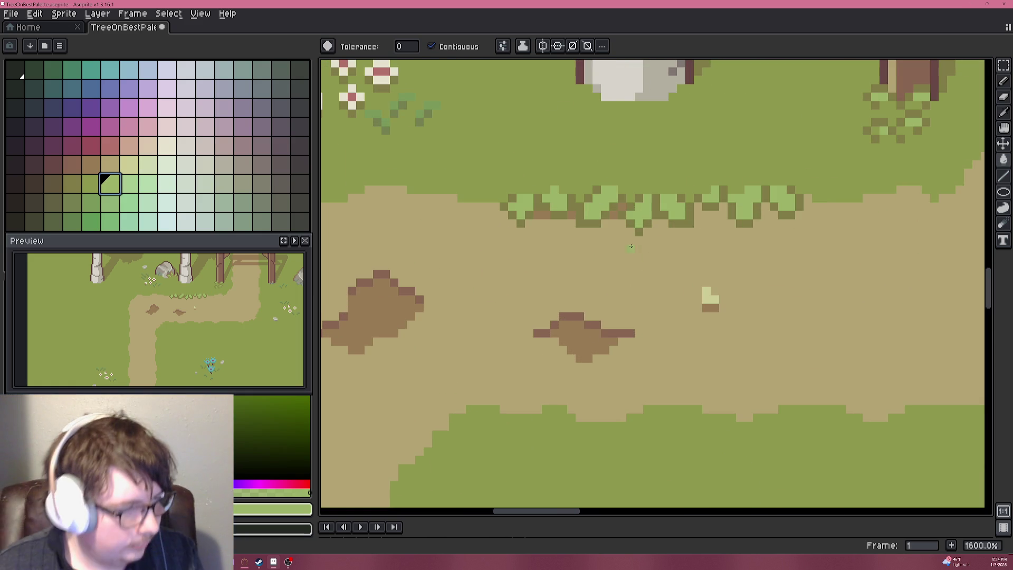
pyautogui.keyDown('alt'); pyautogui.click(612, 194); pyautogui.keyUp('alt')
pyautogui.press('b')
pyautogui.scroll(3, 616, 203)
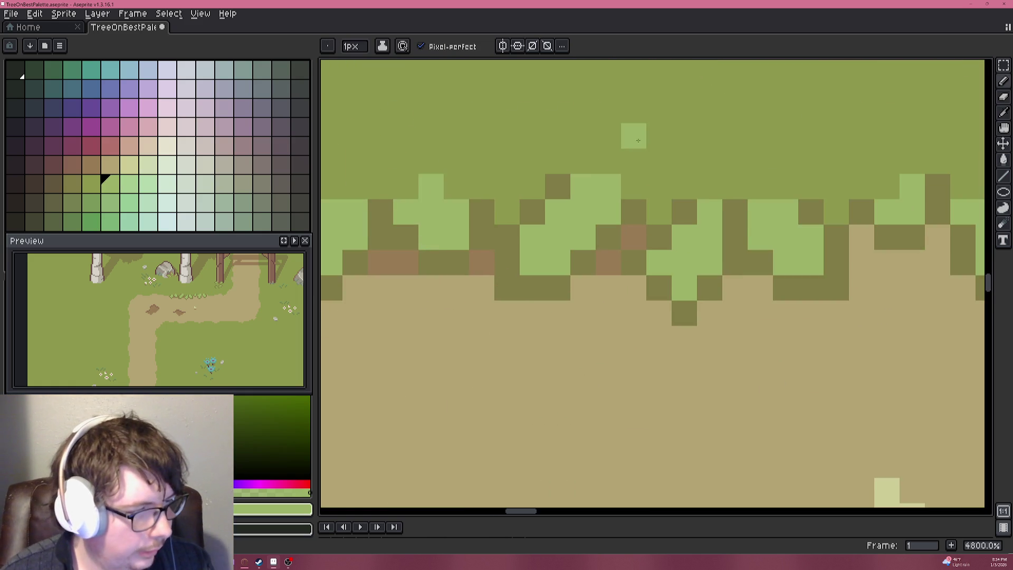
pyautogui.click(602, 230)
pyautogui.click(627, 255)
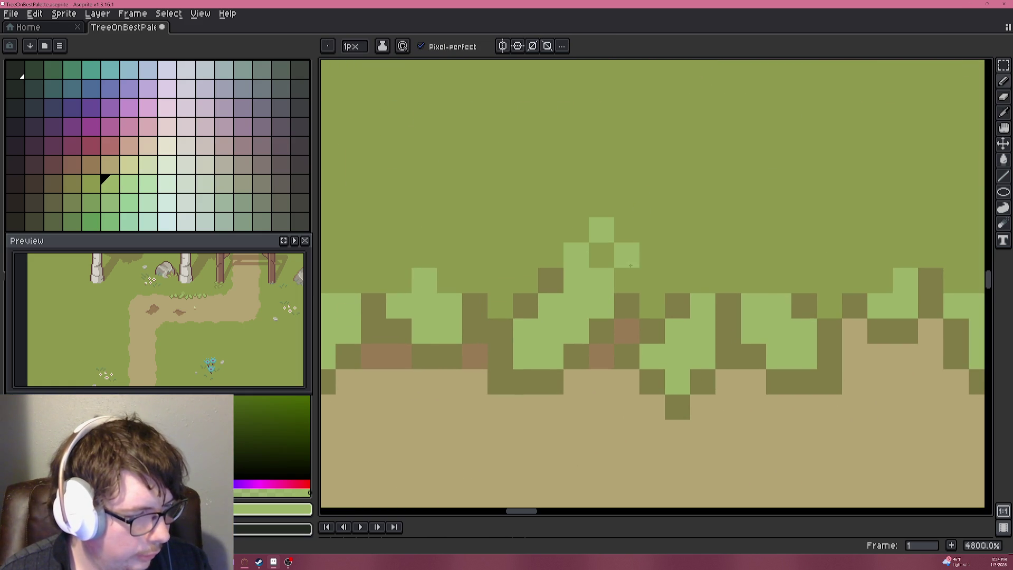
pyautogui.click(652, 280)
pyautogui.click(677, 255)
pyautogui.click(728, 255)
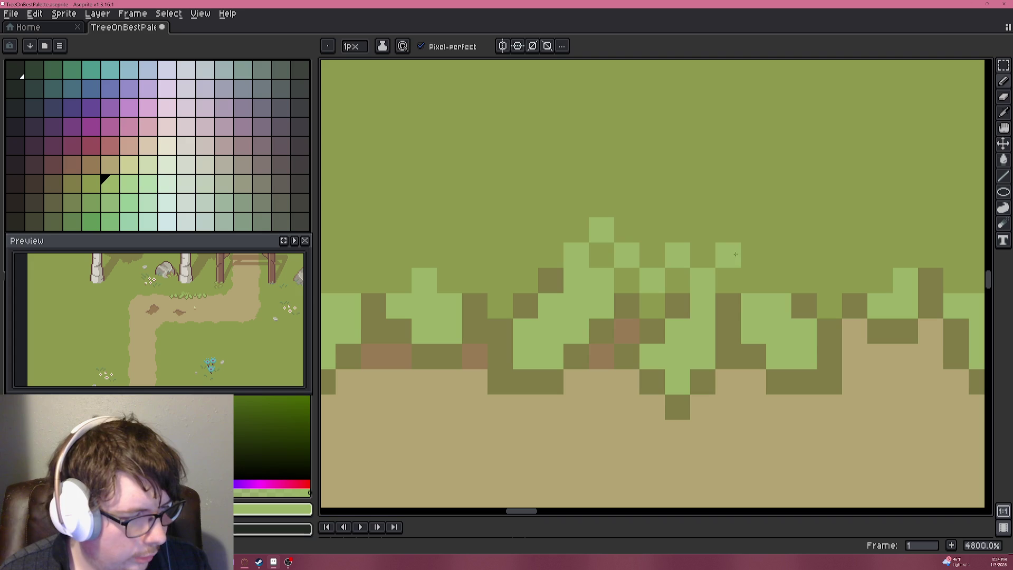
pyautogui.click(753, 280)
pyautogui.click(779, 255)
pyautogui.click(804, 280)
pyautogui.scroll(-5, 801, 285)
pyautogui.scroll(-4, 800, 284)
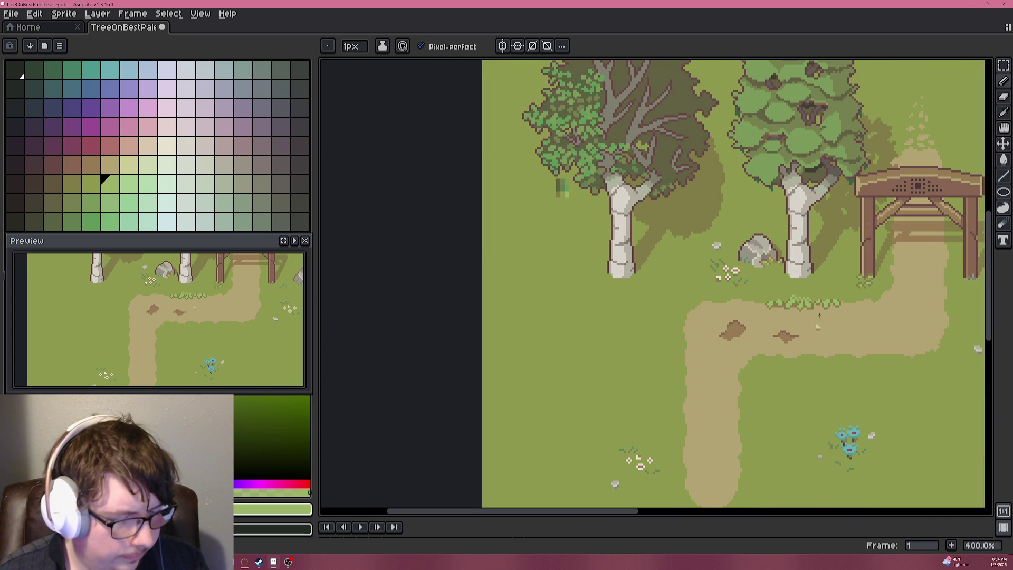
# Undo the last stroke, then add a dark olive pixel with a light-green one beside it.
pyautogui.hotkey('ctrl', 'z')
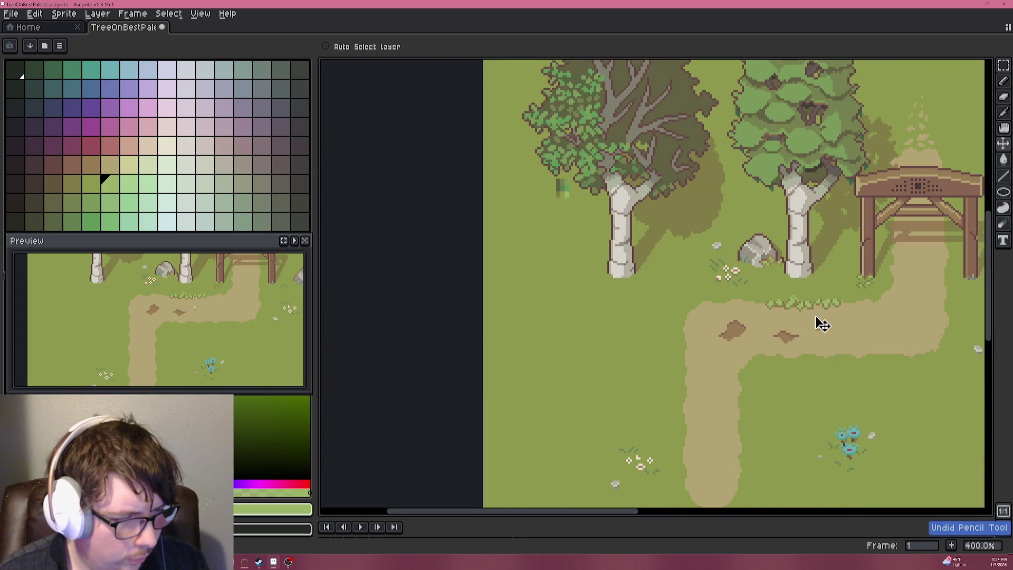
pyautogui.scroll(4, 819, 322)
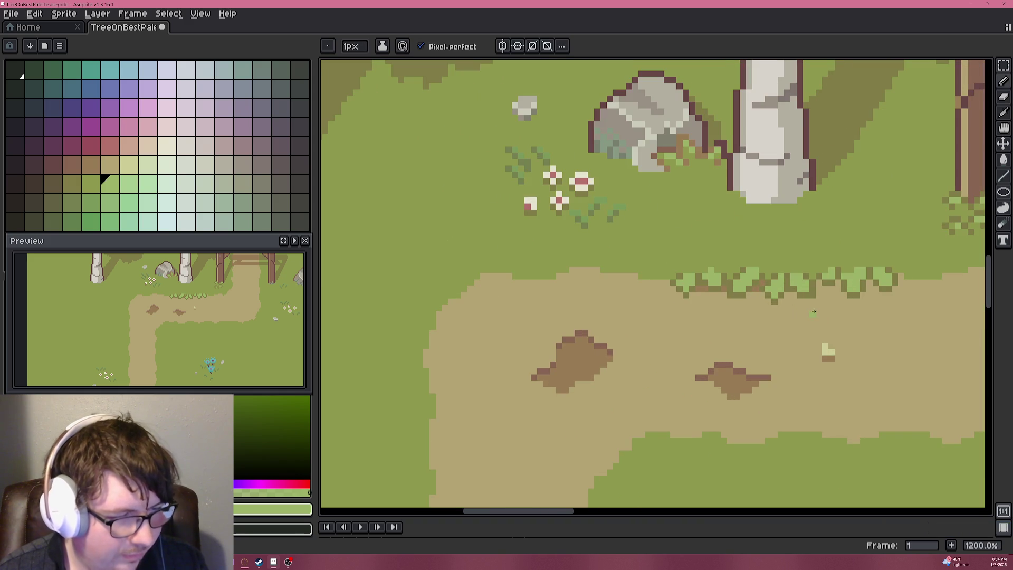
pyautogui.scroll(3, 727, 297)
pyautogui.keyDown('alt'); pyautogui.click(716, 229); pyautogui.keyUp('alt')
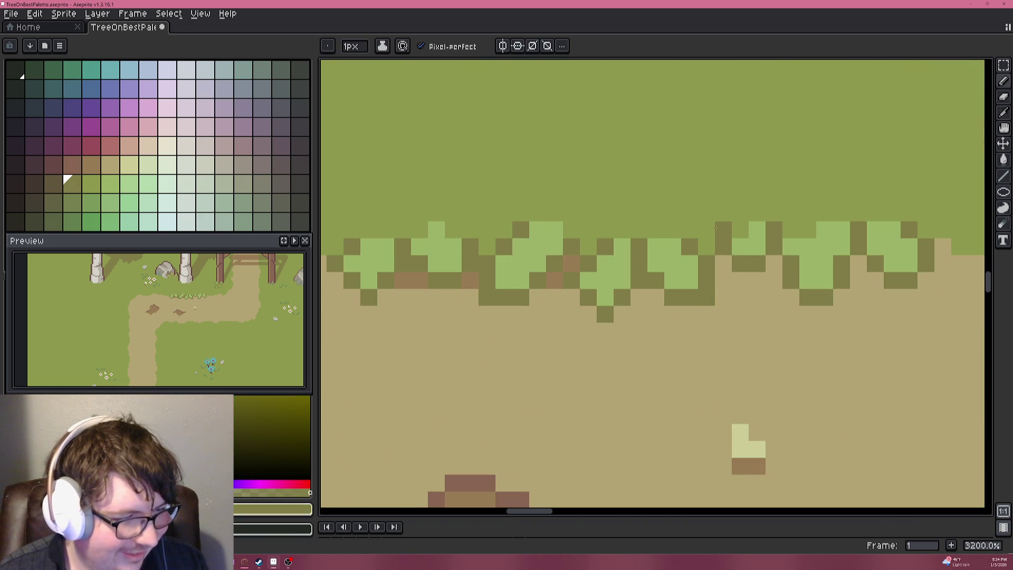
pyautogui.click(707, 213)
pyautogui.keyDown('alt'); pyautogui.click(741, 240); pyautogui.keyUp('alt')
pyautogui.click(725, 214)
pyautogui.scroll(-7, 734, 284)
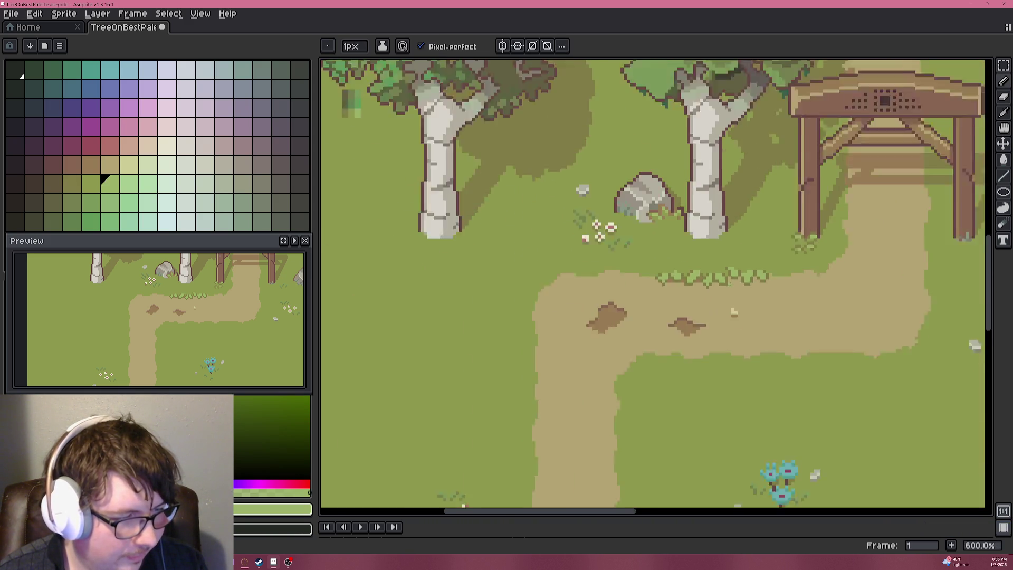
pyautogui.scroll(7, 739, 290)
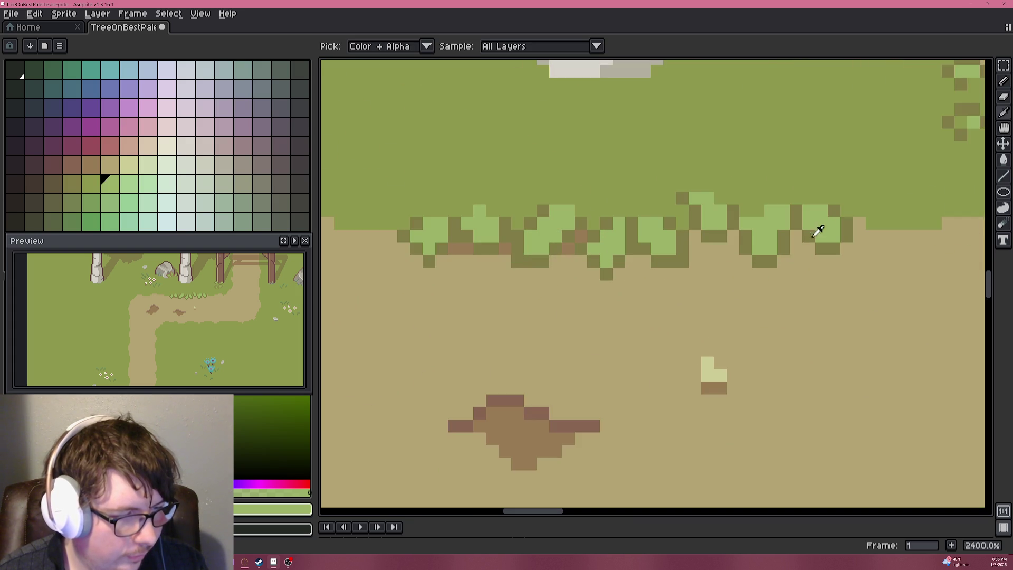
# Fill the tan gap at the fringe's right end with light leaf green.
pyautogui.keyDown('alt'); pyautogui.click(819, 221); pyautogui.keyUp('alt')
pyautogui.moveTo(871, 230)
pyautogui.mouseDown()
pyautogui.moveTo(690, 255)
pyautogui.moveTo(677, 280)
pyautogui.moveTo(702, 292)
pyautogui.moveTo(723, 266)
pyautogui.moveTo(691, 245)
pyautogui.mouseUp()
pyautogui.keyDown('alt'); pyautogui.click(644, 242); pyautogui.keyUp('alt')
pyautogui.scroll(-6, 707, 246)
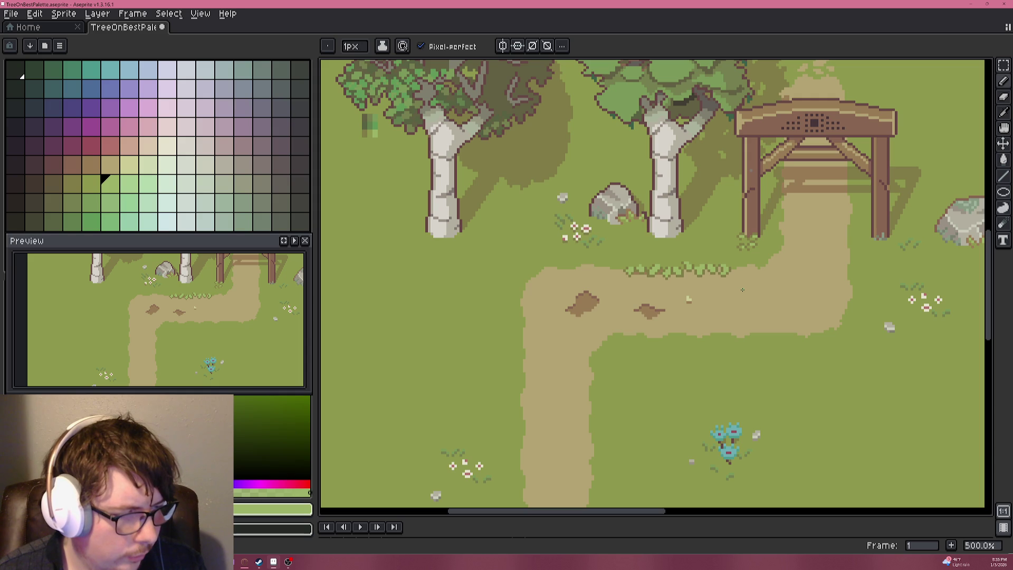
pyautogui.scroll(7, 737, 269)
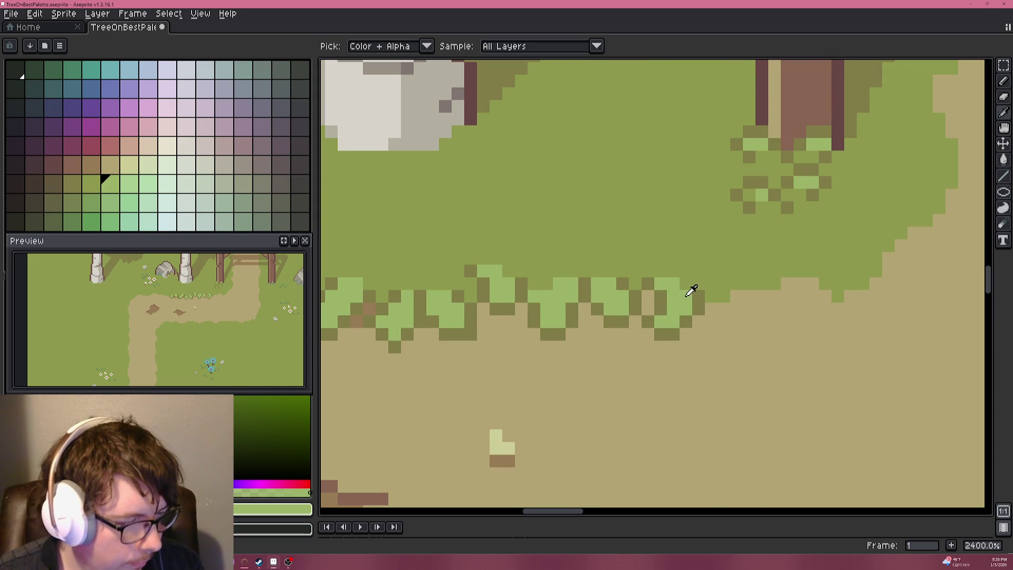
# Pencil a dark olive leaf outline along the path edge, undoing the last stroke.
pyautogui.keyDown('alt'); pyautogui.click(703, 294); pyautogui.keyUp('alt')
pyautogui.click(711, 322)
pyautogui.moveTo(726, 330)
pyautogui.mouseDown()
pyautogui.moveTo(751, 323)
pyautogui.moveTo(757, 295)
pyautogui.mouseUp()
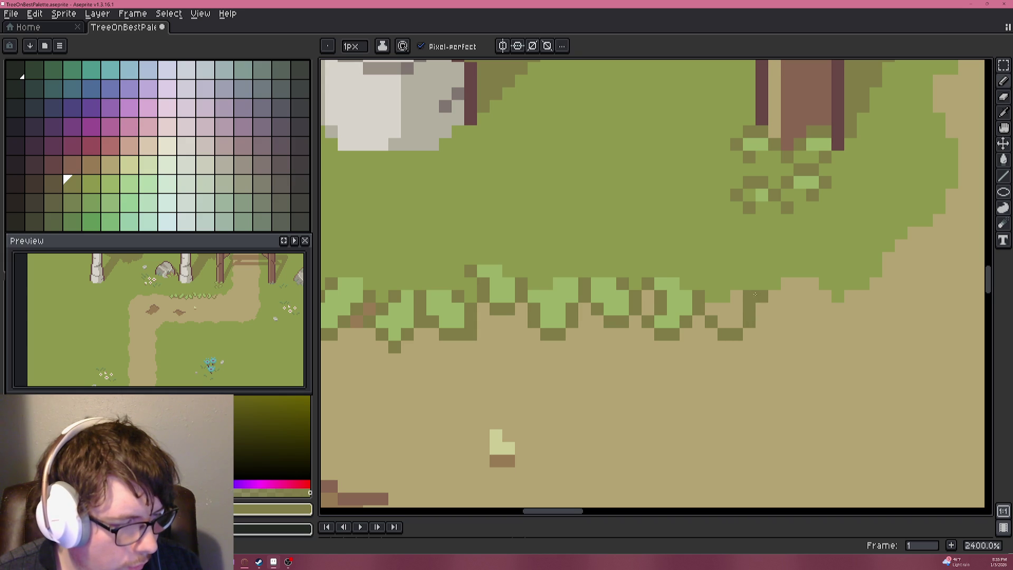
pyautogui.hotkey('ctrl', 'z')
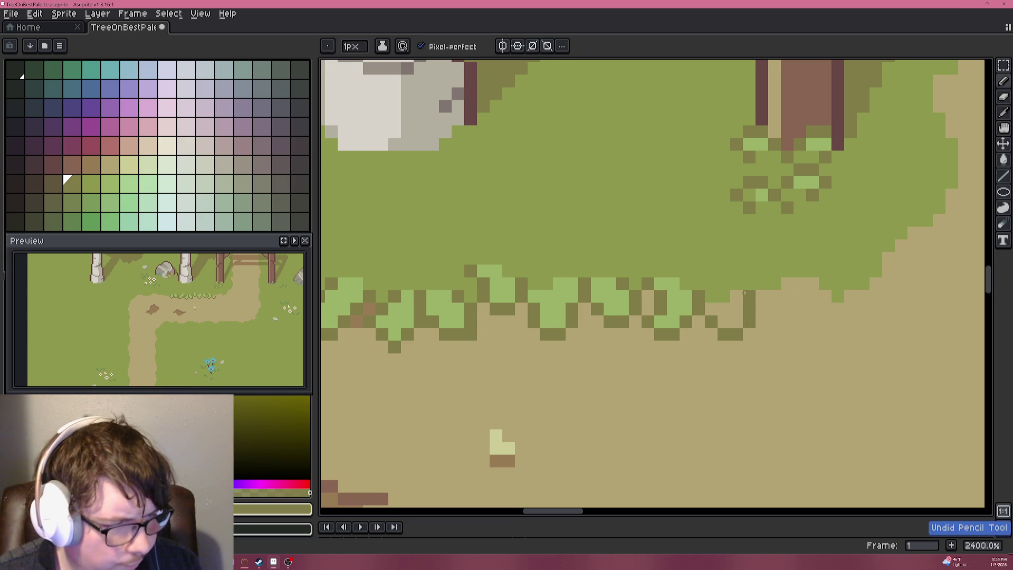
# Add two light-green pixels above the leaf clump.
pyautogui.keyDown('alt'); pyautogui.click(715, 309); pyautogui.keyUp('alt')
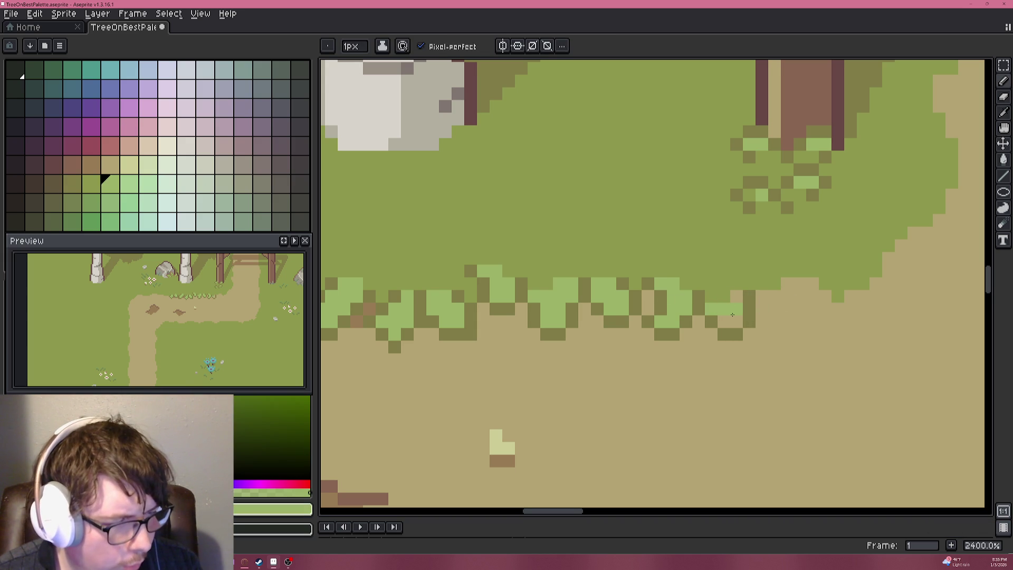
pyautogui.click(724, 283)
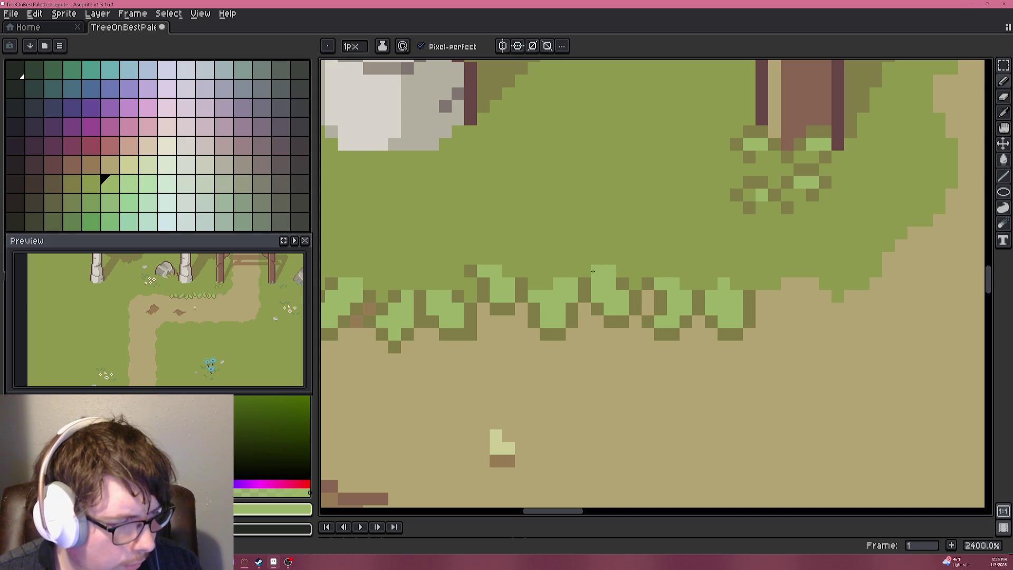
pyautogui.scroll(-7, 571, 289)
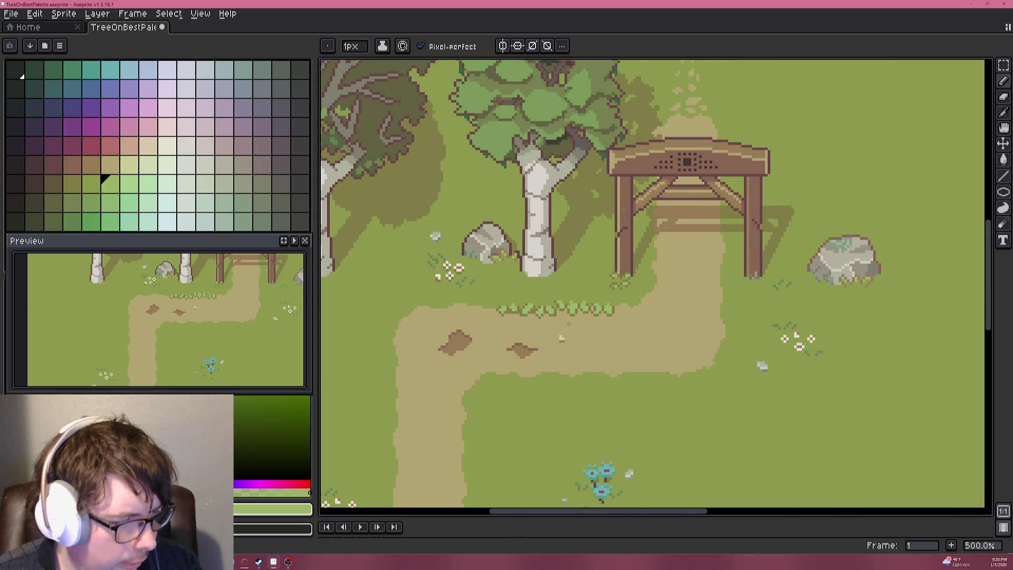
pyautogui.scroll(11, 562, 338)
pyautogui.click(602, 242)
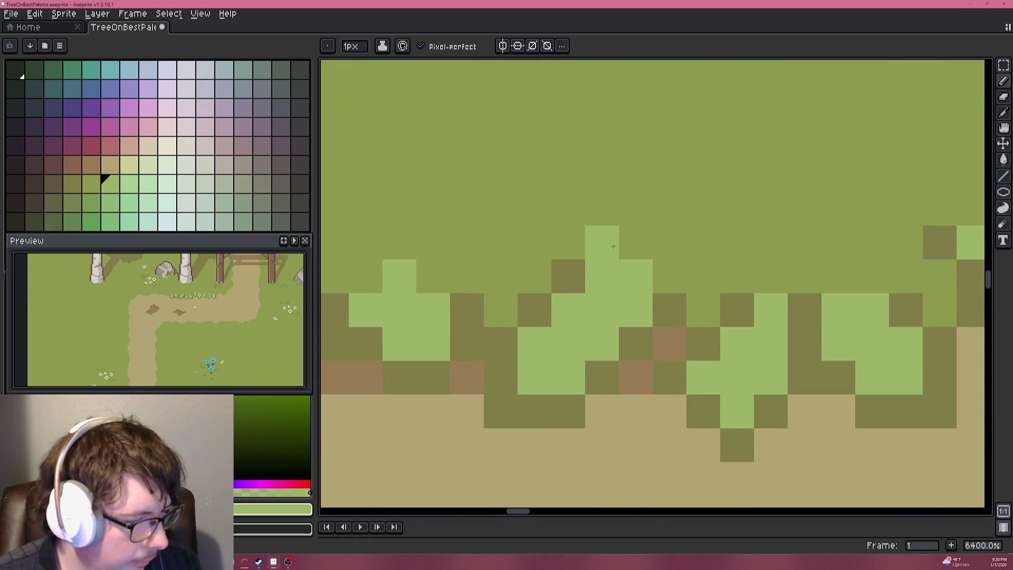
# Select the light leaf green swatch in the palette.
pyautogui.scroll(-4, 557, 266)
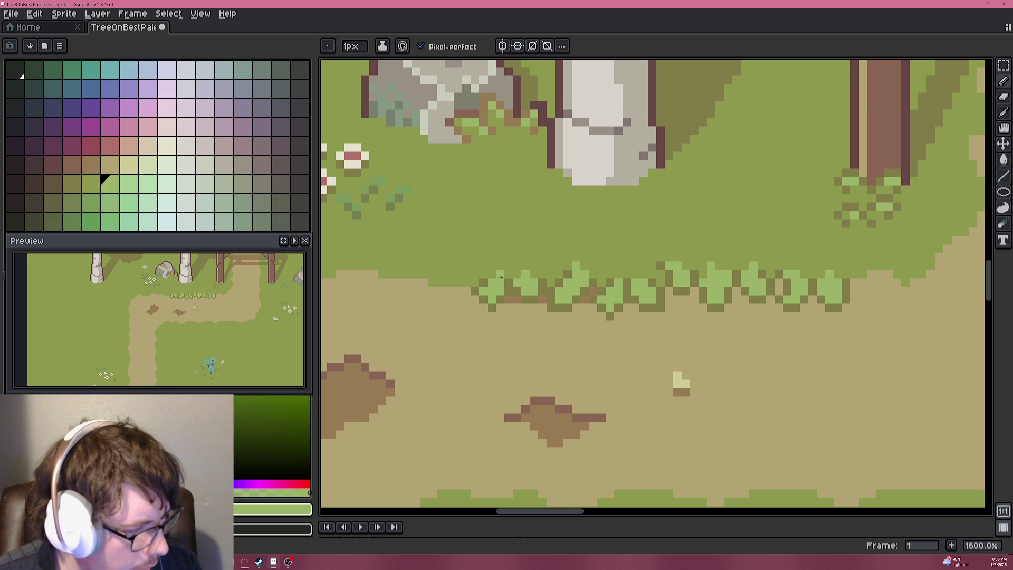
pyautogui.scroll(-5, 635, 274)
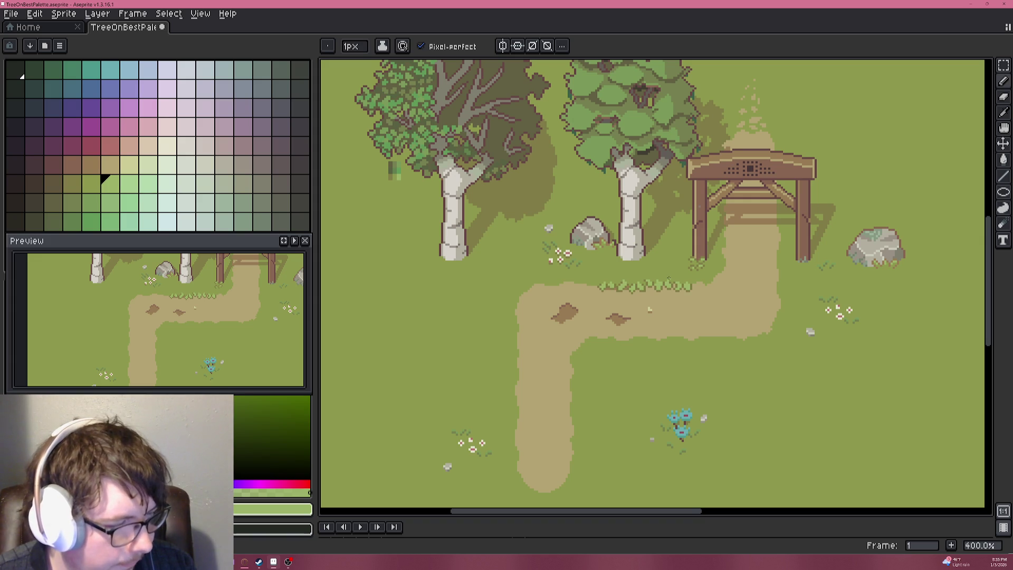
pyautogui.scroll(5, 668, 278)
pyautogui.press('alt')
pyautogui.click(131, 181)
pyautogui.scroll(3, 582, 296)
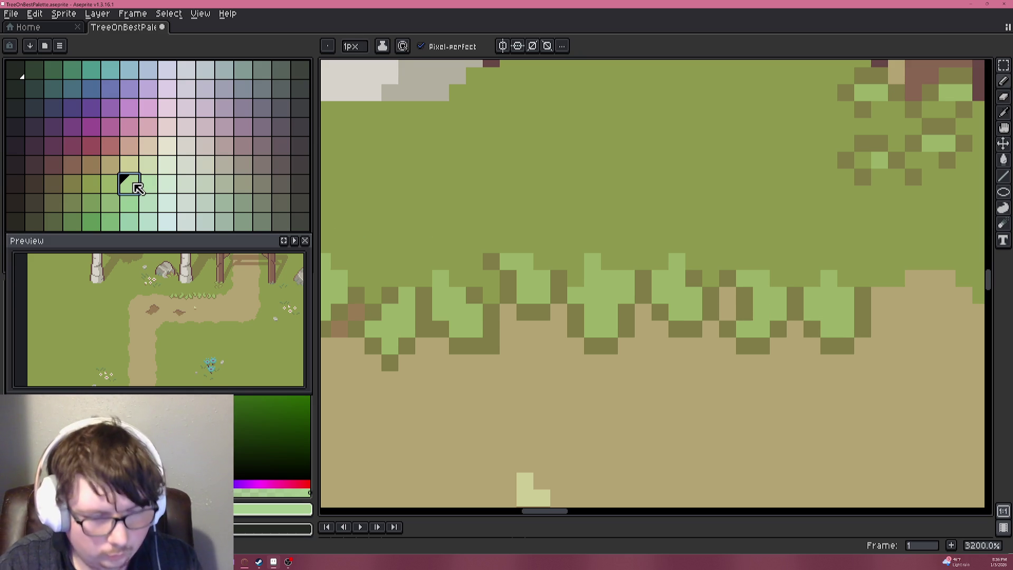
# Raise the light leaf green's saturation to 2 with Hue/Saturation.
pyautogui.hotkey('ctrl', 'u')
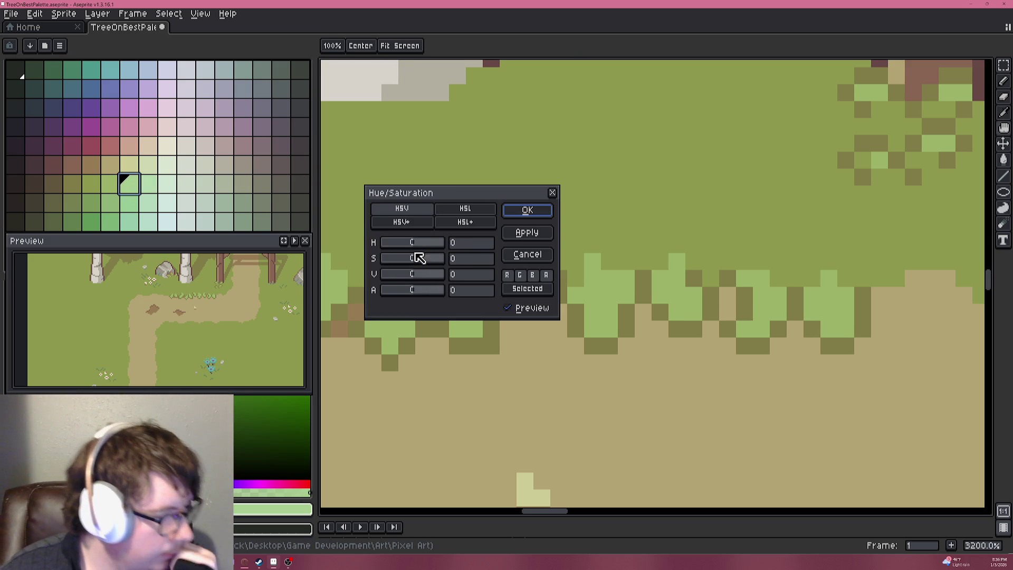
pyautogui.click(415, 258)
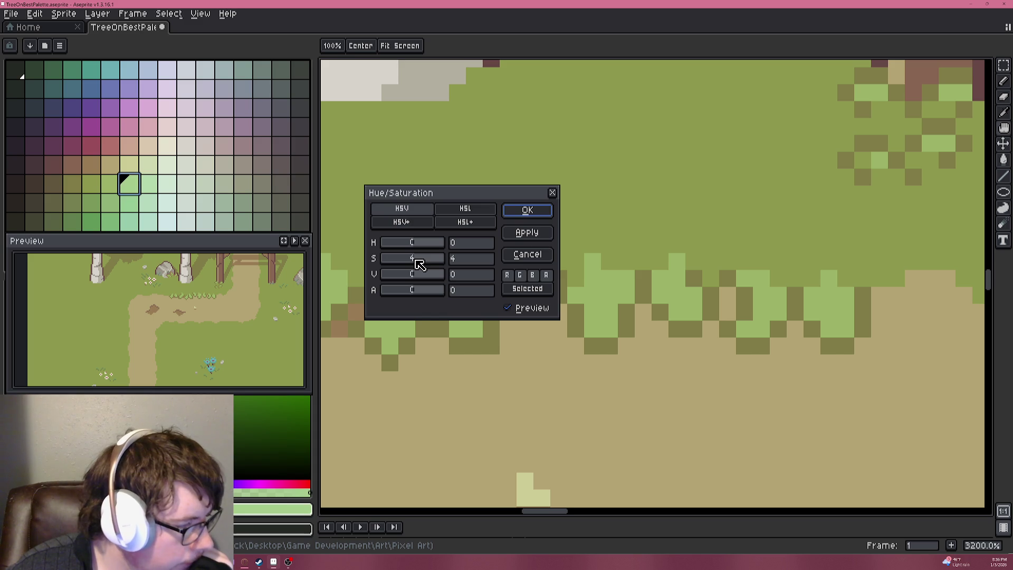
pyautogui.moveTo(416, 259); pyautogui.dragTo(414, 260)
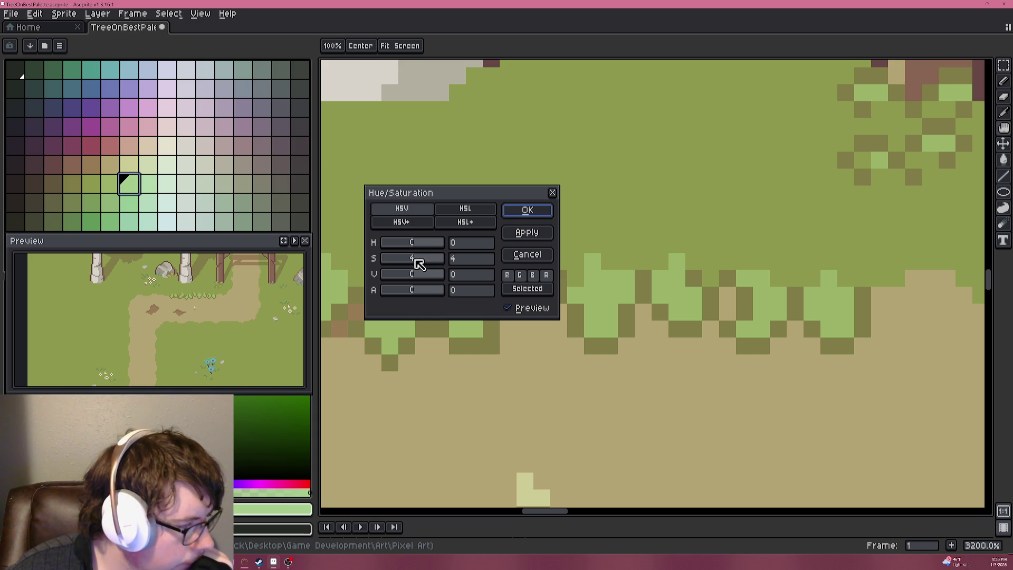
pyautogui.click(527, 210)
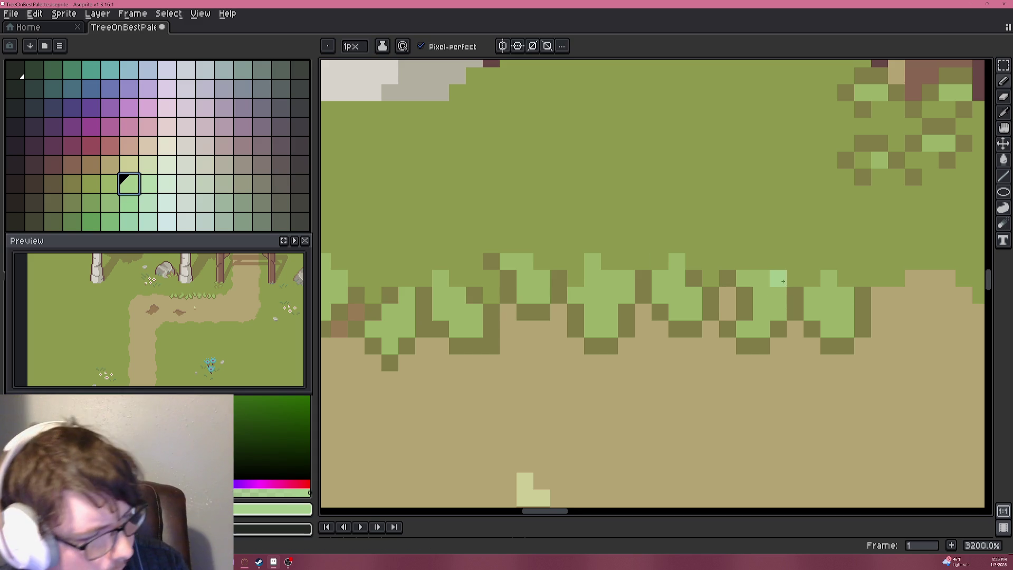
pyautogui.scroll(-1, 765, 280)
pyautogui.scroll(-1, 720, 253)
pyautogui.scroll(1, 735, 265)
# Pencil a seven-pixel dark olive outline for a new leaf past the fringe's end, then sample light green.
pyautogui.press('alt')
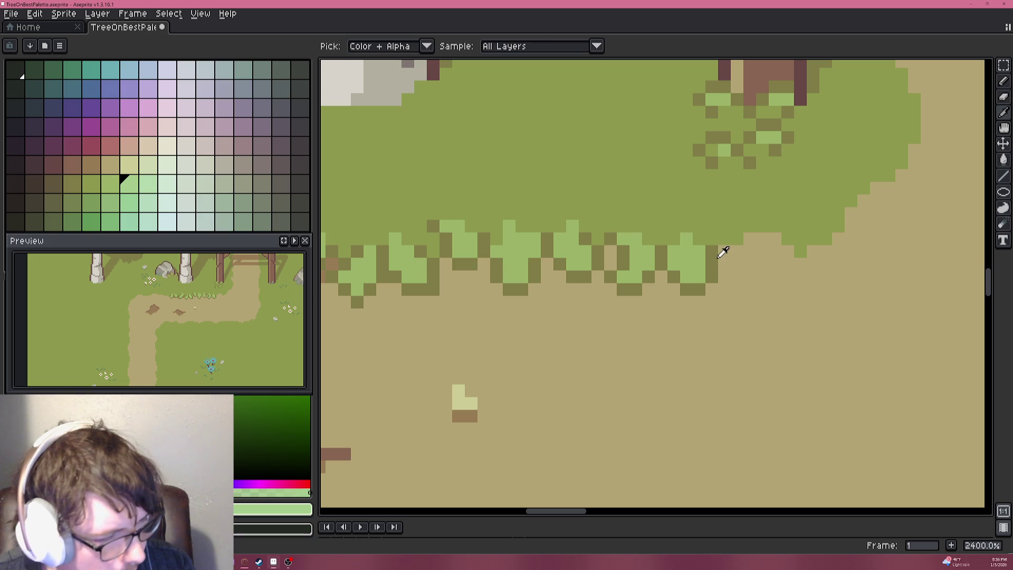
pyautogui.keyDown('alt'); pyautogui.click(721, 258); pyautogui.keyUp('alt')
pyautogui.click(737, 251)
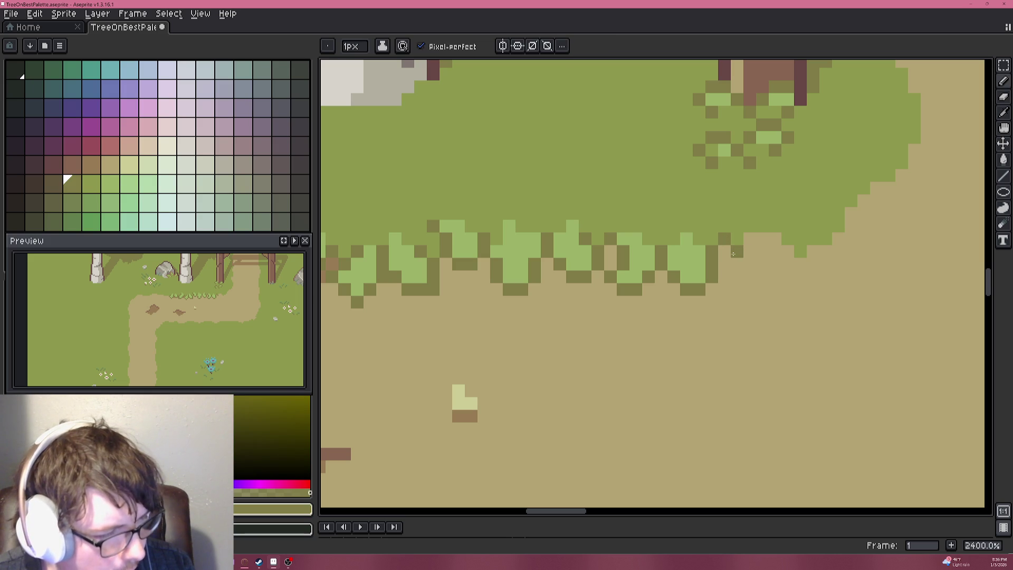
pyautogui.click(737, 265)
pyautogui.click(750, 277)
pyautogui.click(762, 277)
pyautogui.click(775, 265)
pyautogui.click(775, 252)
pyautogui.click(775, 239)
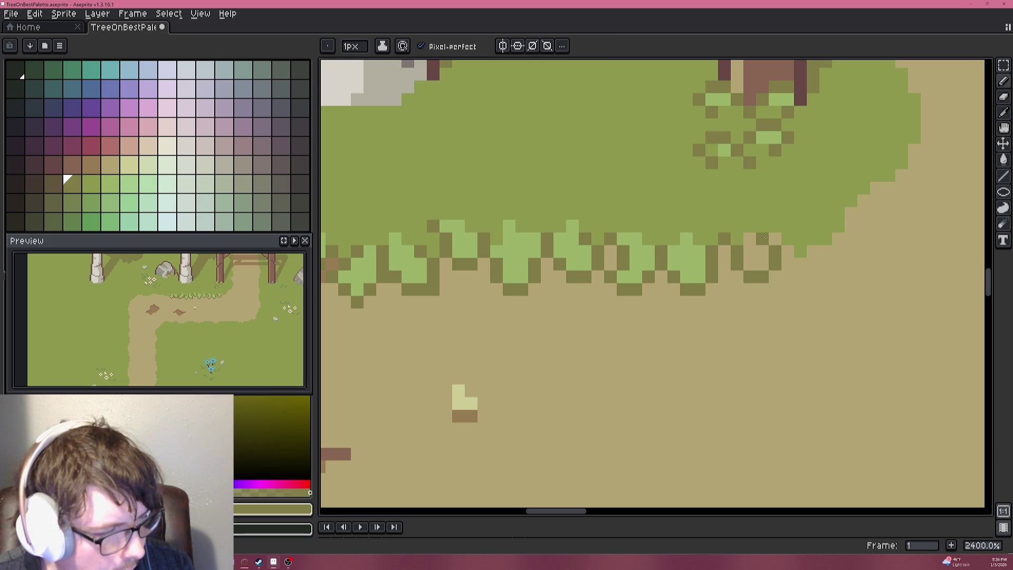
pyautogui.keyDown('alt'); pyautogui.click(690, 255); pyautogui.keyUp('alt')
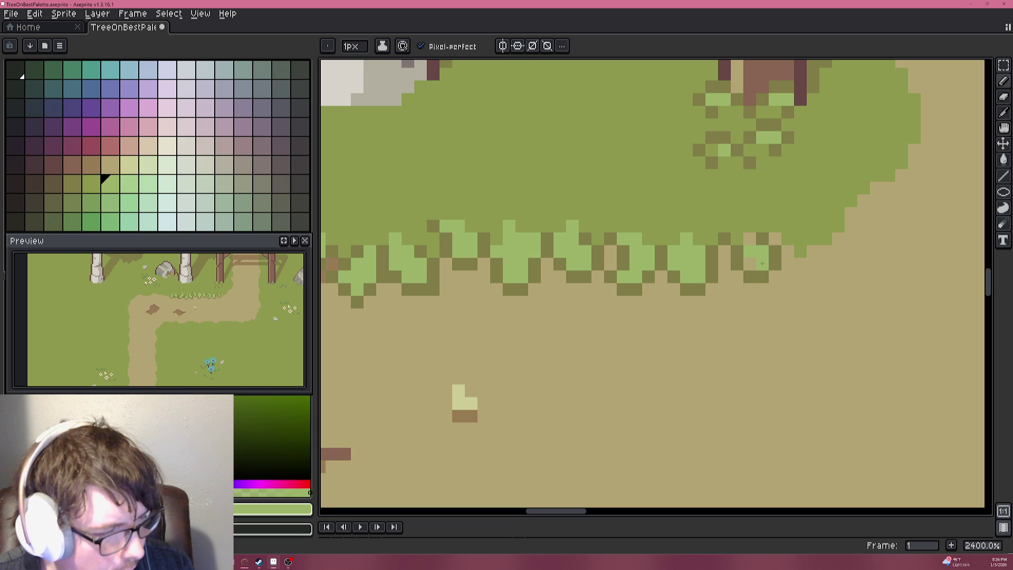
pyautogui.scroll(-7, 775, 295)
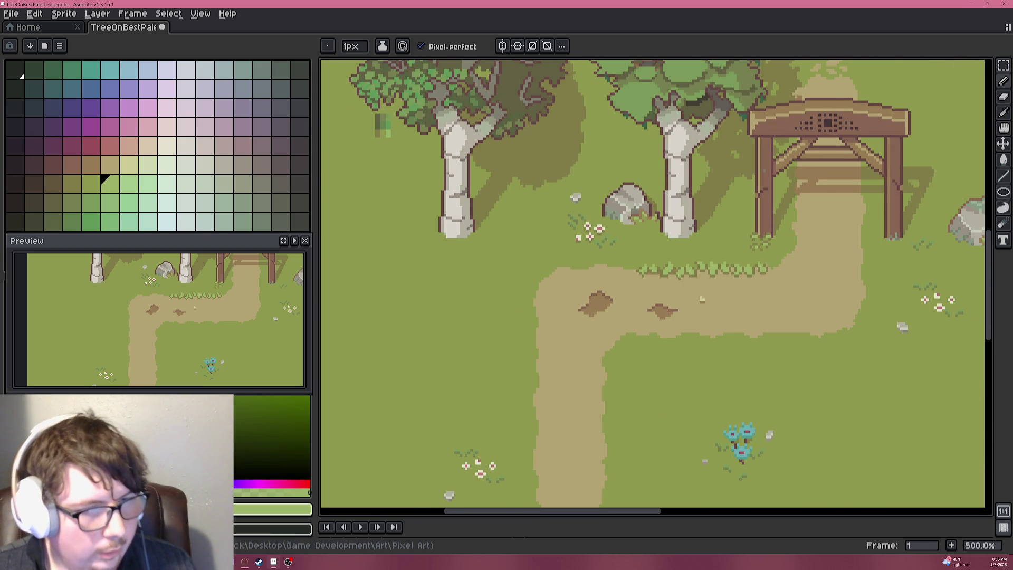
# Marquee-select a stretch of the hedge row and trial-move it left, then cancel and deselect.
pyautogui.click(1004, 64)
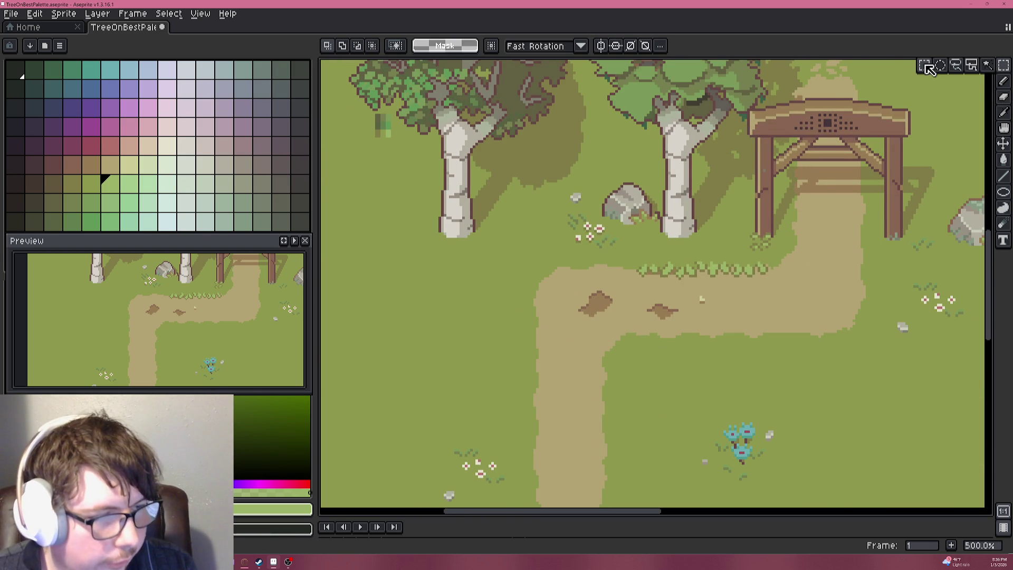
pyautogui.scroll(4, 768, 185)
pyautogui.moveTo(658, 228); pyautogui.dragTo(852, 89)
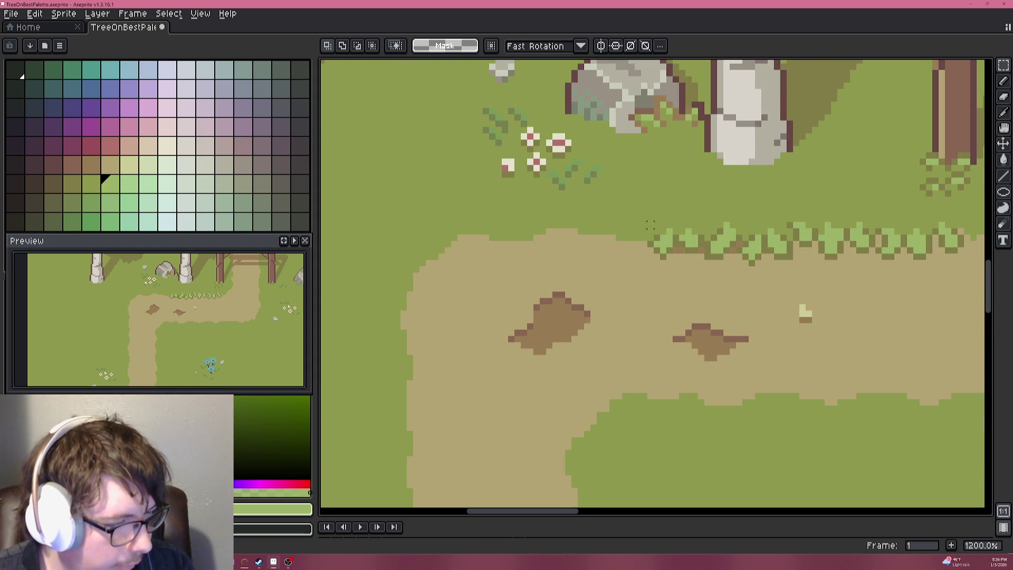
pyautogui.moveTo(650, 225)
pyautogui.mouseDown()
pyautogui.moveTo(710, 243)
pyautogui.moveTo(962, 257)
pyautogui.mouseUp()
pyautogui.click(874, 252)
pyautogui.moveTo(873, 252)
pyautogui.mouseDown()
pyautogui.moveTo(529, 252)
pyautogui.moveTo(547, 254)
pyautogui.mouseUp()
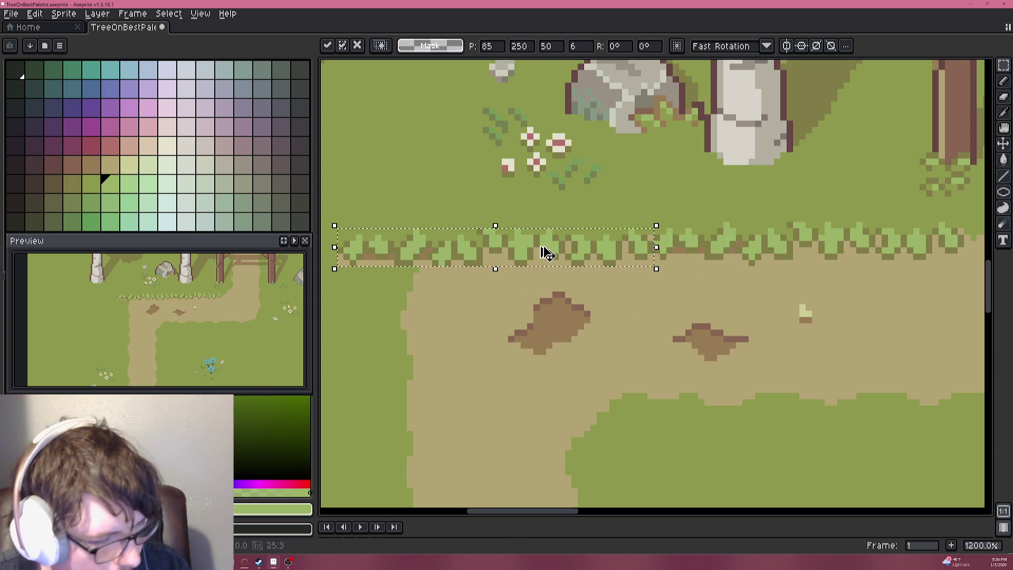
pyautogui.press('Escape')
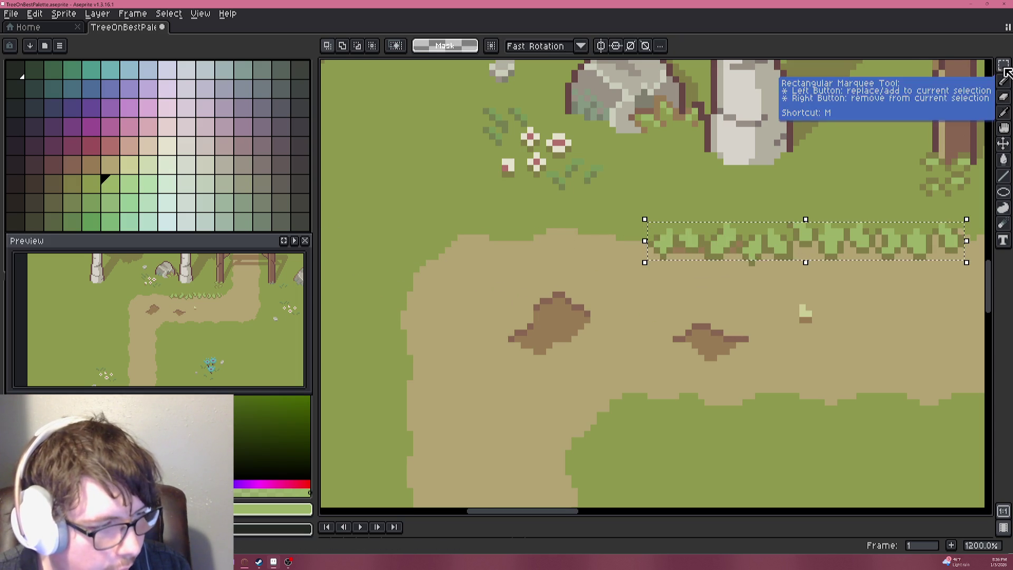
pyautogui.click(625, 200)
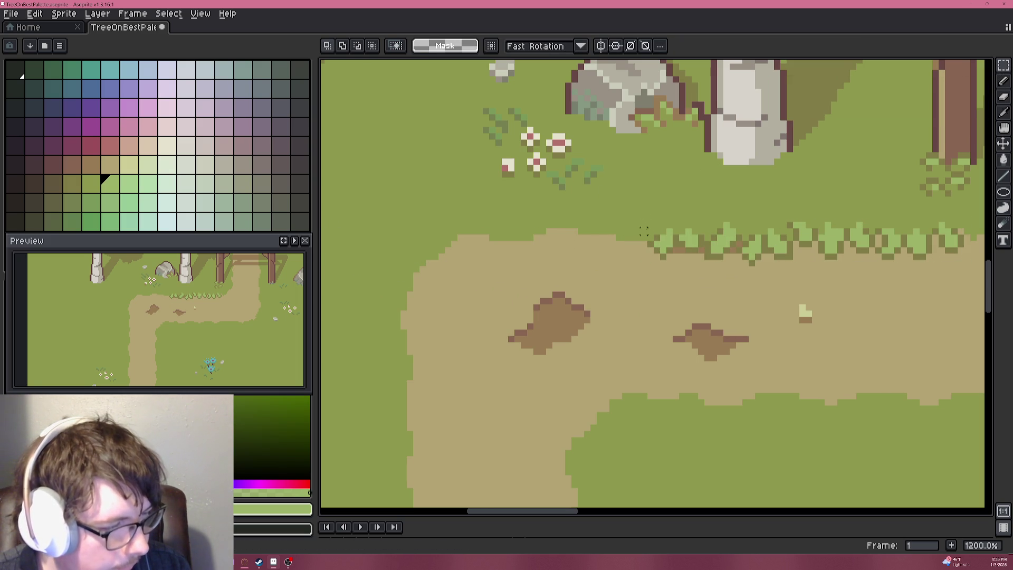
# Select the right part of the hedge strip and place a copy left of the fringe.
pyautogui.moveTo(650, 225); pyautogui.dragTo(818, 259)
pyautogui.hotkey('ctrl', 'z')
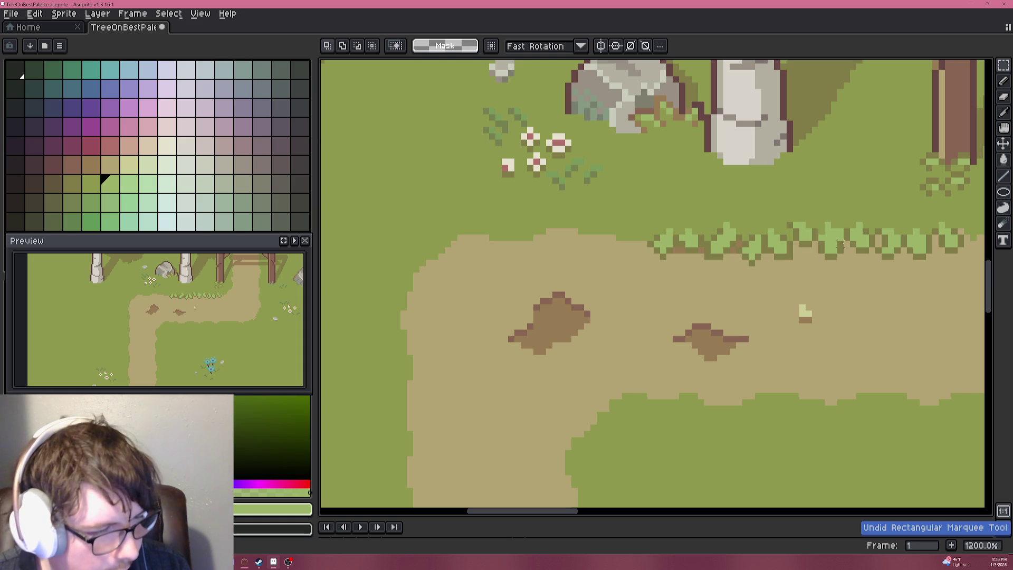
pyautogui.moveTo(819, 222); pyautogui.dragTo(966, 262)
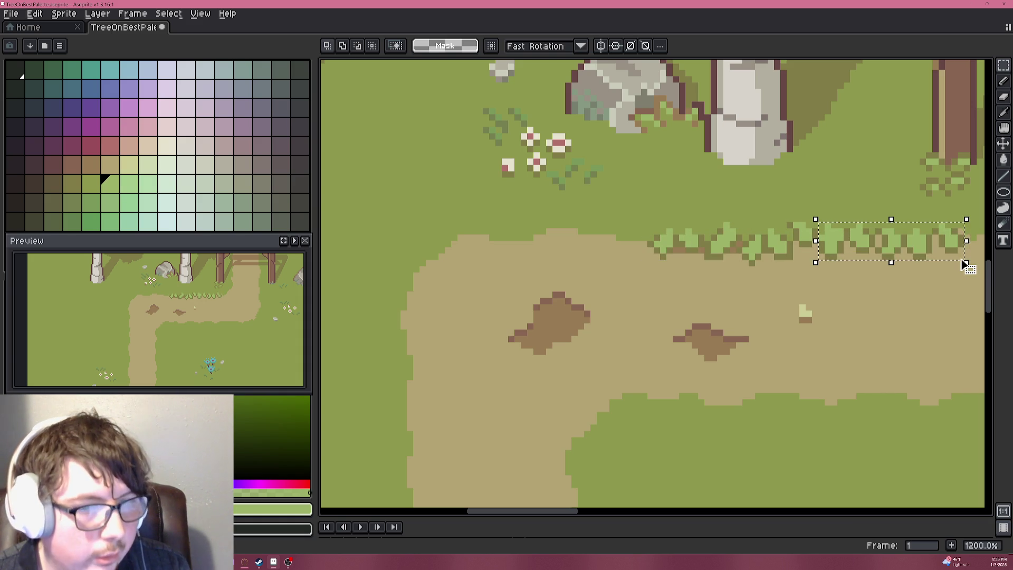
pyautogui.moveTo(838, 245)
pyautogui.mouseDown()
pyautogui.moveTo(601, 264)
pyautogui.moveTo(537, 251)
pyautogui.mouseUp()
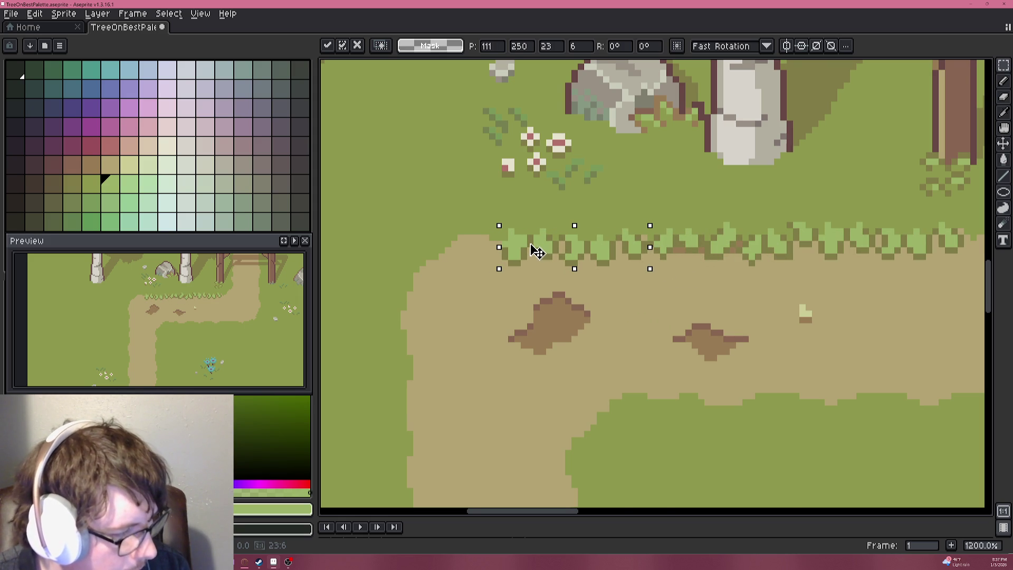
pyautogui.scroll(-3, 430, 233)
pyautogui.scroll(1, 434, 235)
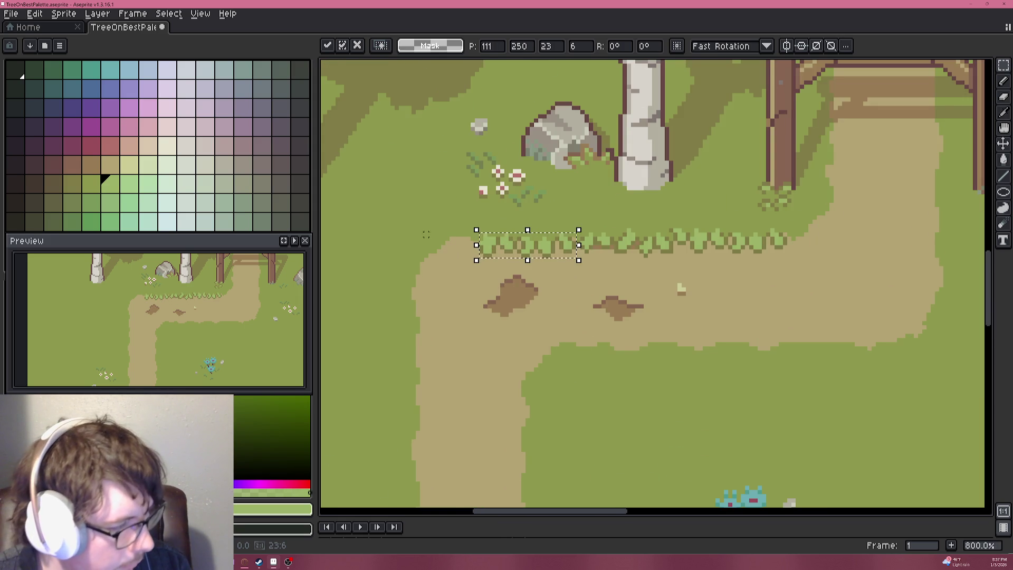
pyautogui.scroll(-4, 433, 235)
pyautogui.scroll(1, 424, 241)
# Commit the placed hedge piece and sample the olive background grass colour for pencil work.
pyautogui.click(391, 254)
pyautogui.scroll(8, 713, 256)
pyautogui.press('i')
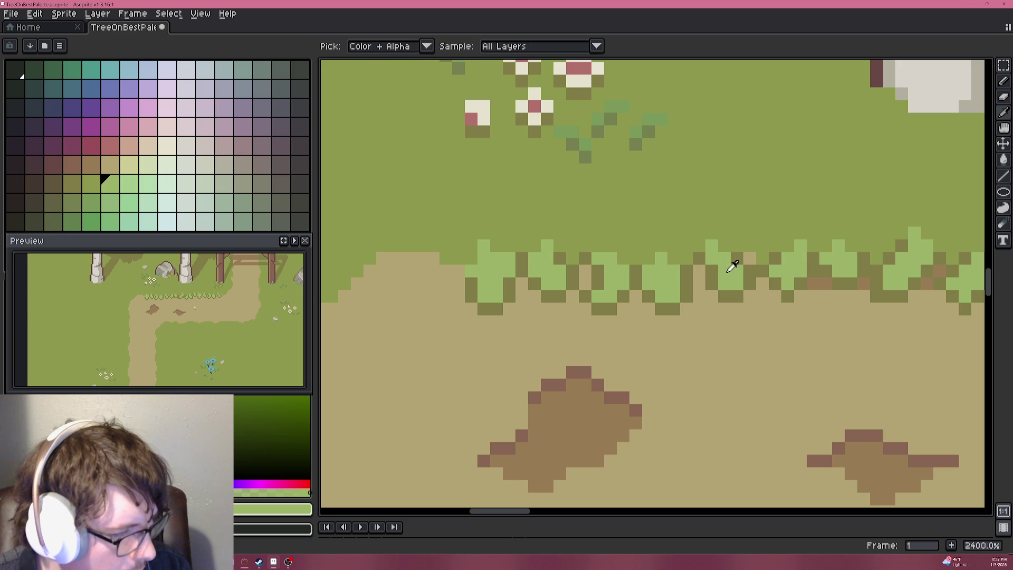
pyautogui.keyDown('alt'); pyautogui.click(758, 239); pyautogui.keyUp('alt')
pyautogui.press('b')
pyautogui.scroll(-3, 680, 252)
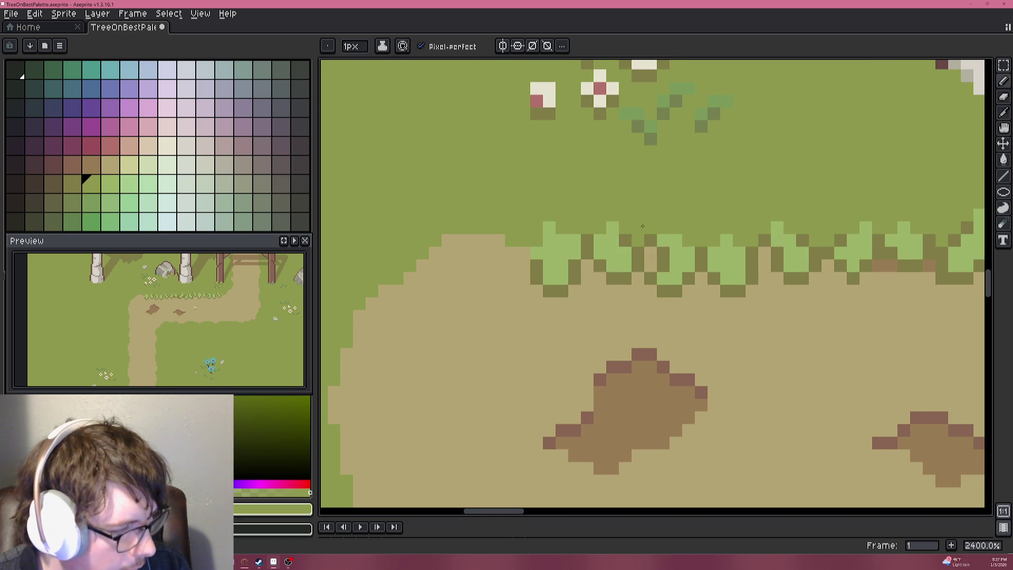
pyautogui.scroll(-5, 680, 251)
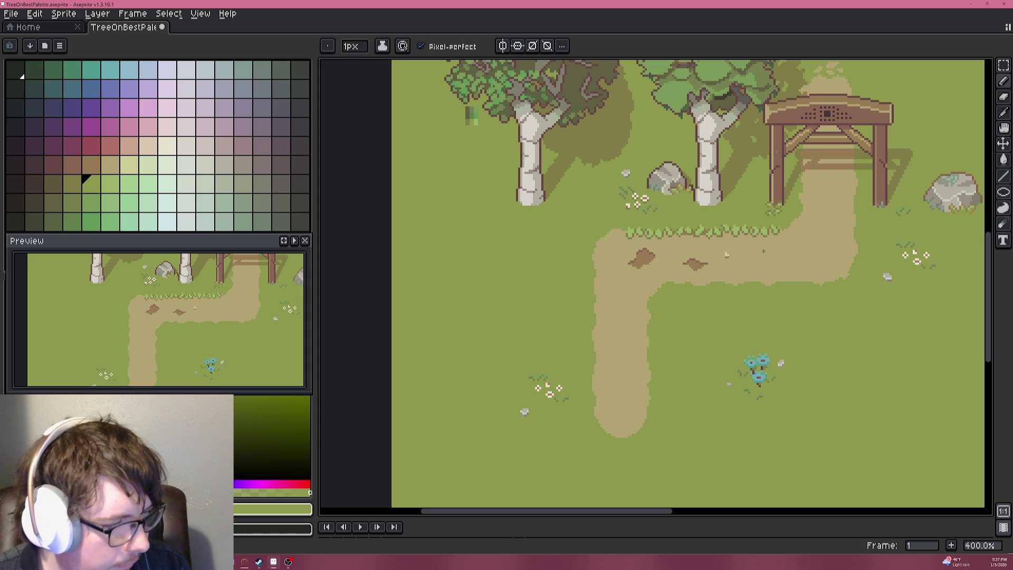
pyautogui.scroll(6, 674, 243)
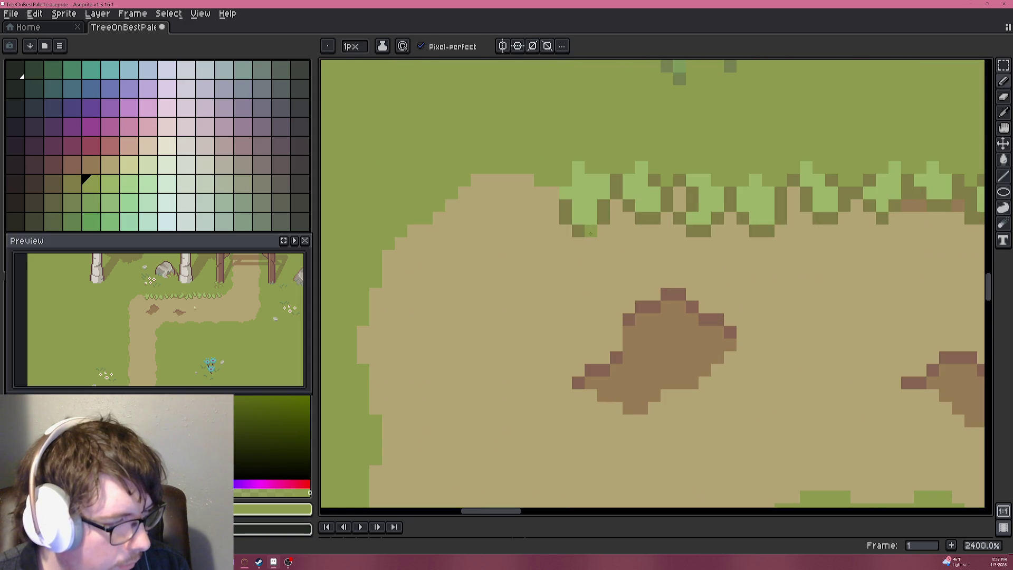
# Add dark green pixels at the fringe's end, running diagonally up-left along the grass edge.
pyautogui.keyDown('alt'); pyautogui.click(565, 196); pyautogui.keyUp('alt')
pyautogui.moveTo(565, 195)
pyautogui.mouseDown()
pyautogui.moveTo(679, 245)
pyautogui.moveTo(662, 240)
pyautogui.mouseUp()
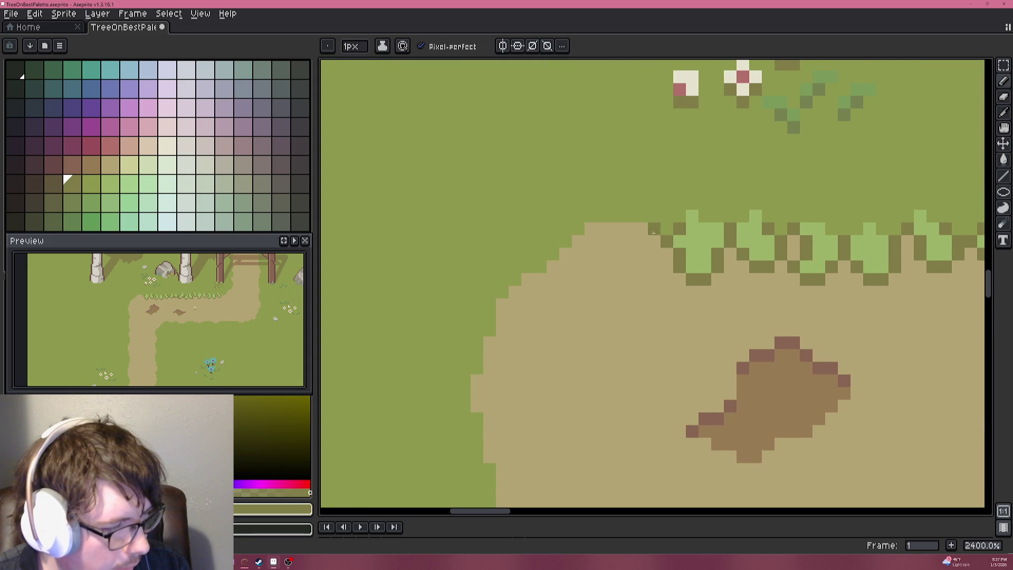
pyautogui.click(655, 253)
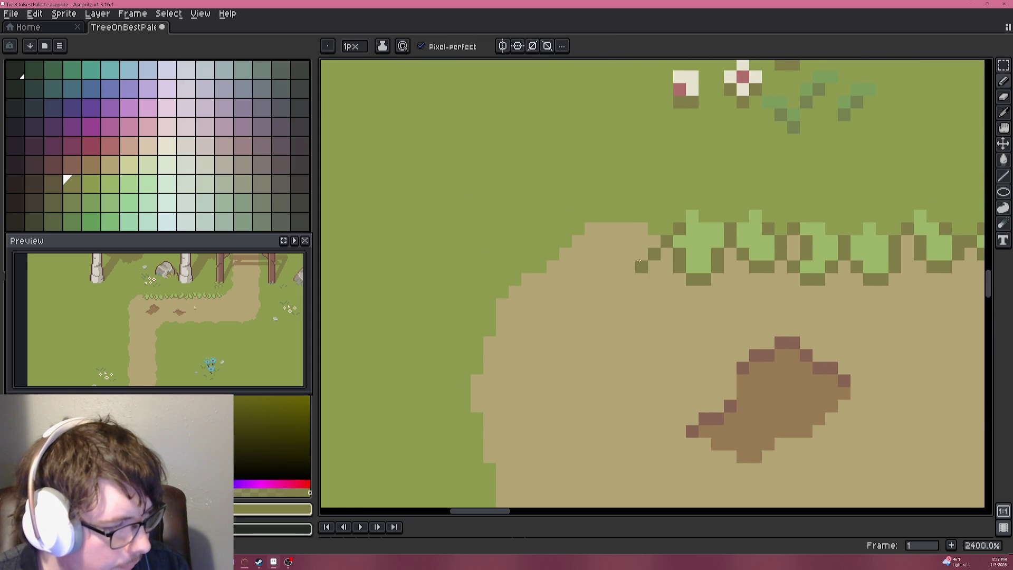
pyautogui.moveTo(629, 241); pyautogui.dragTo(621, 234)
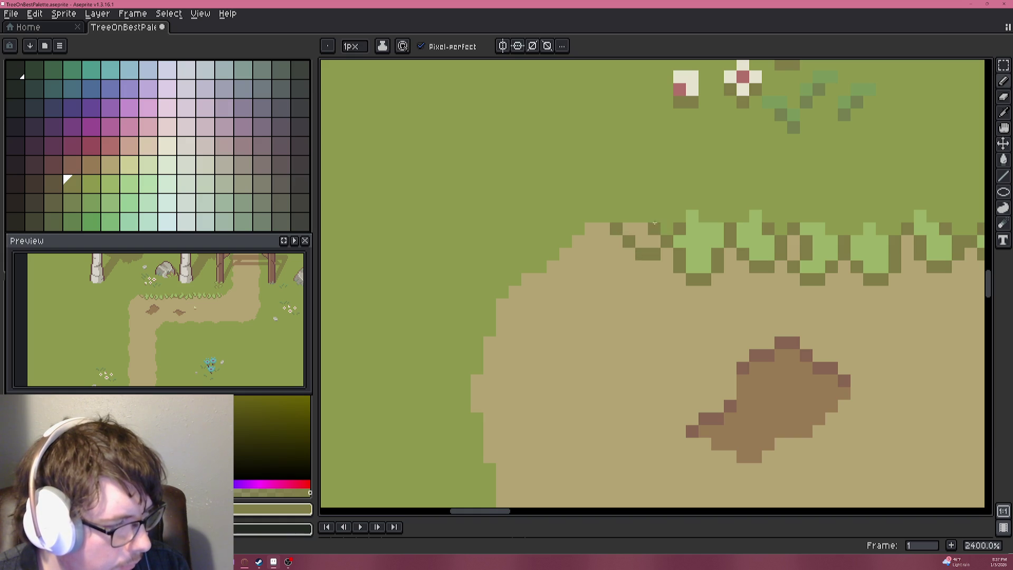
# Paint light-green leaf pixels along the fringe's top row.
pyautogui.click(110, 182)
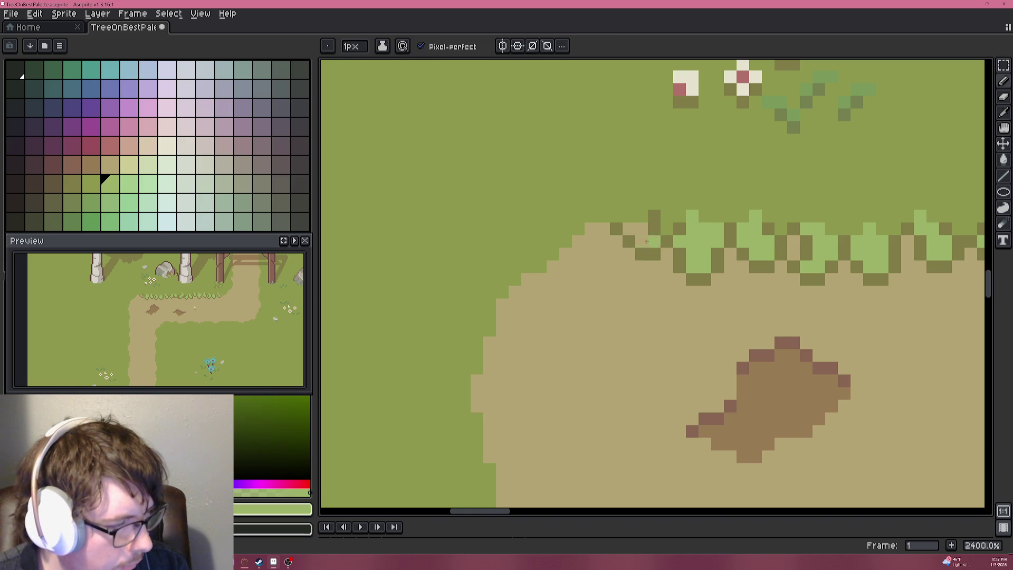
pyautogui.moveTo(642, 228); pyautogui.dragTo(619, 218)
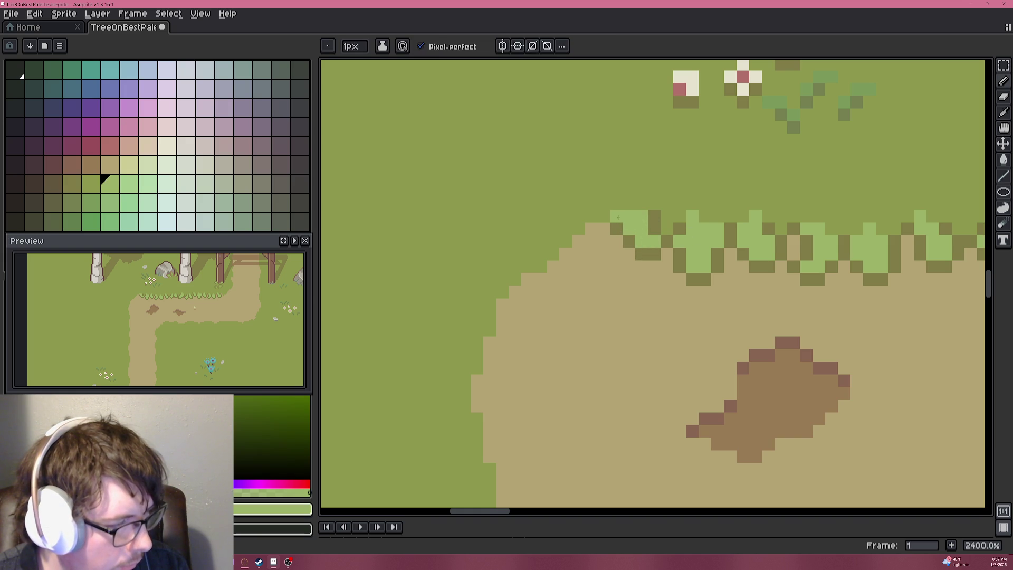
pyautogui.scroll(-7, 625, 203)
pyautogui.scroll(7, 677, 291)
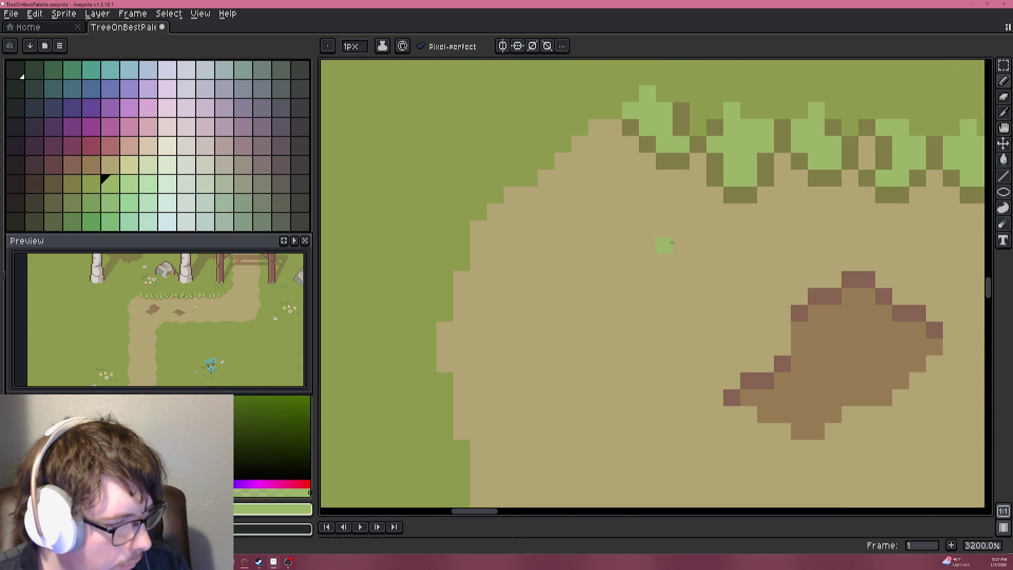
# Shade the path's top edge and its rounded corner with dark olive pixels, fixing one misplaced pixel.
pyautogui.keyDown('alt'); pyautogui.click(672, 154); pyautogui.keyUp('alt')
pyautogui.scroll(1, 563, 208)
pyautogui.moveTo(651, 242)
pyautogui.mouseDown()
pyautogui.moveTo(681, 233)
pyautogui.moveTo(681, 254)
pyautogui.mouseUp()
pyautogui.click(687, 259)
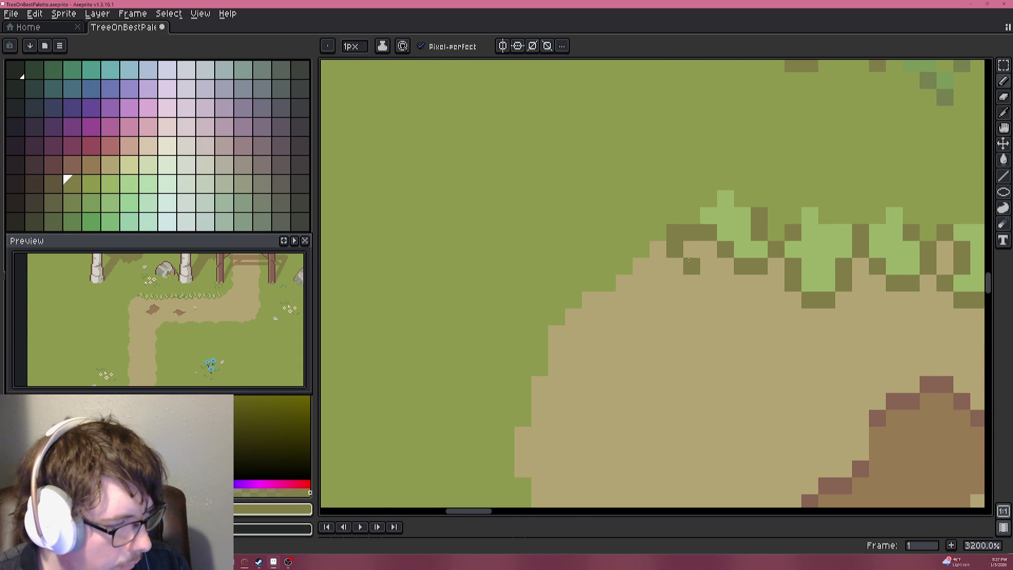
pyautogui.click(701, 275)
pyautogui.hotkey('ctrl', 'z')
pyautogui.click(691, 282)
pyautogui.click(674, 300)
pyautogui.click(660, 300)
pyautogui.click(641, 283)
pyautogui.click(624, 266)
# Fill light-green leaf pixels inside the dark corner edge.
pyautogui.keyDown('alt'); pyautogui.click(733, 219); pyautogui.keyUp('alt')
pyautogui.moveTo(657, 283); pyautogui.dragTo(672, 280)
pyautogui.click(641, 249)
pyautogui.click(642, 232)
pyautogui.scroll(-9, 654, 243)
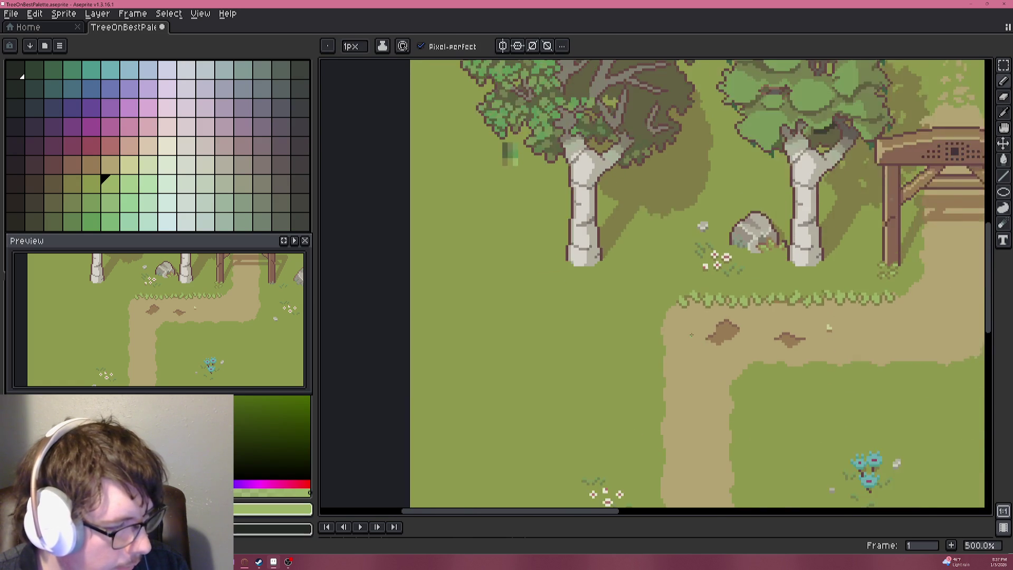
pyautogui.scroll(-1, 691, 334)
pyautogui.moveTo(728, 312); pyautogui.dragTo(657, 288)
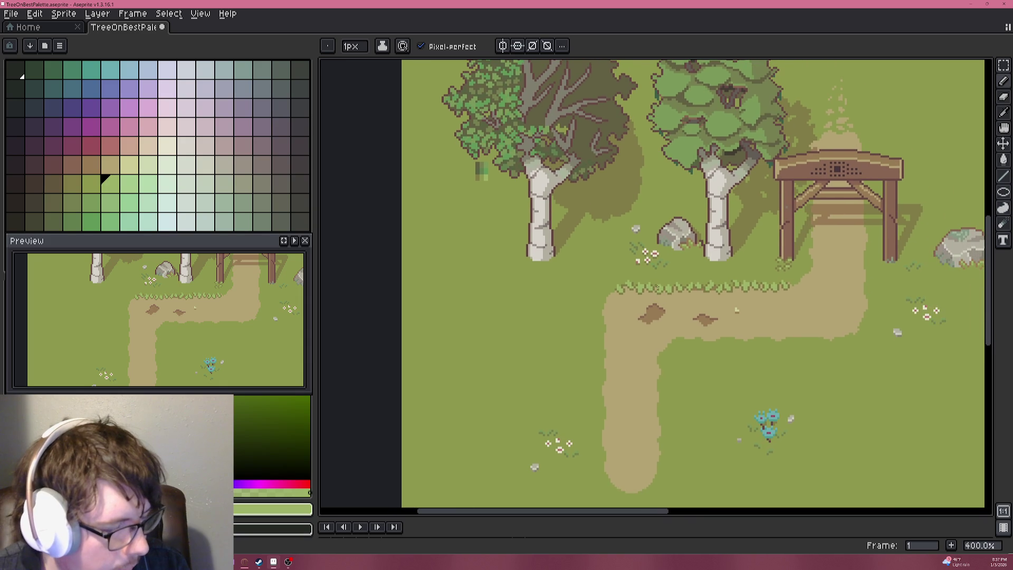
pyautogui.scroll(9, 662, 285)
# Extend the dark olive outline down-left around the path corner using Alt-eyedropper.
pyautogui.press('alt')
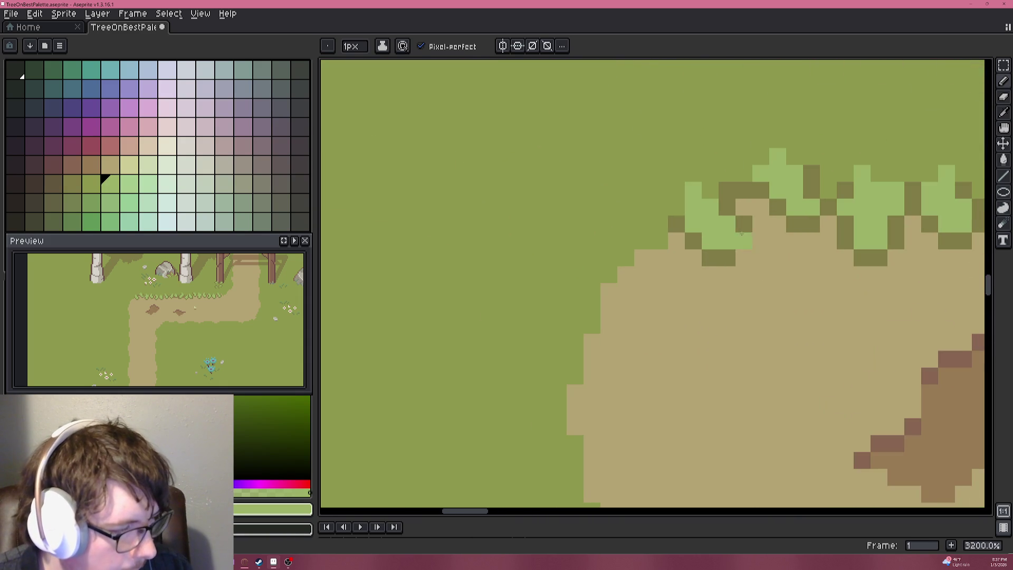
pyautogui.keyDown('alt'); pyautogui.click(692, 239); pyautogui.keyUp('alt')
pyautogui.click(656, 239)
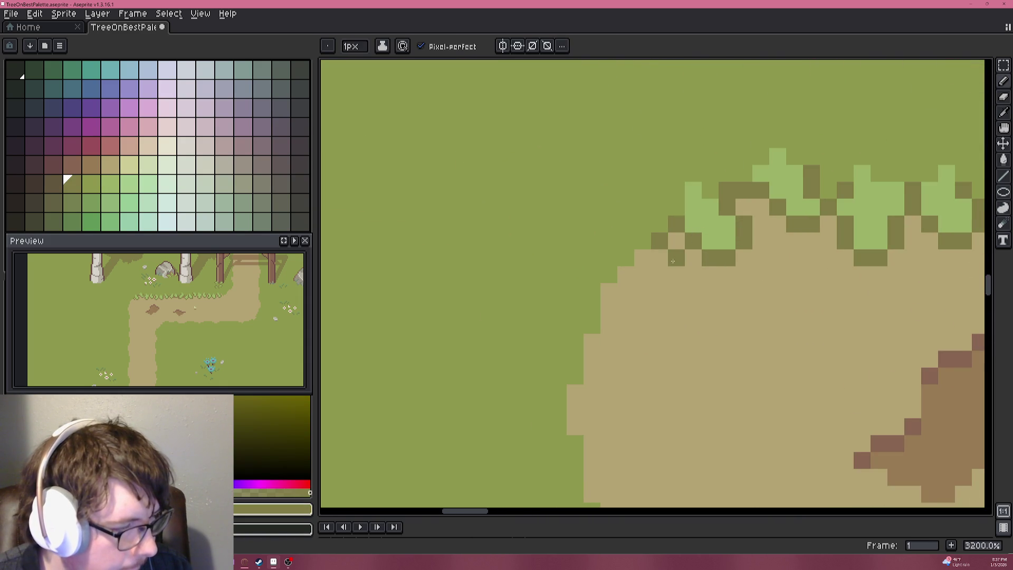
pyautogui.click(671, 276)
pyautogui.click(659, 275)
pyautogui.click(643, 291)
pyautogui.click(626, 292)
pyautogui.click(609, 275)
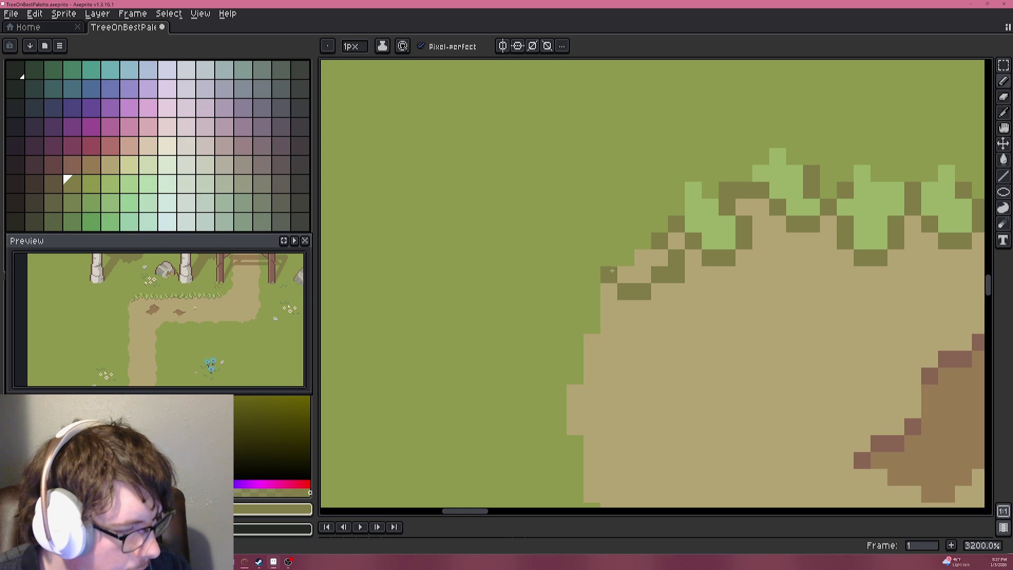
# Add light-green leaf pixels above the new dark edge.
pyautogui.keyDown('alt'); pyautogui.click(702, 218); pyautogui.keyUp('alt')
pyautogui.moveTo(660, 258)
pyautogui.mouseDown()
pyautogui.moveTo(634, 261)
pyautogui.moveTo(633, 277)
pyautogui.mouseUp()
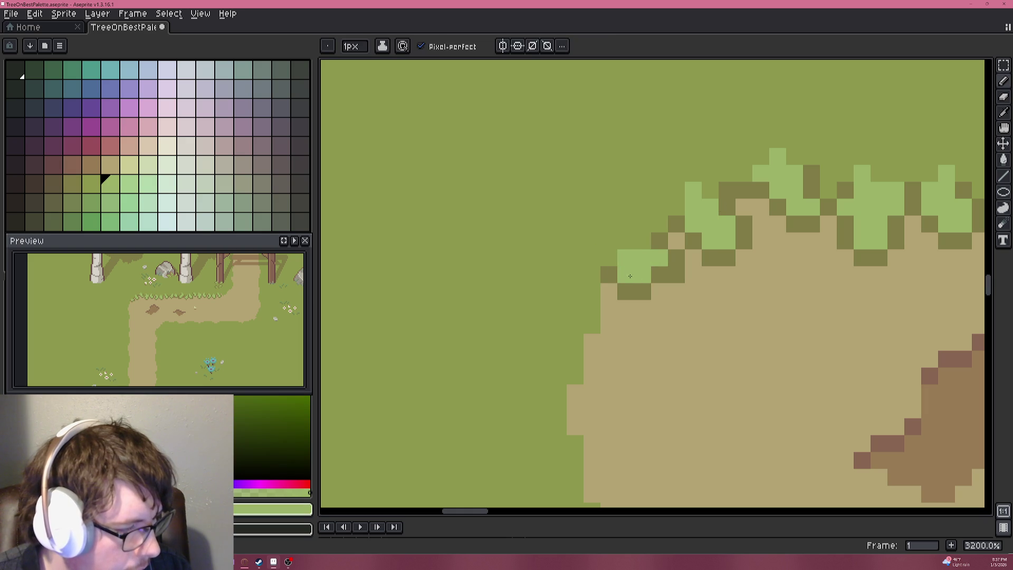
pyautogui.click(626, 241)
pyautogui.click(643, 241)
pyautogui.scroll(-2, 691, 258)
pyautogui.moveTo(786, 243); pyautogui.dragTo(532, 244)
# Dot tan-brown dirt specks among the leaves at the fringe's left end.
pyautogui.keyDown('alt'); pyautogui.click(663, 229); pyautogui.keyUp('alt')
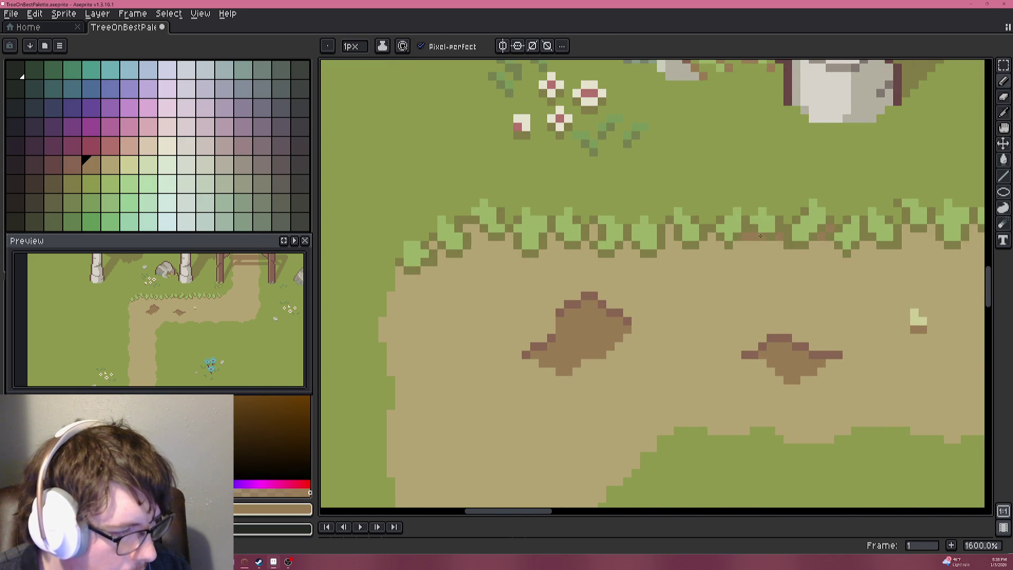
pyautogui.scroll(3, 663, 229)
pyautogui.moveTo(663, 229)
pyautogui.mouseDown()
pyautogui.moveTo(559, 209)
pyautogui.moveTo(509, 235)
pyautogui.moveTo(819, 210)
pyautogui.mouseUp()
pyautogui.click(638, 238)
pyautogui.hotkey('ctrl', 'z')
pyautogui.hotkey('ctrl', 'z')
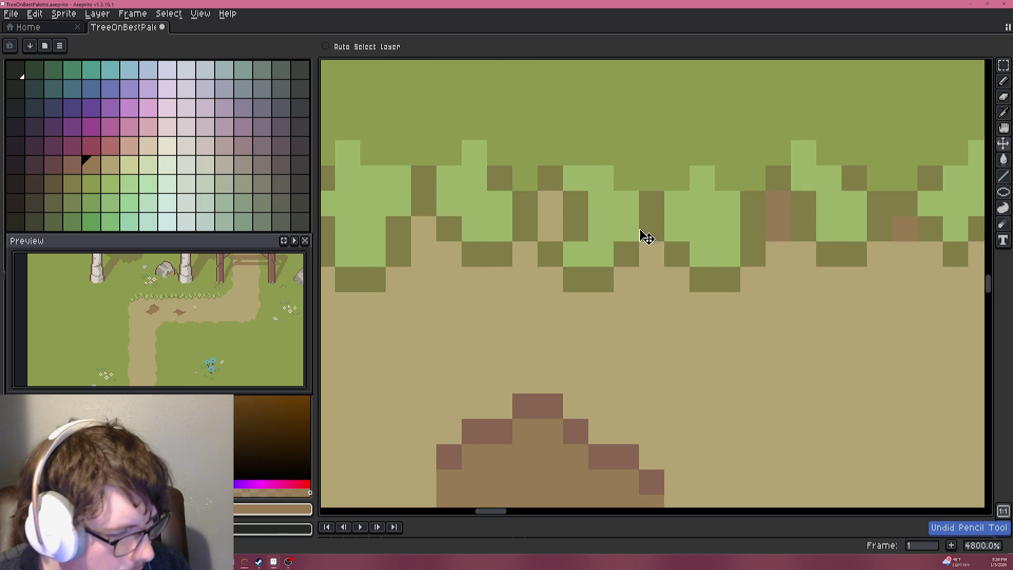
pyautogui.click(560, 203)
pyautogui.moveTo(529, 215); pyautogui.dragTo(817, 221)
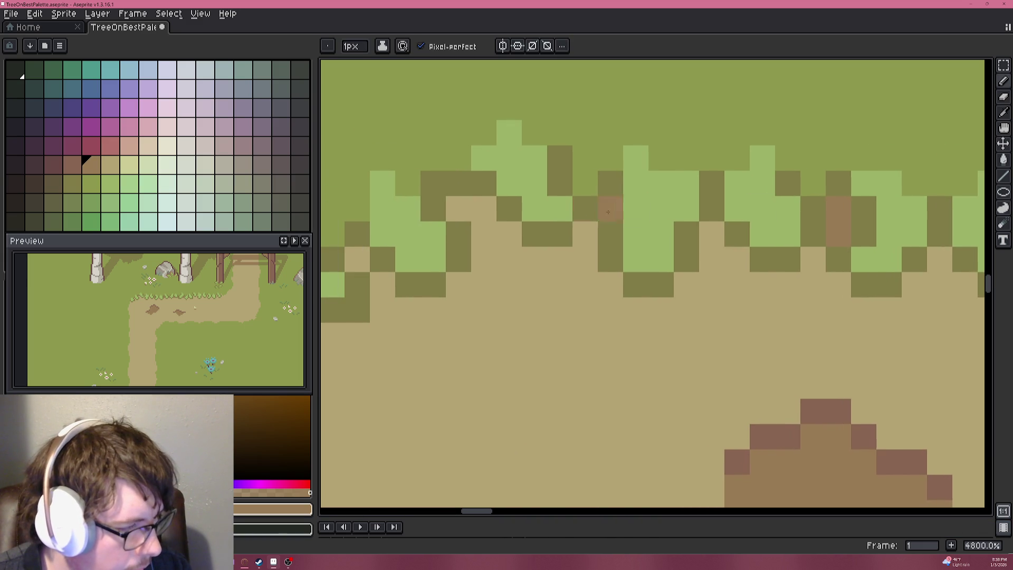
pyautogui.click(712, 234)
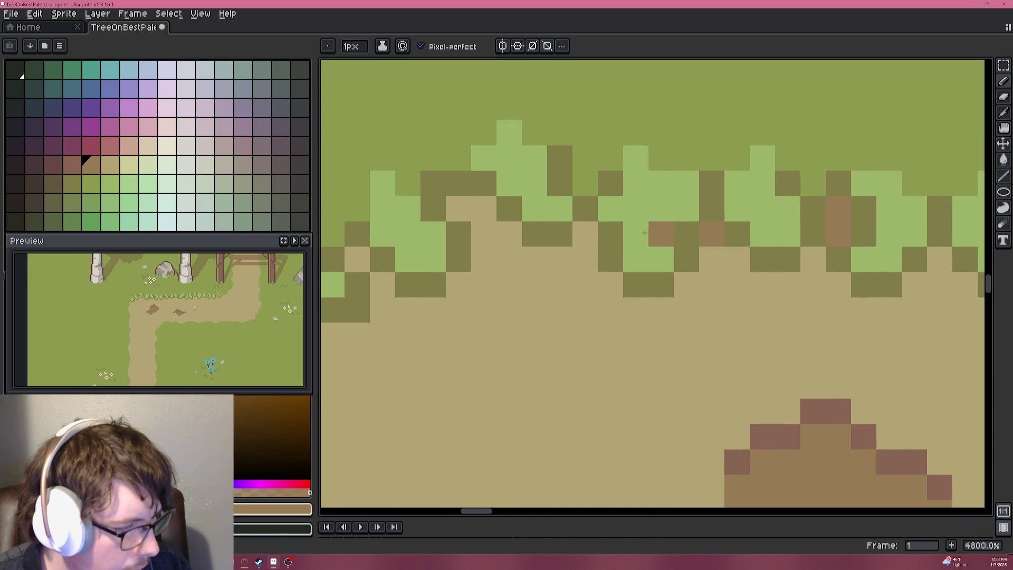
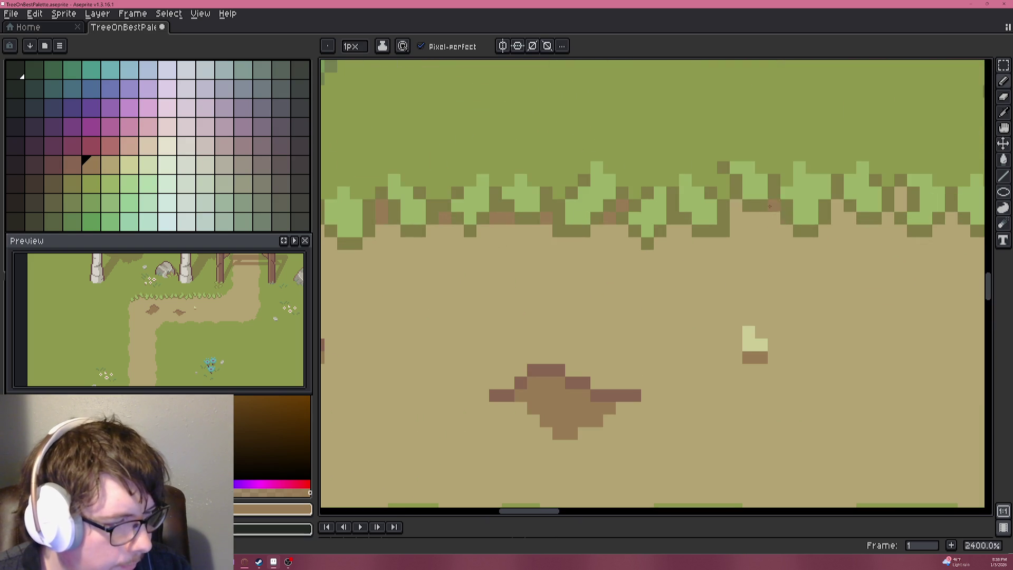
# Try a brown accent along the path's grassy edge, then undo it.
pyautogui.moveTo(737, 206); pyautogui.dragTo(839, 210)
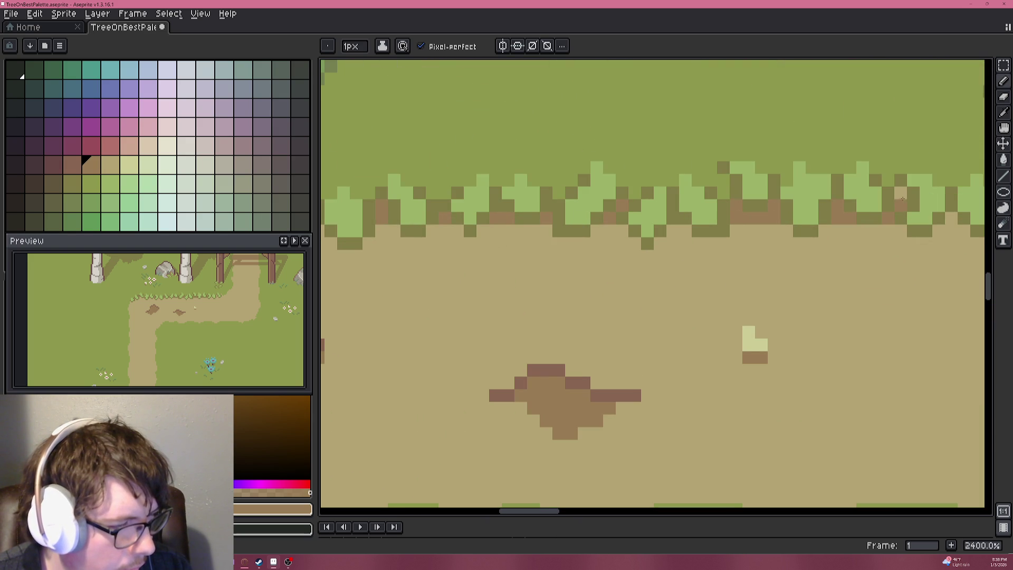
pyautogui.scroll(-7, 952, 221)
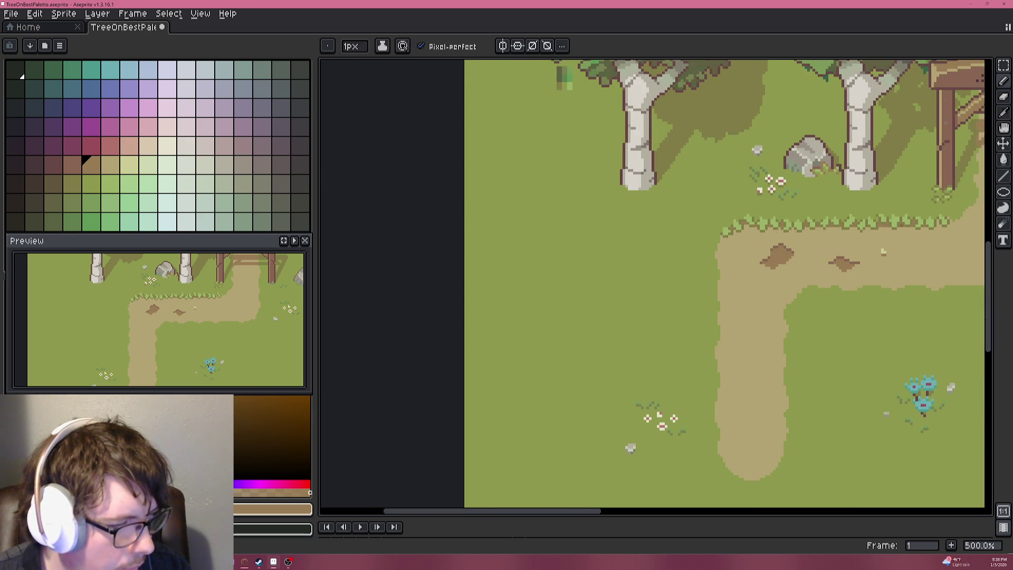
pyautogui.scroll(10, 944, 223)
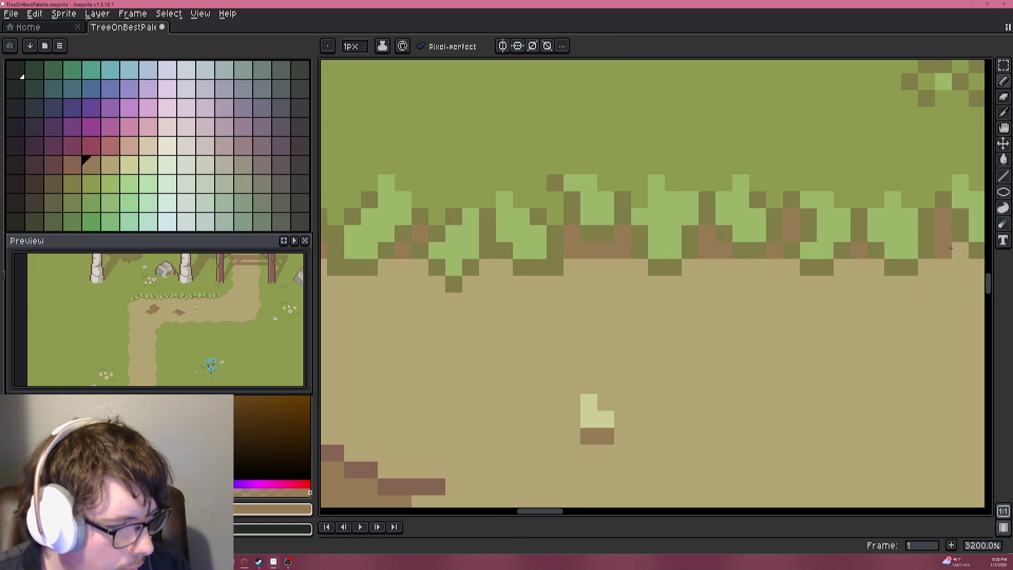
pyautogui.scroll(-5, 950, 248)
pyautogui.scroll(4, 929, 240)
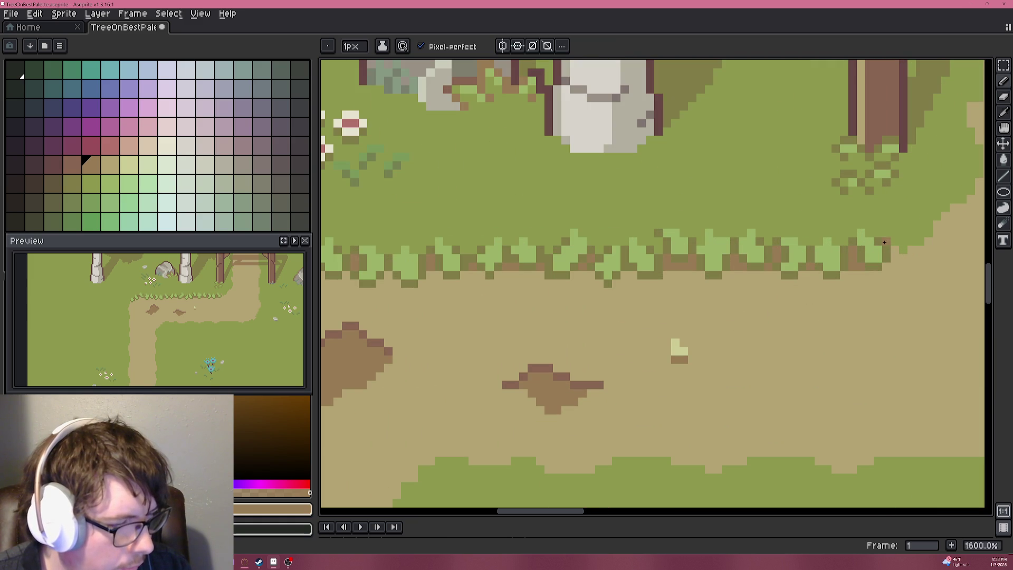
pyautogui.scroll(-4, 892, 264)
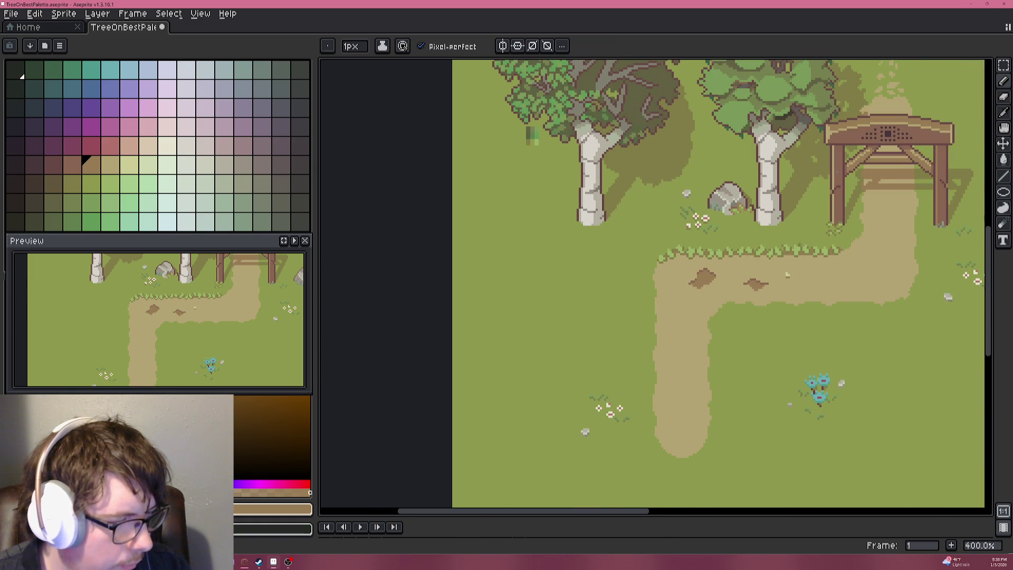
pyautogui.scroll(6, 800, 245)
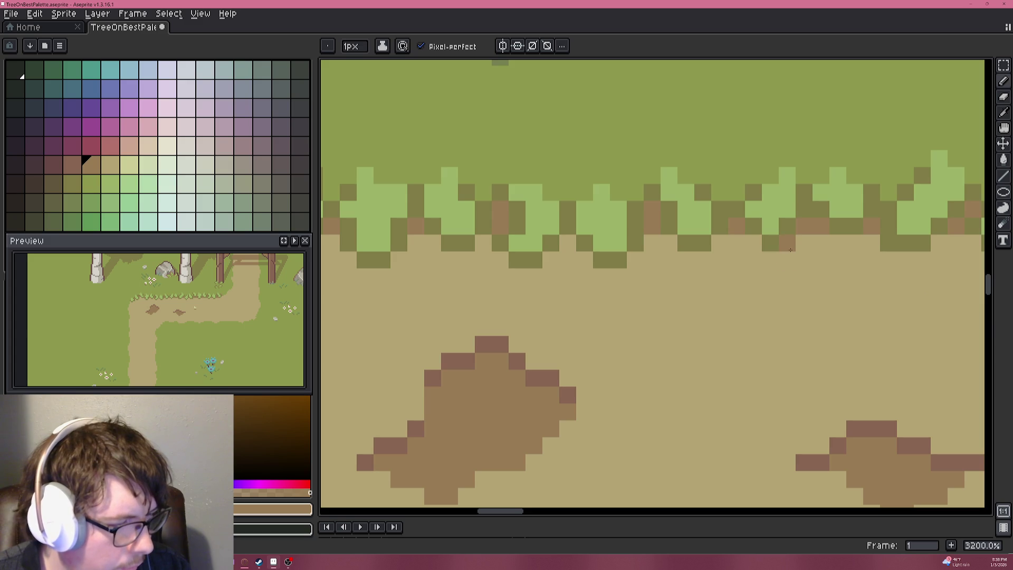
pyautogui.scroll(-6, 791, 250)
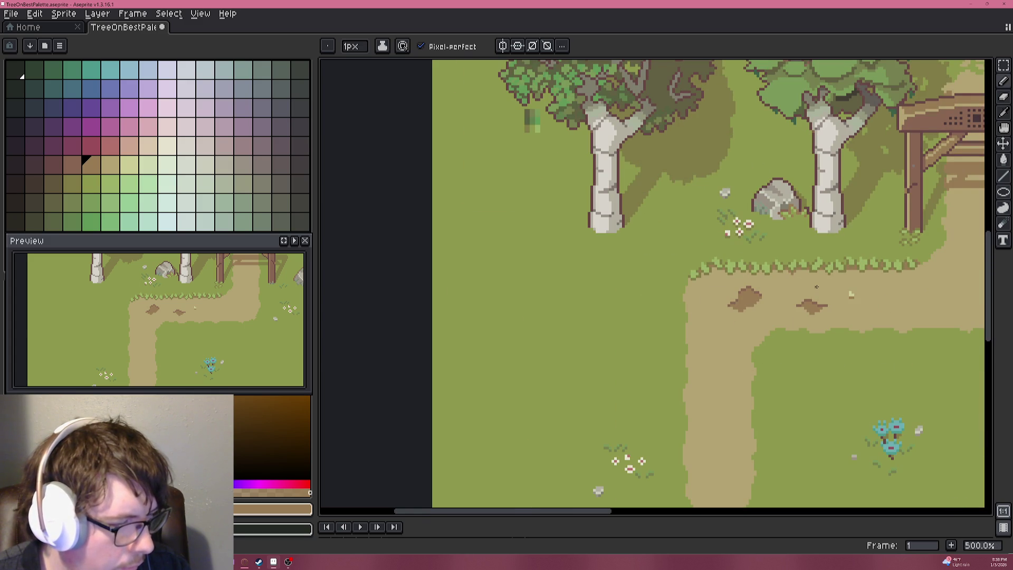
pyautogui.hotkey('ctrl', 'z')
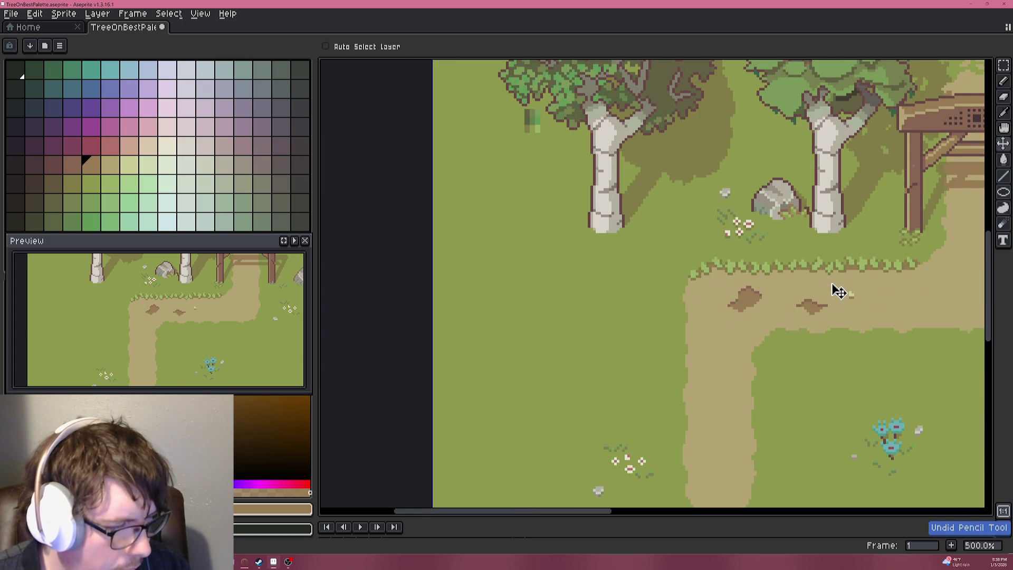
pyautogui.scroll(-3, 851, 294)
pyautogui.scroll(1, 783, 280)
pyautogui.scroll(12, 709, 256)
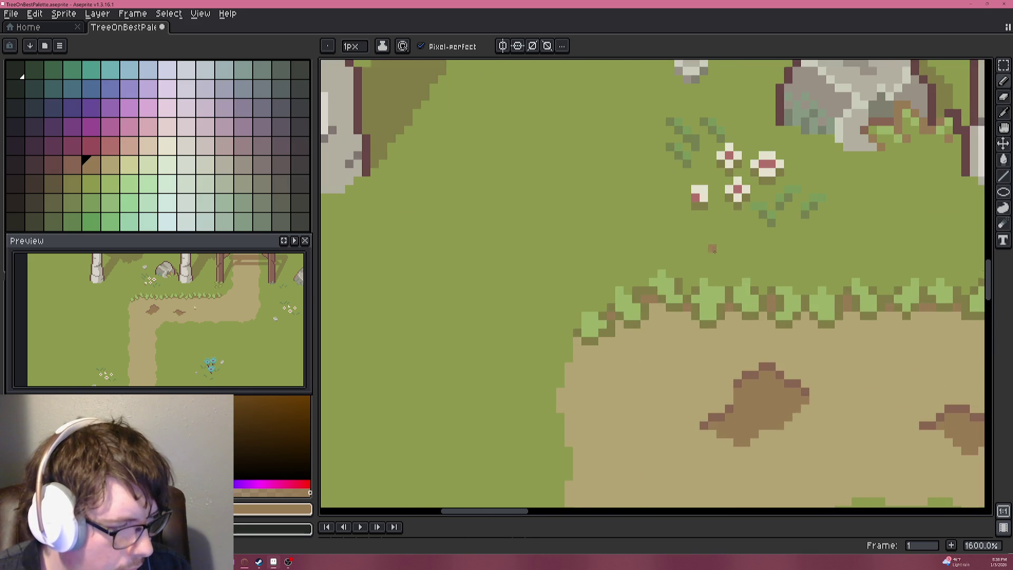
# Outline a tuft down the path's upper-left corner in sampled dark green.
pyautogui.keyDown('alt'); pyautogui.click(708, 224); pyautogui.keyUp('alt')
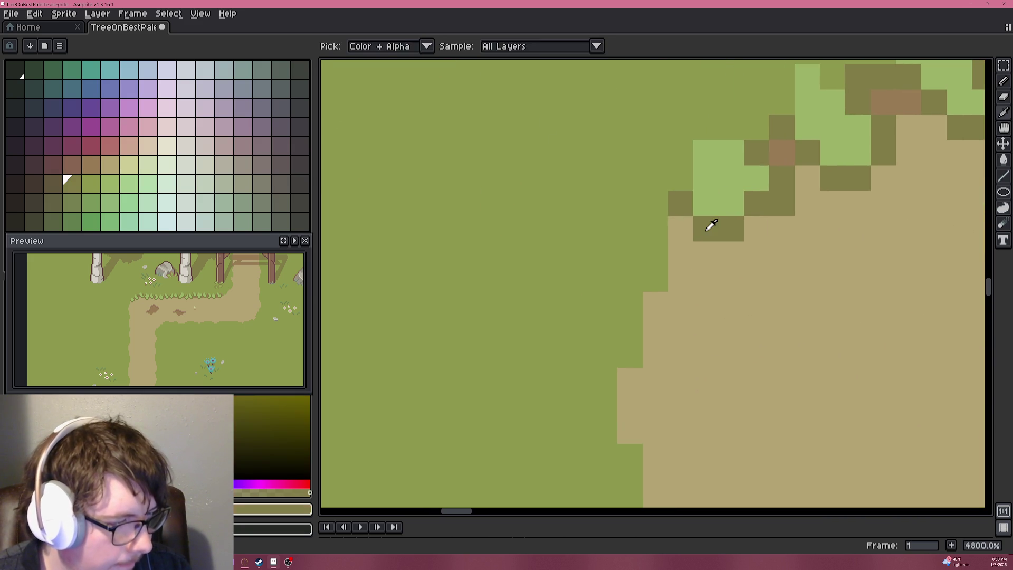
pyautogui.click(657, 227)
pyautogui.click(654, 254)
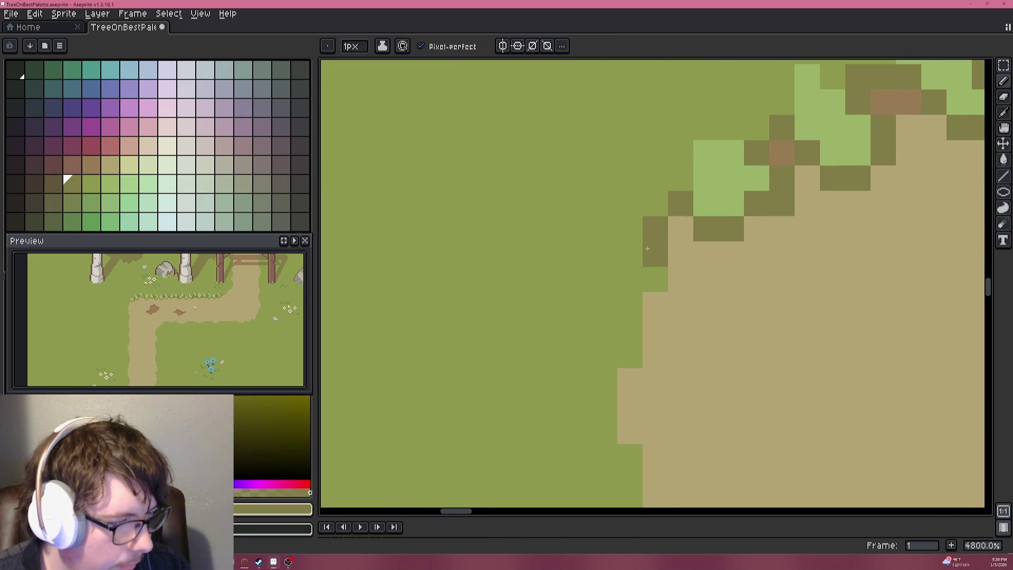
pyautogui.click(678, 271)
pyautogui.moveTo(678, 273)
pyautogui.mouseDown()
pyautogui.moveTo(706, 253)
pyautogui.moveTo(706, 304)
pyautogui.moveTo(731, 329)
pyautogui.moveTo(706, 355)
pyautogui.moveTo(657, 355)
pyautogui.moveTo(654, 333)
pyautogui.moveTo(646, 342)
pyautogui.moveTo(630, 329)
pyautogui.moveTo(685, 305)
pyautogui.mouseUp()
# Fill the new tuft with light green pixels.
pyautogui.keyDown('alt'); pyautogui.click(717, 181); pyautogui.keyUp('alt')
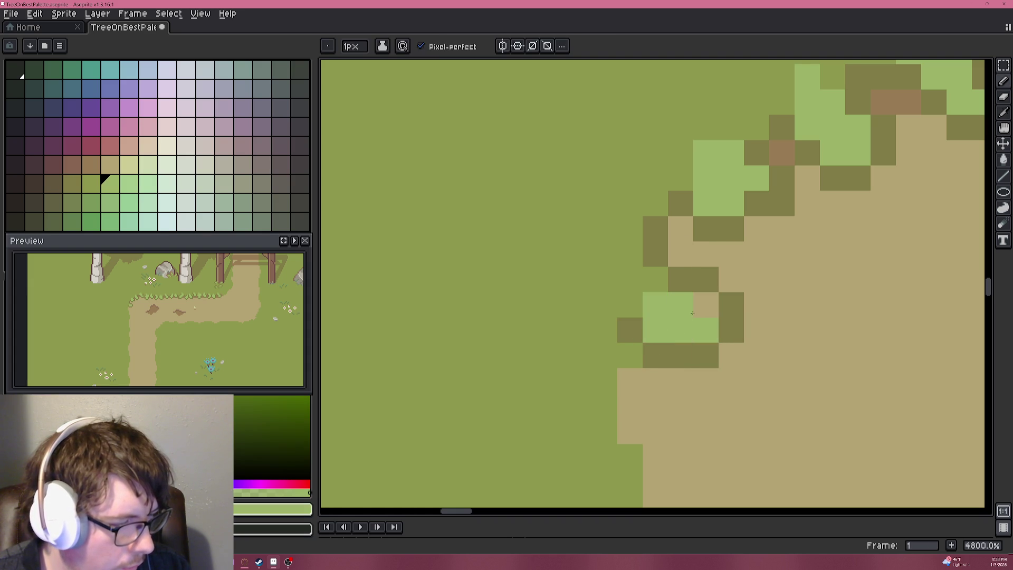
pyautogui.click(630, 304)
pyautogui.click(655, 278)
pyautogui.scroll(-7, 719, 321)
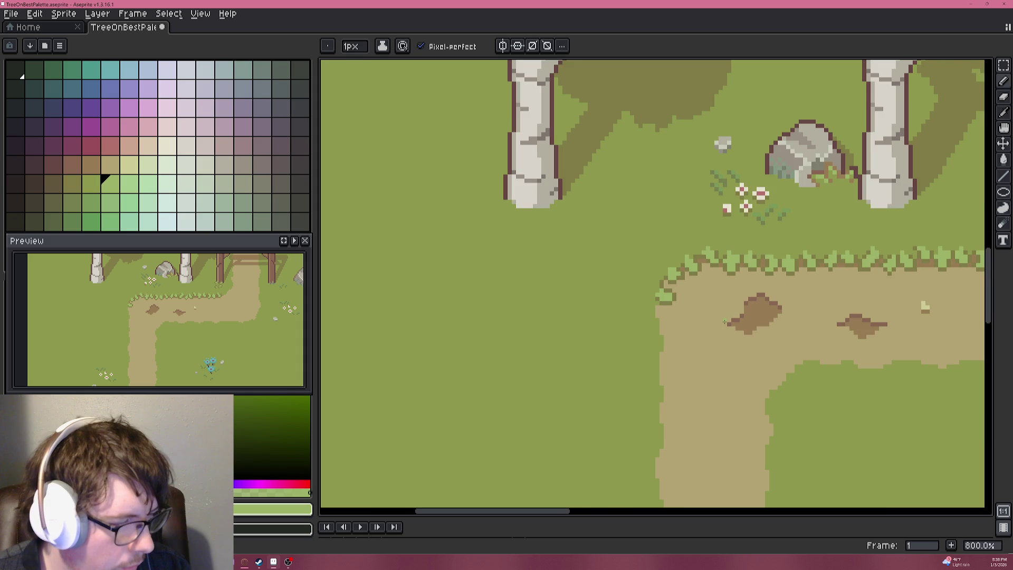
pyautogui.scroll(7, 717, 319)
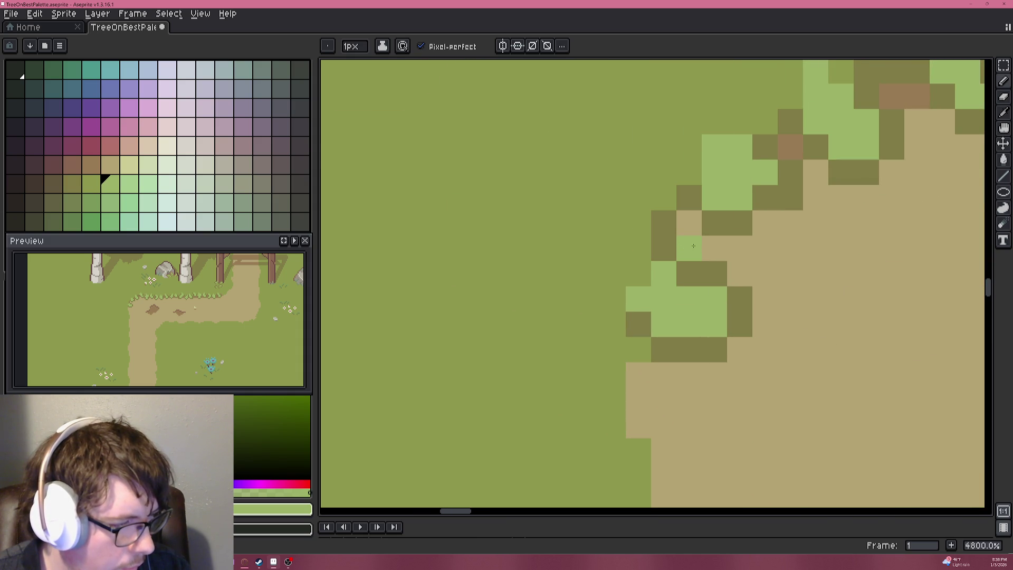
# Add a dark olive pixel, sampled from the grass, to the tuft.
pyautogui.keyDown('alt'); pyautogui.click(714, 271); pyautogui.keyUp('alt')
pyautogui.click(790, 274)
pyautogui.scroll(-7, 791, 274)
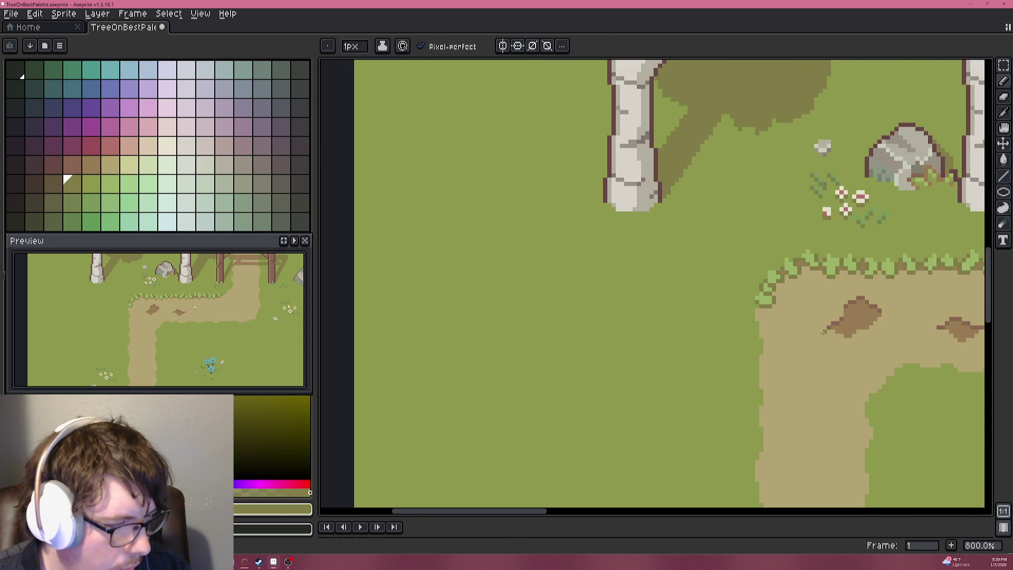
pyautogui.scroll(-1, 729, 281)
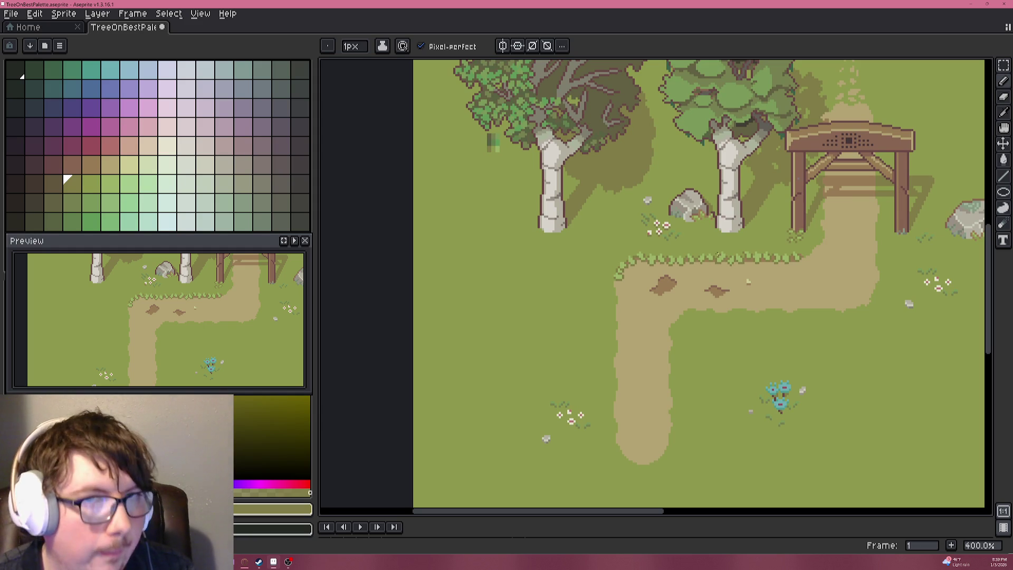
pyautogui.scroll(5, 630, 293)
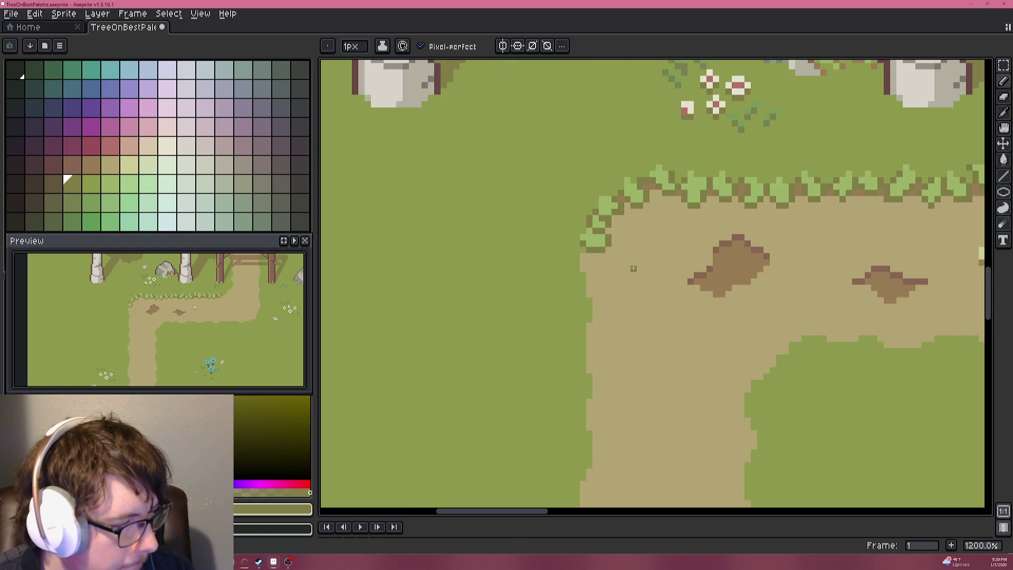
pyautogui.hscroll(-2, 633, 269)
pyautogui.press('alt')
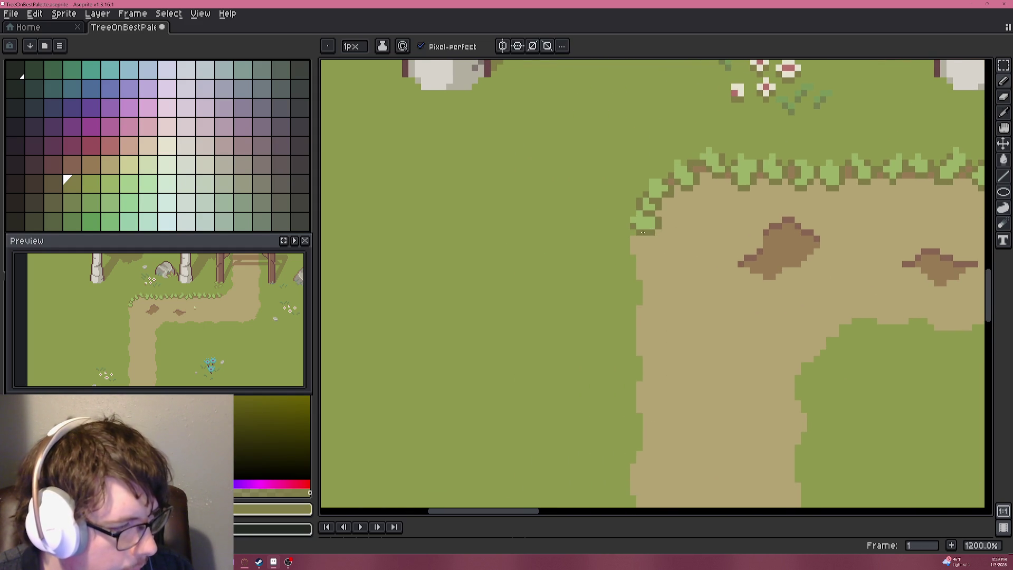
pyautogui.scroll(-4, 649, 226)
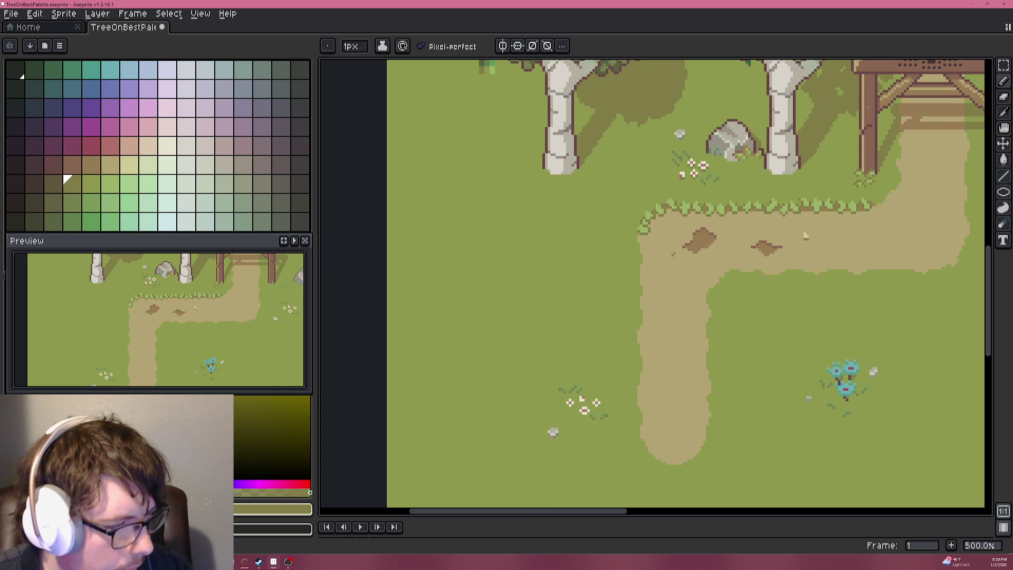
pyautogui.scroll(-2, 673, 254)
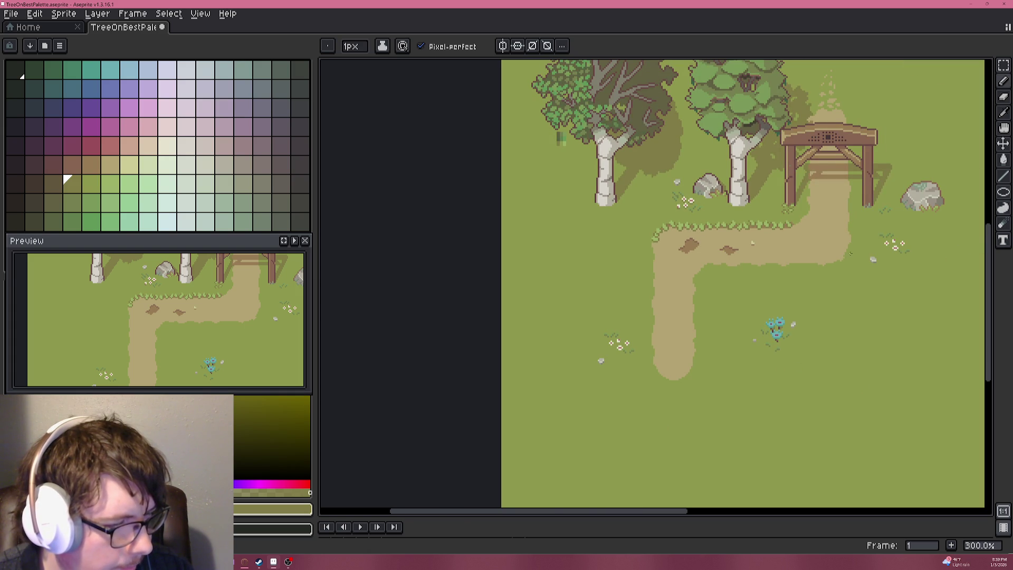
pyautogui.scroll(6, 913, 200)
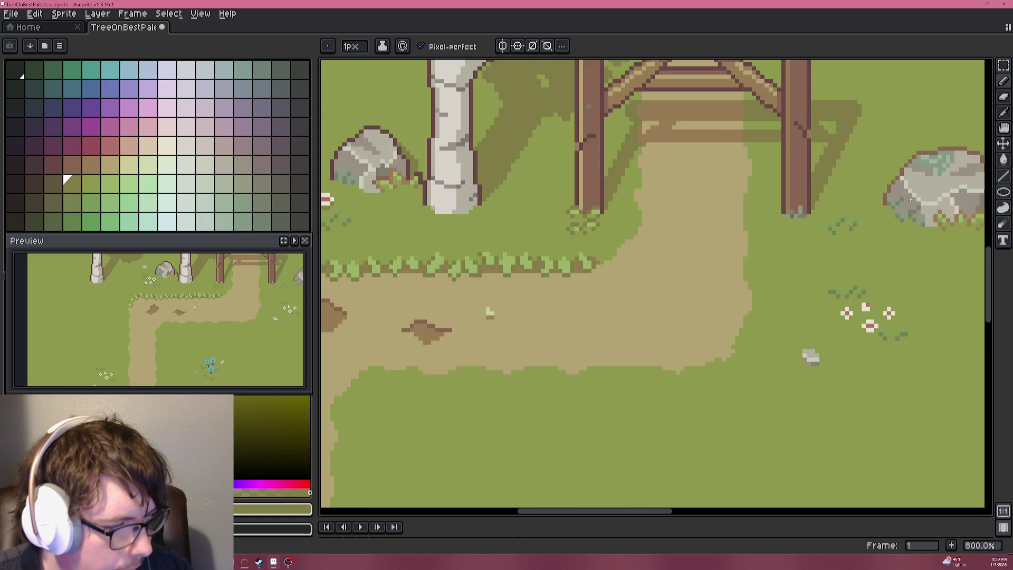
# Sample the scene's brown as the pencil colour and bring the path corner into view.
pyautogui.keyDown('alt'); pyautogui.click(877, 172); pyautogui.keyUp('alt')
pyautogui.scroll(-5, 777, 259)
pyautogui.scroll(-1, 777, 258)
pyautogui.moveTo(757, 269); pyautogui.dragTo(810, 180)
pyautogui.scroll(-2, 665, 232)
pyautogui.moveTo(659, 243)
pyautogui.mouseDown()
pyautogui.moveTo(703, 226)
pyautogui.moveTo(723, 243)
pyautogui.moveTo(730, 223)
pyautogui.moveTo(724, 280)
pyautogui.mouseUp()
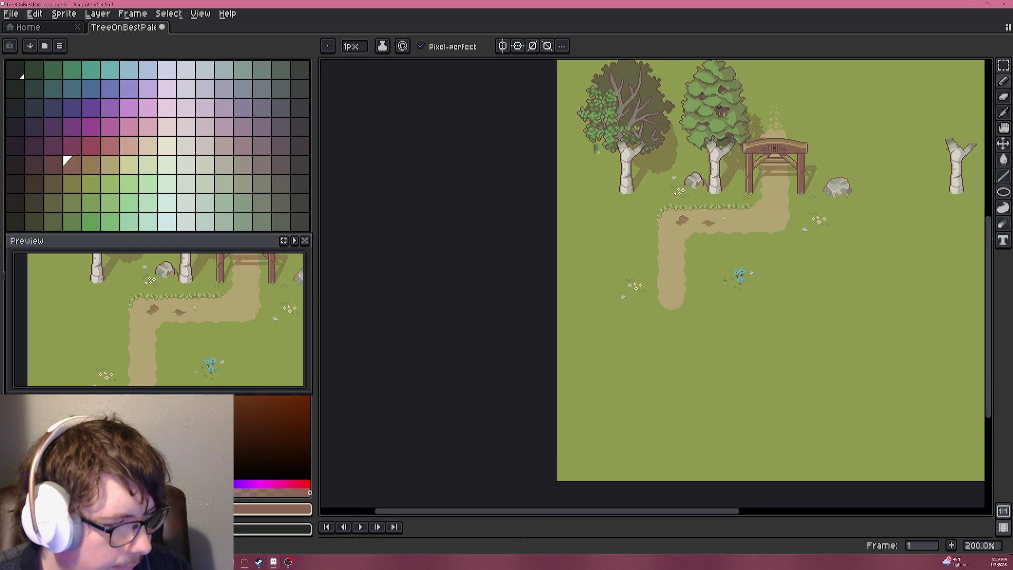
pyautogui.scroll(7, 833, 191)
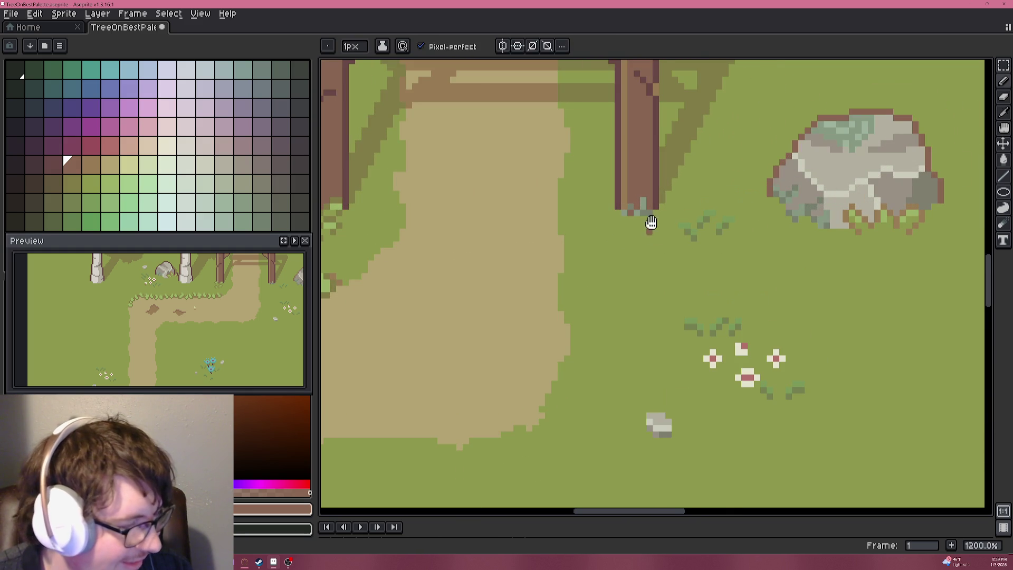
pyautogui.scroll(-3, 775, 177)
pyautogui.moveTo(622, 222)
pyautogui.mouseDown()
pyautogui.moveTo(585, 317)
pyautogui.moveTo(650, 216)
pyautogui.mouseUp()
pyautogui.hscroll(-3, 650, 216)
pyautogui.scroll(-2, 745, 244)
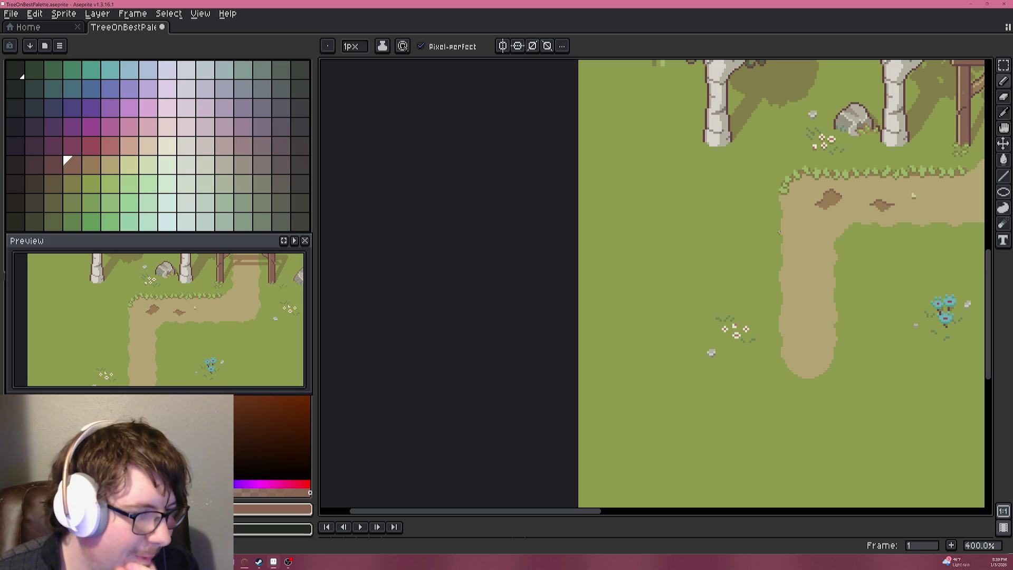
pyautogui.scroll(4, 860, 234)
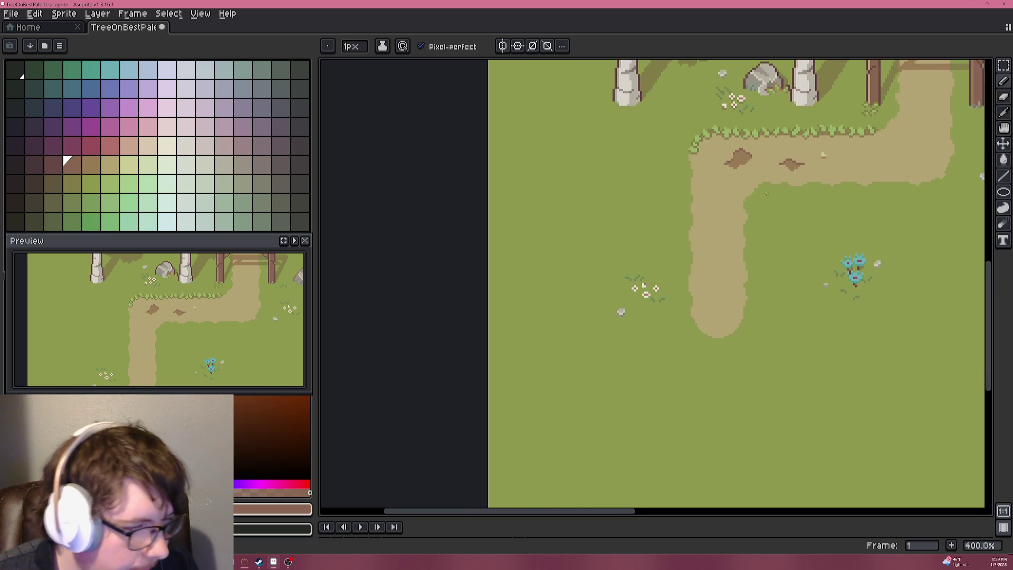
pyautogui.scroll(4, 666, 232)
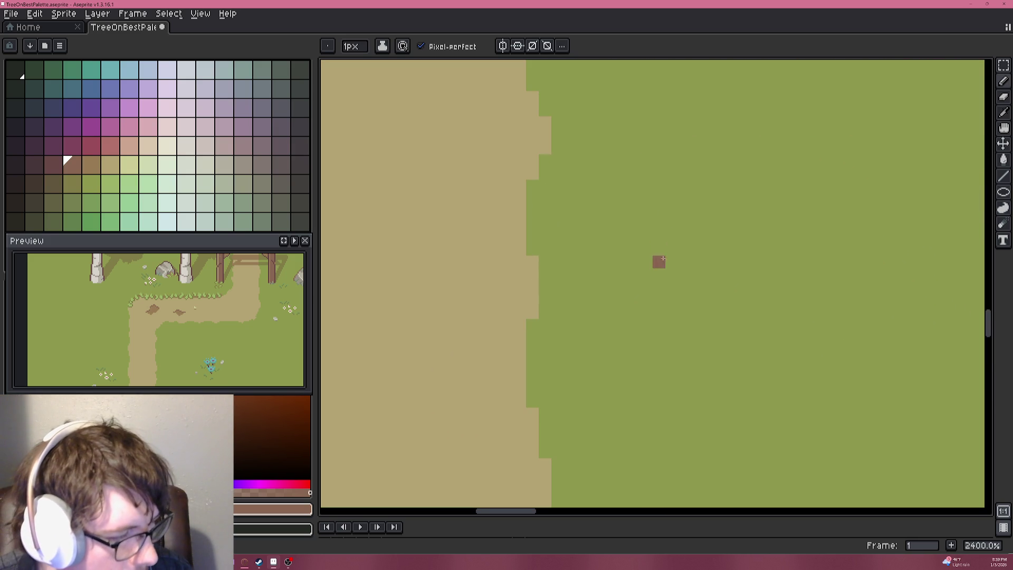
# Pencil the pond's brown upper rim, rising from the grass into a top row running right.
pyautogui.moveTo(672, 262)
pyautogui.mouseDown()
pyautogui.moveTo(672, 237)
pyautogui.moveTo(684, 228)
pyautogui.mouseUp()
pyautogui.click(684, 211)
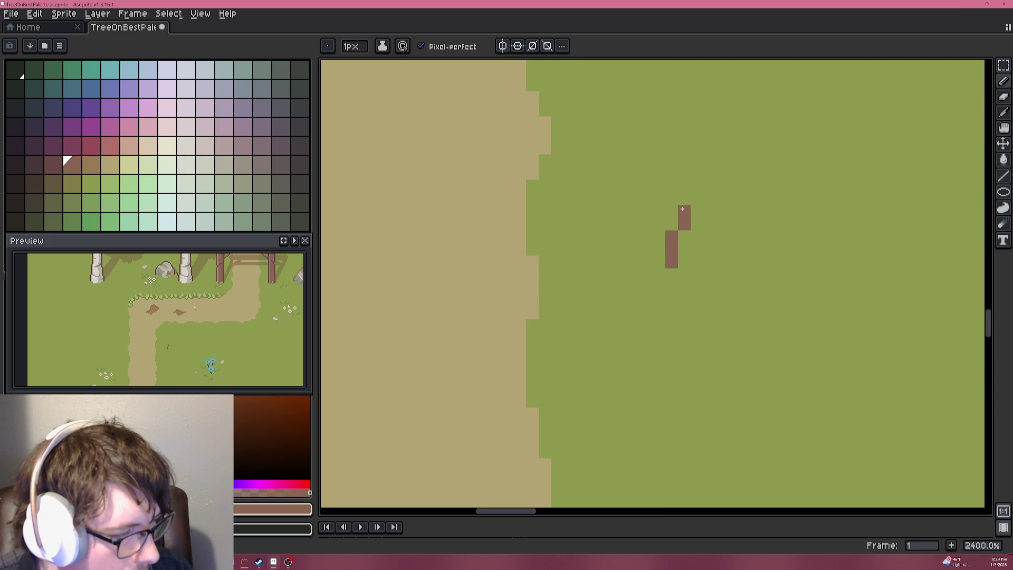
pyautogui.click(696, 199)
pyautogui.click(696, 186)
pyautogui.click(710, 173)
pyautogui.click(722, 173)
pyautogui.moveTo(721, 170)
pyautogui.mouseDown()
pyautogui.moveTo(747, 148)
pyautogui.moveTo(767, 148)
pyautogui.moveTo(738, 168)
pyautogui.moveTo(767, 166)
pyautogui.mouseUp()
pyautogui.scroll(-5, 785, 173)
pyautogui.scroll(5, 809, 168)
pyautogui.hscroll(3, 767, 166)
pyautogui.moveTo(686, 157)
pyautogui.mouseDown()
pyautogui.moveTo(660, 143)
pyautogui.moveTo(737, 140)
pyautogui.moveTo(754, 157)
pyautogui.moveTo(778, 158)
pyautogui.moveTo(814, 196)
pyautogui.moveTo(841, 272)
pyautogui.moveTo(866, 284)
pyautogui.moveTo(852, 288)
pyautogui.moveTo(842, 270)
pyautogui.mouseUp()
# Trim the rim's right end into a step with grass green.
pyautogui.click(855, 270)
pyautogui.keyDown('alt'); pyautogui.click(818, 280); pyautogui.keyUp('alt')
pyautogui.scroll(-5, 795, 280)
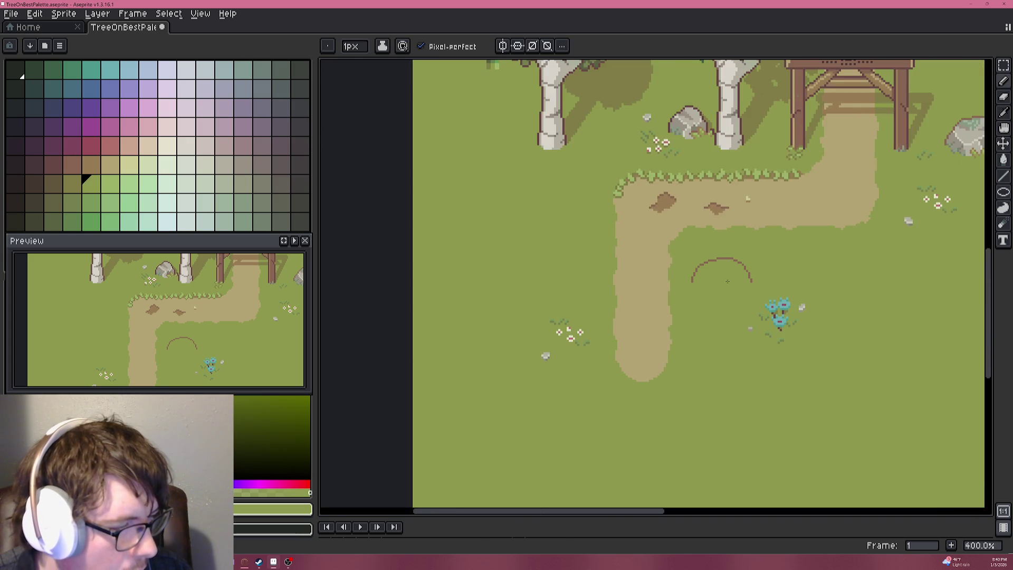
pyautogui.scroll(2, 655, 143)
# Sample the rock grey and draw a lower rim under the arc, undoing the misplaced stroke.
pyautogui.moveTo(654, 142); pyautogui.dragTo(679, 218)
pyautogui.press('alt')
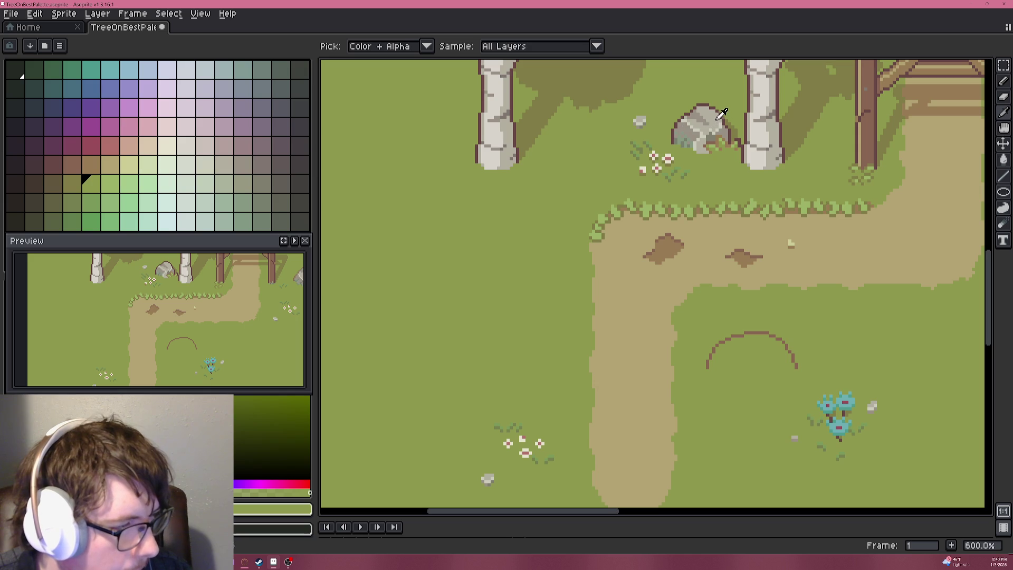
pyautogui.keyDown('alt'); pyautogui.click(723, 114); pyautogui.keyUp('alt')
pyautogui.moveTo(738, 369); pyautogui.dragTo(647, 167)
pyautogui.scroll(4, 713, 306)
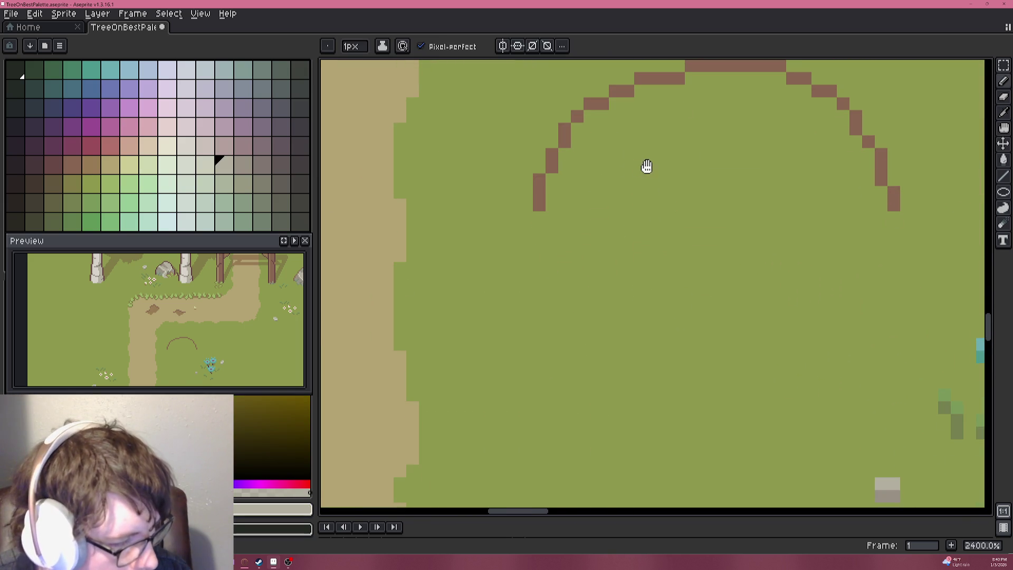
pyautogui.moveTo(552, 218)
pyautogui.mouseDown()
pyautogui.moveTo(691, 269)
pyautogui.moveTo(666, 268)
pyautogui.moveTo(878, 213)
pyautogui.mouseUp()
pyautogui.hotkey('ctrl', 'z')
pyautogui.hotkey('ctrl', 'z')
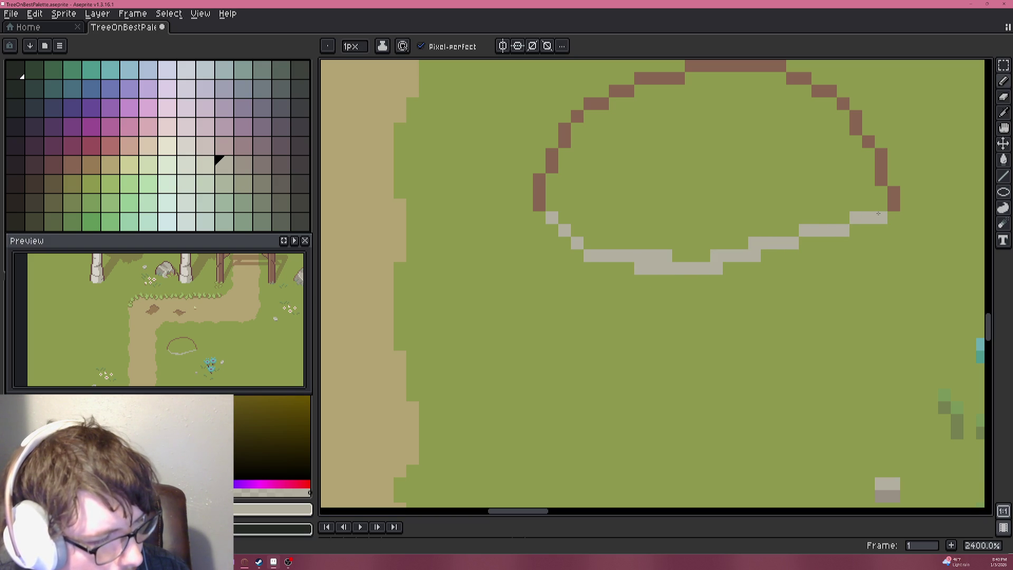
# Fill the outline with flat grey using the Paint Bucket.
pyautogui.press('g')
pyautogui.click(715, 205)
pyautogui.scroll(-6, 712, 211)
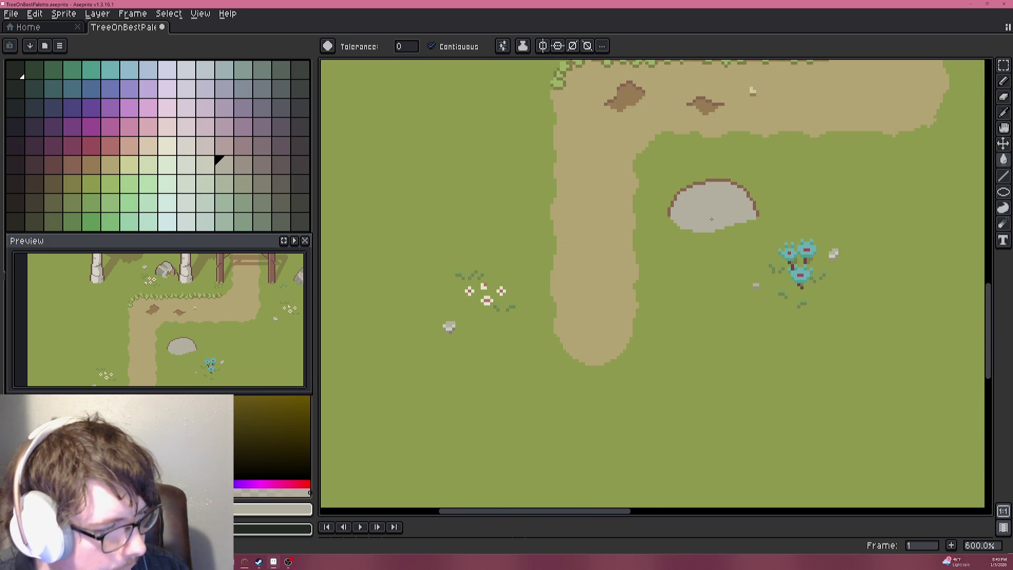
# Sample a lighter grey from the upper rock and try filling the new rock, then undo.
pyautogui.moveTo(688, 190); pyautogui.dragTo(749, 347)
pyautogui.press('i')
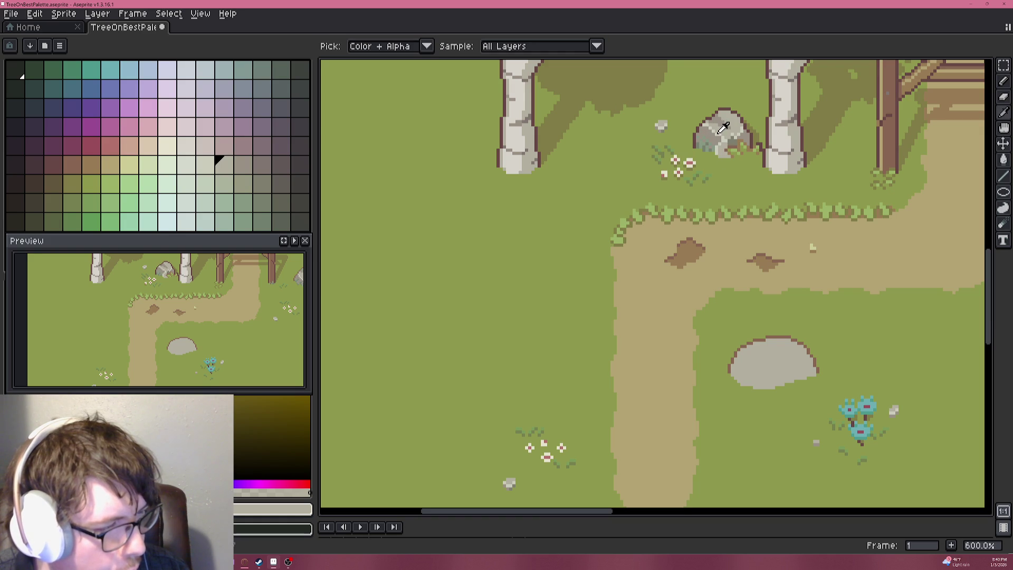
pyautogui.click(723, 127)
pyautogui.press('g')
pyautogui.scroll(2, 732, 307)
pyautogui.scroll(-1, 756, 346)
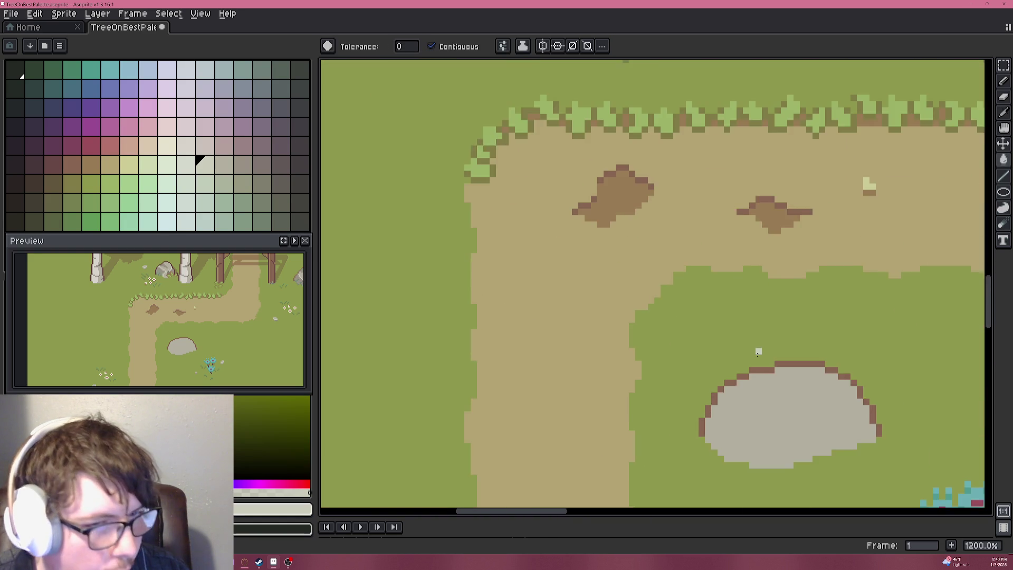
pyautogui.moveTo(758, 346); pyautogui.dragTo(745, 200)
pyautogui.scroll(3, 713, 276)
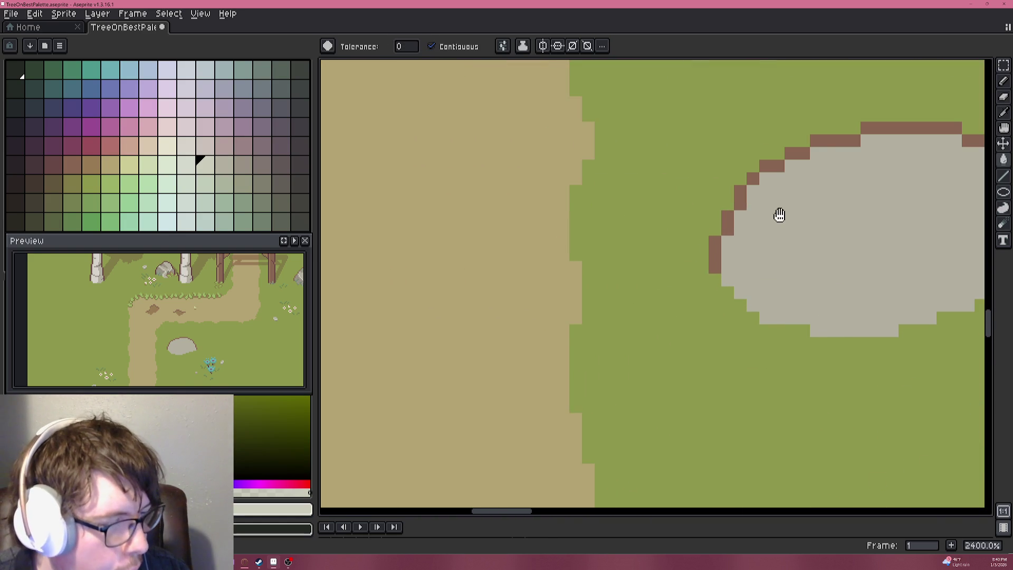
pyautogui.click(562, 270)
pyautogui.hotkey('ctrl', 'z')
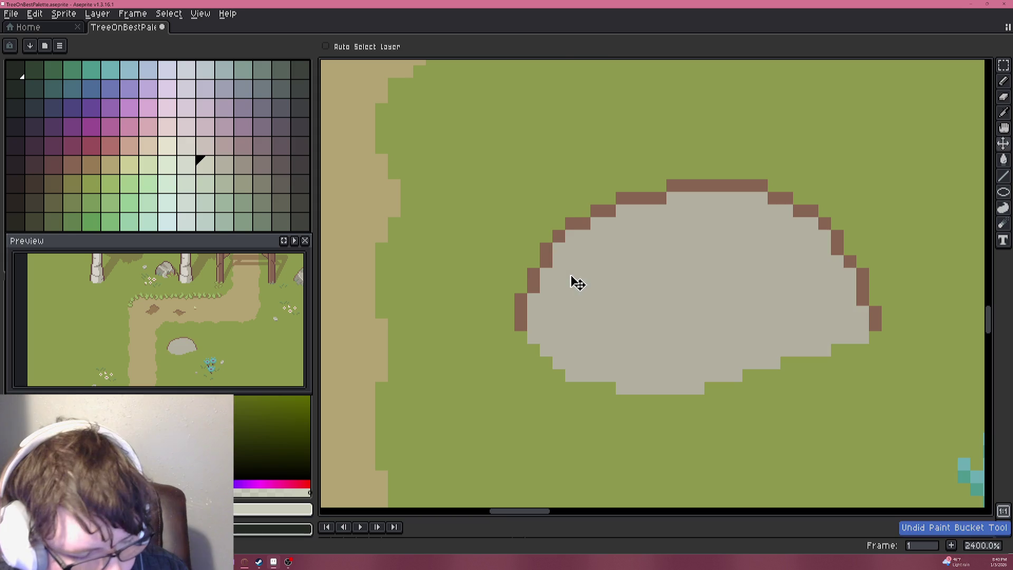
# Pencil a curved light highlight across the rock.
pyautogui.press('b')
pyautogui.moveTo(576, 284)
pyautogui.mouseDown()
pyautogui.moveTo(633, 311)
pyautogui.moveTo(651, 312)
pyautogui.moveTo(648, 304)
pyautogui.moveTo(653, 324)
pyautogui.moveTo(821, 263)
pyautogui.mouseUp()
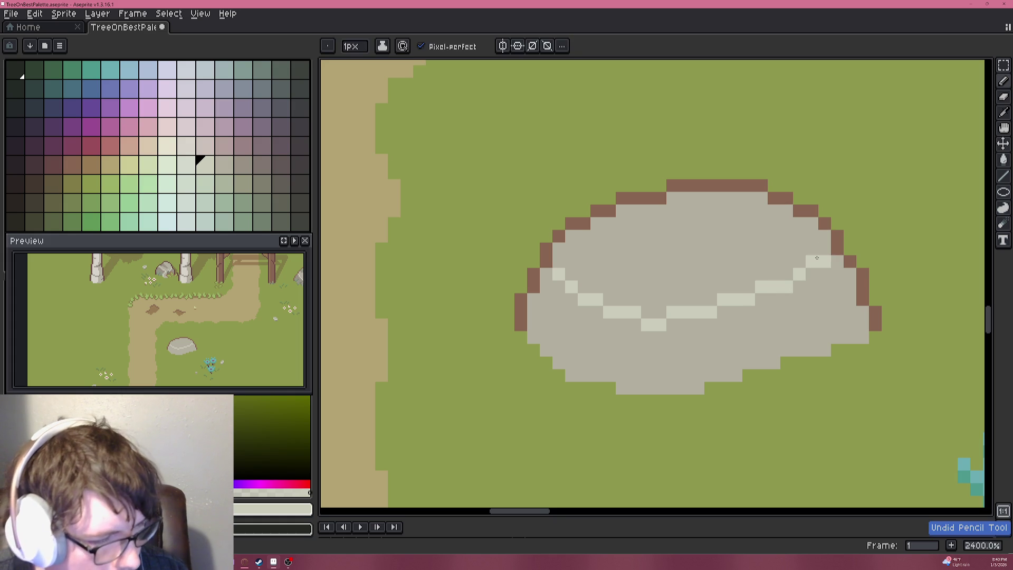
pyautogui.scroll(-5, 788, 305)
pyautogui.scroll(3, 788, 305)
pyautogui.scroll(-5, 733, 271)
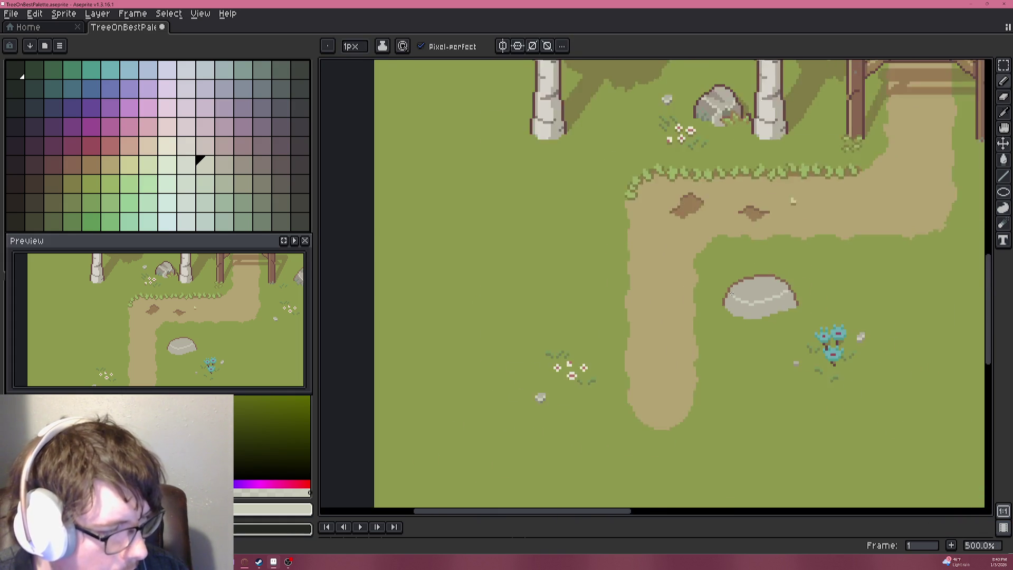
pyautogui.scroll(3, 720, 174)
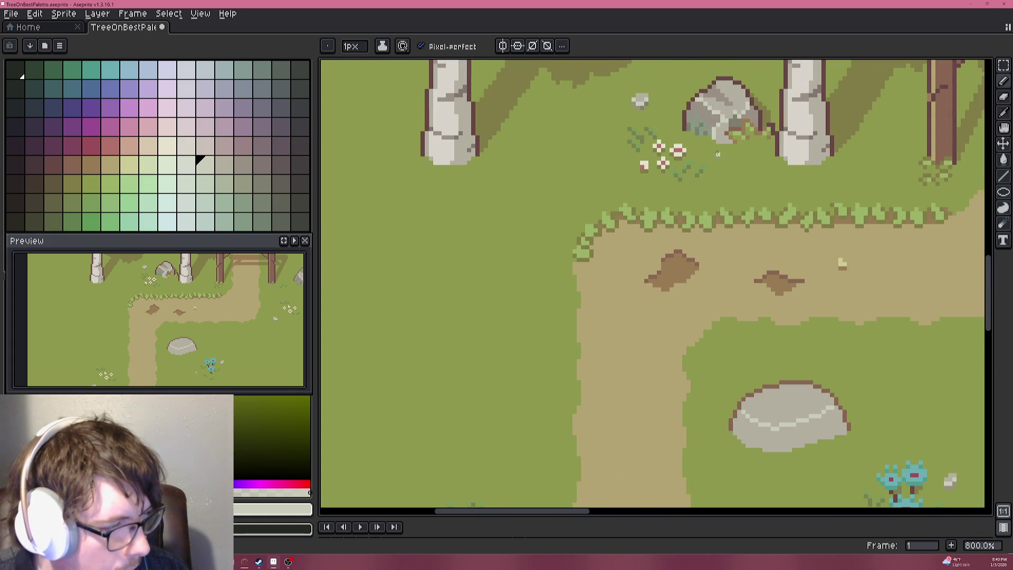
# Draw light grey highlights: a diagonal on the right side, a pixel, and a vertical front line.
pyautogui.keyDown('alt'); pyautogui.click(744, 170); pyautogui.keyUp('alt')
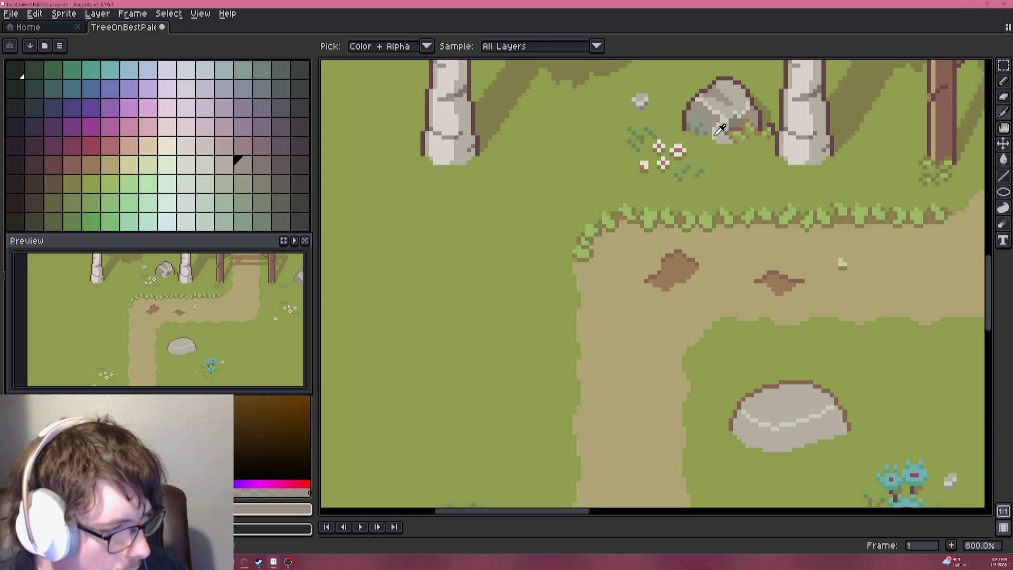
pyautogui.keyDown('alt'); pyautogui.click(718, 130); pyautogui.keyUp('alt')
pyautogui.scroll(4, 750, 211)
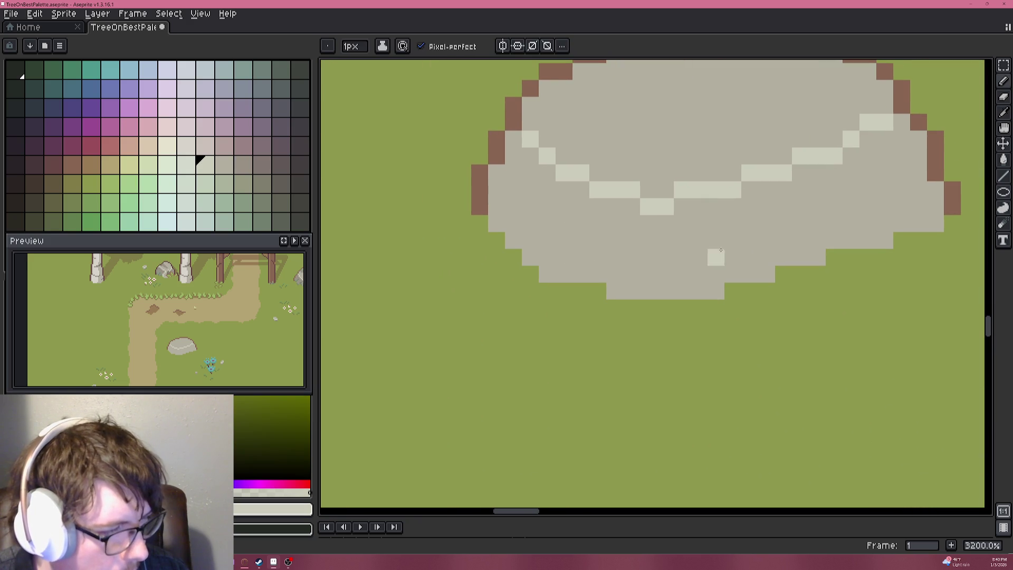
pyautogui.moveTo(851, 173); pyautogui.dragTo(877, 227)
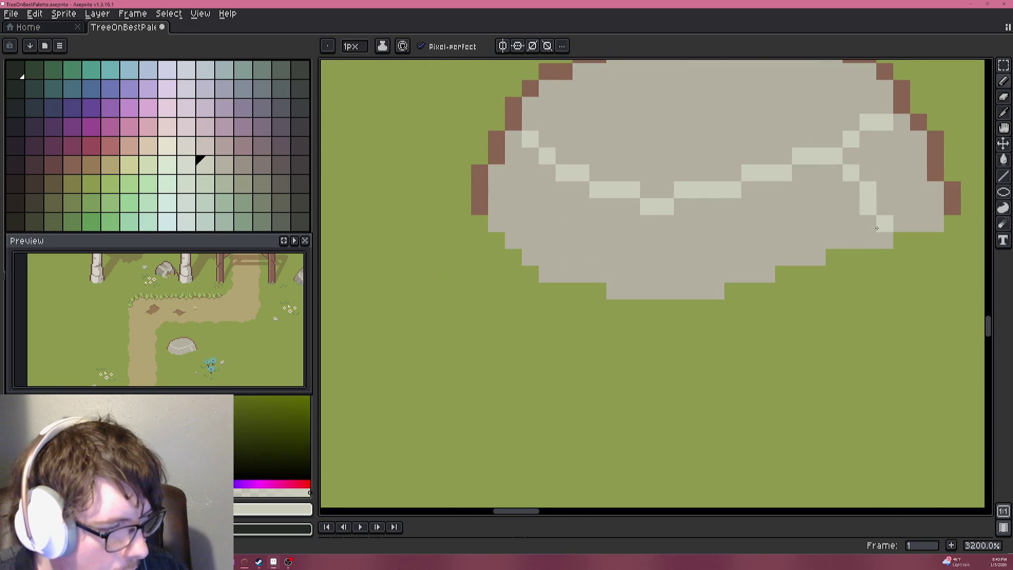
pyautogui.moveTo(716, 257); pyautogui.dragTo(823, 230)
pyautogui.click(739, 195)
pyautogui.moveTo(750, 217); pyautogui.dragTo(756, 263)
pyautogui.scroll(-2, 708, 212)
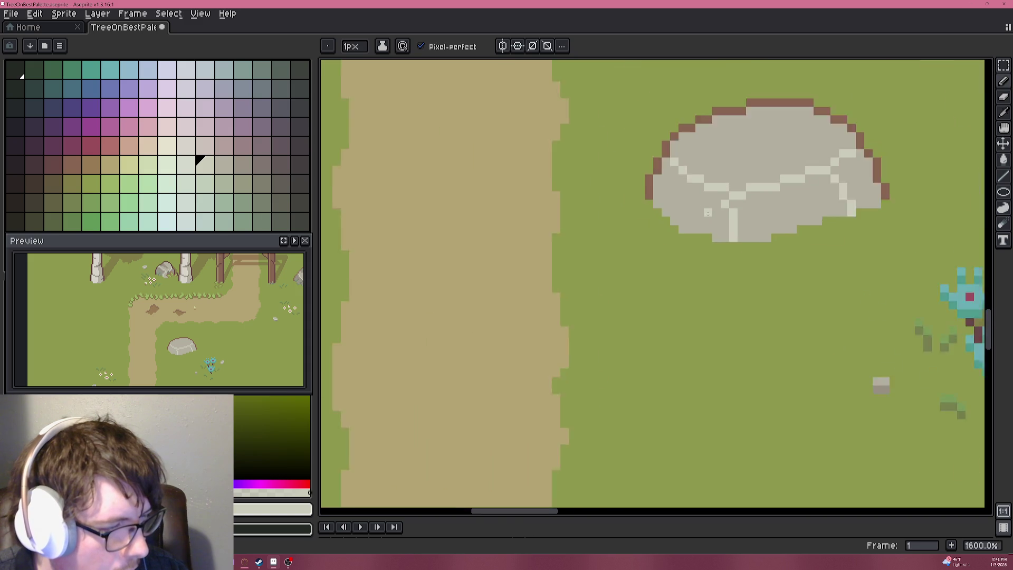
pyautogui.scroll(-4, 708, 213)
pyautogui.moveTo(823, 211)
pyautogui.mouseDown()
pyautogui.moveTo(663, 212)
pyautogui.moveTo(665, 243)
pyautogui.mouseUp()
# Bucket-fill the rock's lower-left and right faces with darker sampled greys.
pyautogui.keyDown('alt'); pyautogui.click(673, 344); pyautogui.keyUp('alt')
pyautogui.press('g')
pyautogui.click(673, 344)
pyautogui.scroll(2, 629, 223)
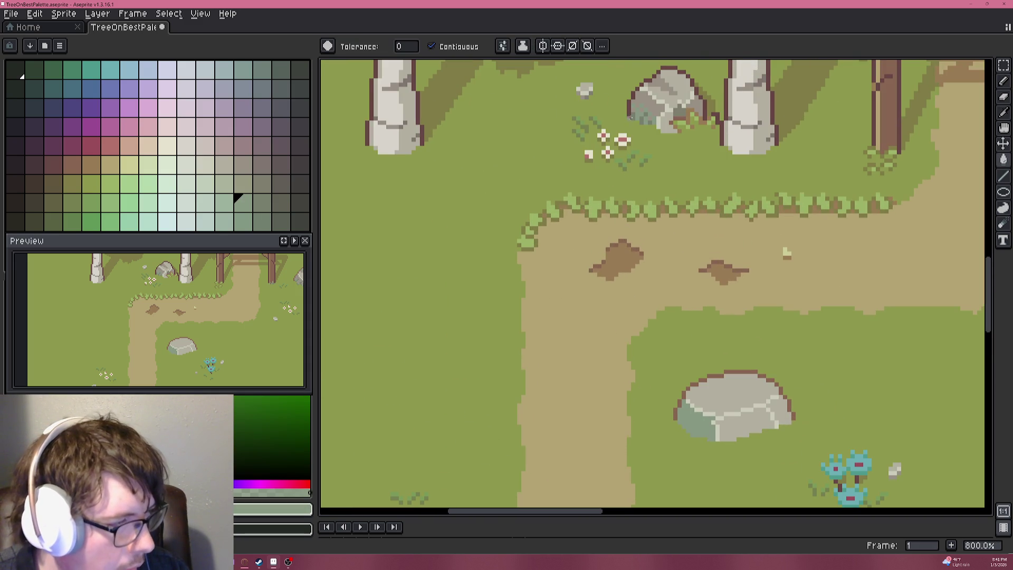
pyautogui.keyDown('alt'); pyautogui.click(653, 93); pyautogui.keyUp('alt')
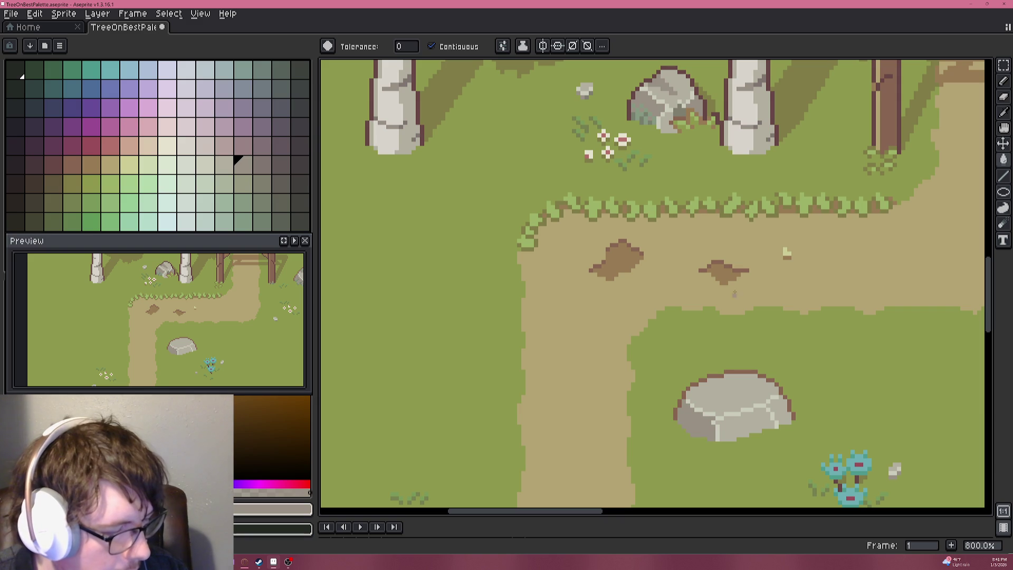
pyautogui.click(780, 408)
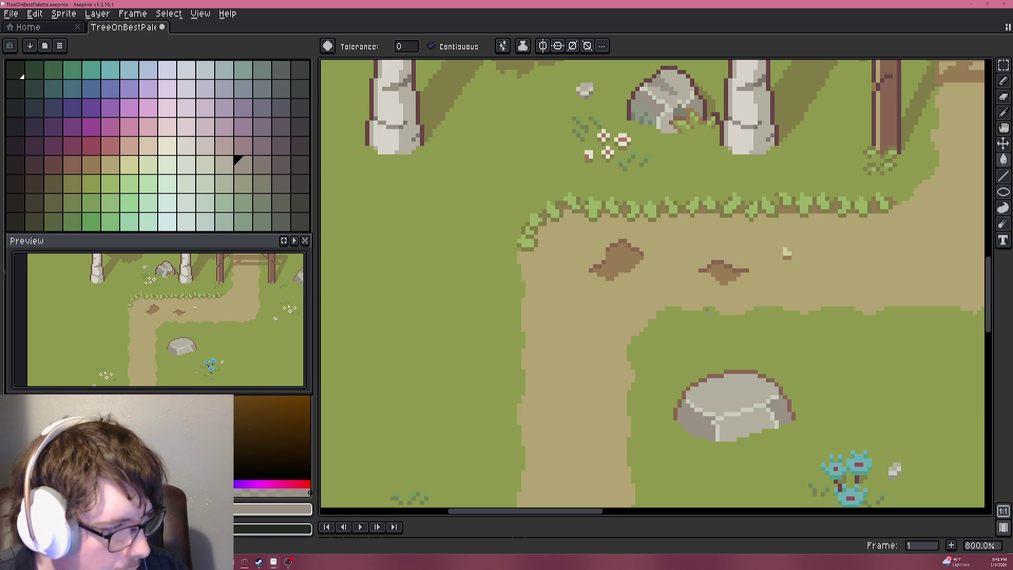
pyautogui.moveTo(720, 325); pyautogui.dragTo(720, 216)
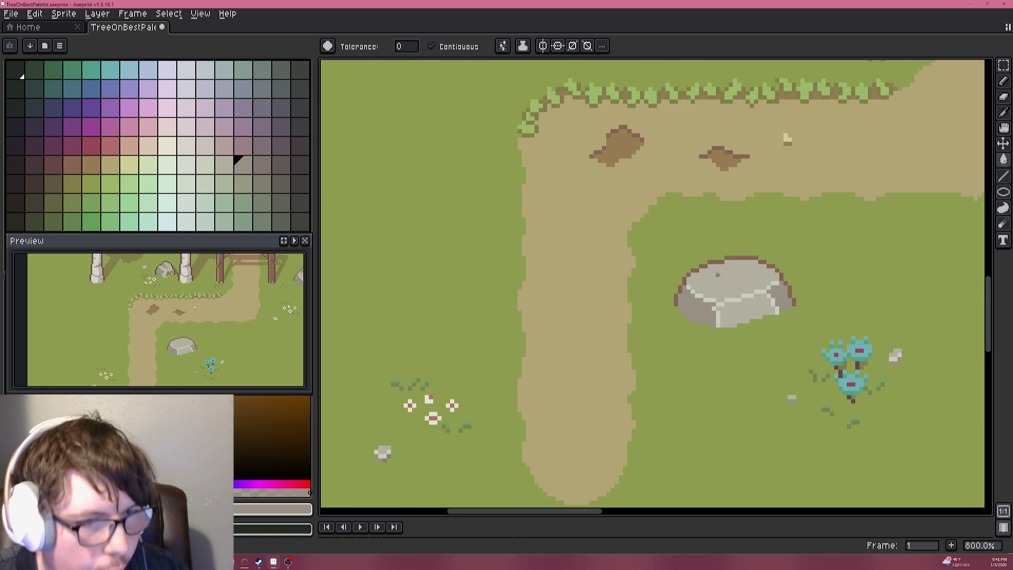
# Add light highlight pixels to the rock's top beside the light column.
pyautogui.press('b')
pyautogui.scroll(6, 734, 311)
pyautogui.keyDown('alt'); pyautogui.click(696, 271); pyautogui.keyUp('alt')
pyautogui.click(673, 201)
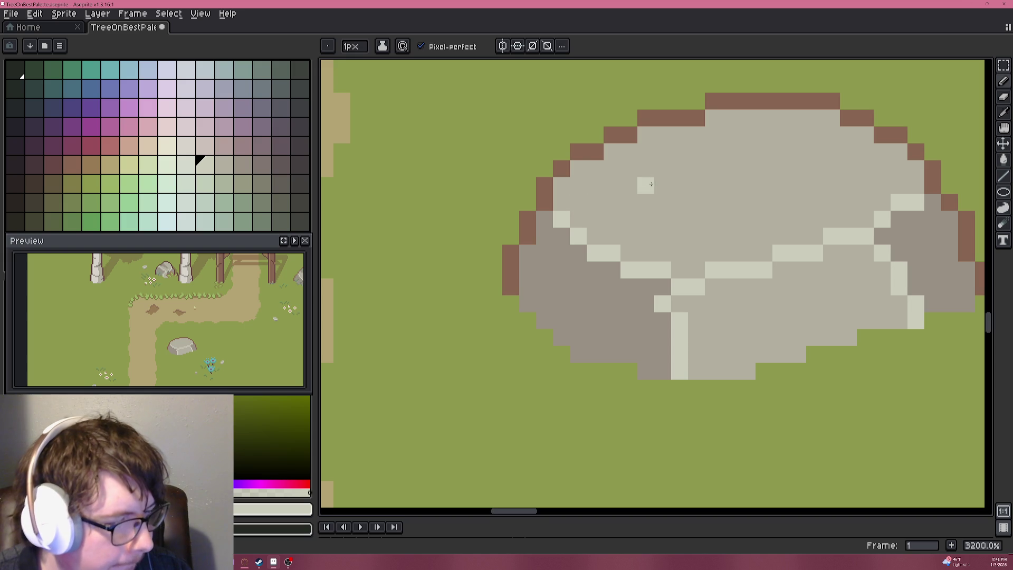
pyautogui.scroll(-6, 645, 185)
pyautogui.moveTo(590, 177); pyautogui.dragTo(599, 250)
pyautogui.scroll(3, 588, 266)
pyautogui.scroll(4, 607, 264)
pyautogui.scroll(1, 625, 237)
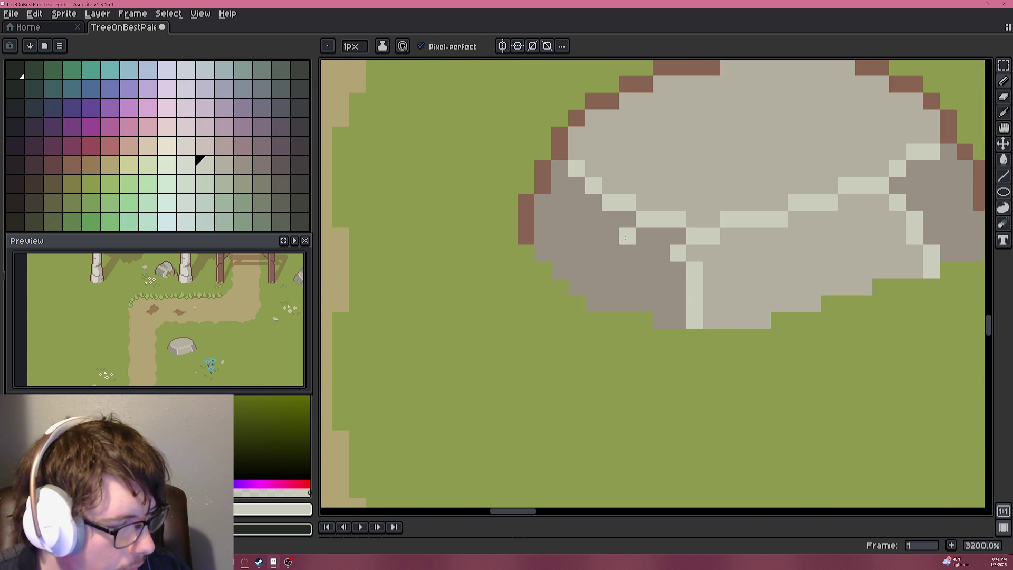
pyautogui.click(680, 275)
pyautogui.click(678, 236)
# Repaint a stray pixel with the rock's base grey.
pyautogui.keyDown('alt'); pyautogui.click(667, 288); pyautogui.keyUp('alt')
pyautogui.click(675, 274)
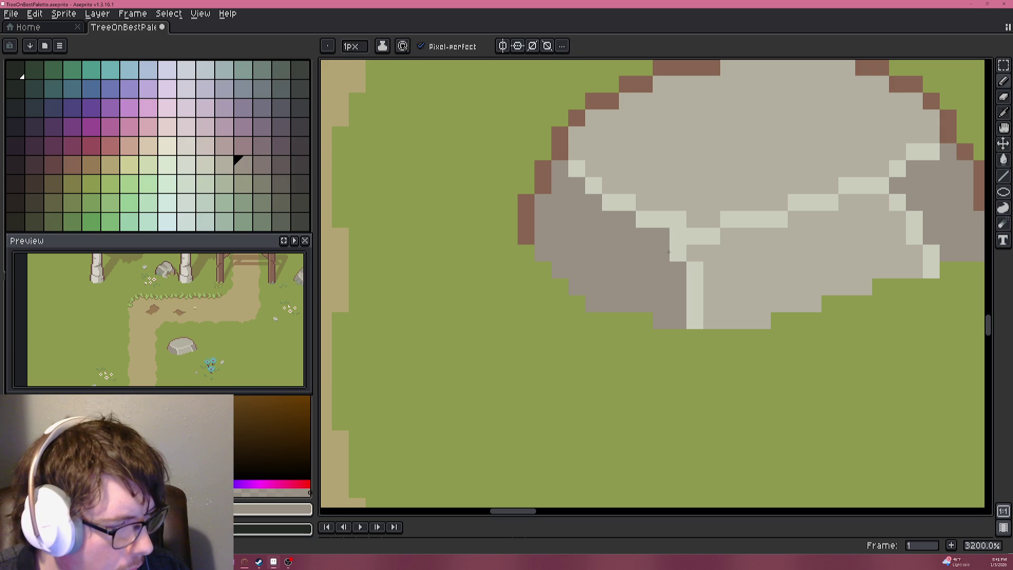
pyautogui.scroll(-8, 654, 270)
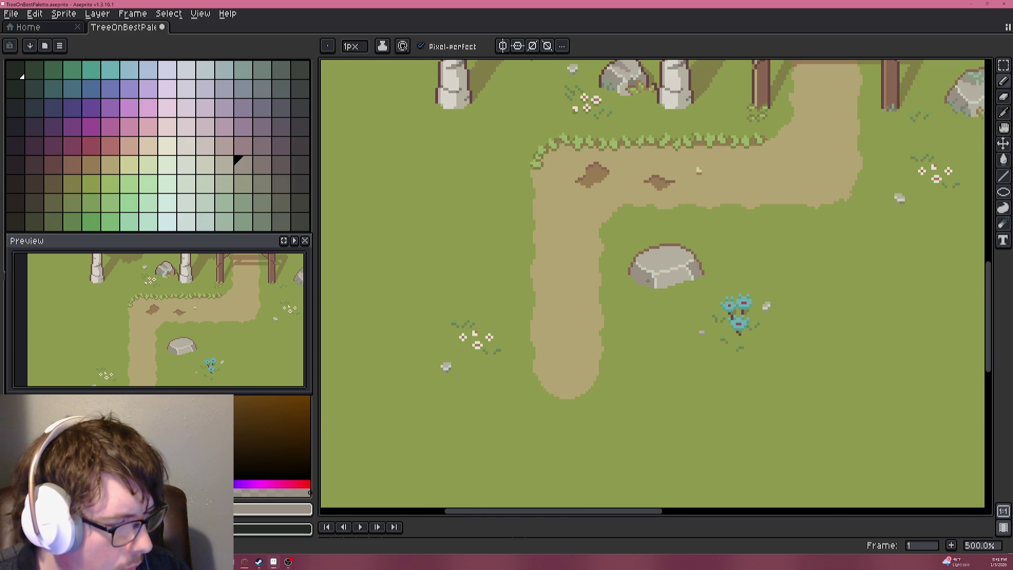
pyautogui.scroll(8, 648, 279)
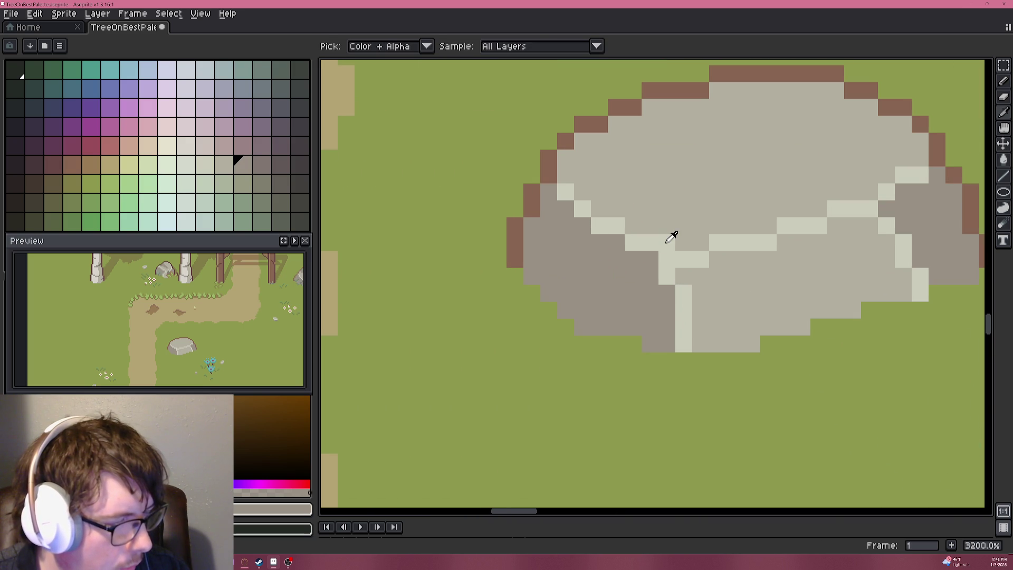
# Paint light highlight strips across the rock's top.
pyautogui.keyDown('alt'); pyautogui.click(671, 235); pyautogui.keyUp('alt')
pyautogui.moveTo(650, 159)
pyautogui.mouseDown()
pyautogui.moveTo(801, 136)
pyautogui.moveTo(802, 174)
pyautogui.moveTo(852, 158)
pyautogui.moveTo(836, 158)
pyautogui.mouseUp()
pyautogui.moveTo(750, 193); pyautogui.dragTo(767, 197)
pyautogui.scroll(-8, 768, 197)
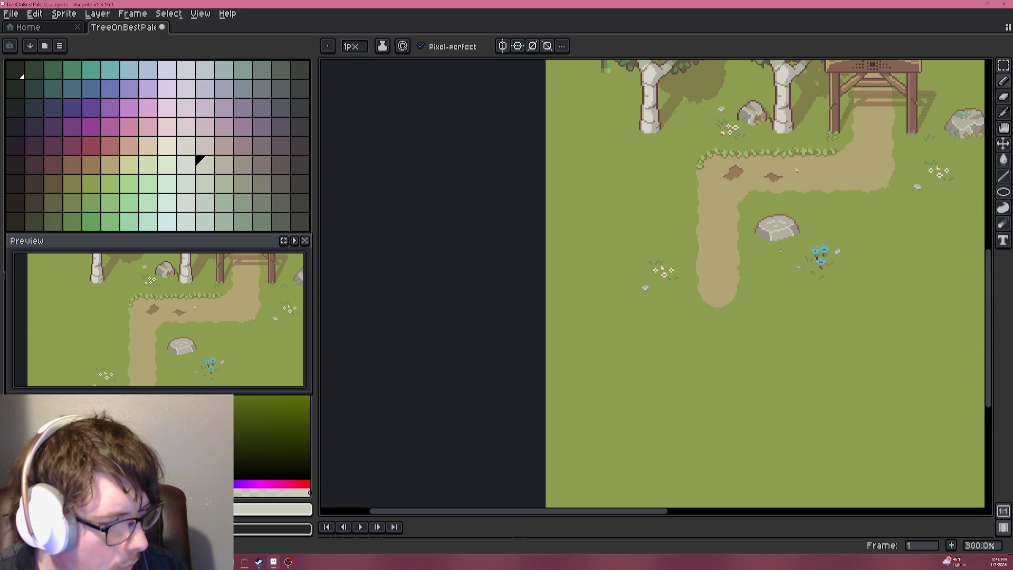
pyautogui.scroll(1, 755, 230)
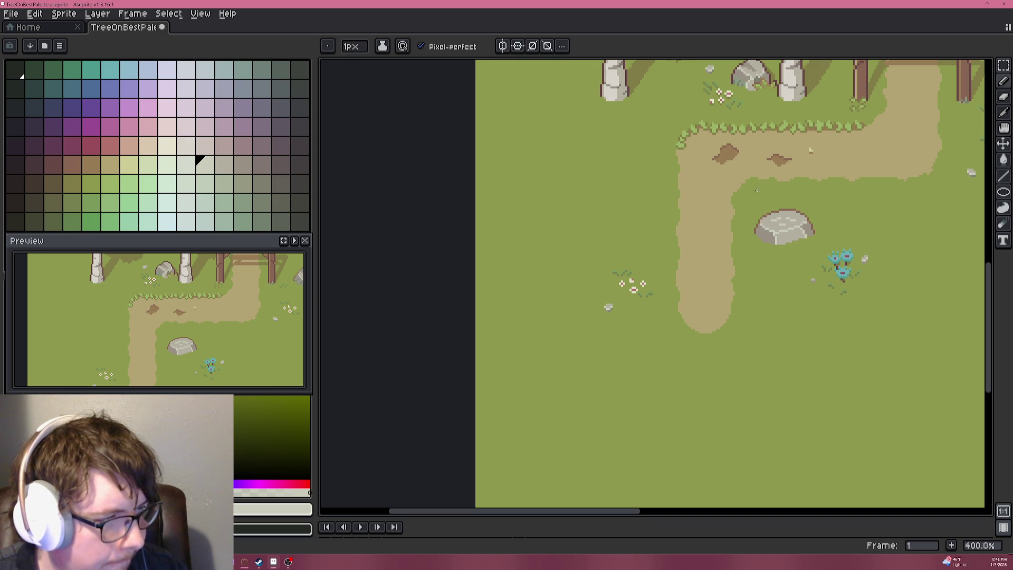
pyautogui.scroll(-2, 702, 250)
pyautogui.scroll(6, 702, 251)
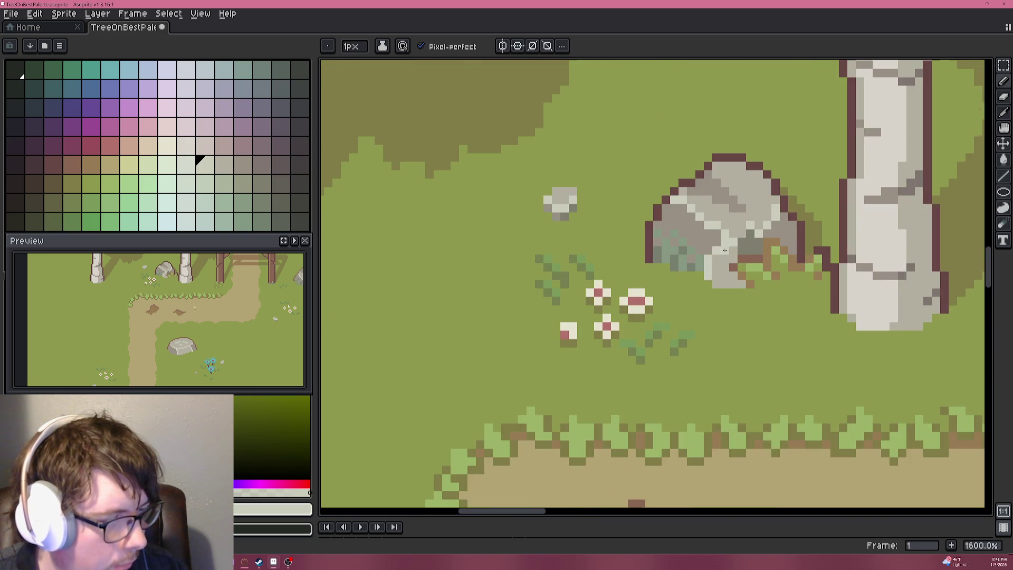
pyautogui.keyDown('alt'); pyautogui.click(698, 272); pyautogui.keyUp('alt')
# Dot mossy grey-green pixels along the rock's lower edge and base.
pyautogui.scroll(-7, 699, 273)
pyautogui.scroll(10, 787, 324)
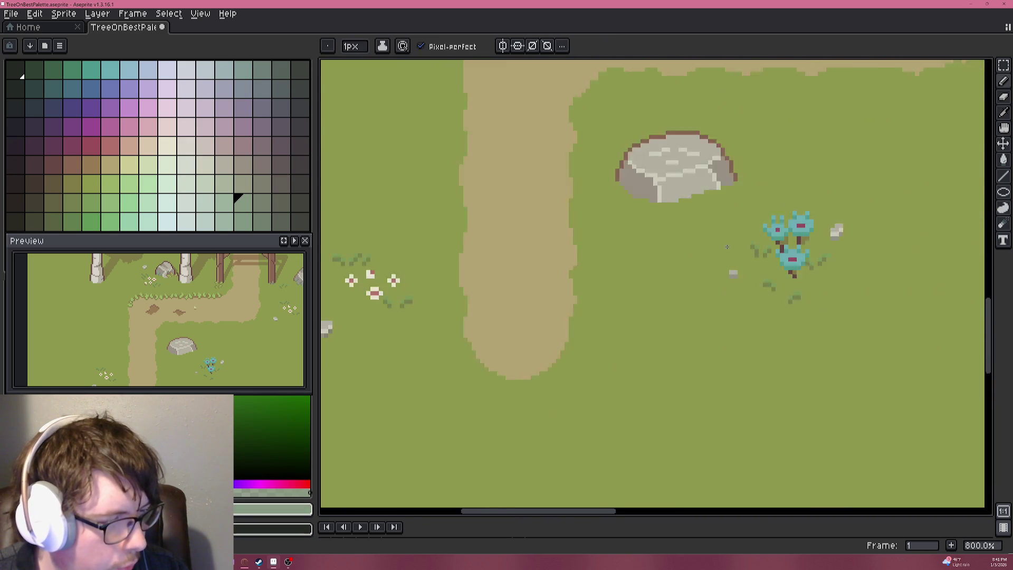
pyautogui.scroll(-3, 694, 161)
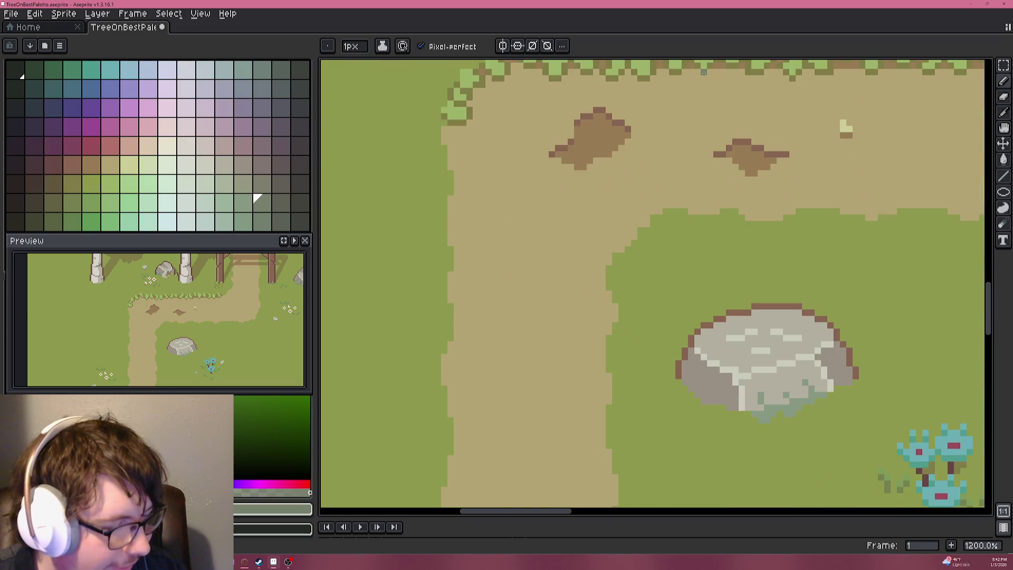
pyautogui.scroll(3, 744, 351)
pyautogui.moveTo(744, 351); pyautogui.dragTo(732, 294)
pyautogui.moveTo(746, 348)
pyautogui.mouseDown()
pyautogui.moveTo(729, 332)
pyautogui.moveTo(812, 331)
pyautogui.mouseUp()
pyautogui.click(830, 314)
pyautogui.click(864, 314)
pyautogui.click(898, 297)
pyautogui.click(830, 348)
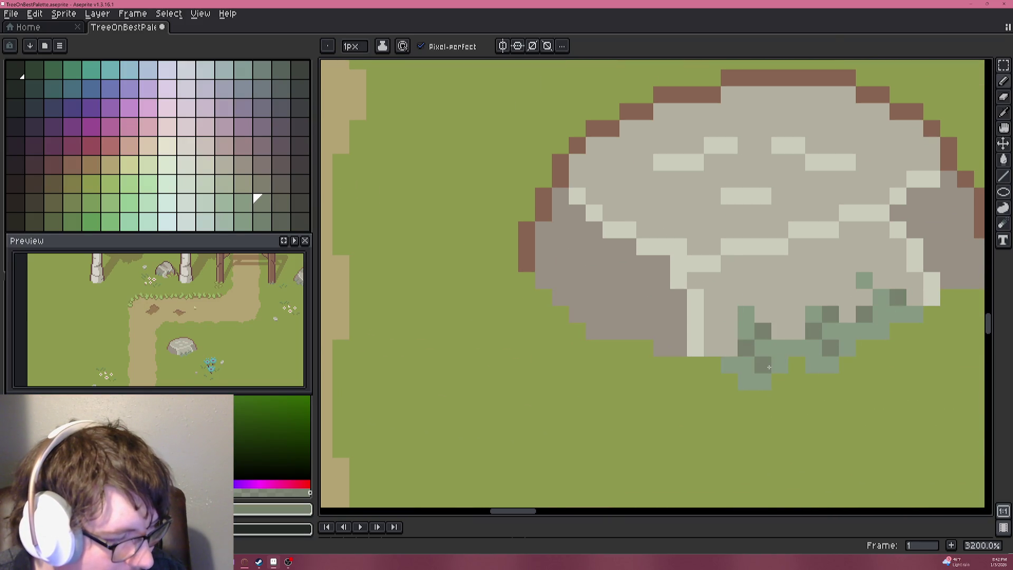
# Eyedrop grey-green tones from the moss and paint a darker patch down the rock's right edge.
pyautogui.scroll(-5, 763, 364)
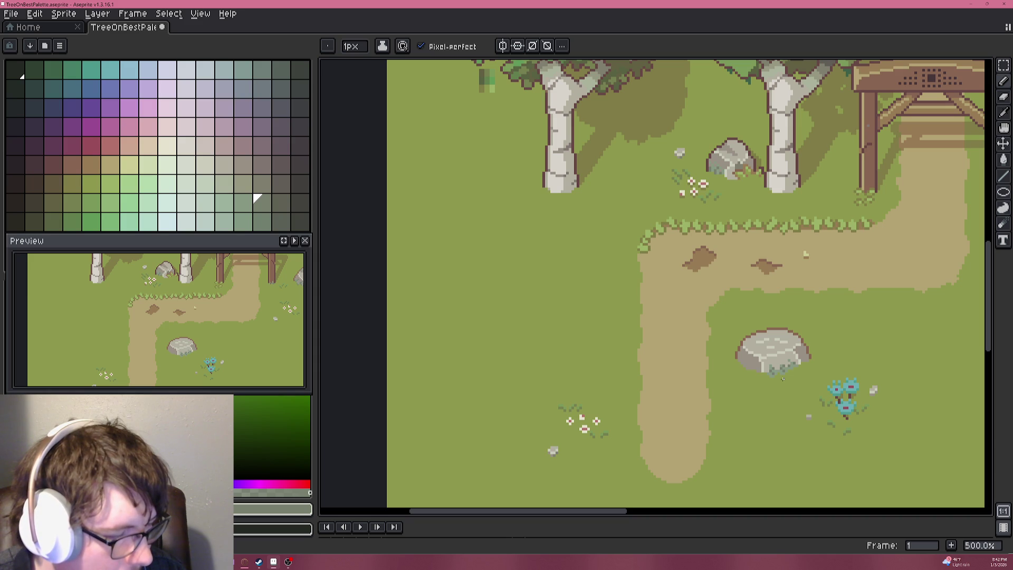
pyautogui.scroll(7, 783, 377)
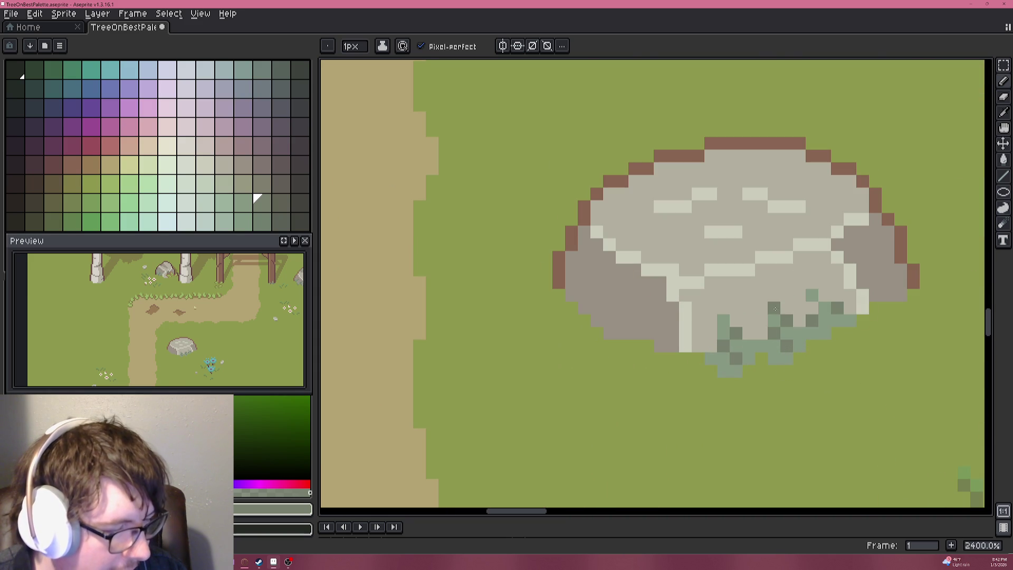
pyautogui.keyDown('alt'); pyautogui.click(781, 316); pyautogui.keyUp('alt')
pyautogui.scroll(-5, 781, 316)
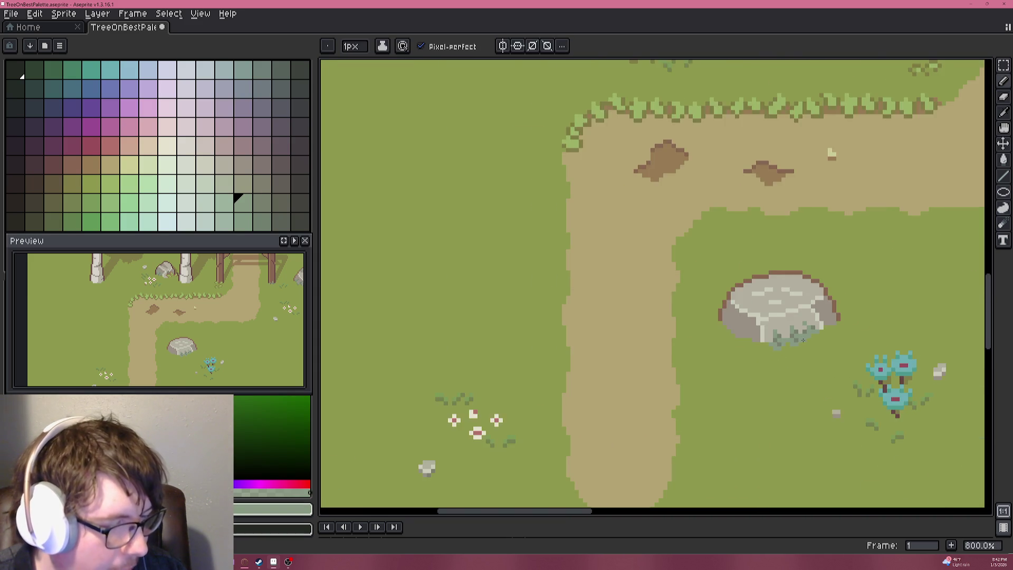
pyautogui.scroll(6, 803, 338)
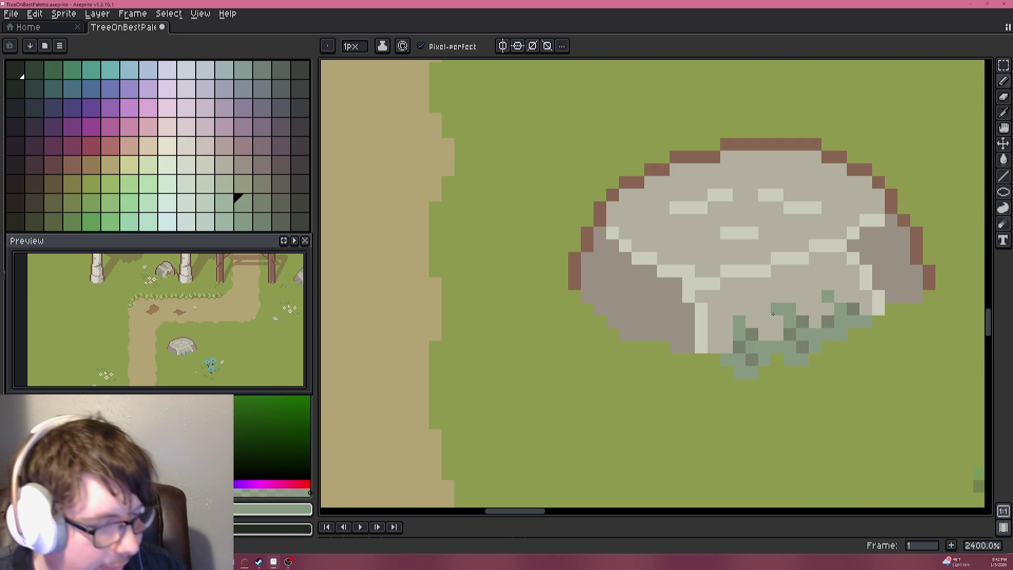
pyautogui.keyDown('alt'); pyautogui.click(802, 322); pyautogui.keyUp('alt')
pyautogui.keyDown('alt'); pyautogui.click(809, 316); pyautogui.keyUp('alt')
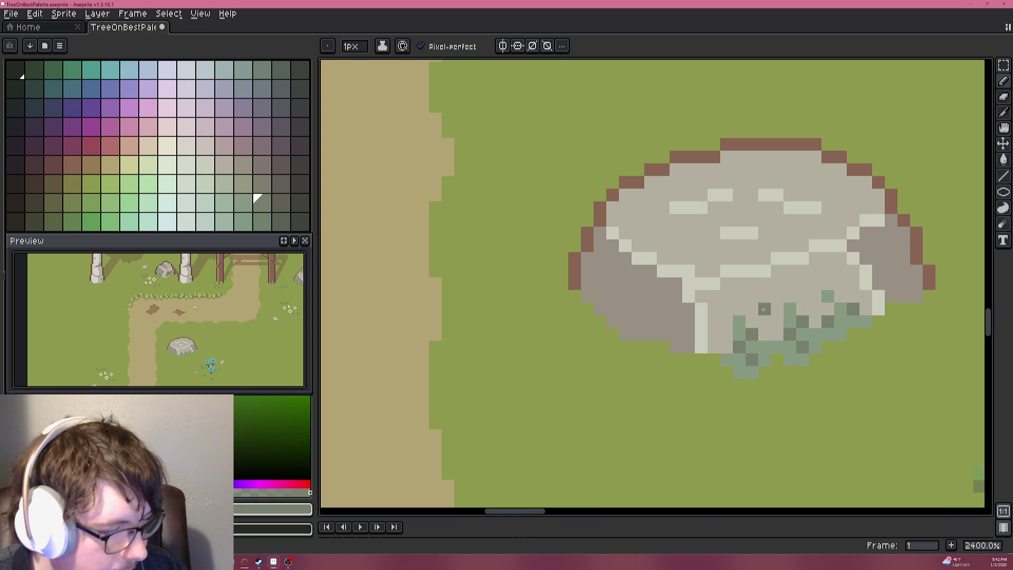
pyautogui.scroll(-5, 764, 310)
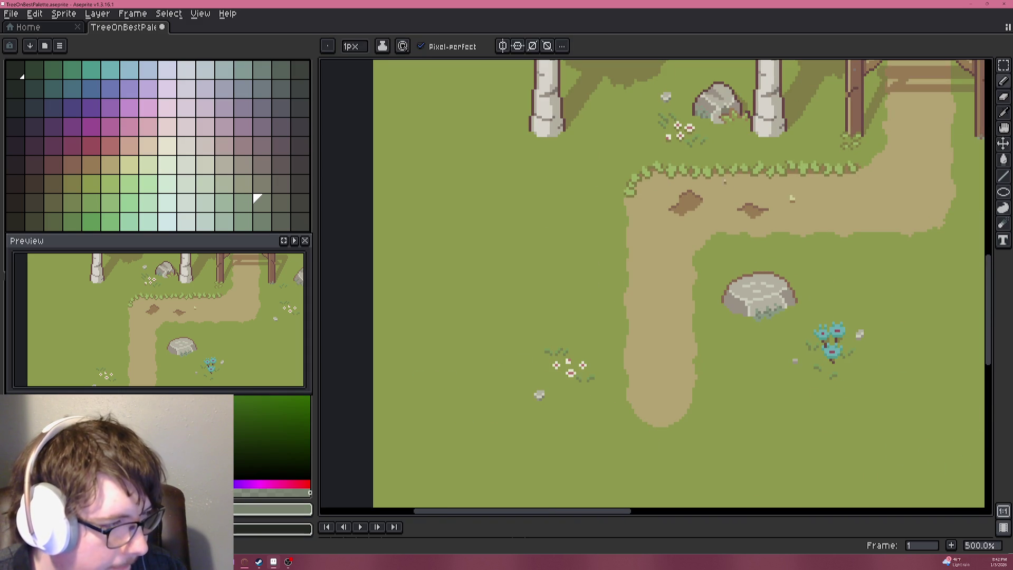
pyautogui.scroll(2, 722, 123)
pyautogui.keyDown('alt'); pyautogui.click(728, 69); pyautogui.keyUp('alt')
pyautogui.scroll(2, 728, 151)
pyautogui.scroll(-1, 778, 353)
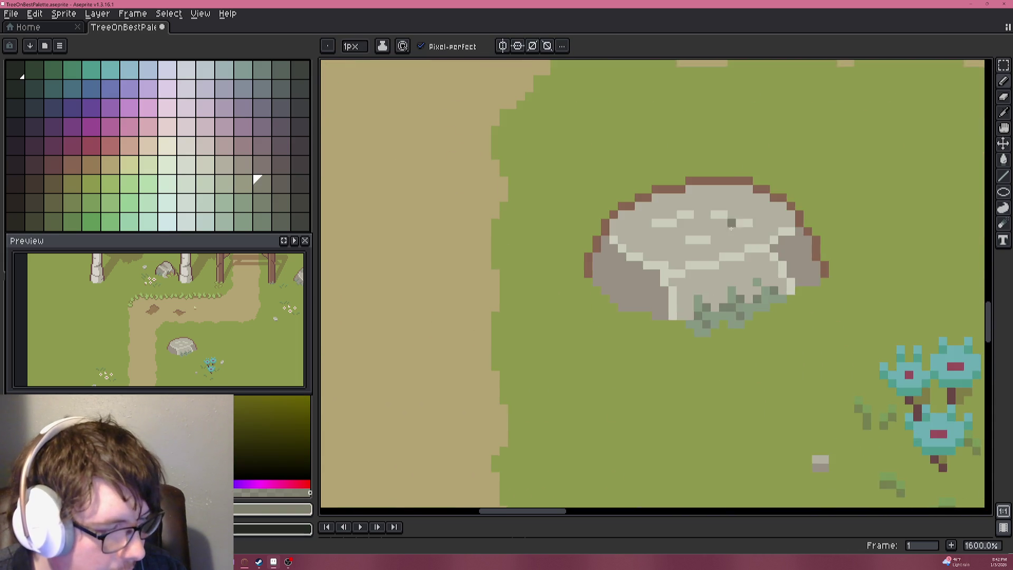
pyautogui.scroll(6, 863, 194)
pyautogui.moveTo(889, 172)
pyautogui.mouseDown()
pyautogui.moveTo(821, 275)
pyautogui.moveTo(874, 302)
pyautogui.moveTo(874, 328)
pyautogui.moveTo(848, 227)
pyautogui.moveTo(816, 200)
pyautogui.moveTo(824, 252)
pyautogui.mouseUp()
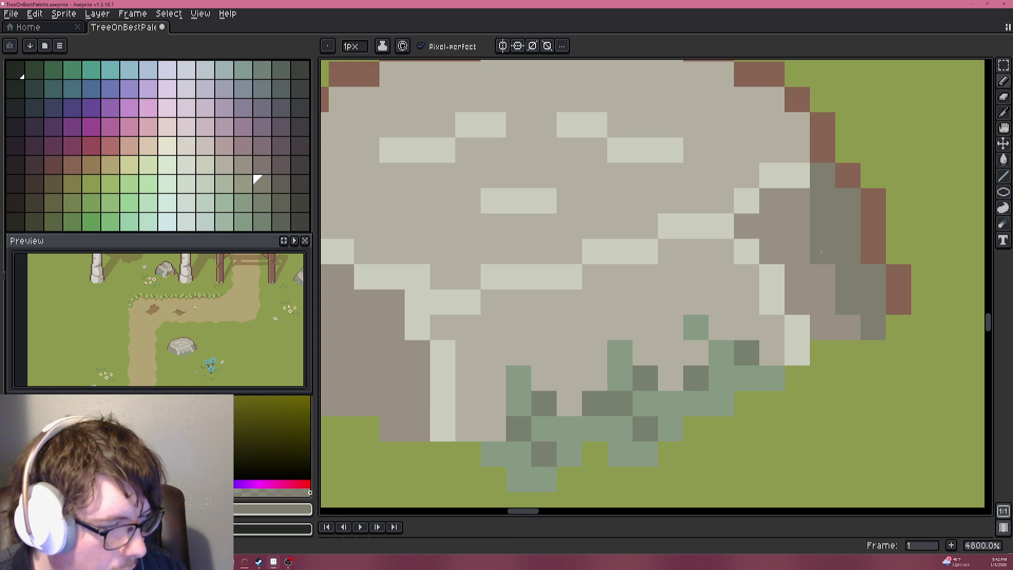
pyautogui.scroll(-6, 791, 248)
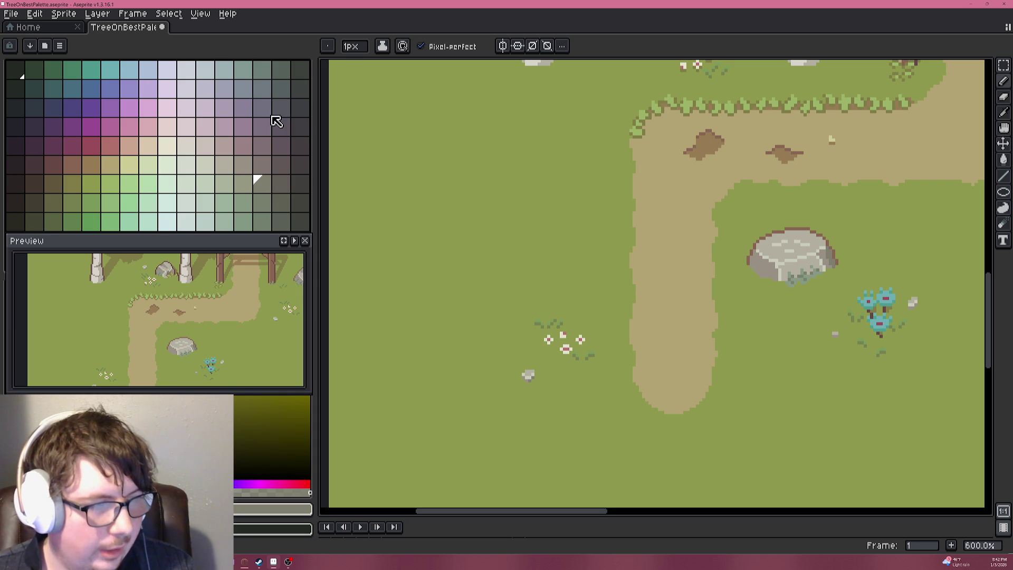
pyautogui.scroll(-4, 587, 198)
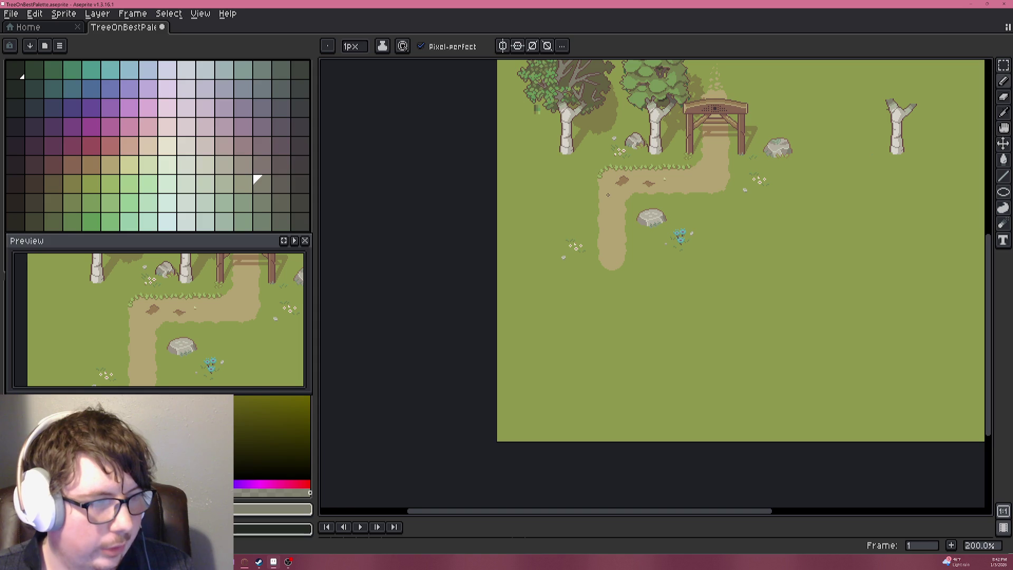
pyautogui.scroll(5, 608, 195)
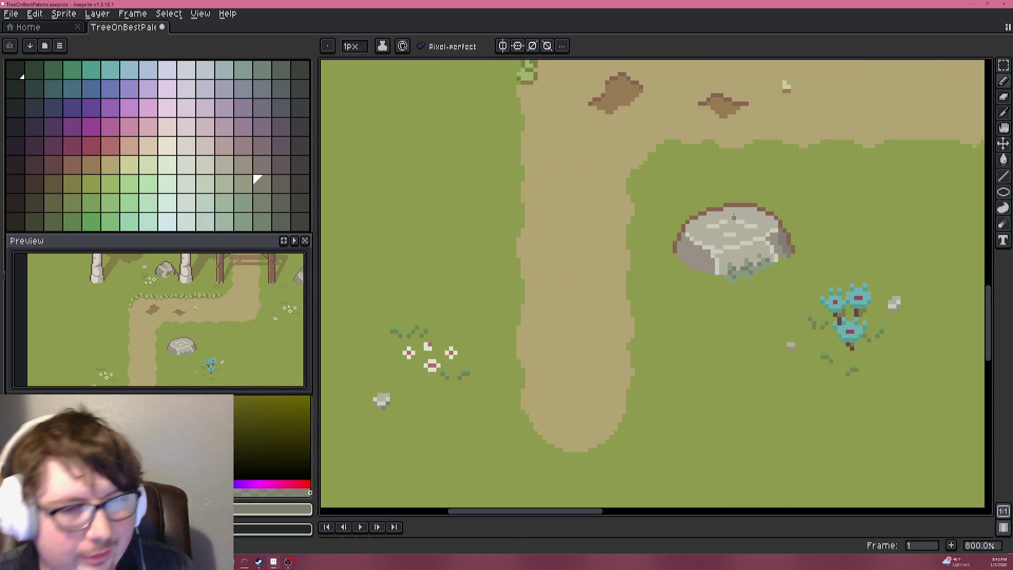
pyautogui.scroll(3, 712, 211)
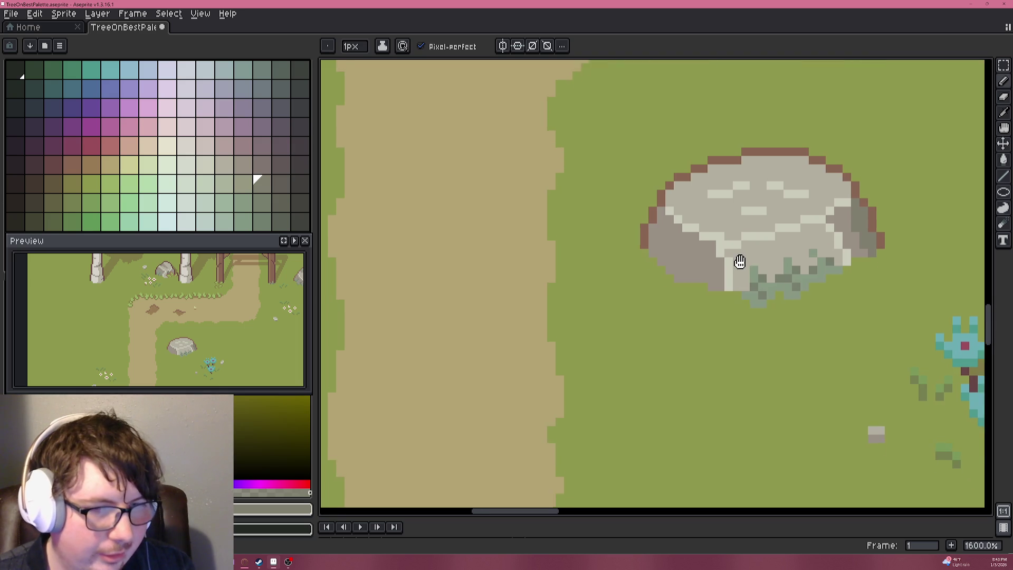
pyautogui.scroll(2, 733, 264)
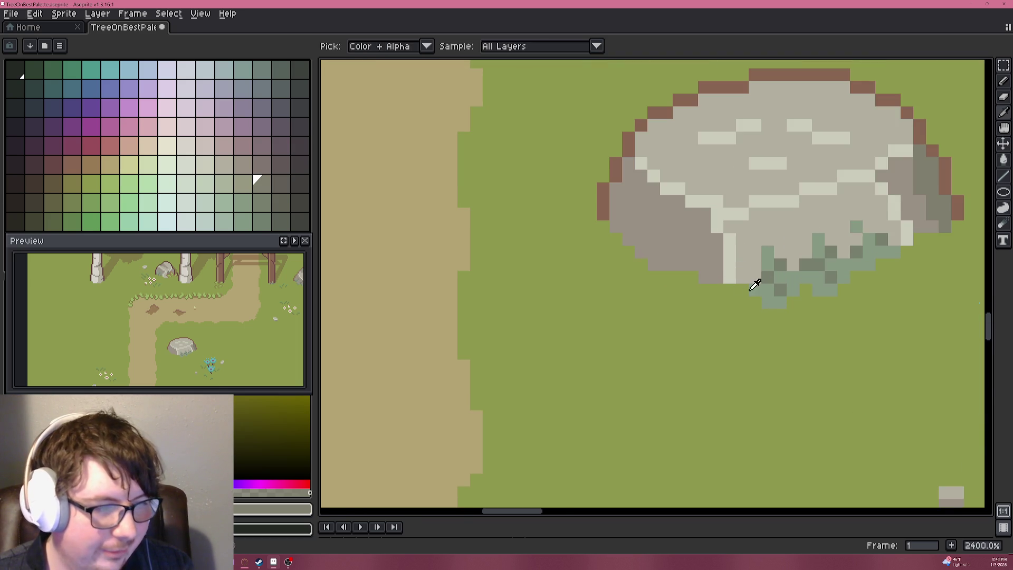
pyautogui.keyDown('alt'); pyautogui.click(771, 284); pyautogui.keyUp('alt')
pyautogui.scroll(-4, 768, 280)
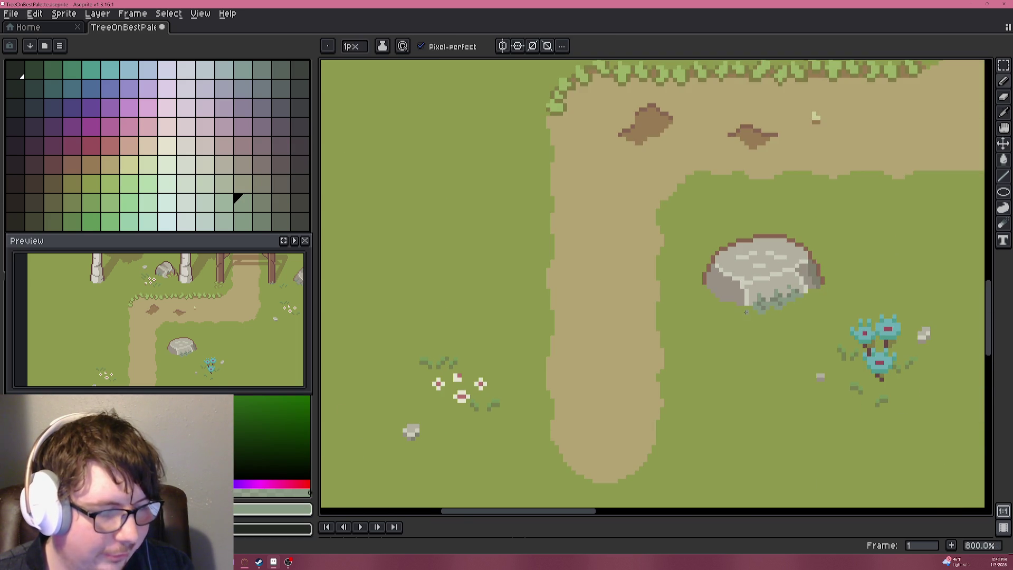
pyautogui.scroll(-3, 740, 293)
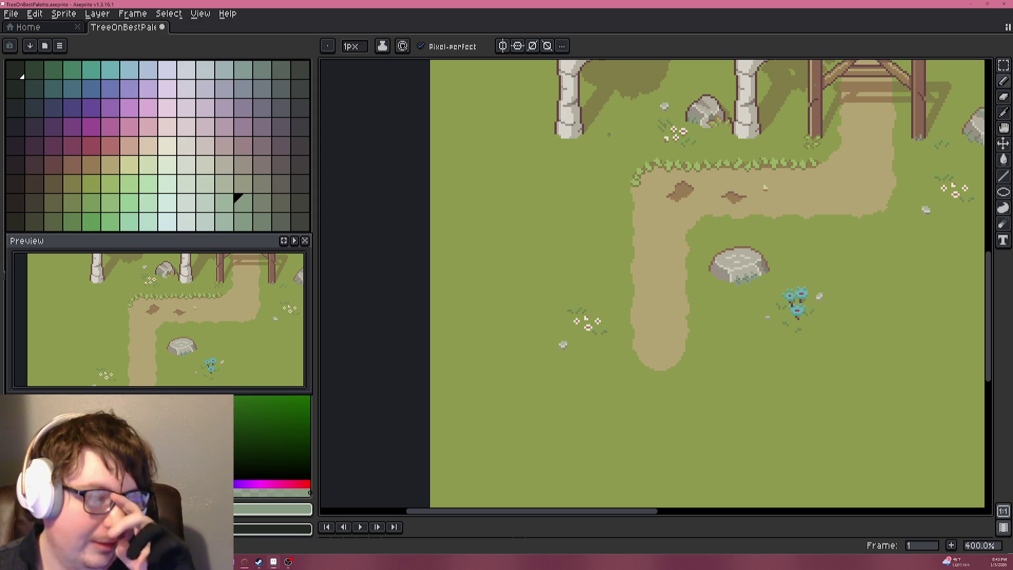
pyautogui.moveTo(624, 97)
pyautogui.mouseDown()
pyautogui.moveTo(651, 172)
pyautogui.moveTo(642, 170)
pyautogui.mouseUp()
pyautogui.scroll(-2, 642, 186)
pyautogui.scroll(1, 642, 186)
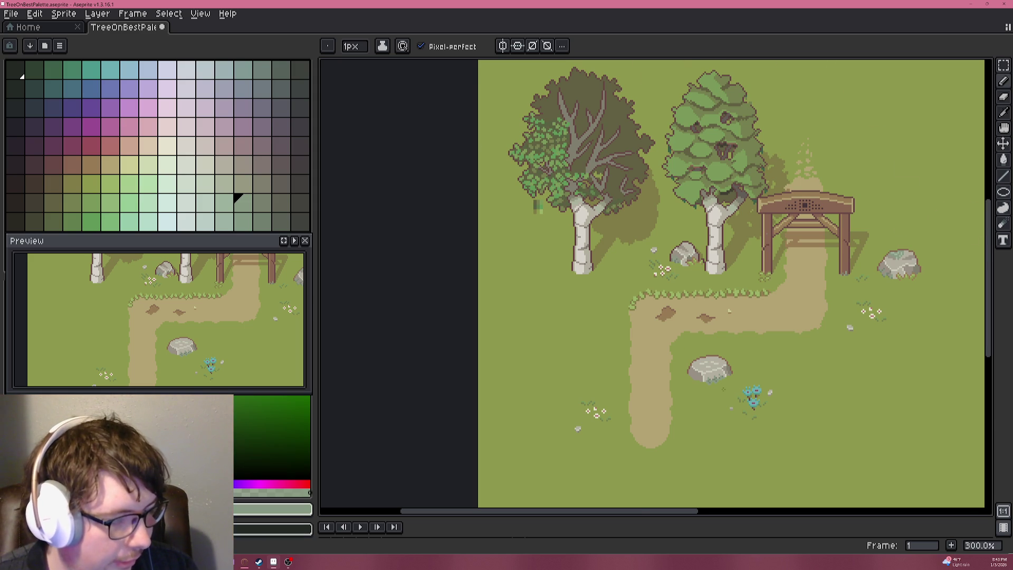
pyautogui.scroll(6, 717, 388)
pyautogui.scroll(-2, 631, 243)
pyautogui.hscroll(-1, 631, 244)
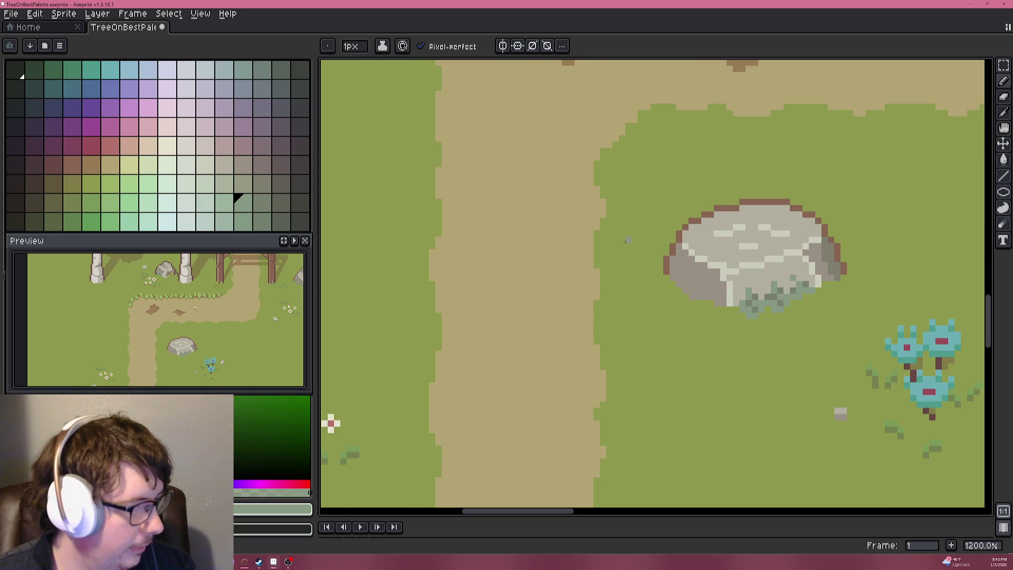
pyautogui.scroll(-5, 631, 242)
pyautogui.scroll(3, 587, 131)
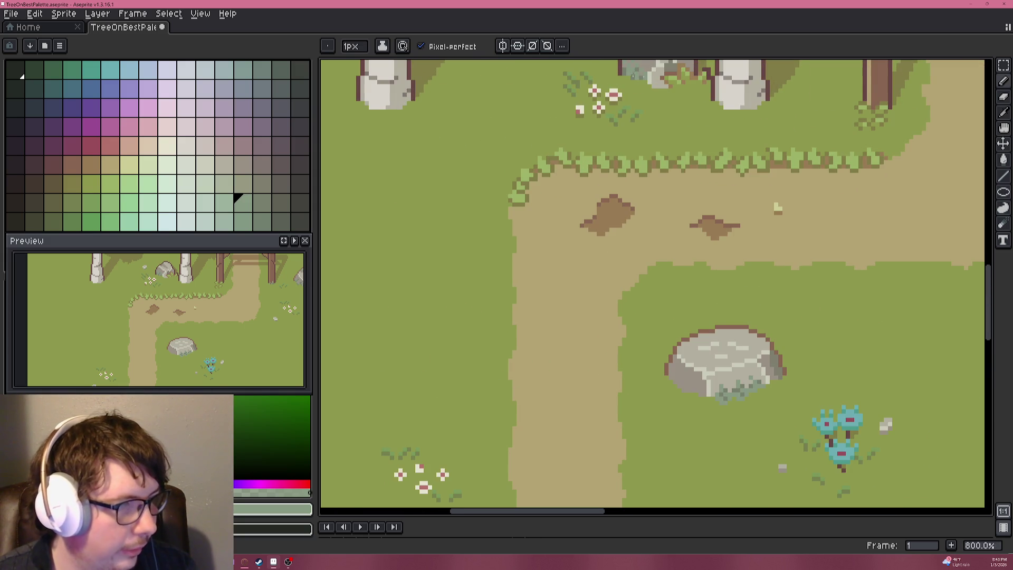
# Eyedrop the brown outline colour and place three brown pixels at the rock's lower-left edge.
pyautogui.press('i')
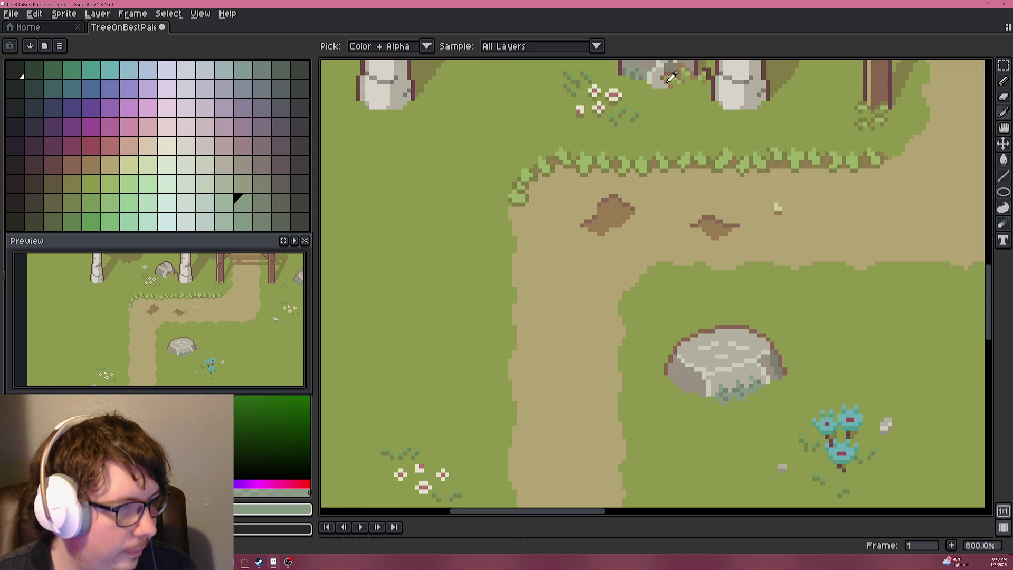
pyautogui.click(669, 71)
pyautogui.press('b')
pyautogui.scroll(3, 641, 316)
pyautogui.moveTo(644, 333); pyautogui.dragTo(710, 77)
pyautogui.scroll(2, 791, 200)
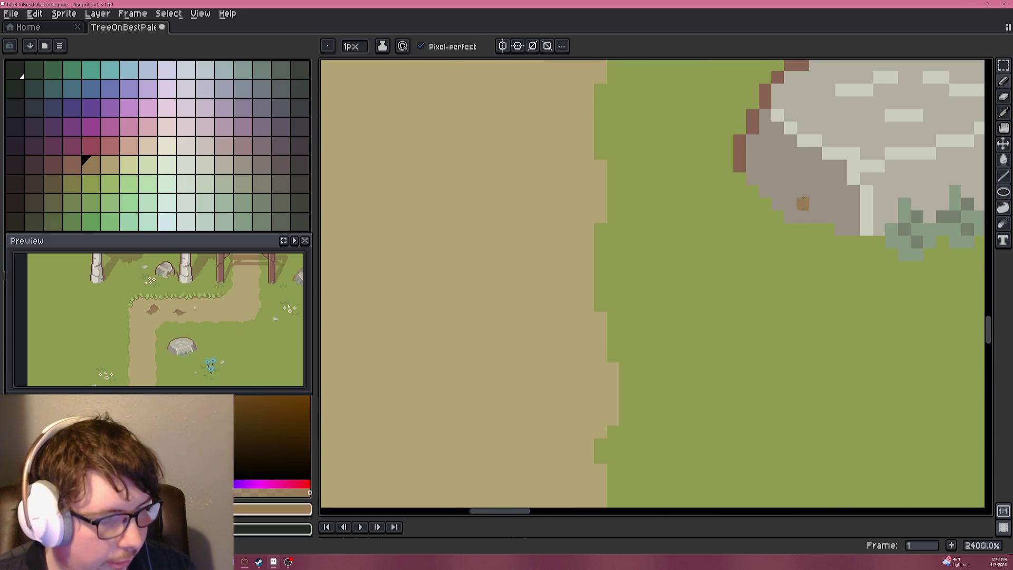
pyautogui.moveTo(805, 219); pyautogui.dragTo(736, 287)
pyautogui.click(736, 280)
pyautogui.click(749, 280)
pyautogui.click(761, 268)
# Return stray edge pixels to grass green and add one brown pixel below the edge.
pyautogui.press('i')
pyautogui.click(722, 288)
pyautogui.click(749, 280)
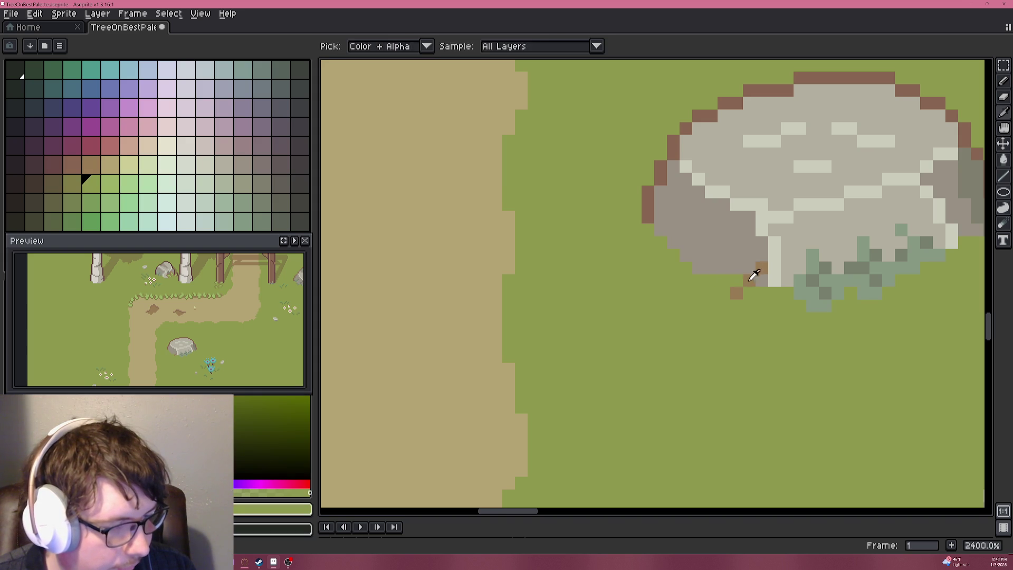
pyautogui.keyDown('alt'); pyautogui.click(736, 280); pyautogui.keyUp('alt')
pyautogui.click(724, 292)
pyautogui.keyDown('alt'); pyautogui.click(746, 293); pyautogui.keyUp('alt')
pyautogui.click(736, 293)
# Draw a brown diagonal of pixels along the rock's lower-left edge.
pyautogui.scroll(-2, 694, 292)
pyautogui.scroll(5, 694, 292)
pyautogui.keyDown('alt'); pyautogui.click(751, 287); pyautogui.keyUp('alt')
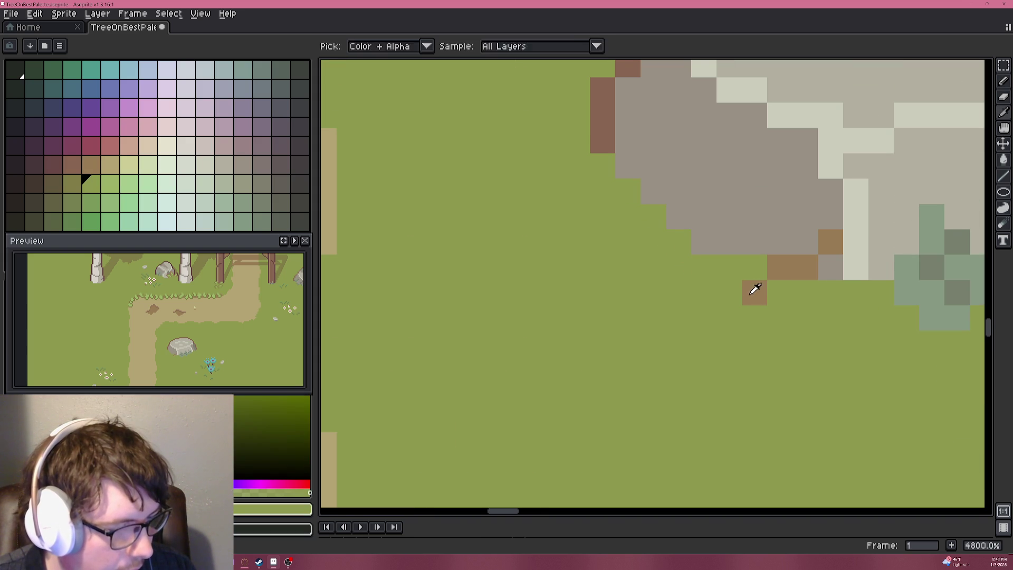
pyautogui.click(694, 260)
pyautogui.moveTo(694, 259)
pyautogui.mouseDown()
pyautogui.moveTo(703, 235)
pyautogui.moveTo(680, 214)
pyautogui.moveTo(664, 175)
pyautogui.mouseUp()
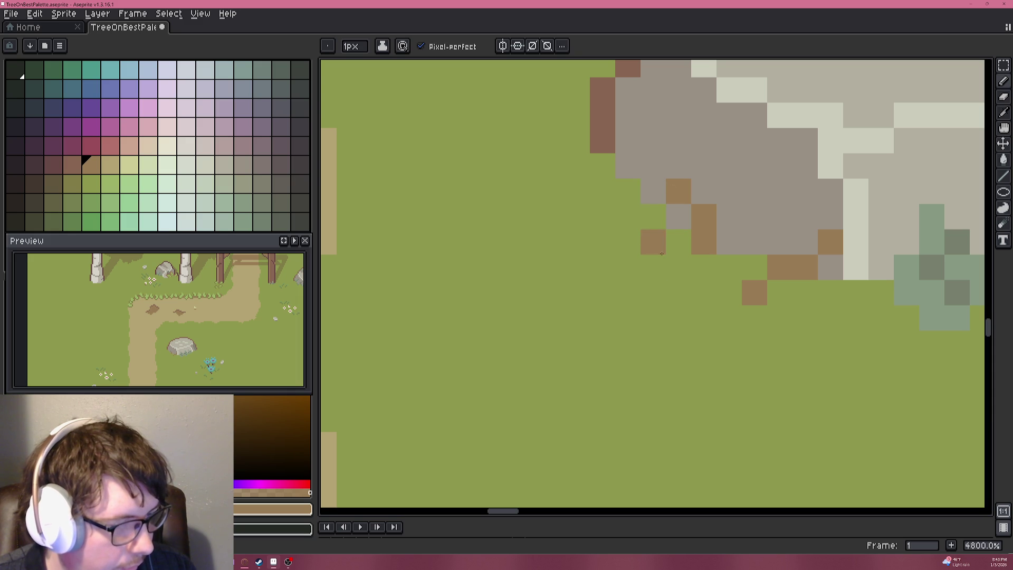
pyautogui.scroll(2, 679, 269)
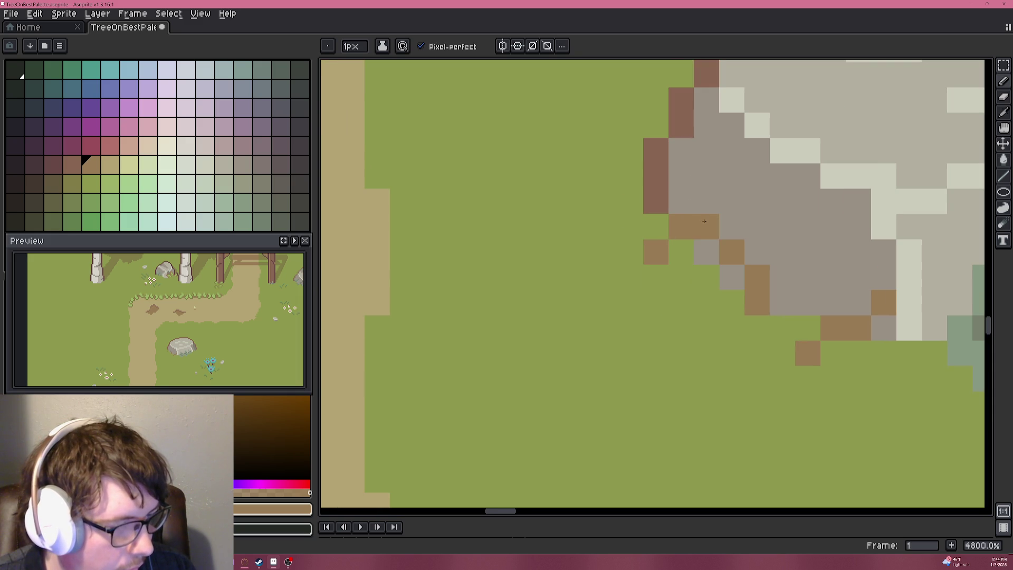
pyautogui.scroll(-3, 628, 198)
pyautogui.scroll(-1, 599, 156)
pyautogui.scroll(3, 667, 206)
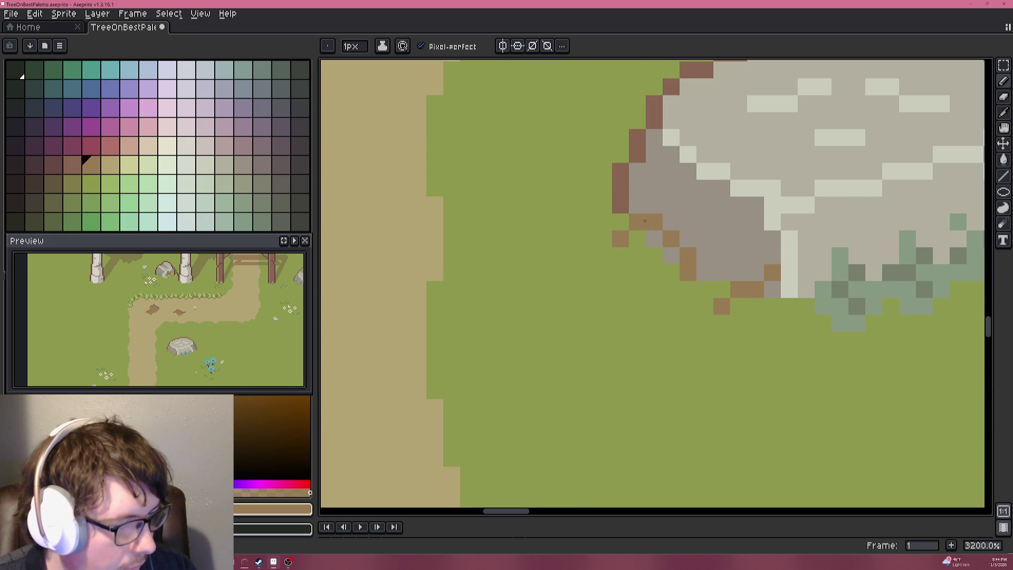
pyautogui.scroll(-3, 667, 205)
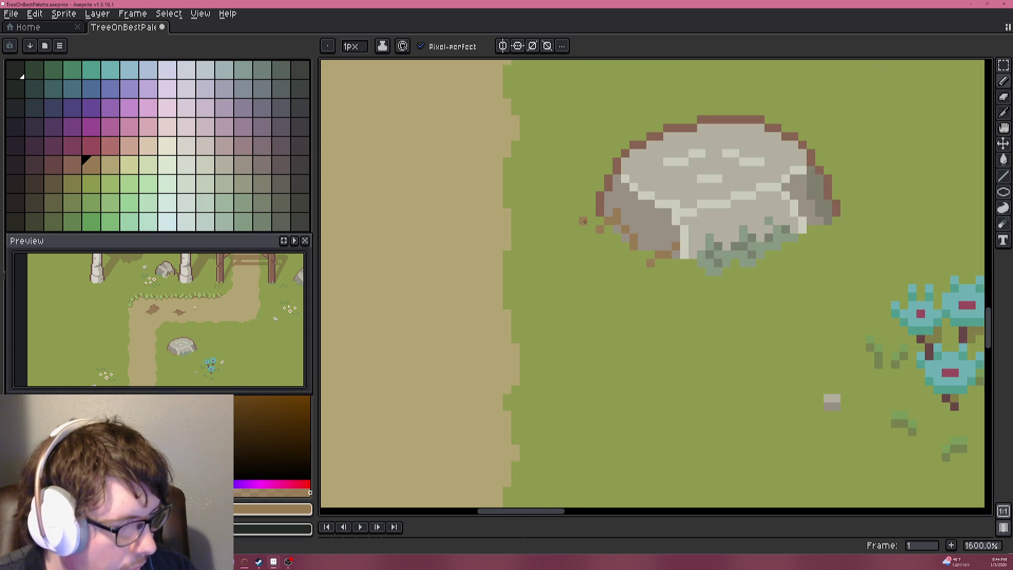
pyautogui.scroll(3, 585, 222)
pyautogui.scroll(-3, 562, 214)
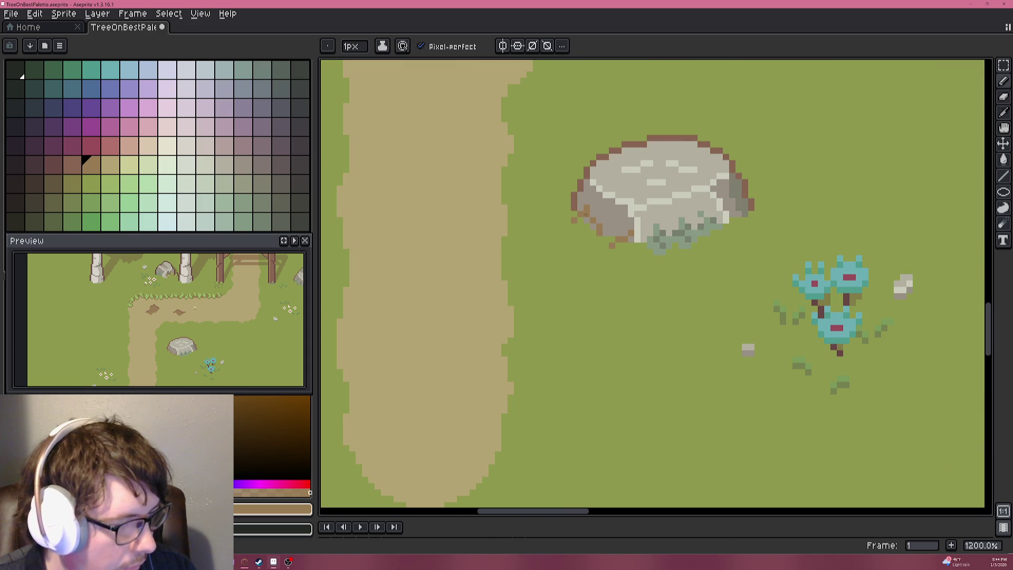
pyautogui.keyDown('alt'); pyautogui.click(580, 242); pyautogui.keyUp('alt')
# Try painting darker green over rock-edge pixels, undoing the misplaced edits.
pyautogui.scroll(3, 570, 243)
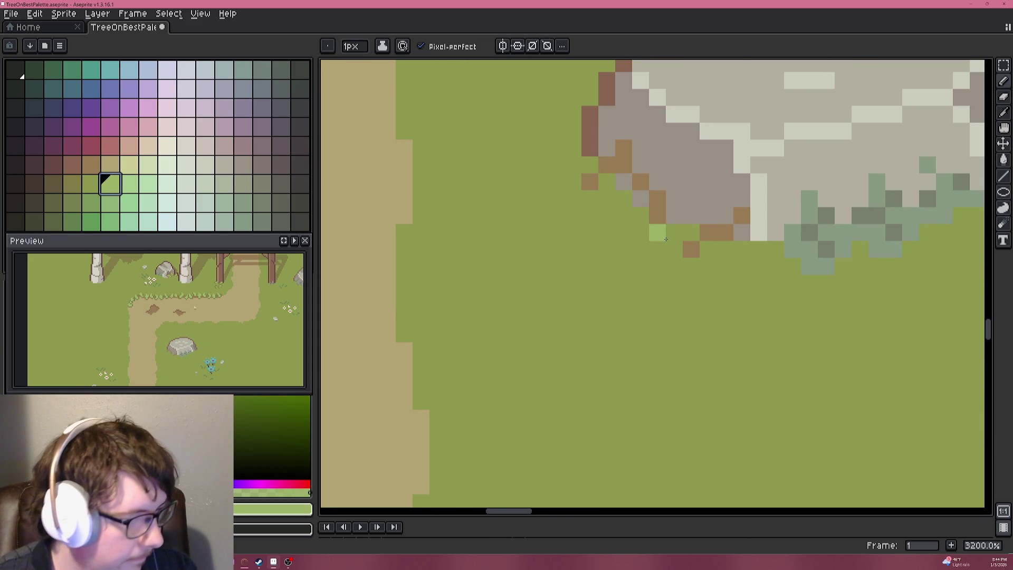
pyautogui.keyDown('alt'); pyautogui.click(695, 230); pyautogui.keyUp('alt')
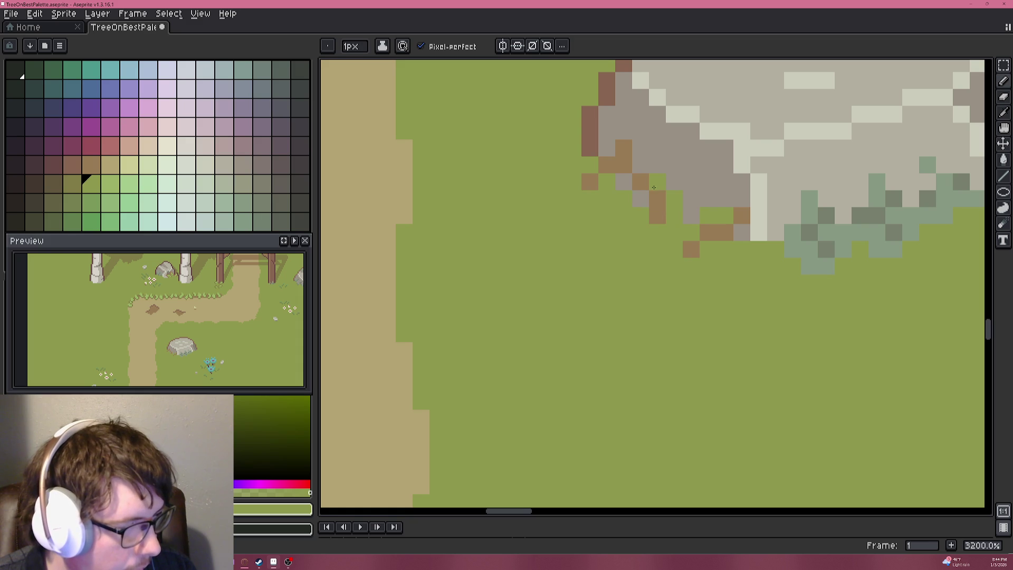
pyautogui.click(607, 148)
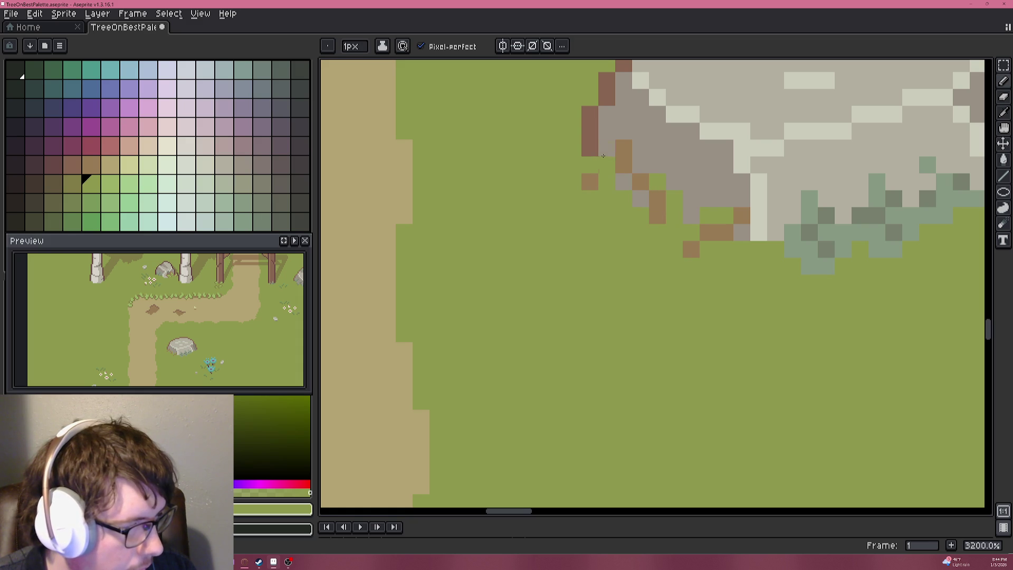
pyautogui.hotkey('ctrl', 'z')
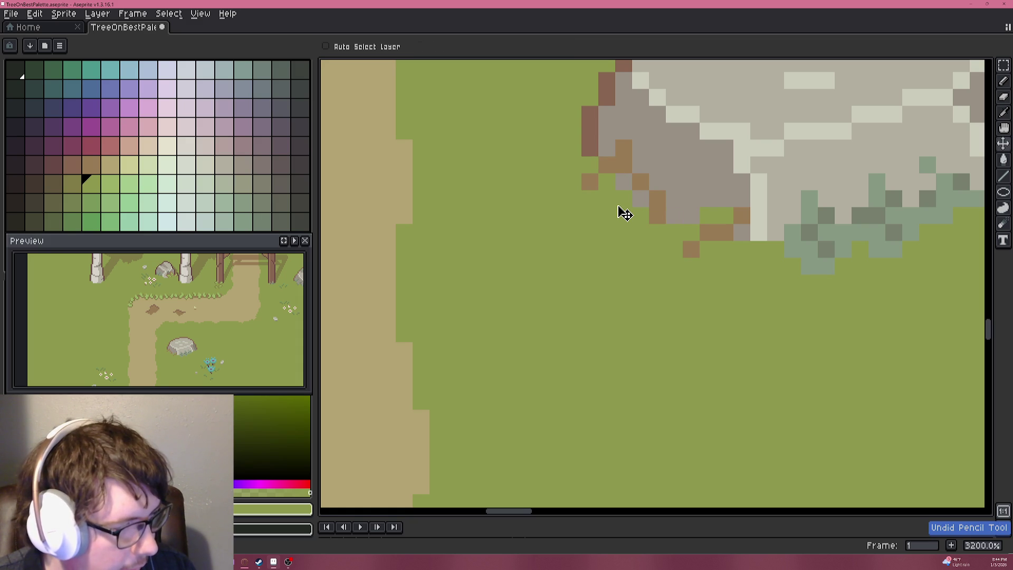
pyautogui.hotkey('ctrl', 'z')
pyautogui.hotkey('ctrl', 'z')
pyautogui.hotkey('ctrl', 'z')
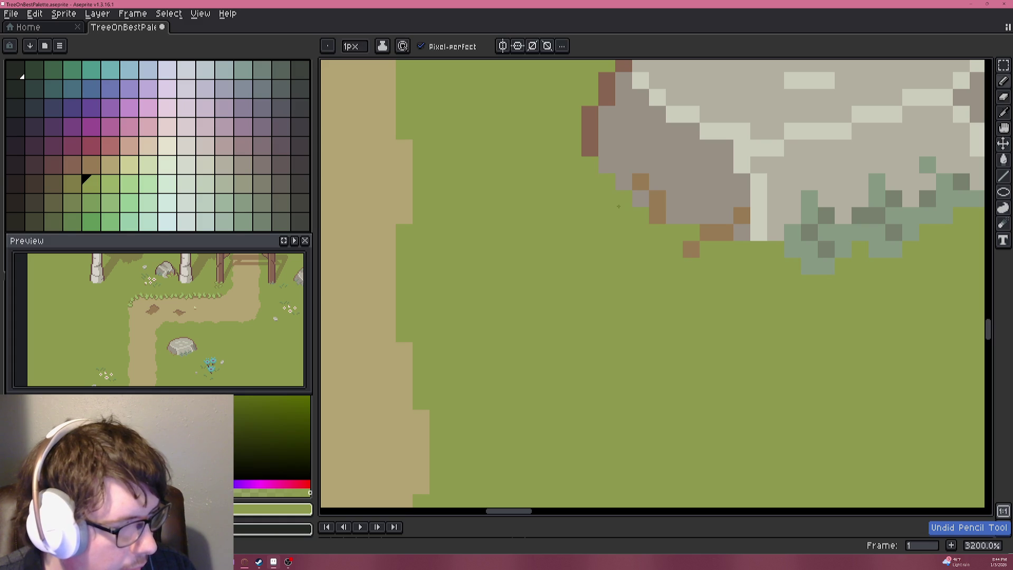
pyautogui.click(724, 212)
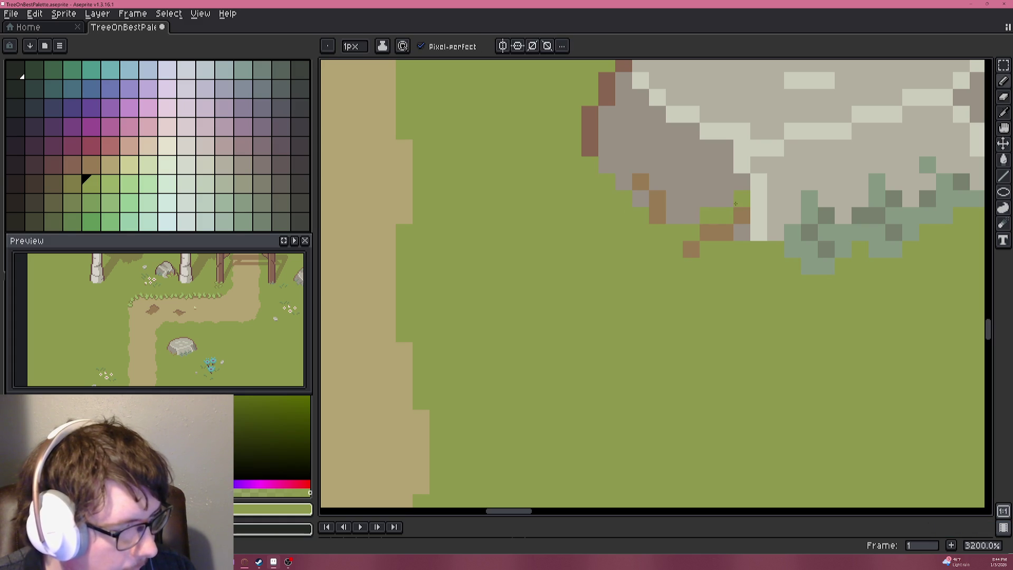
pyautogui.hotkey('ctrl', 'z')
# Paint several rock-edge pixels green and add a brown pixel below the rock.
pyautogui.click(664, 185)
pyautogui.click(673, 219)
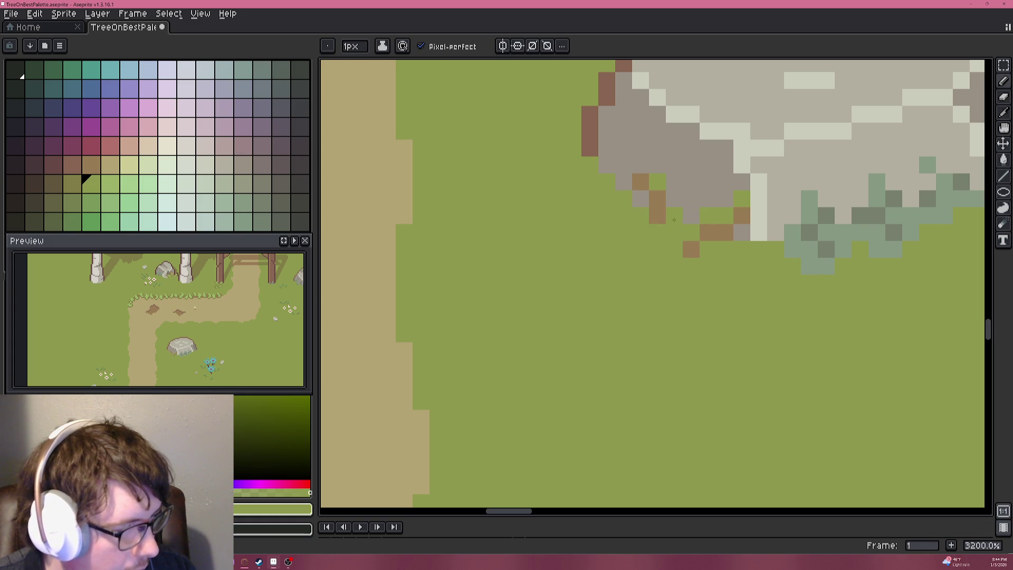
pyautogui.keyDown('alt'); pyautogui.click(658, 211); pyautogui.keyUp('alt')
pyautogui.click(674, 232)
pyautogui.keyDown('alt'); pyautogui.click(660, 179); pyautogui.keyUp('alt')
pyautogui.click(672, 204)
# Add light green grass highlight pixels overlapping the rock's lower-left edge.
pyautogui.click(110, 185)
pyautogui.moveTo(675, 181); pyautogui.dragTo(662, 175)
pyautogui.click(658, 165)
pyautogui.click(640, 165)
pyautogui.click(691, 217)
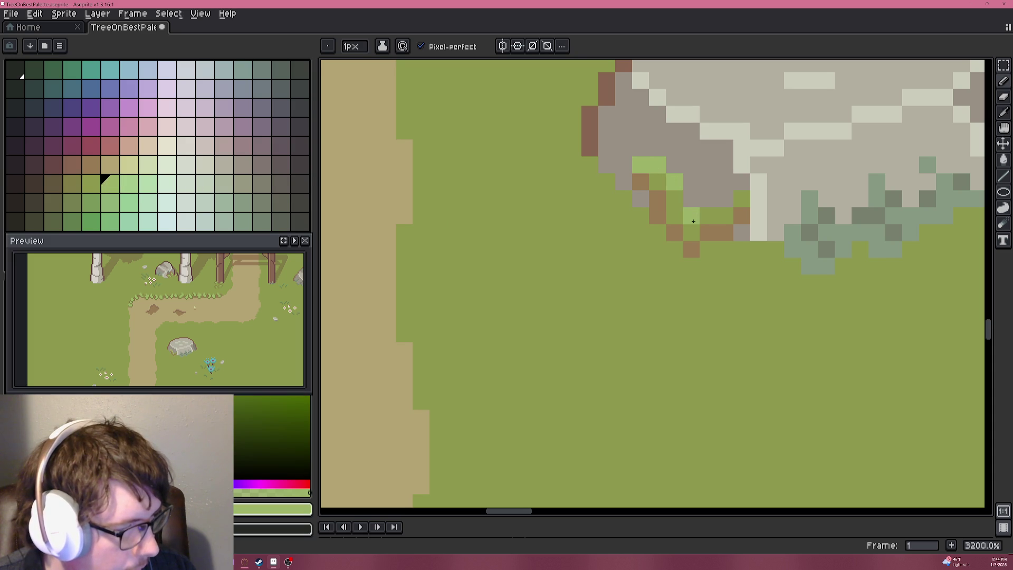
pyautogui.click(708, 199)
pyautogui.click(724, 200)
pyautogui.click(741, 182)
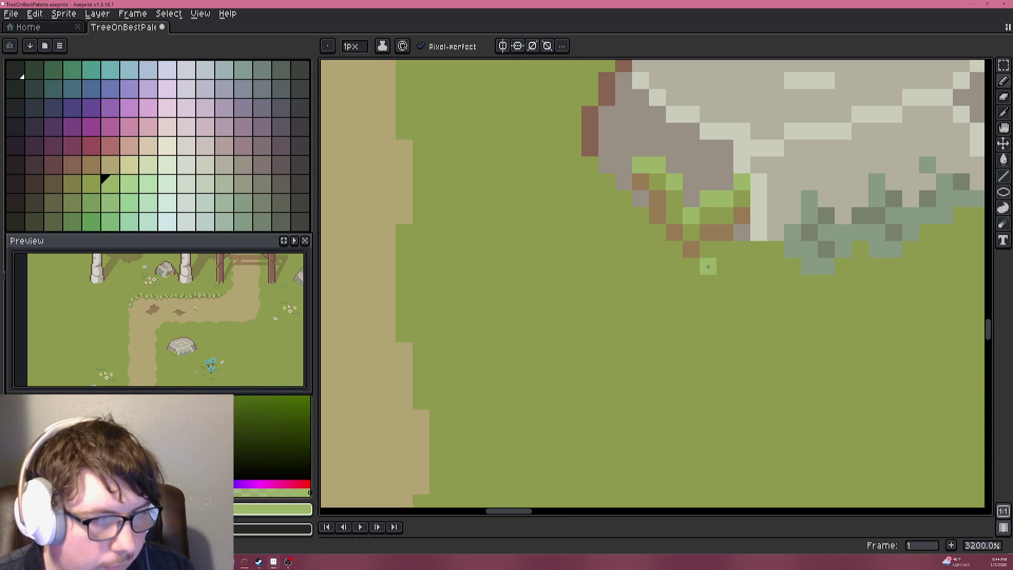
# Draw a brown outline along the rock's lower-left edge and extend it along the bottom.
pyautogui.scroll(-9, 708, 267)
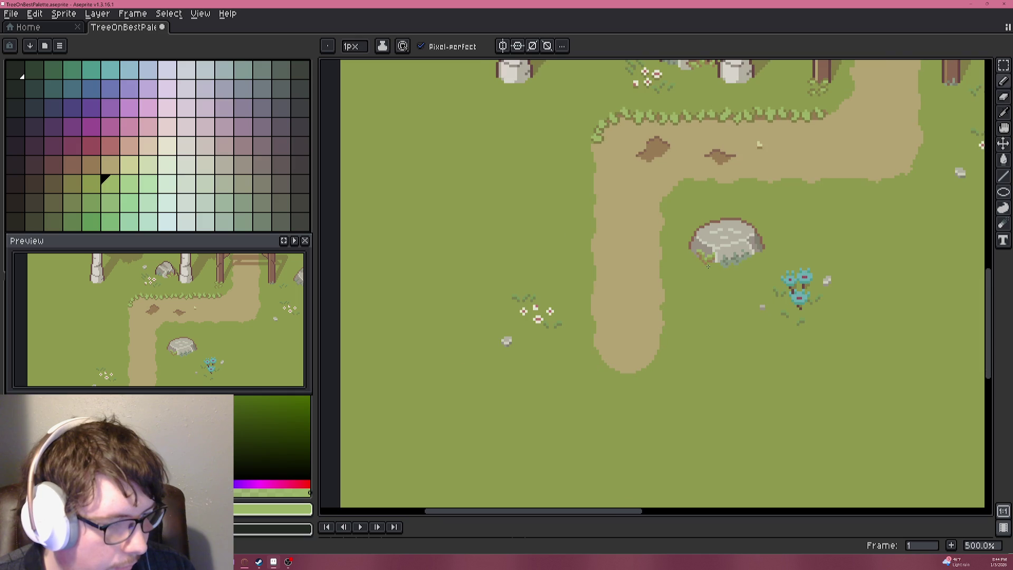
pyautogui.scroll(10, 715, 270)
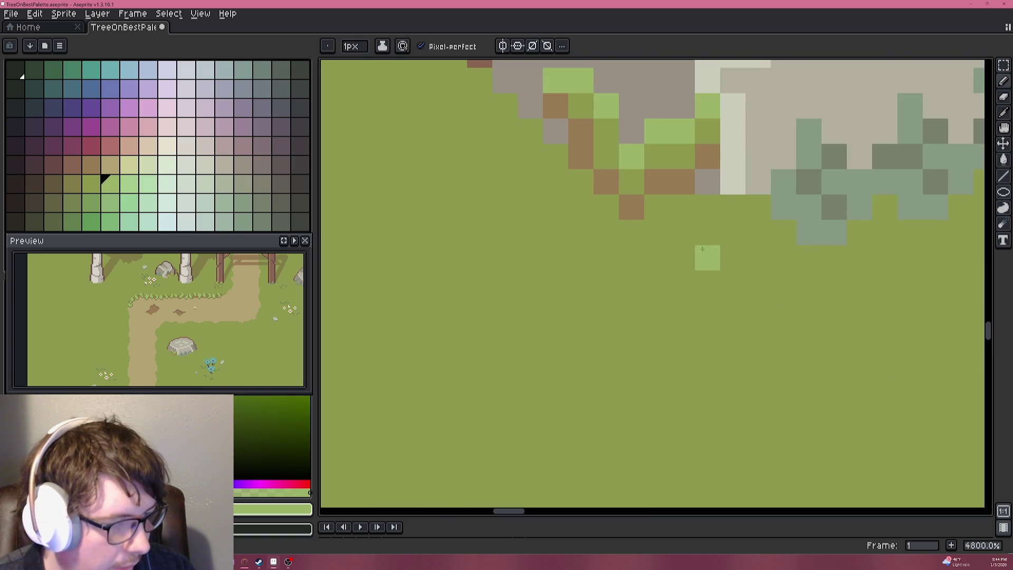
pyautogui.keyDown('alt'); pyautogui.click(701, 285); pyautogui.keyUp('alt')
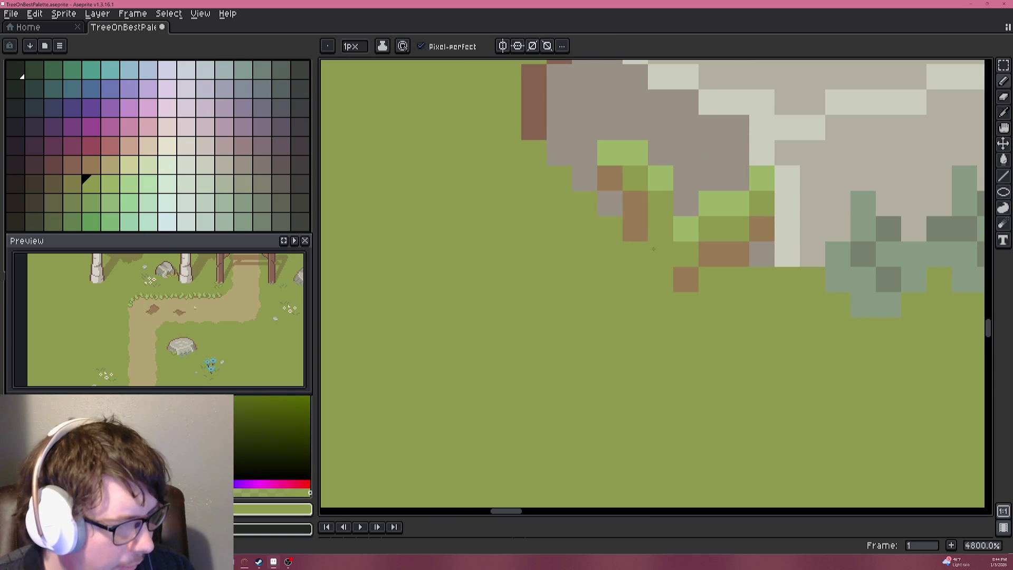
pyautogui.keyDown('alt'); pyautogui.click(686, 279); pyautogui.keyUp('alt')
pyautogui.moveTo(686, 204)
pyautogui.mouseDown()
pyautogui.moveTo(686, 179)
pyautogui.moveTo(638, 139)
pyautogui.mouseUp()
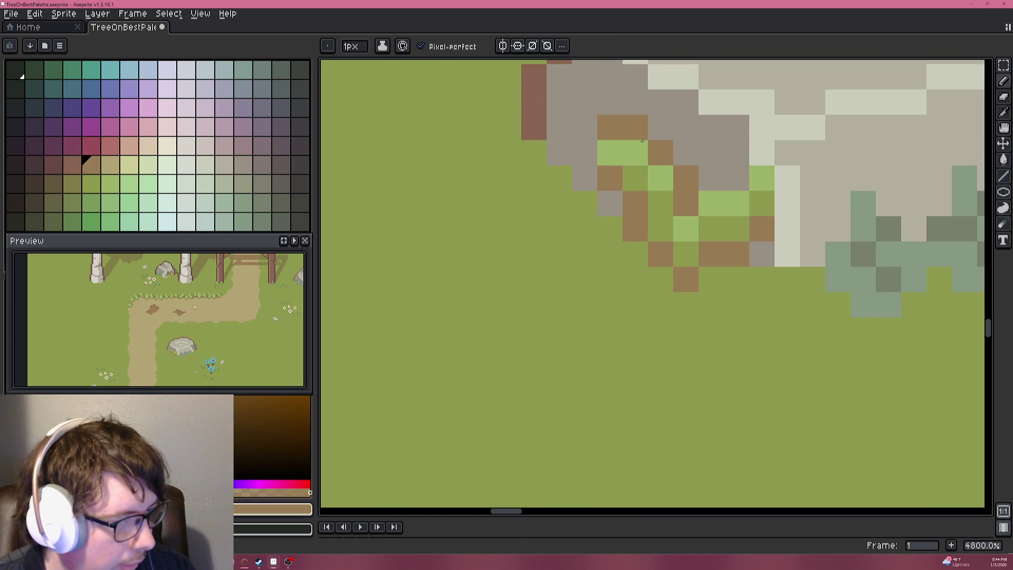
pyautogui.scroll(-9, 732, 245)
pyautogui.scroll(-3, 733, 245)
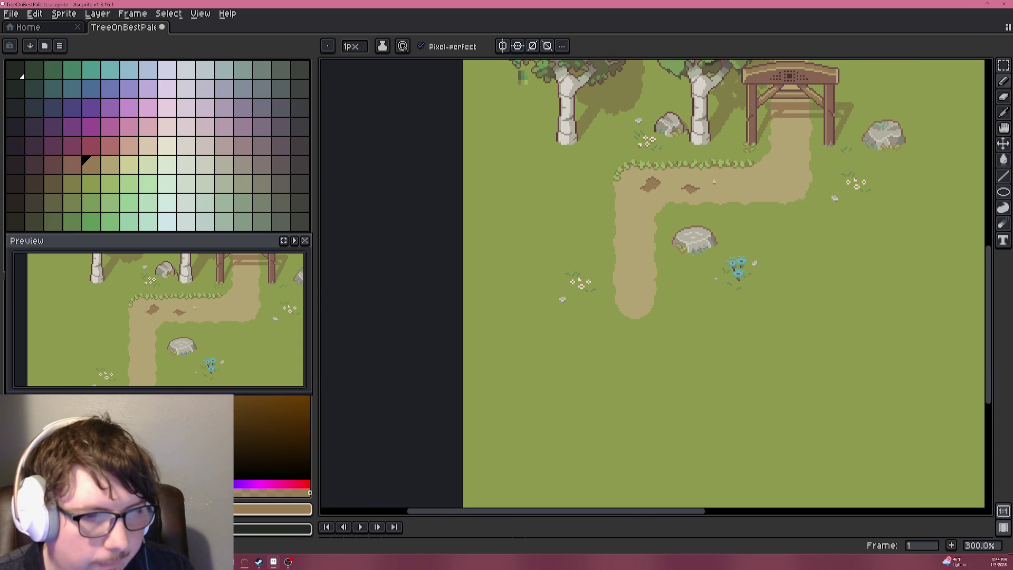
pyautogui.scroll(4, 678, 165)
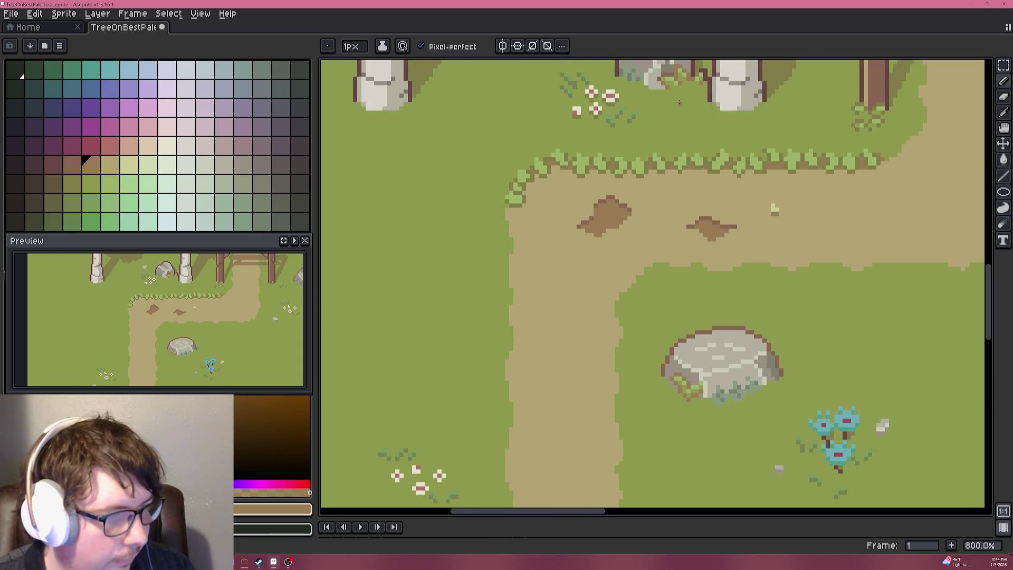
pyautogui.scroll(10, 674, 220)
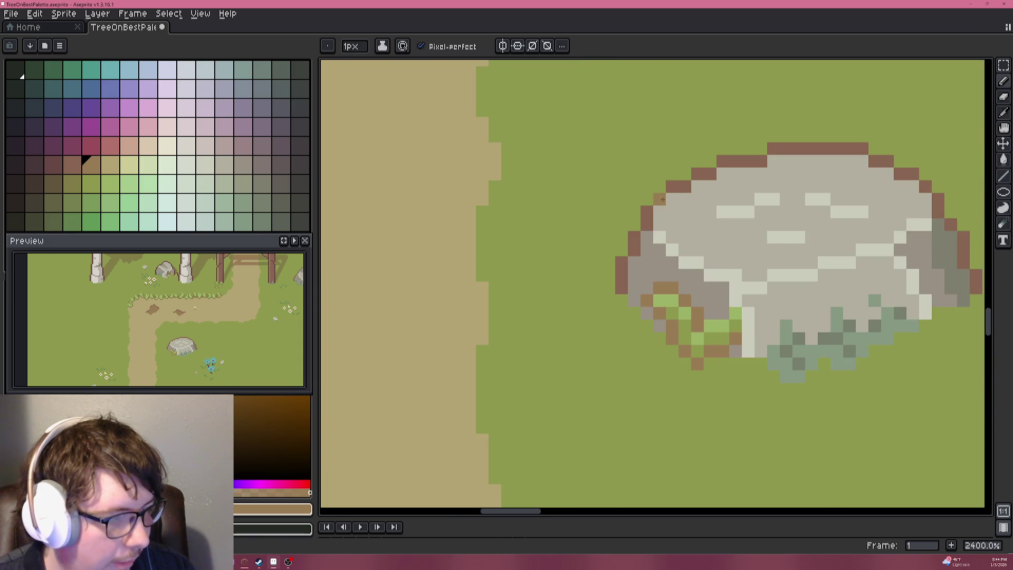
pyautogui.moveTo(675, 219)
pyautogui.mouseDown()
pyautogui.moveTo(729, 182)
pyautogui.moveTo(760, 216)
pyautogui.moveTo(747, 240)
pyautogui.mouseUp()
pyautogui.scroll(-12, 748, 240)
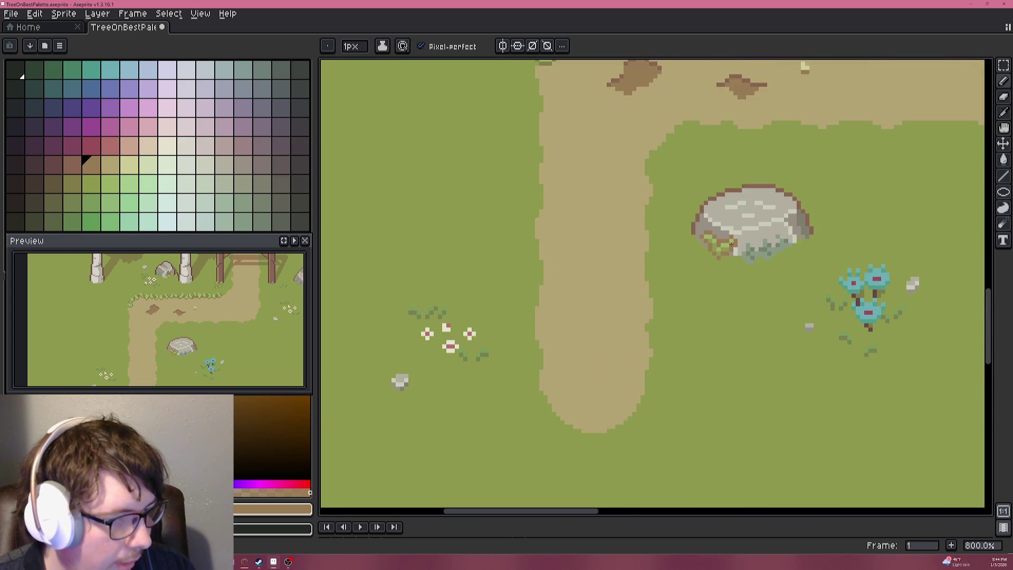
pyautogui.scroll(1, 638, 267)
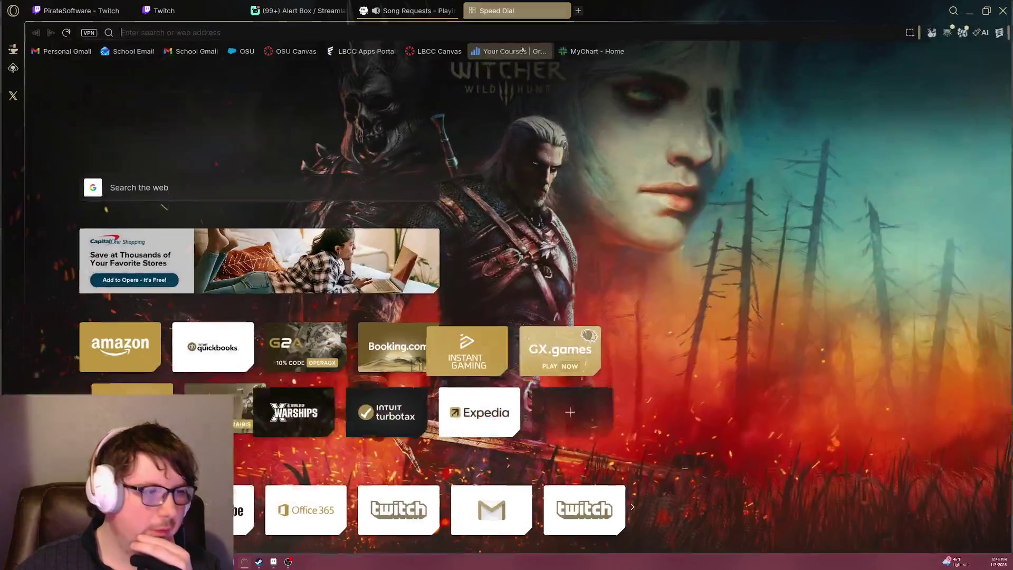
# Search Google for 'final fantasy pixel art' using the address-bar suggestion.
pyautogui.click(470, 36)
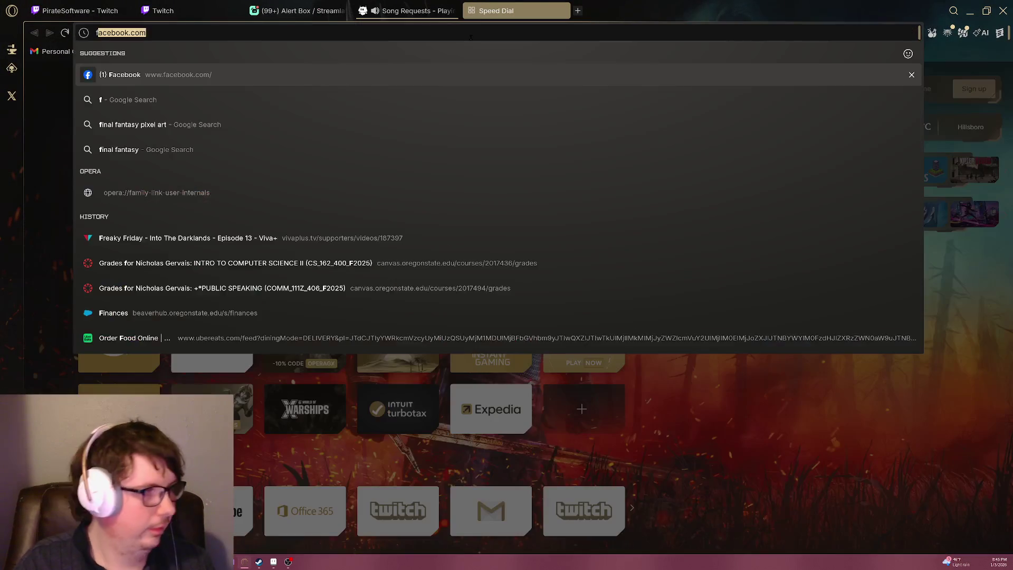
pyautogui.write('final fantasy pix')
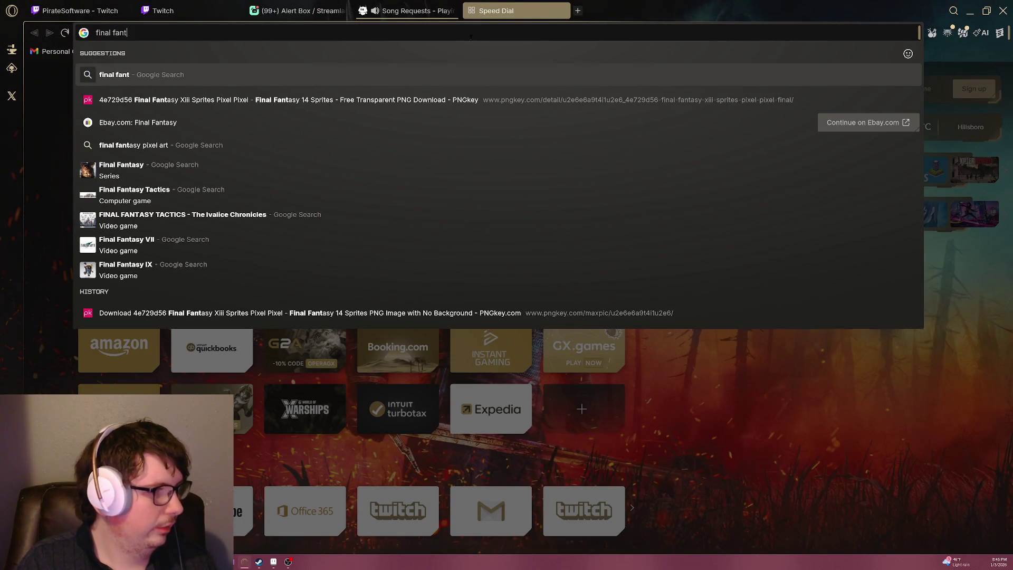
pyautogui.write('el')
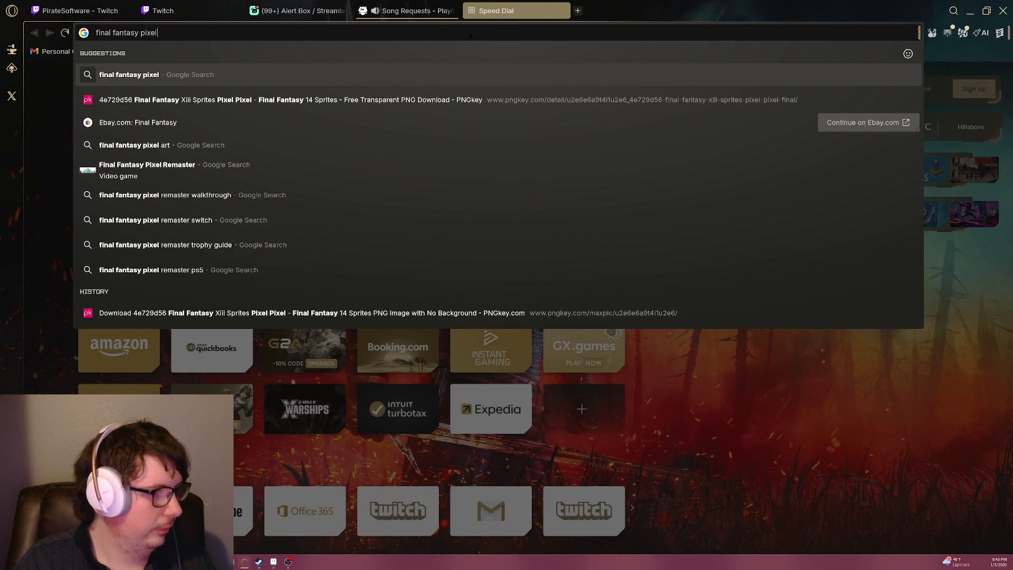
pyautogui.press('Down')
pyautogui.press('Down')
pyautogui.press('Down')
pyautogui.press('Return')
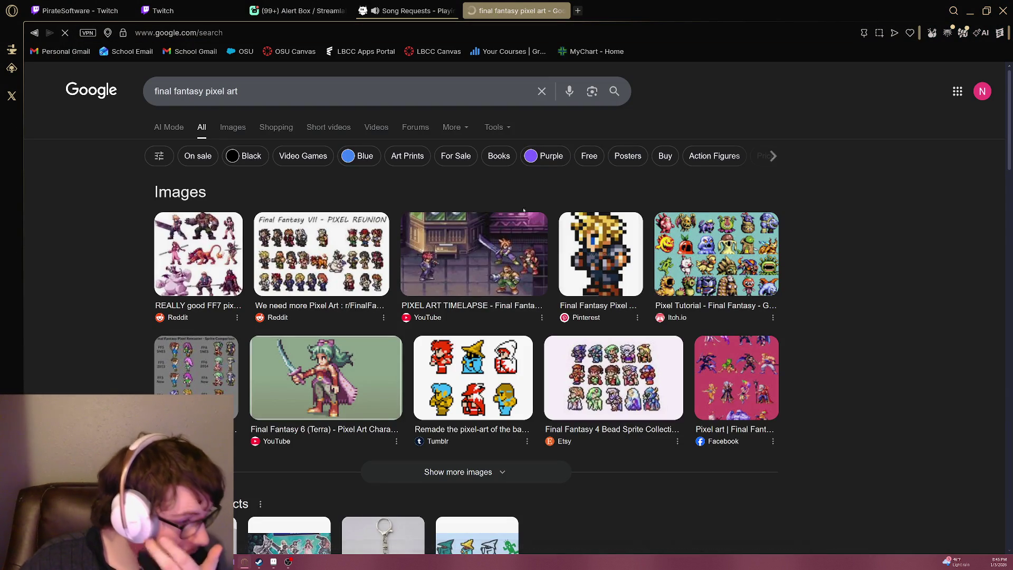
# Switch to image results and preview the Final Fantasy XIV keychain image.
pyautogui.click(233, 126)
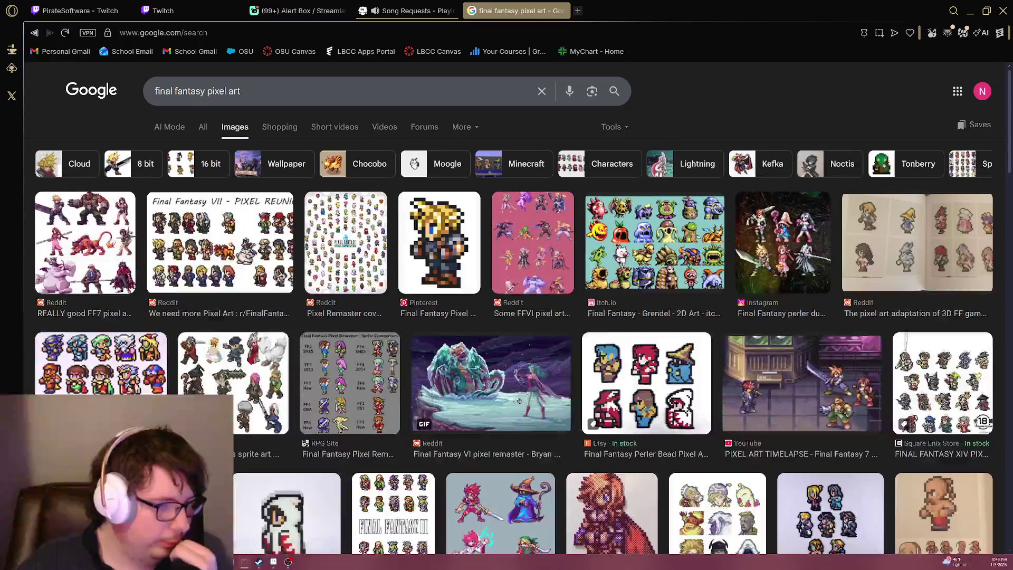
pyautogui.scroll(-2, 454, 378)
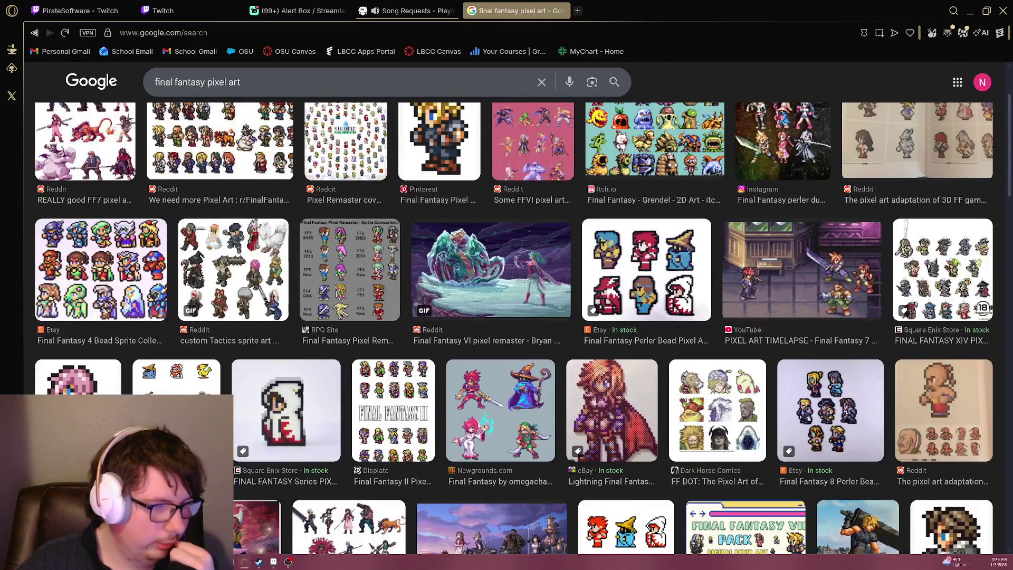
pyautogui.scroll(-3, 766, 288)
pyautogui.scroll(3, 844, 275)
pyautogui.click(914, 269)
pyautogui.scroll(-2, 914, 270)
pyautogui.scroll(4, 914, 269)
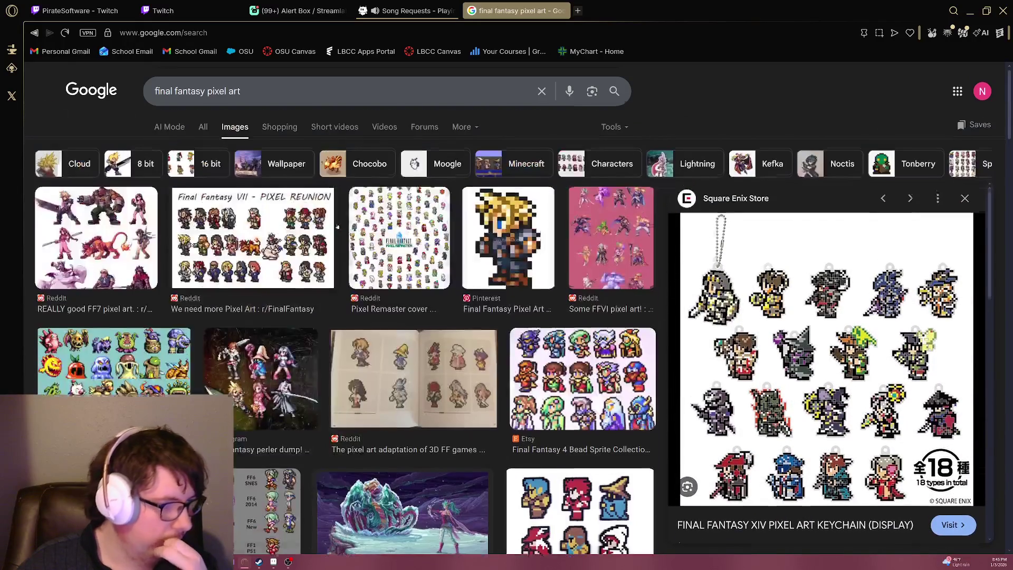
# Preview the perler dump, Pixel Remaster, FFVII Pixel Reunion and FFVI sprite images, then return to Aseprite.
pyautogui.click(261, 378)
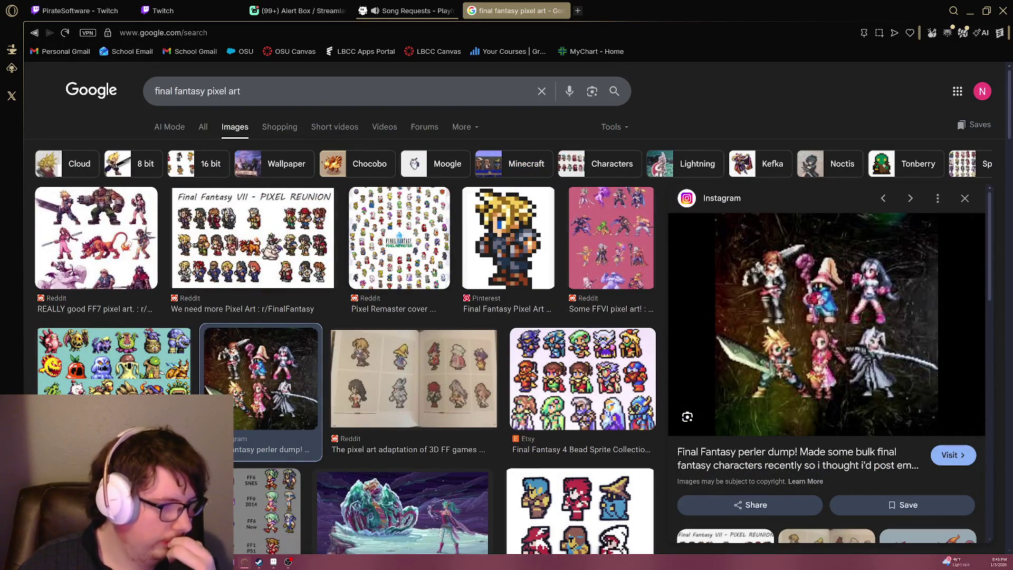
pyautogui.click(383, 241)
pyautogui.click(298, 243)
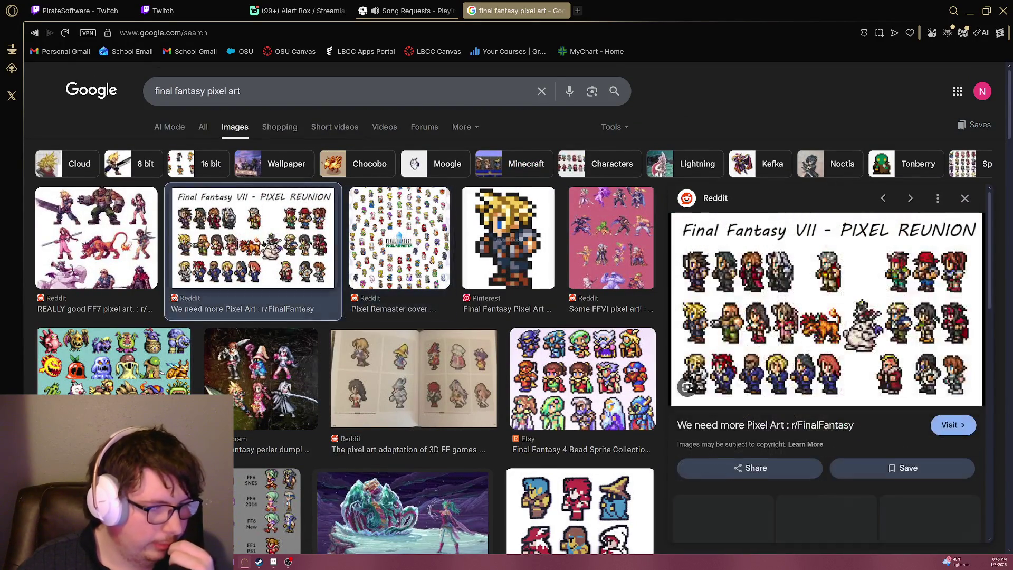
pyautogui.scroll(-15, 599, 329)
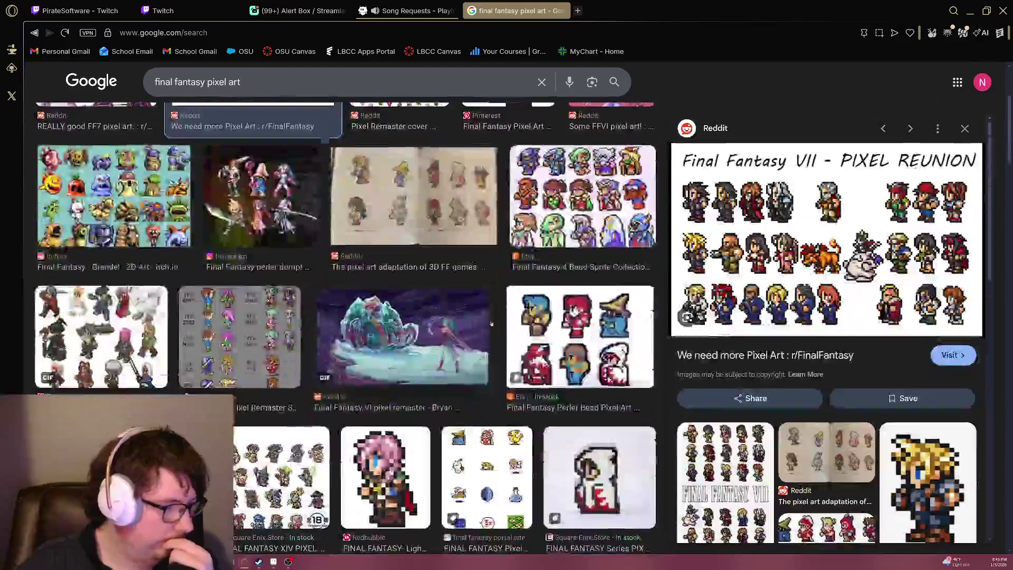
pyautogui.scroll(-3, 480, 315)
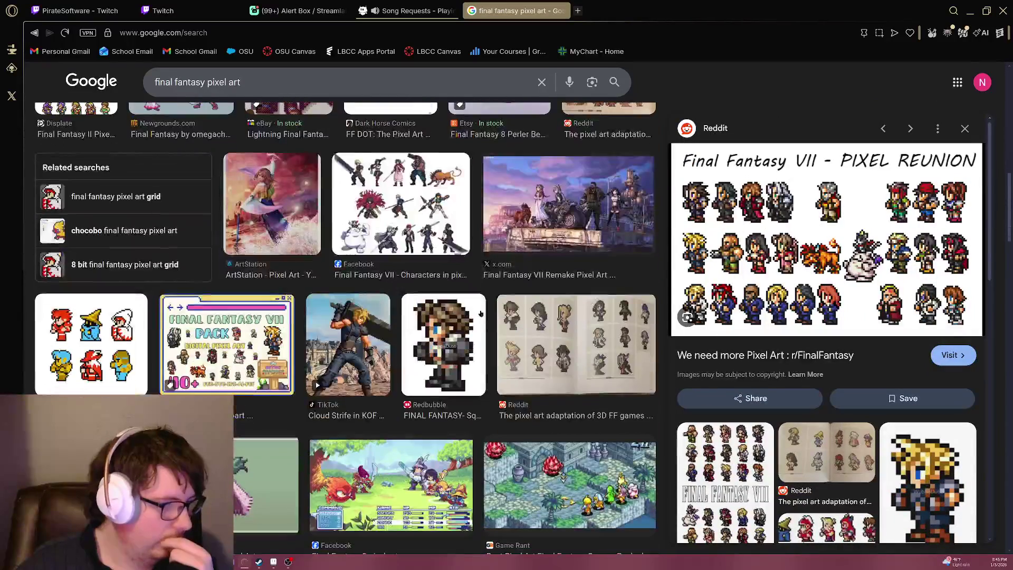
pyautogui.scroll(-1, 481, 315)
pyautogui.click(79, 388)
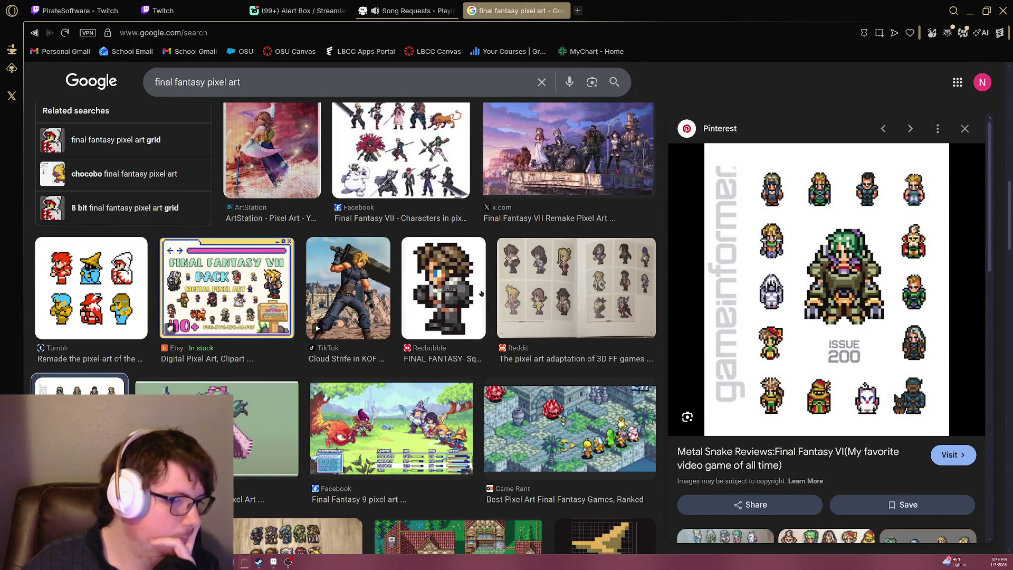
pyautogui.scroll(4, 480, 294)
pyautogui.scroll(2, 478, 287)
pyautogui.scroll(1, 477, 287)
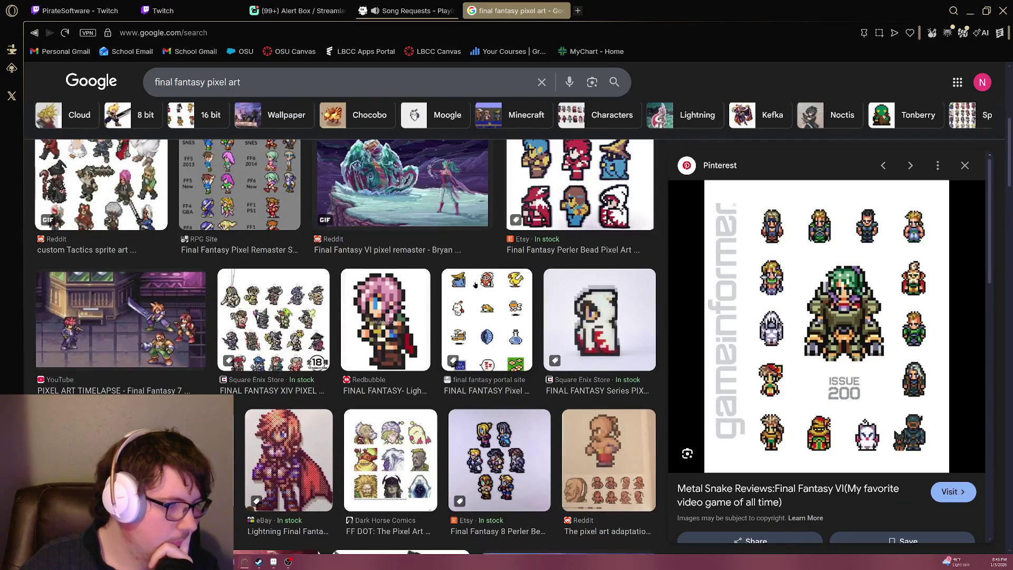
pyautogui.hotkey('alt', 'Tab')
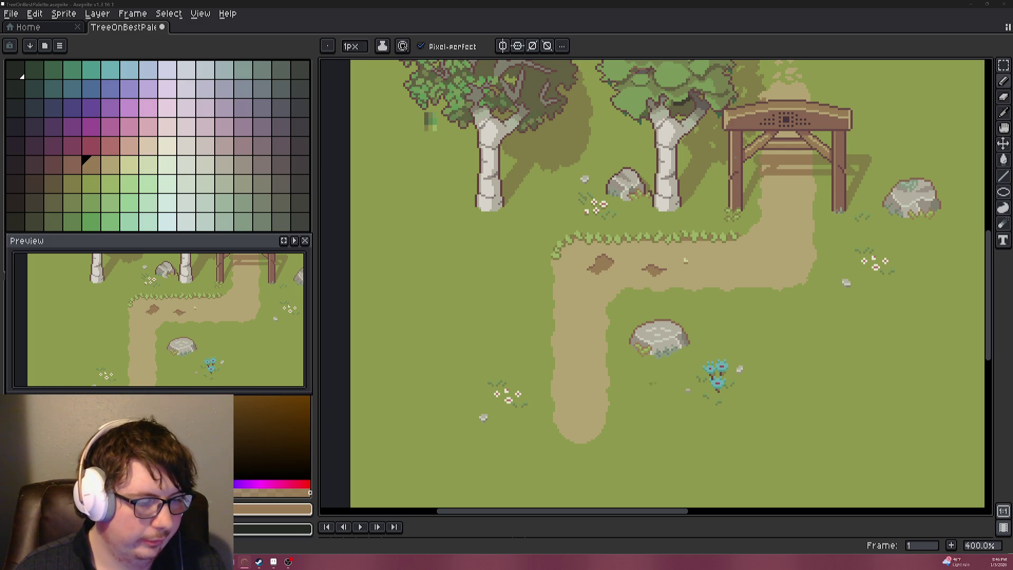
# Paint a rock-grey column down the lower-left edge, keeping the bottom pixel as grass.
pyautogui.scroll(6, 685, 260)
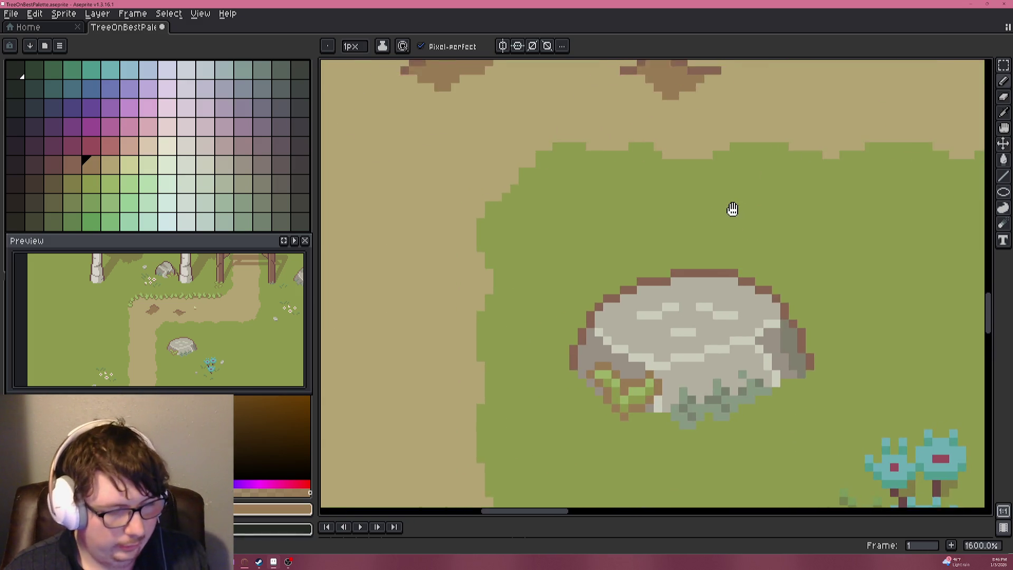
pyautogui.scroll(2, 696, 227)
pyautogui.scroll(-1, 636, 313)
pyautogui.scroll(-1, 648, 288)
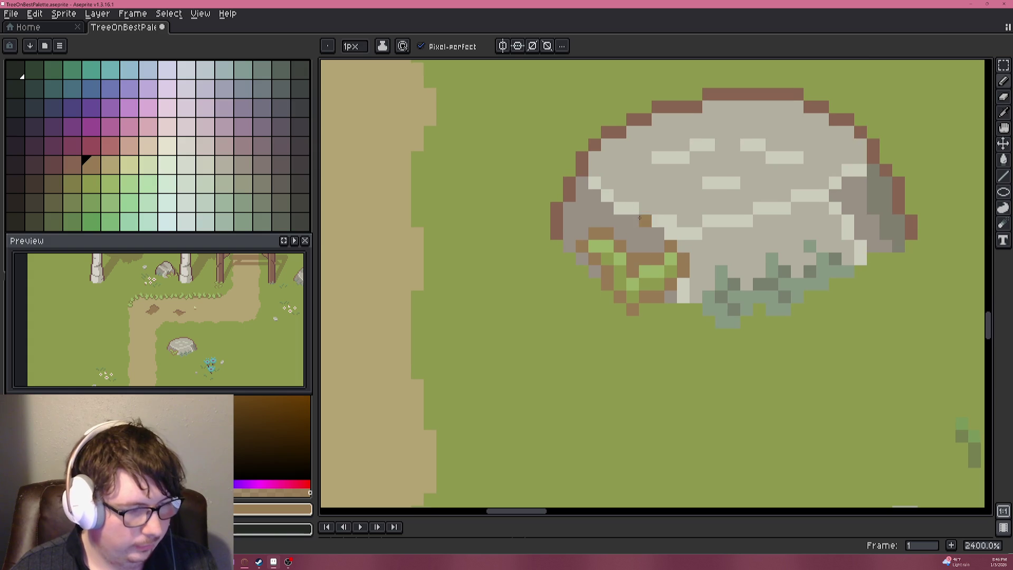
pyautogui.keyDown('alt'); pyautogui.click(654, 236); pyautogui.keyUp('alt')
pyautogui.moveTo(633, 257); pyautogui.dragTo(631, 309)
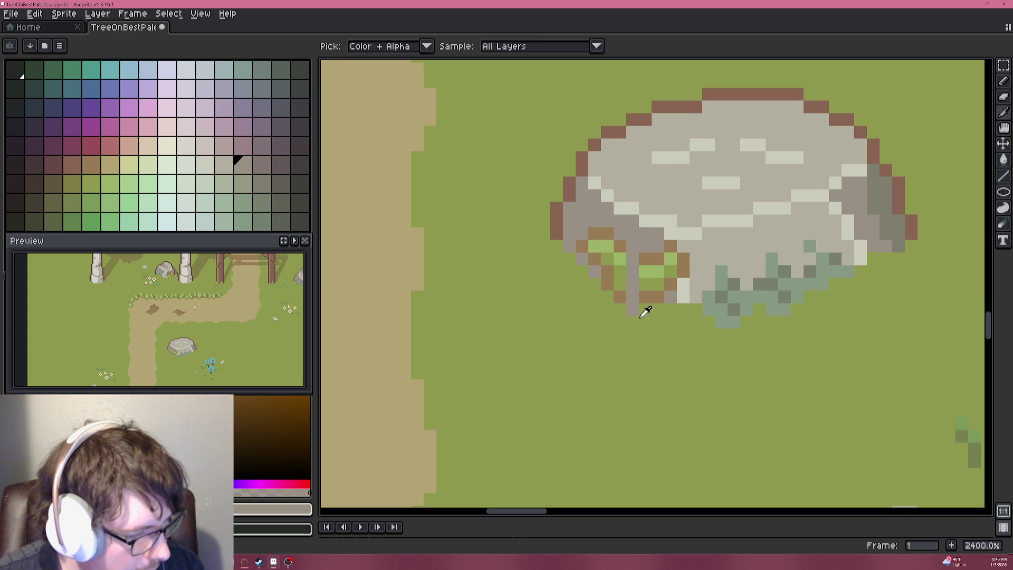
pyautogui.keyDown('alt'); pyautogui.click(638, 317); pyautogui.keyUp('alt')
pyautogui.click(638, 310)
pyautogui.keyDown('alt'); pyautogui.click(624, 296); pyautogui.keyUp('alt')
pyautogui.moveTo(623, 260)
pyautogui.mouseDown()
pyautogui.moveTo(625, 247)
pyautogui.moveTo(579, 244)
pyautogui.mouseUp()
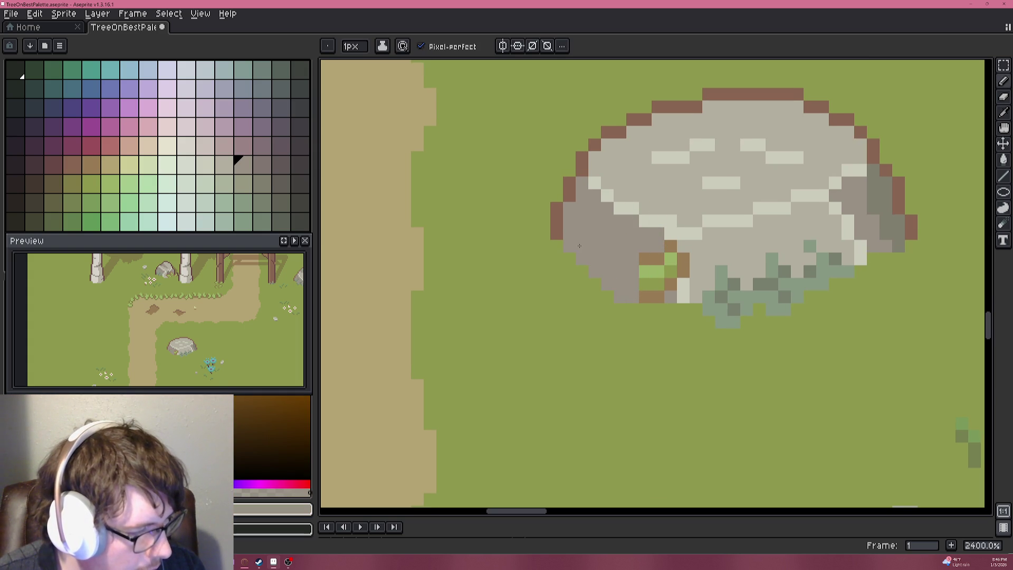
# Cover the remaining green and brown edge pixels with grey and extend the light grey highlight.
pyautogui.moveTo(649, 253); pyautogui.dragTo(642, 297)
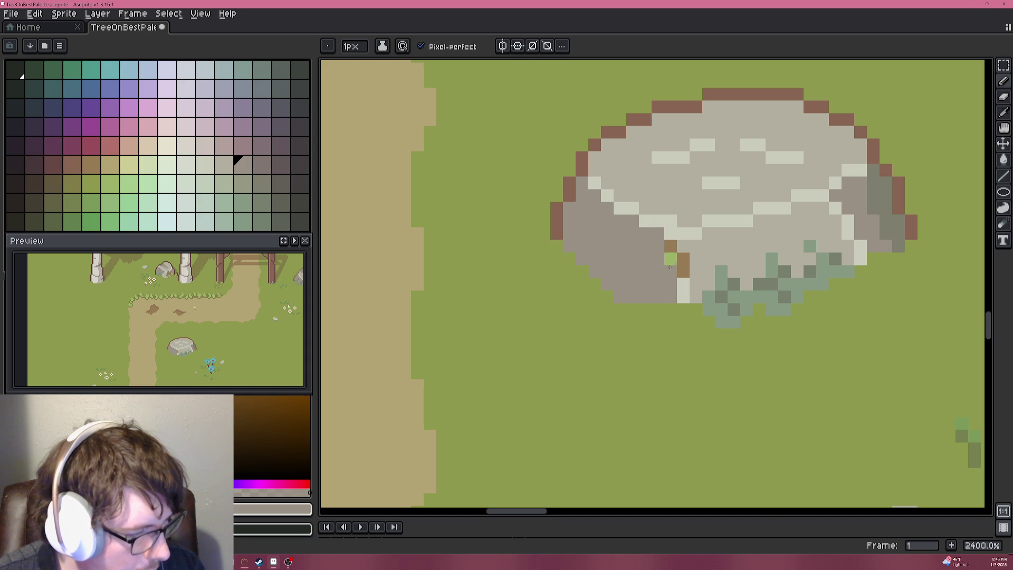
pyautogui.click(670, 246)
pyautogui.keyDown('alt'); pyautogui.click(673, 248); pyautogui.keyUp('alt')
pyautogui.keyDown('alt'); pyautogui.click(684, 287); pyautogui.keyUp('alt')
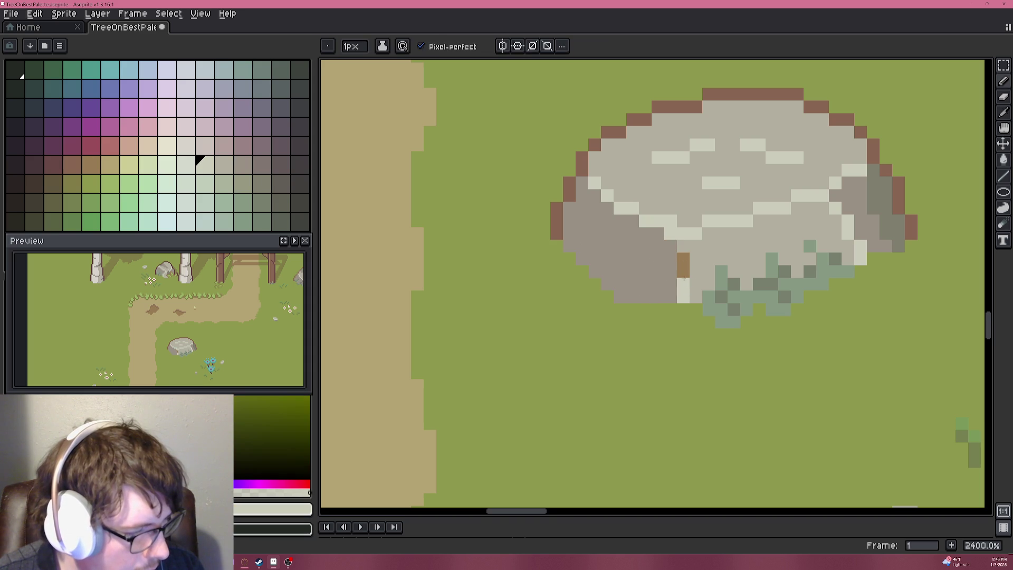
pyautogui.moveTo(683, 277); pyautogui.dragTo(680, 252)
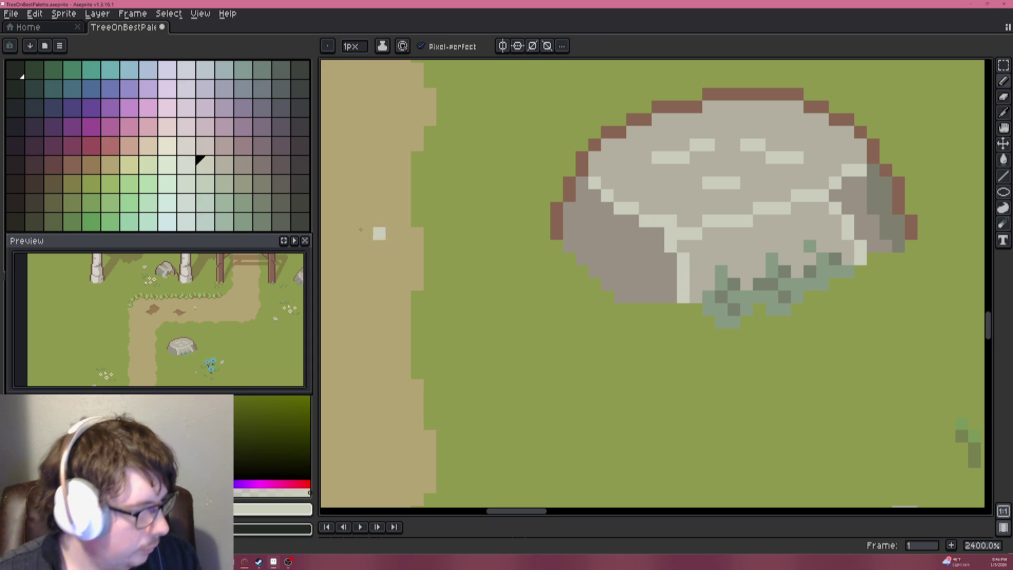
pyautogui.keyDown('alt'); pyautogui.click(521, 272); pyautogui.keyUp('alt')
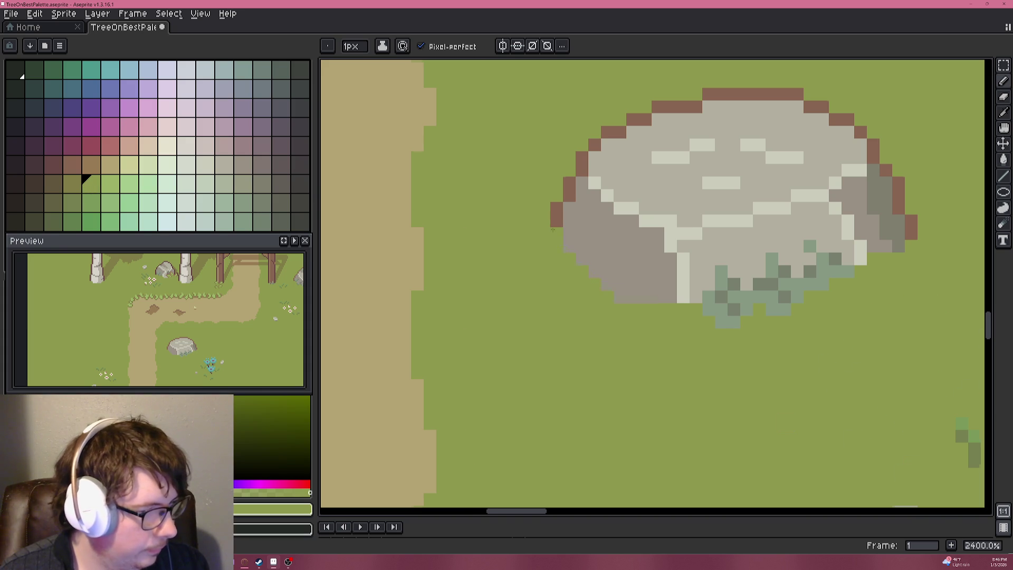
pyautogui.scroll(-5, 560, 223)
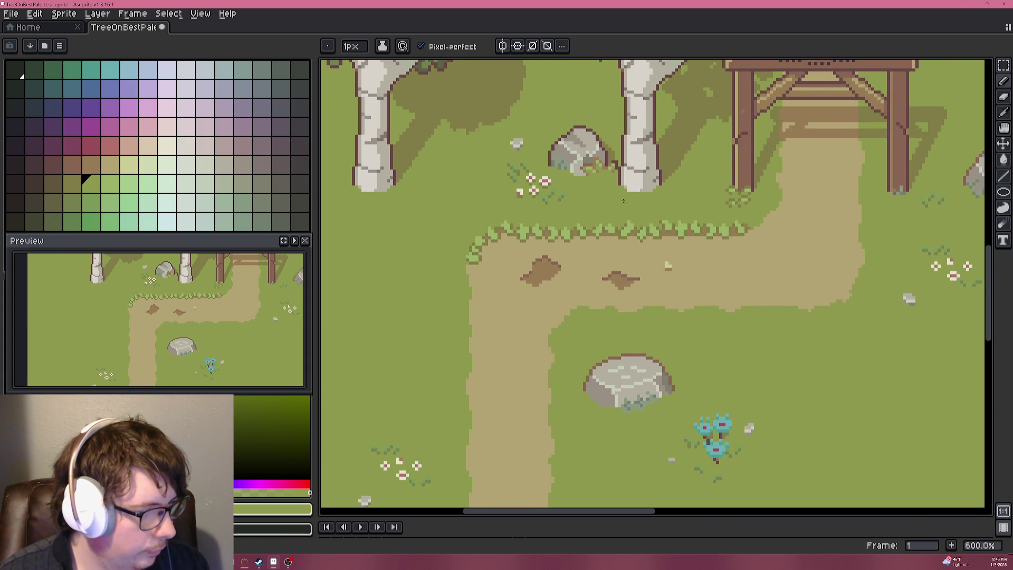
pyautogui.scroll(2, 624, 208)
# Sample the dark maroon rock outline colour and select all its pixels by colour.
pyautogui.keyDown('alt'); pyautogui.click(612, 139); pyautogui.keyUp('alt')
pyautogui.scroll(1, 653, 290)
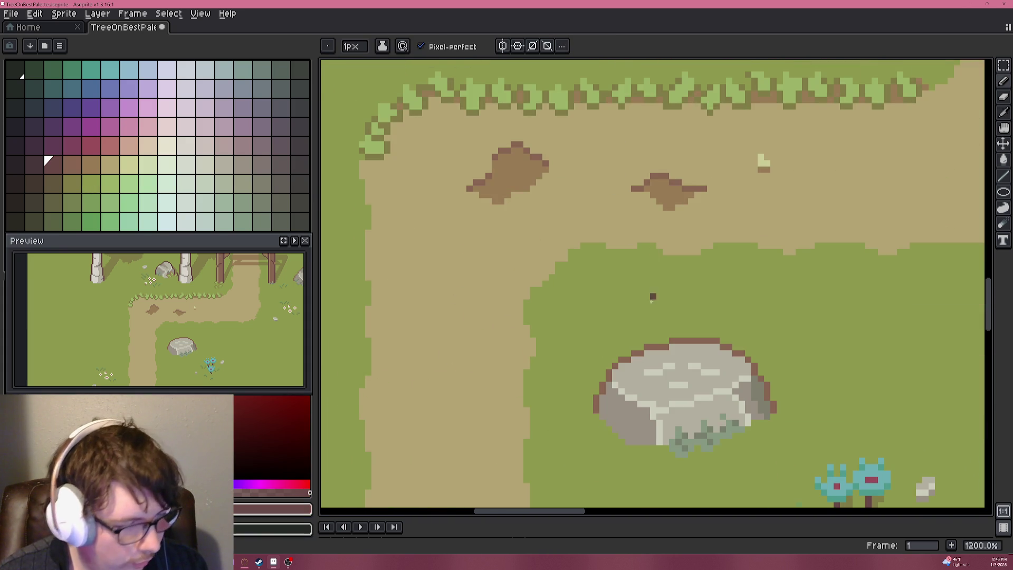
pyautogui.press('w')
pyautogui.click(611, 377)
pyautogui.press('b')
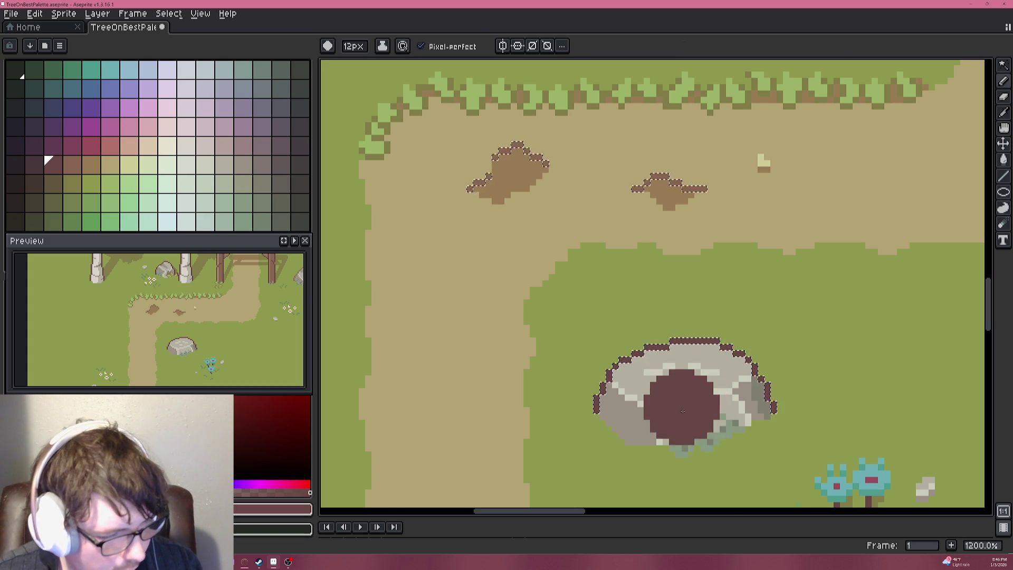
# Eyedrop a brown colour from the artwork for painting.
pyautogui.scroll(-1, 678, 407)
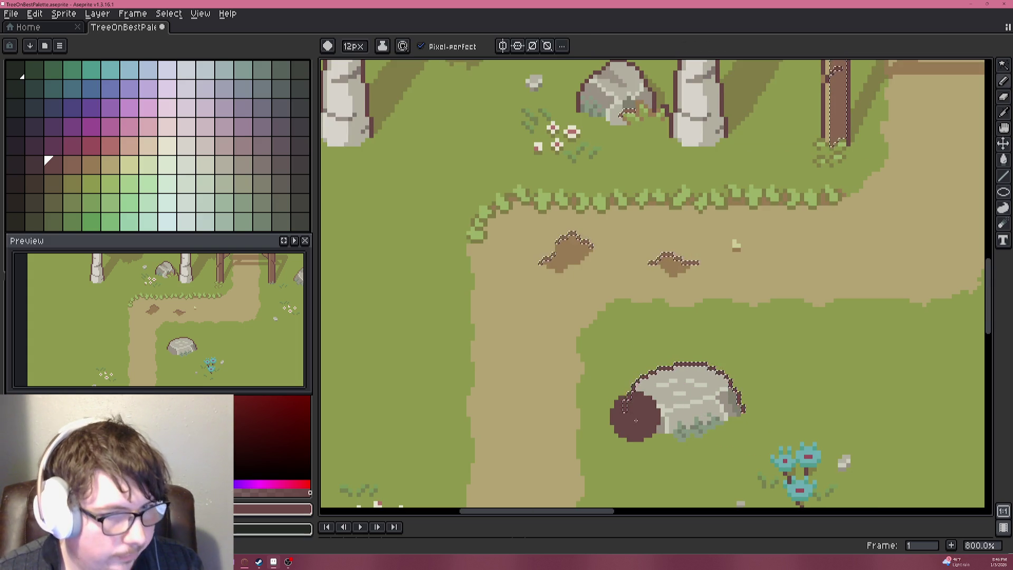
pyautogui.scroll(3, 641, 419)
pyautogui.scroll(-4, 561, 368)
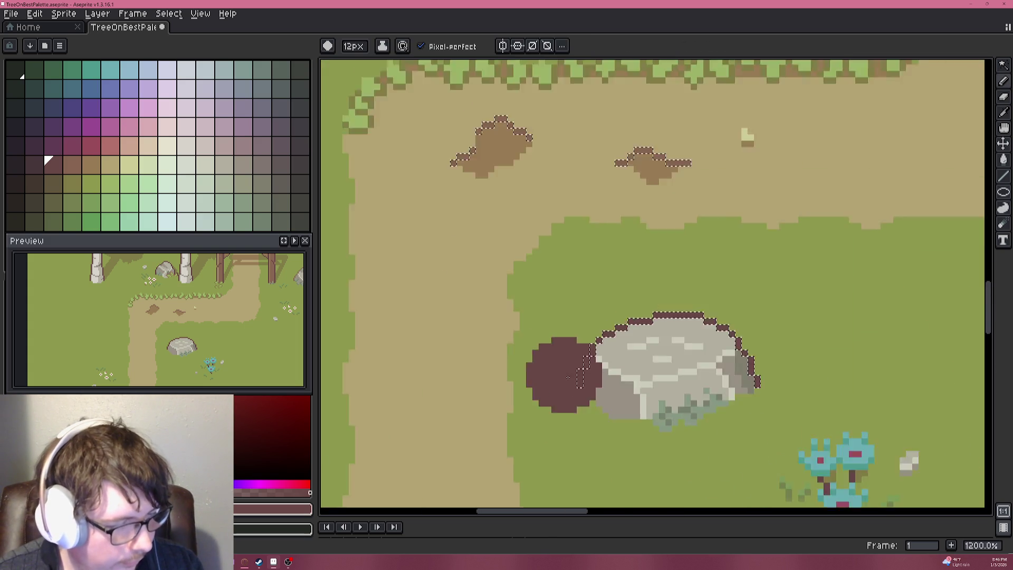
pyautogui.scroll(6, 554, 195)
pyautogui.press('i')
pyautogui.click(605, 92)
pyautogui.press('b')
# Shrink the brush to 1px and place a brown pixel at the big rock's lower-left edge.
pyautogui.scroll(-7, 610, 113)
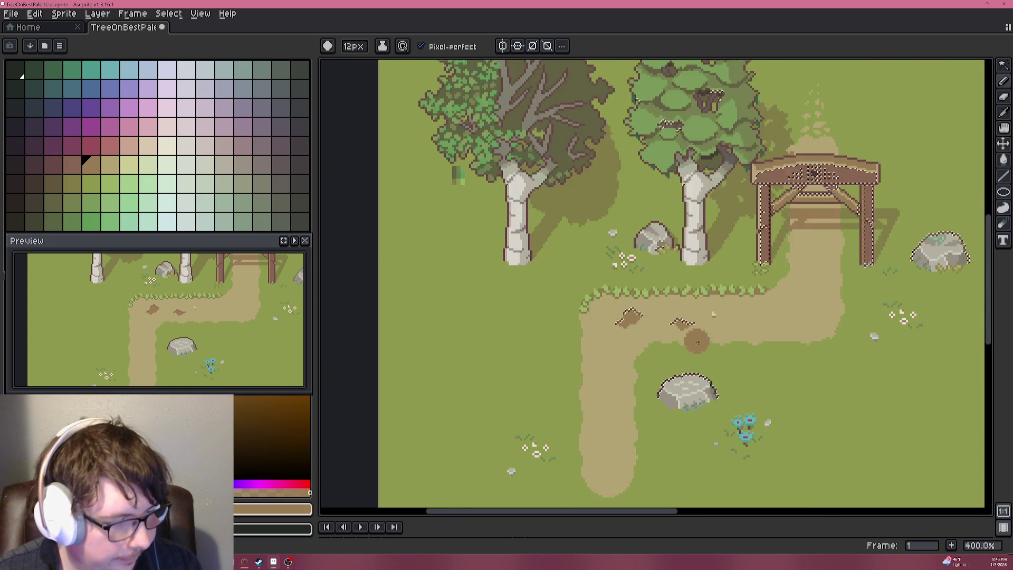
pyautogui.scroll(-3, 698, 342)
pyautogui.press('-')
pyautogui.press('-')
pyautogui.press('-')
pyautogui.moveTo(649, 257); pyautogui.dragTo(771, 284)
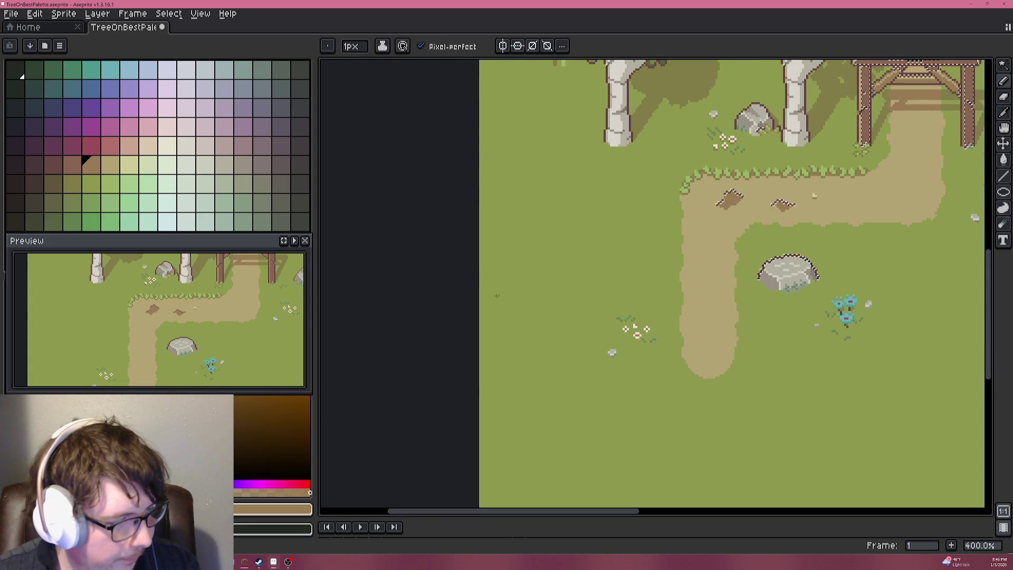
pyautogui.press('w')
pyautogui.scroll(2, 814, 292)
pyautogui.scroll(4, 775, 261)
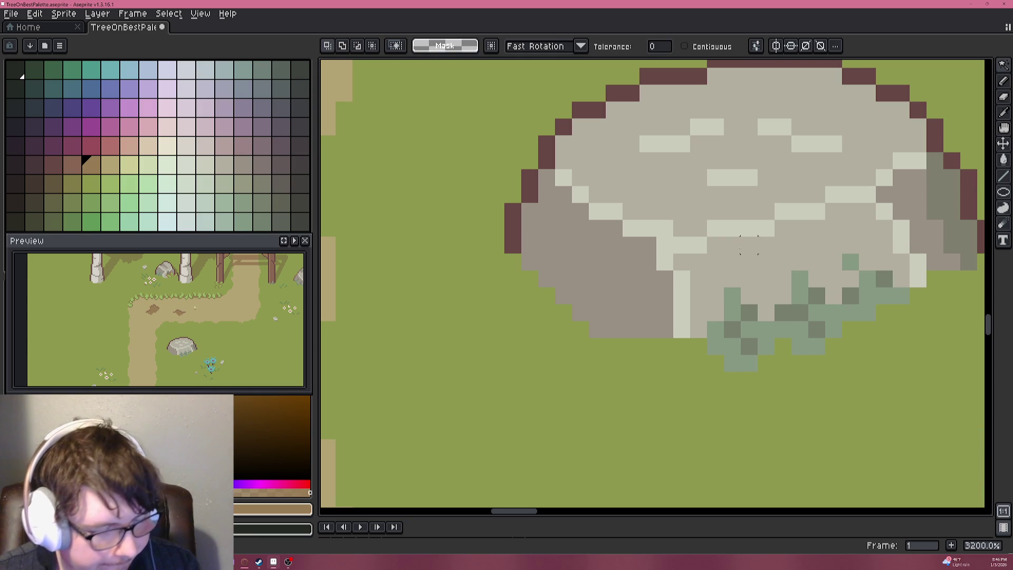
pyautogui.press('b')
pyautogui.click(695, 245)
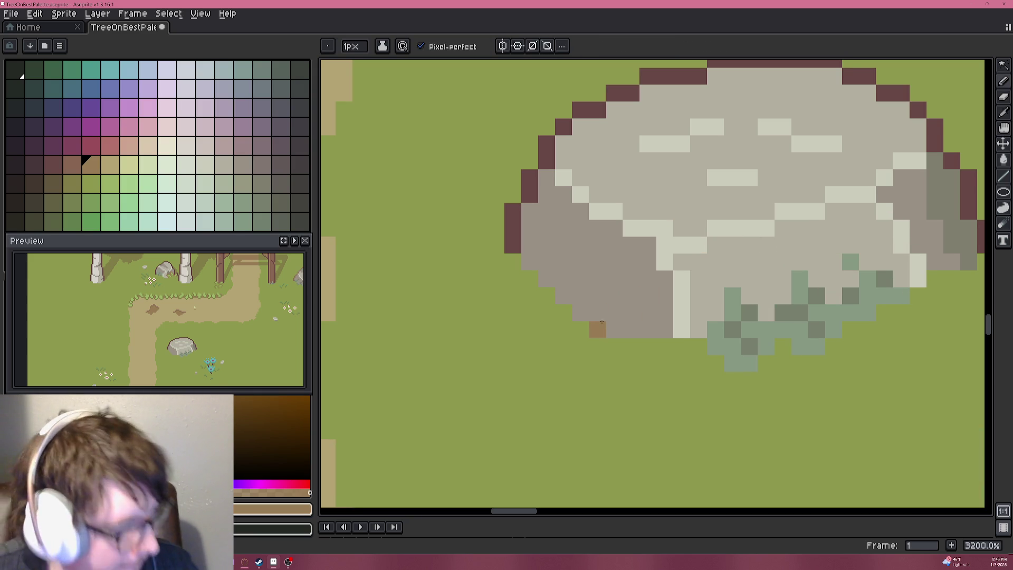
# Cover the stray pixel with sampled grass green, then show more of the trees above.
pyautogui.press('i')
pyautogui.click(580, 351)
pyautogui.press('b')
pyautogui.click(596, 329)
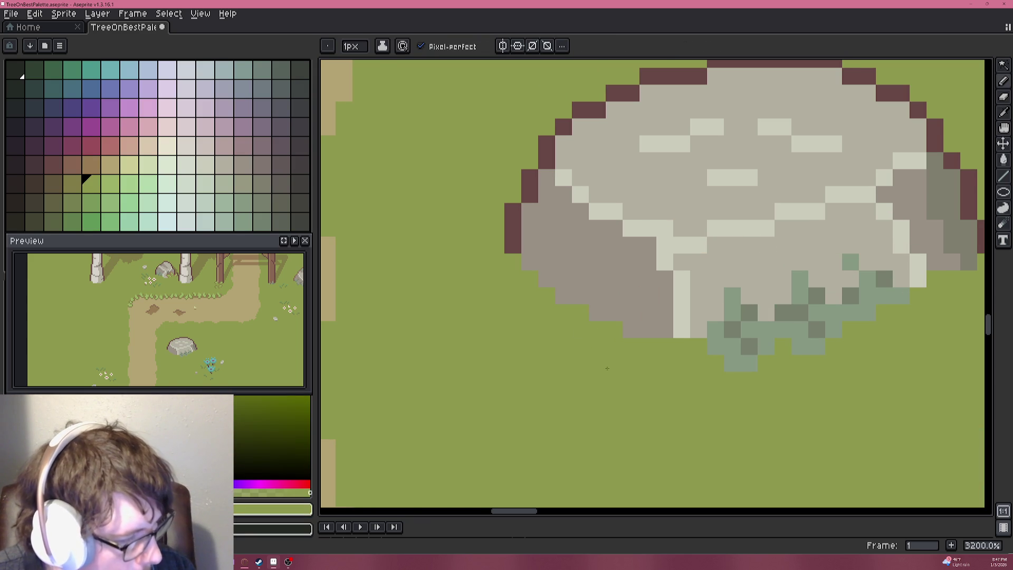
pyautogui.scroll(-6, 609, 344)
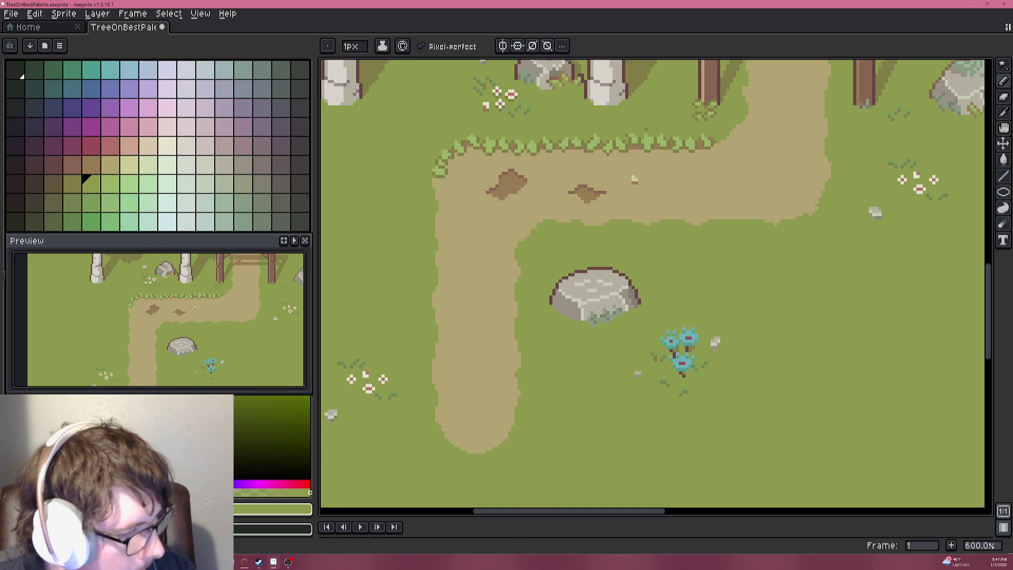
pyautogui.moveTo(520, 94); pyautogui.dragTo(527, 143)
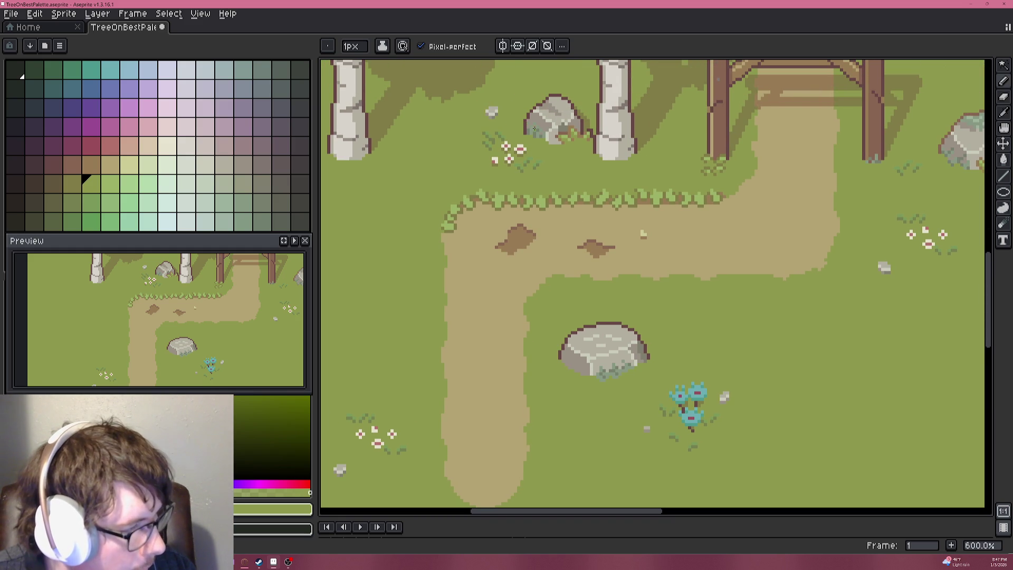
# Sample brown, centre the rock's lower-left edge and add a brown pixel below it.
pyautogui.scroll(3, 561, 131)
pyautogui.press('alt')
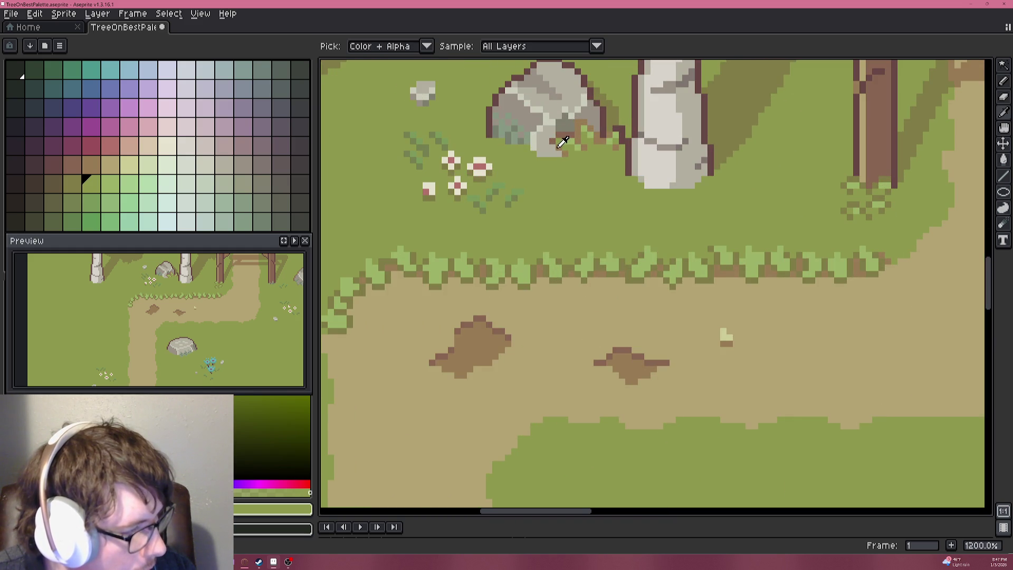
pyautogui.keyDown('alt'); pyautogui.click(562, 142); pyautogui.keyUp('alt')
pyautogui.moveTo(564, 496); pyautogui.dragTo(615, 289)
pyautogui.scroll(5, 611, 360)
pyautogui.moveTo(610, 361); pyautogui.dragTo(653, 173)
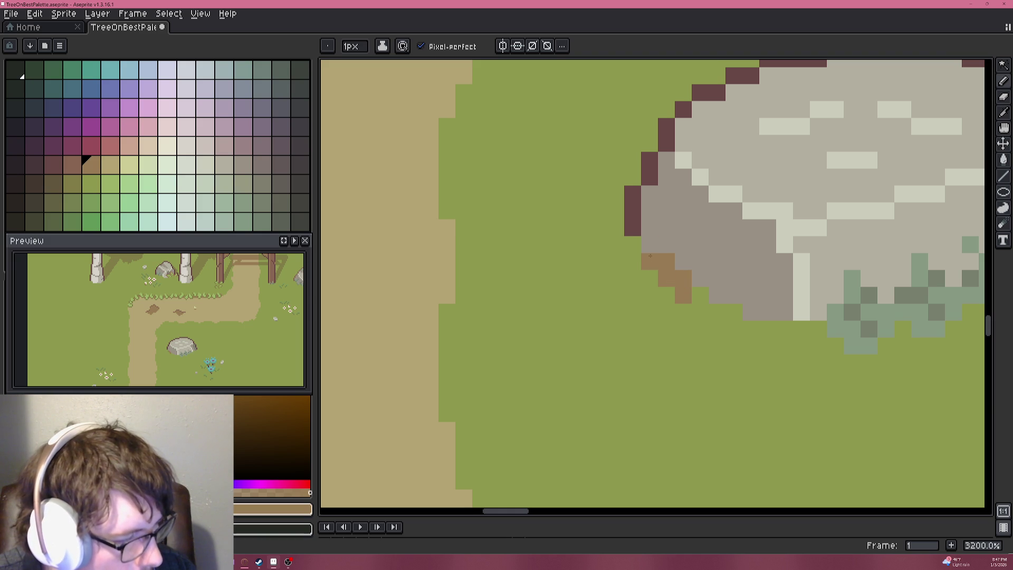
pyautogui.keyDown('alt'); pyautogui.click(643, 303); pyautogui.keyUp('alt')
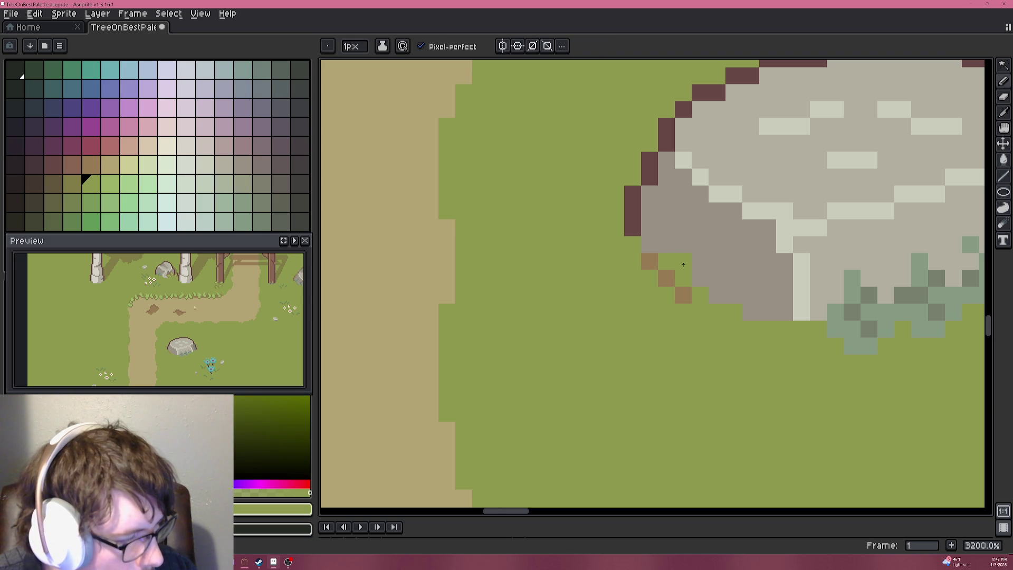
pyautogui.keyDown('alt'); pyautogui.click(683, 294); pyautogui.keyUp('alt')
pyautogui.click(686, 310)
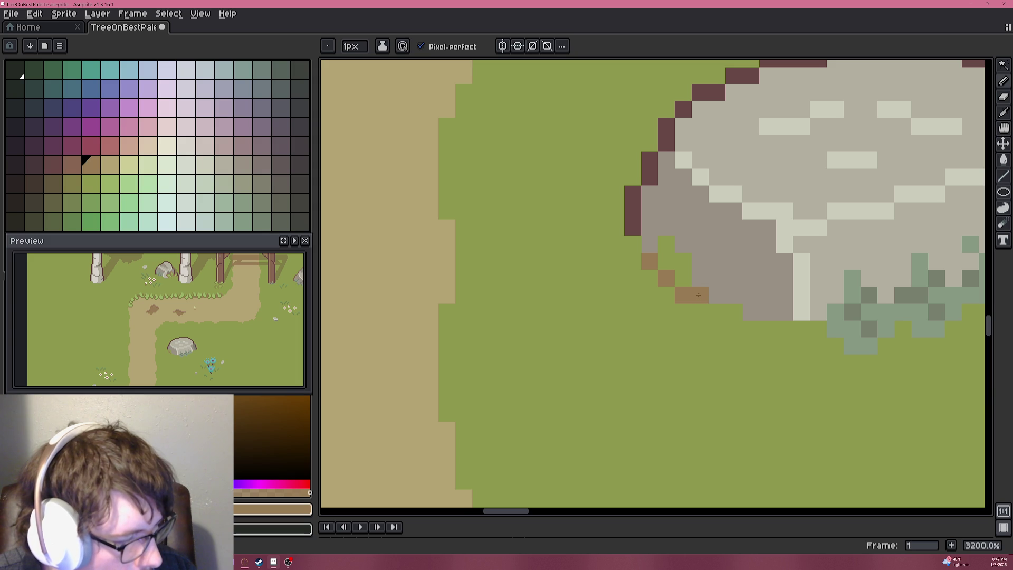
# Add brown pixels along and up the rock's lower-left outline.
pyautogui.scroll(-5, 697, 295)
pyautogui.moveTo(629, 264)
pyautogui.mouseDown()
pyautogui.moveTo(667, 418)
pyautogui.moveTo(722, 507)
pyautogui.moveTo(649, 242)
pyautogui.mouseUp()
pyautogui.scroll(3, 651, 255)
pyautogui.click(624, 187)
pyautogui.click(636, 174)
pyautogui.moveTo(667, 211); pyautogui.dragTo(671, 213)
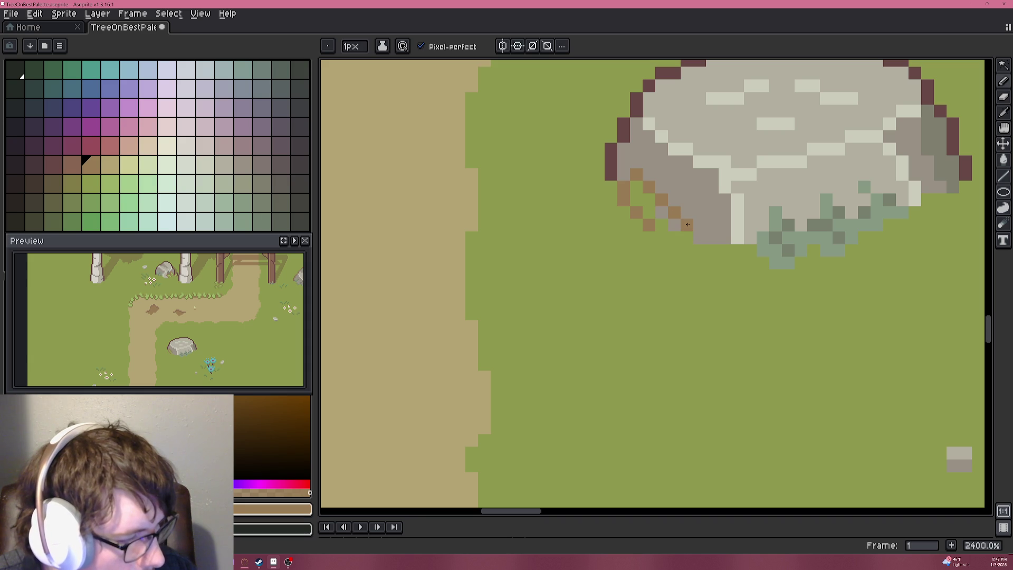
pyautogui.click(658, 226)
# Paint three grass-green pixels among the brown ones and recentre the rock.
pyautogui.keyDown('alt'); pyautogui.click(667, 217); pyautogui.keyUp('alt')
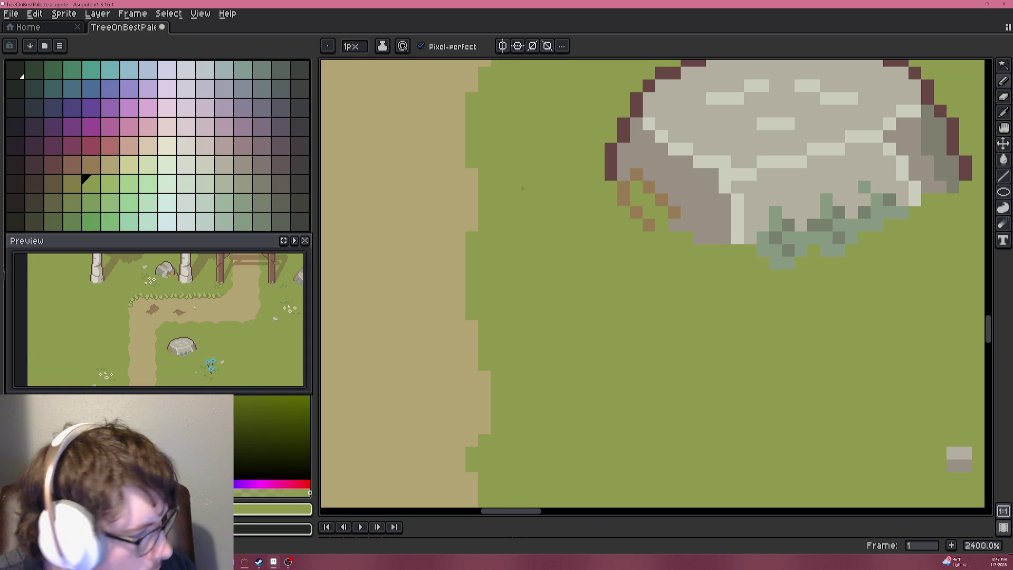
pyautogui.click(112, 184)
pyautogui.scroll(3, 708, 257)
pyautogui.moveTo(708, 221)
pyautogui.mouseDown()
pyautogui.moveTo(775, 259)
pyautogui.moveTo(771, 285)
pyautogui.mouseUp()
pyautogui.scroll(-6, 772, 287)
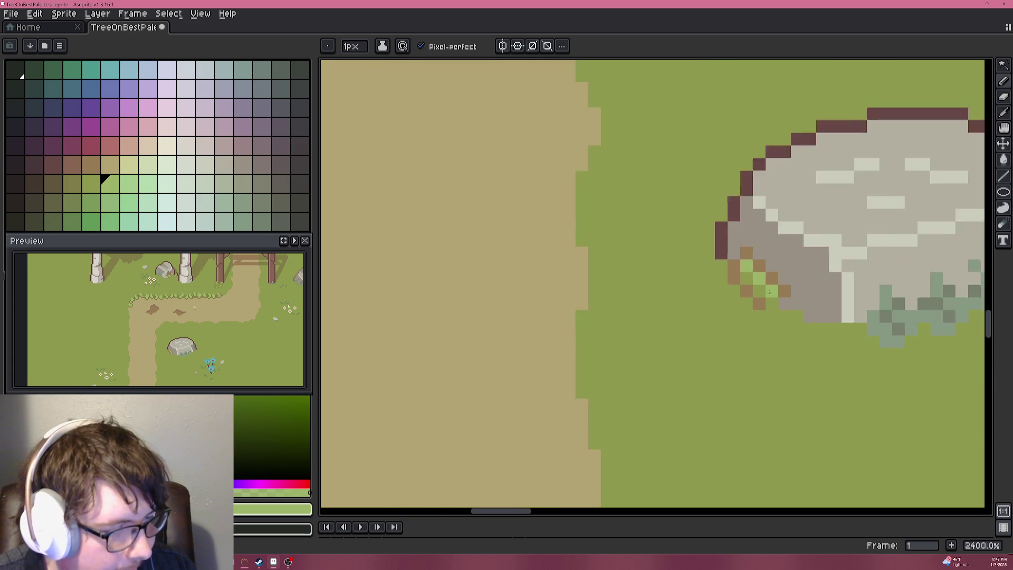
pyautogui.moveTo(745, 197); pyautogui.dragTo(730, 287)
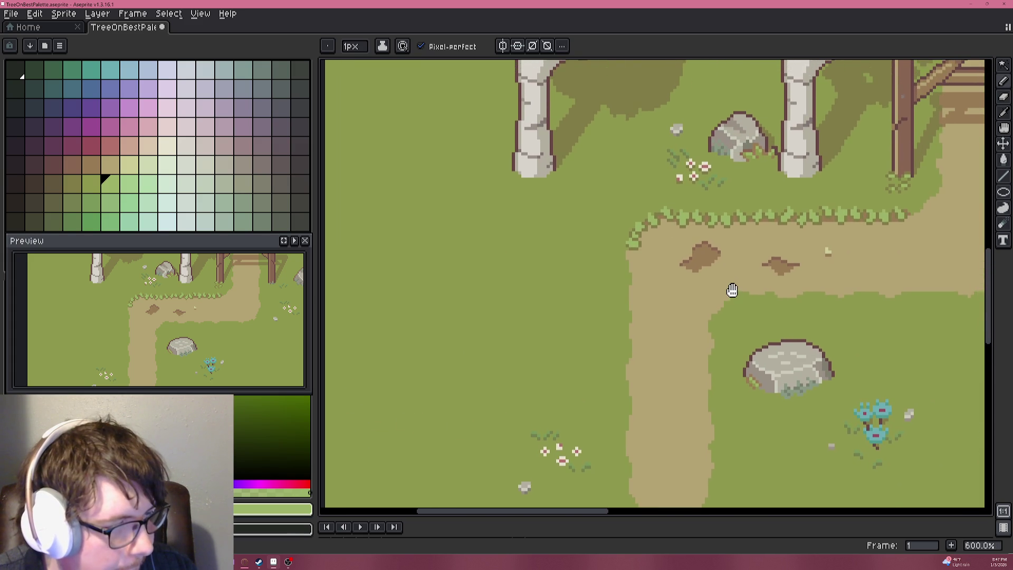
pyautogui.scroll(4, 731, 287)
pyautogui.scroll(3, 724, 230)
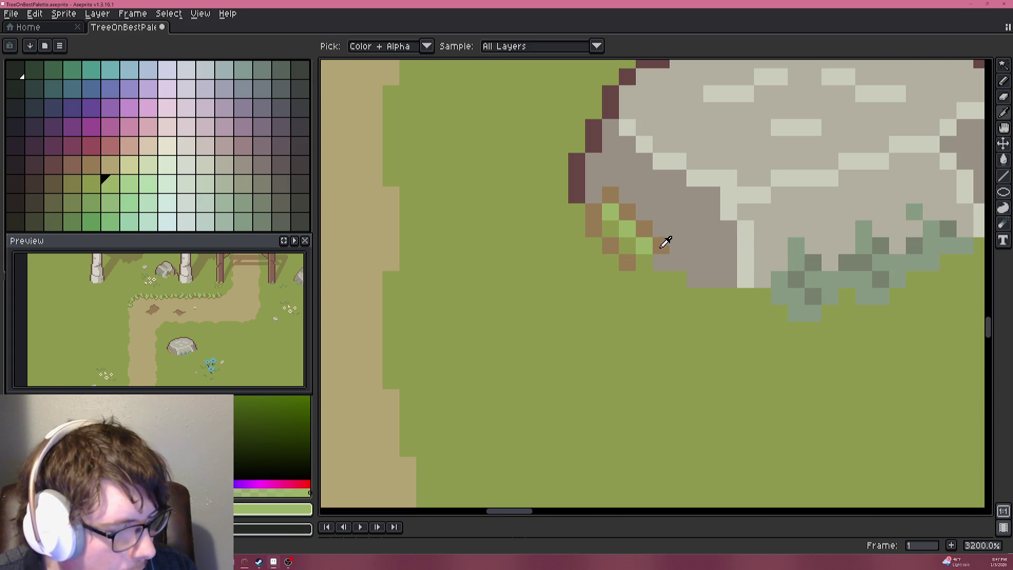
# Alternate brown and green pixels at the rock's base, undoing a misplaced brown one.
pyautogui.keyDown('alt'); pyautogui.click(666, 241); pyautogui.keyUp('alt')
pyautogui.click(679, 263)
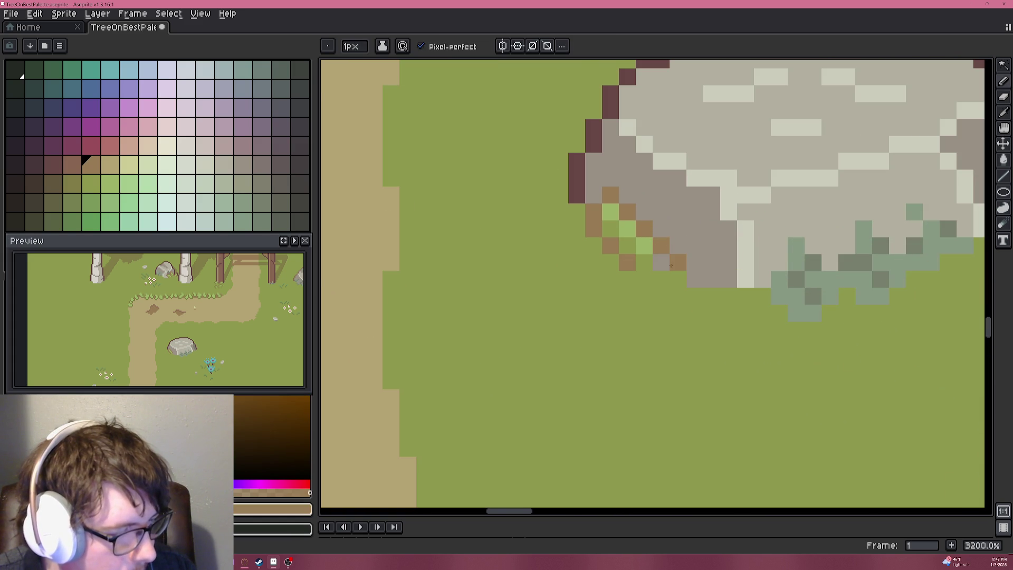
pyautogui.keyDown('alt'); pyautogui.click(643, 256); pyautogui.keyUp('alt')
pyautogui.click(657, 264)
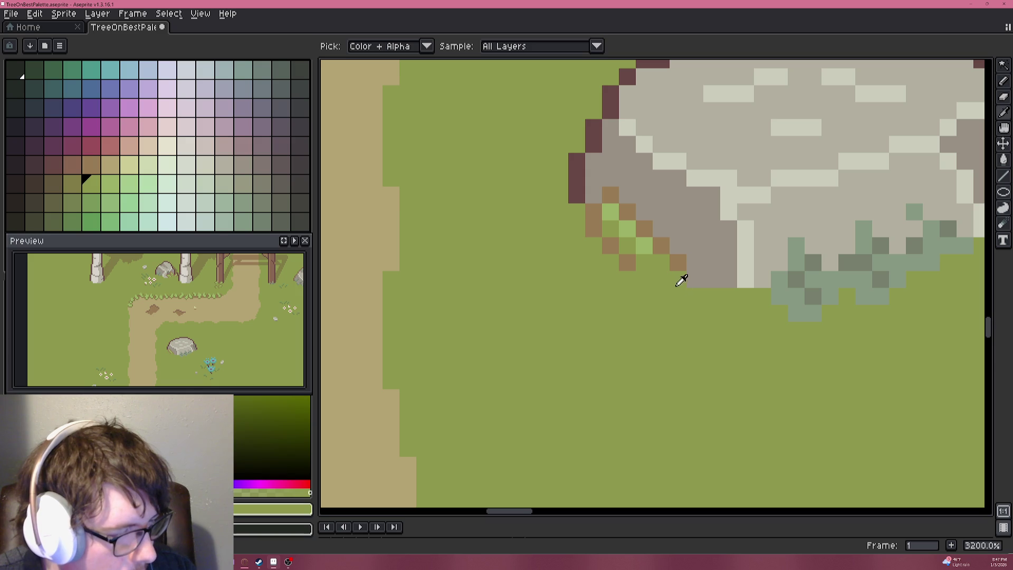
pyautogui.keyDown('alt'); pyautogui.click(682, 264); pyautogui.keyUp('alt')
pyautogui.moveTo(714, 263); pyautogui.dragTo(733, 252)
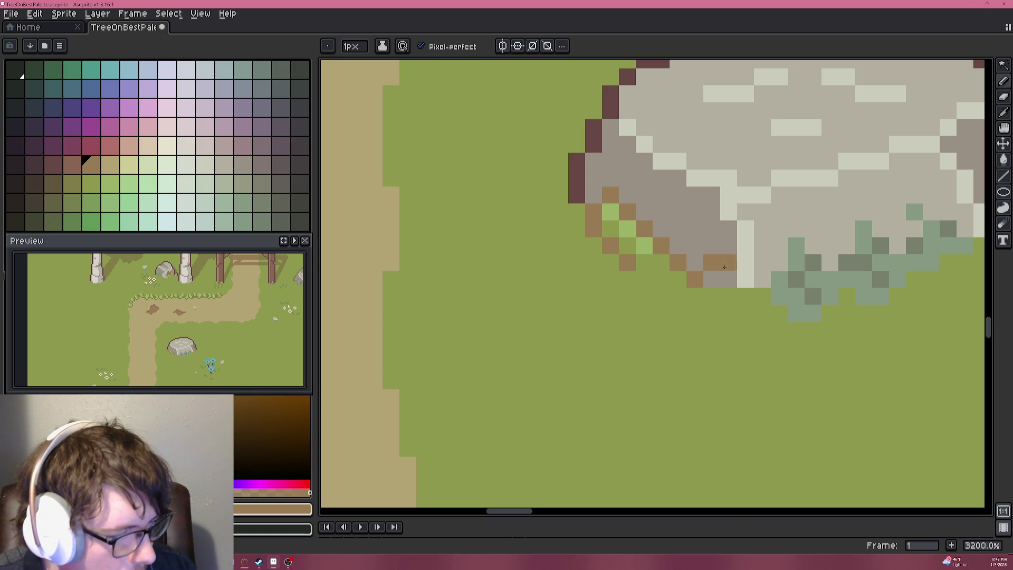
pyautogui.hotkey('ctrl', 'z')
# Add light-green and mid-green moss pixels along the rock's base.
pyautogui.press('alt')
pyautogui.keyDown('alt'); pyautogui.click(640, 242); pyautogui.keyUp('alt')
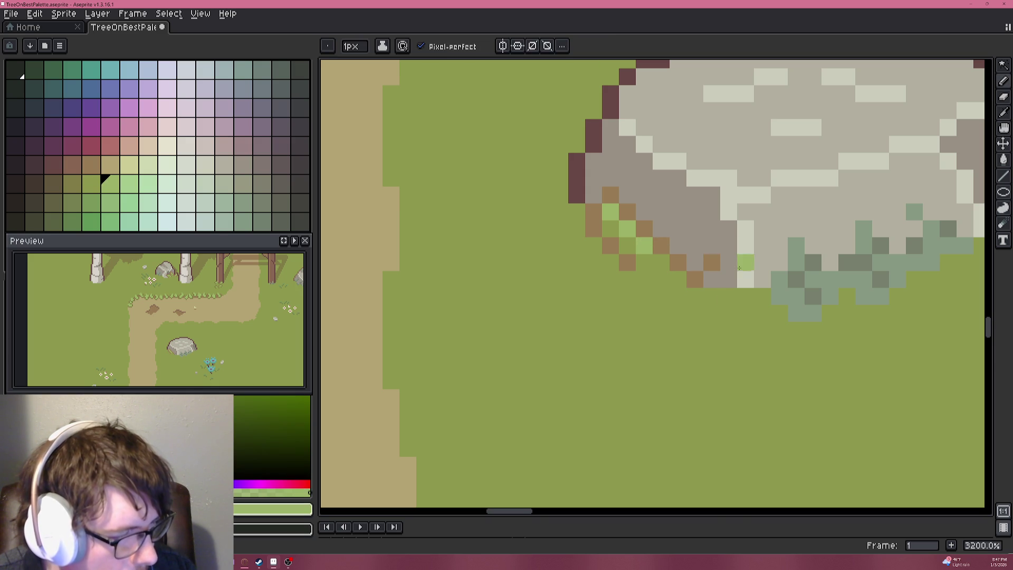
pyautogui.click(712, 264)
pyautogui.click(747, 242)
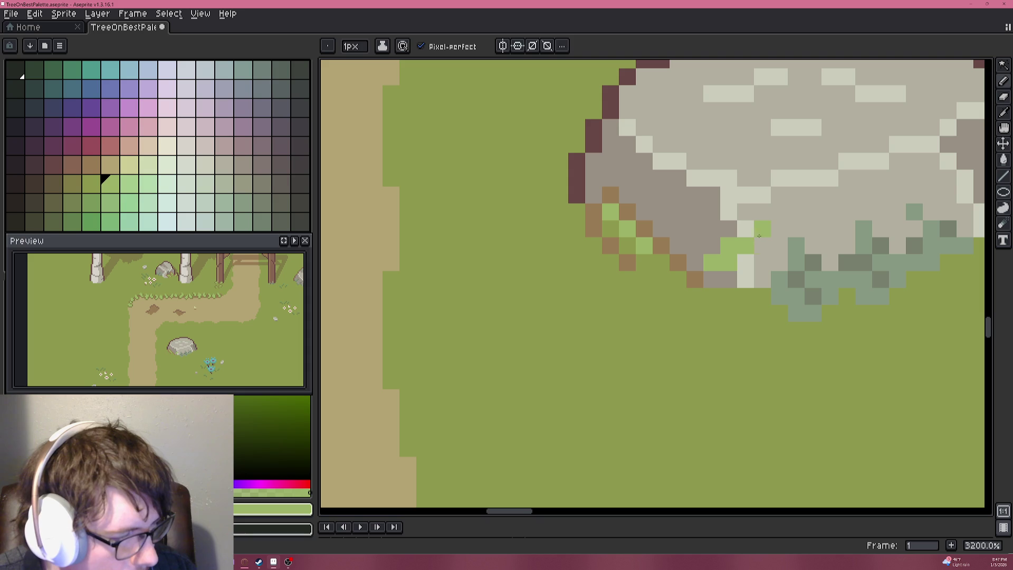
pyautogui.keyDown('alt'); pyautogui.click(628, 243); pyautogui.keyUp('alt')
pyautogui.moveTo(762, 244); pyautogui.dragTo(746, 262)
pyautogui.click(729, 272)
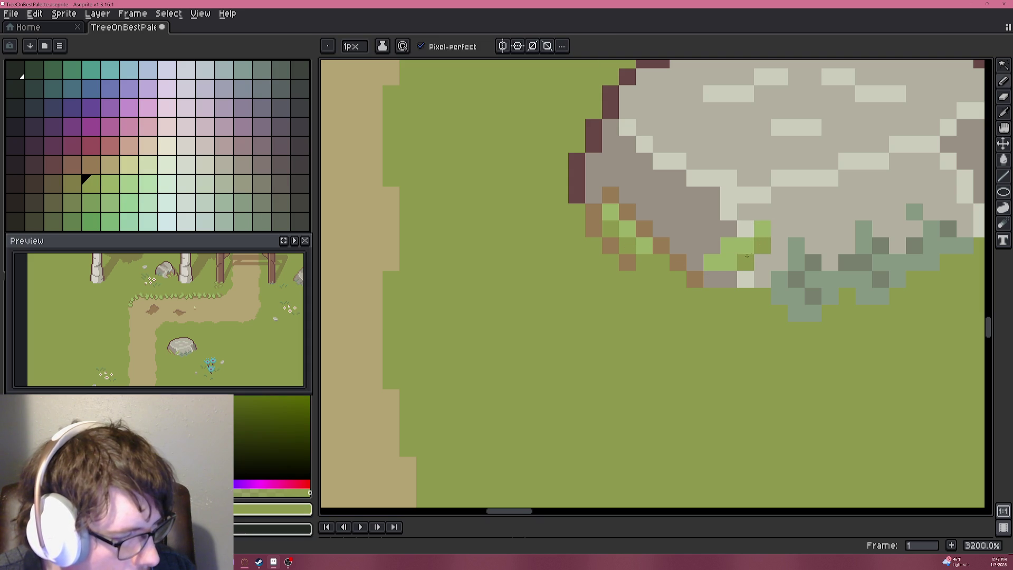
pyautogui.click(726, 265)
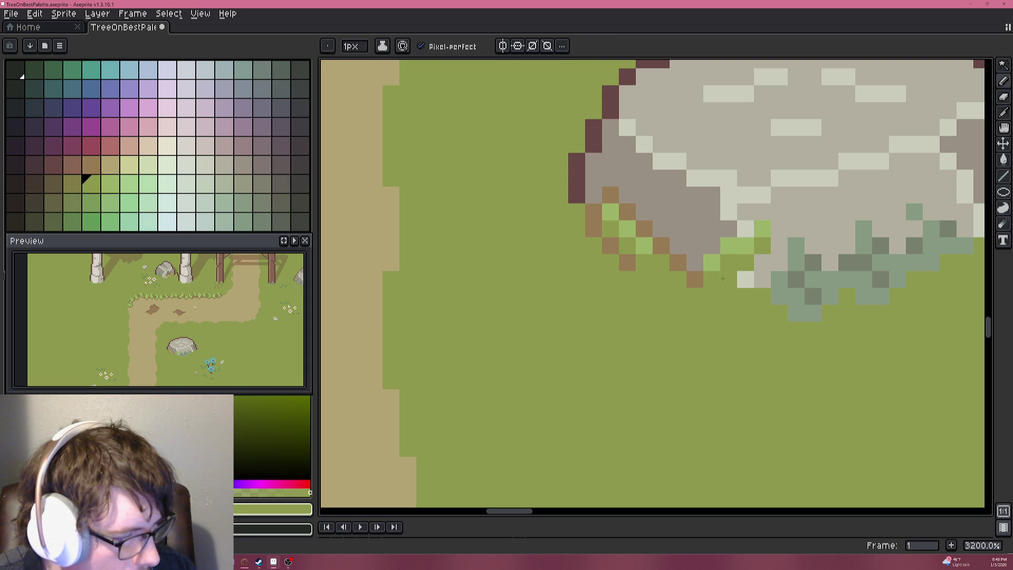
# Paint a brown pixel and a brown line down the rock's lower edge.
pyautogui.keyDown('alt'); pyautogui.click(695, 276); pyautogui.keyUp('alt')
pyautogui.click(708, 246)
pyautogui.moveTo(728, 232)
pyautogui.mouseDown()
pyautogui.moveTo(762, 211)
pyautogui.moveTo(779, 229)
pyautogui.moveTo(745, 280)
pyautogui.moveTo(761, 301)
pyautogui.mouseUp()
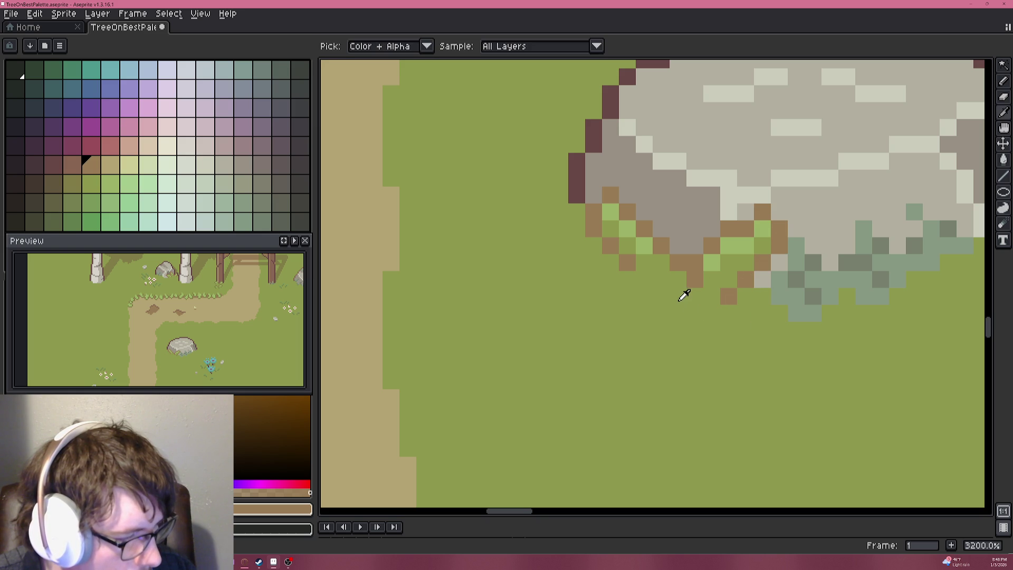
pyautogui.keyDown('alt'); pyautogui.click(683, 293); pyautogui.keyUp('alt')
pyautogui.scroll(-8, 678, 299)
pyautogui.scroll(-1, 672, 307)
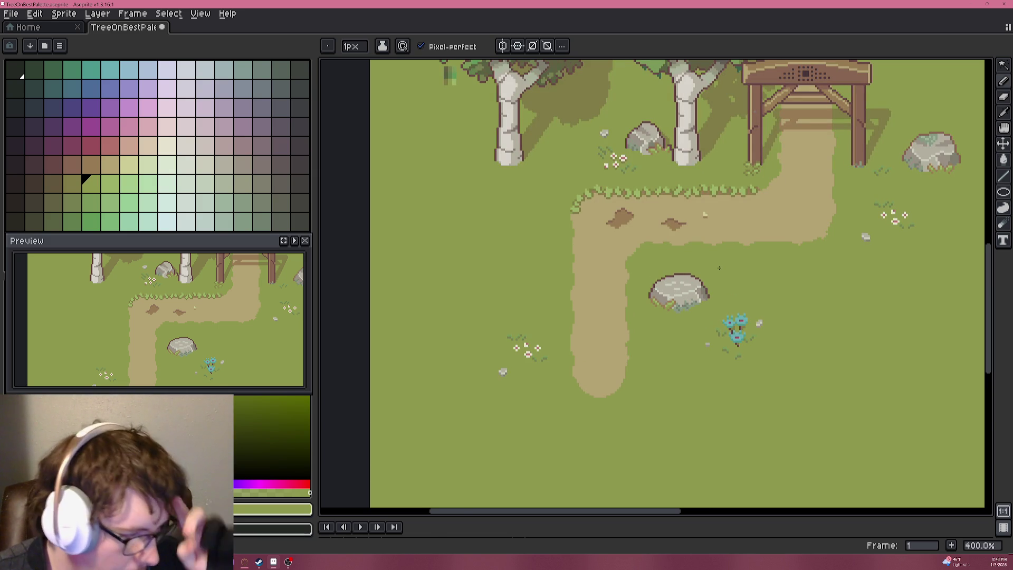
# At 300% zoom, eyedrop the gate's brown, then the post's darker reddish-brown.
pyautogui.moveTo(722, 245); pyautogui.dragTo(708, 244)
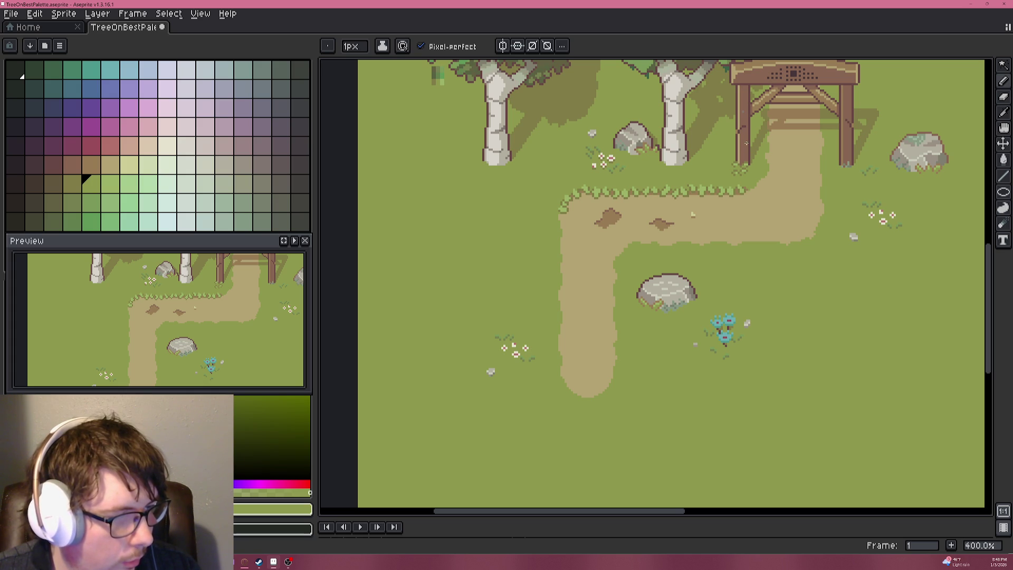
pyautogui.keyDown('alt'); pyautogui.click(744, 78); pyautogui.keyUp('alt')
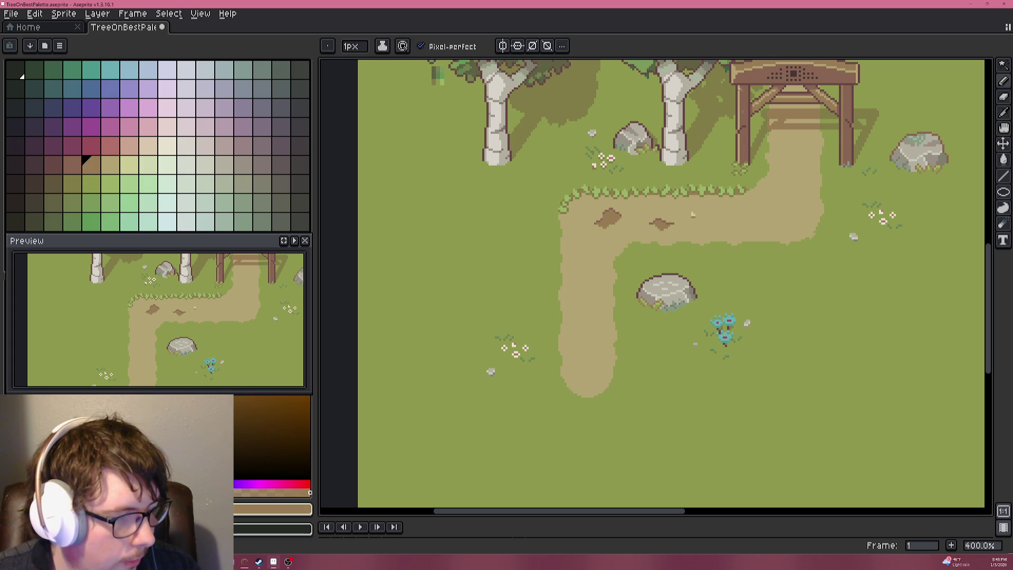
pyautogui.keyDown('alt'); pyautogui.click(741, 103); pyautogui.keyUp('alt')
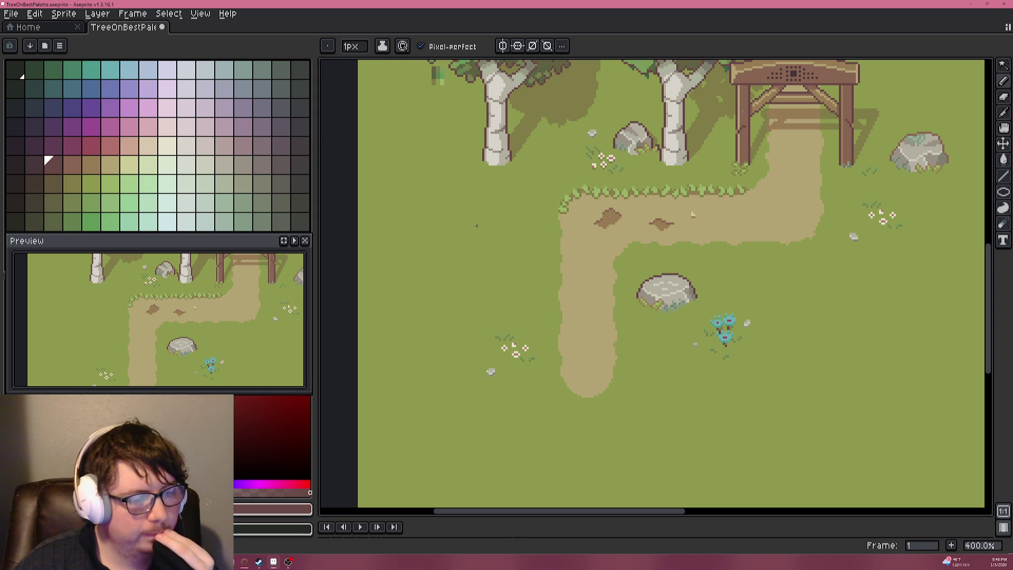
pyautogui.scroll(-1, 546, 264)
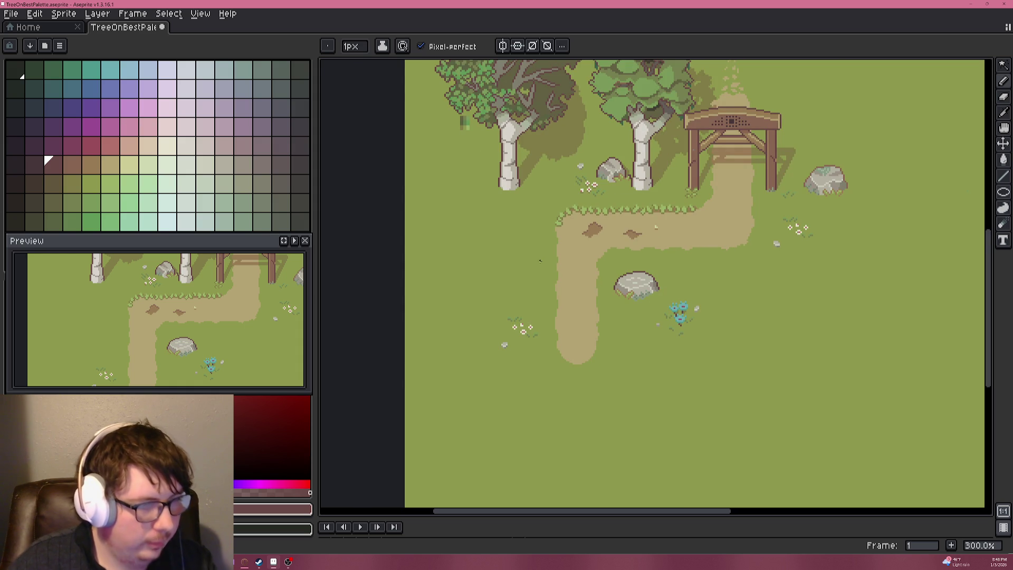
pyautogui.scroll(3, 544, 245)
pyautogui.press('alt')
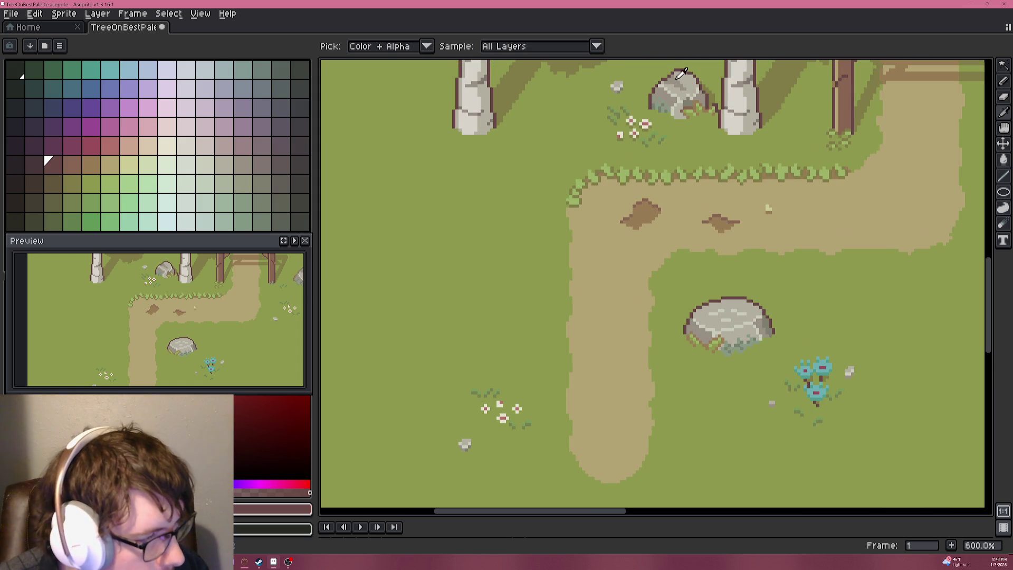
# Sample a grey from the rock and paint darker grey pixels on its top.
pyautogui.keyDown('alt'); pyautogui.click(728, 242); pyautogui.keyUp('alt')
pyautogui.scroll(3, 728, 243)
pyautogui.scroll(3, 798, 298)
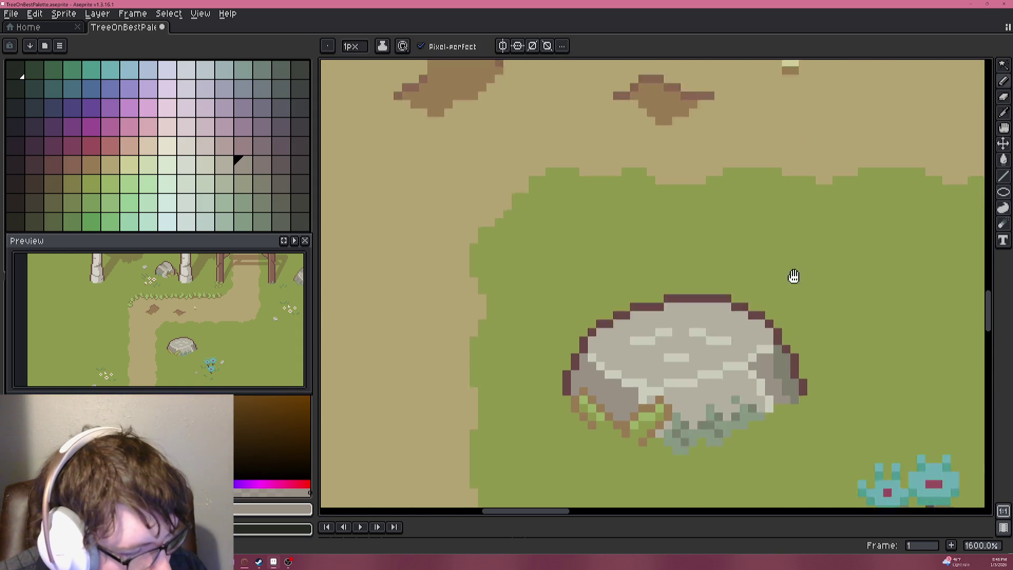
pyautogui.click(698, 253)
pyautogui.click(682, 270)
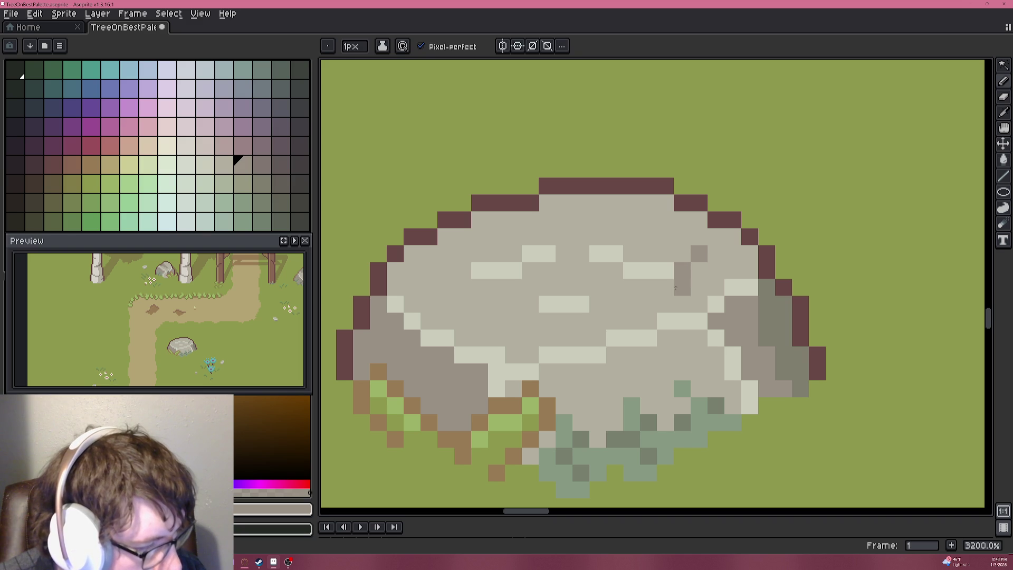
# Cover the stray light and dark pixels on the rock top with base grey.
pyautogui.keyDown('alt'); pyautogui.click(701, 271); pyautogui.keyUp('alt')
pyautogui.click(699, 254)
pyautogui.moveTo(681, 271); pyautogui.dragTo(611, 259)
pyautogui.click(598, 253)
pyautogui.moveTo(547, 304); pyautogui.dragTo(581, 304)
pyautogui.scroll(-4, 627, 264)
# Draw a darker grey streak across the rock top.
pyautogui.keyDown('alt'); pyautogui.click(638, 274); pyautogui.keyUp('alt')
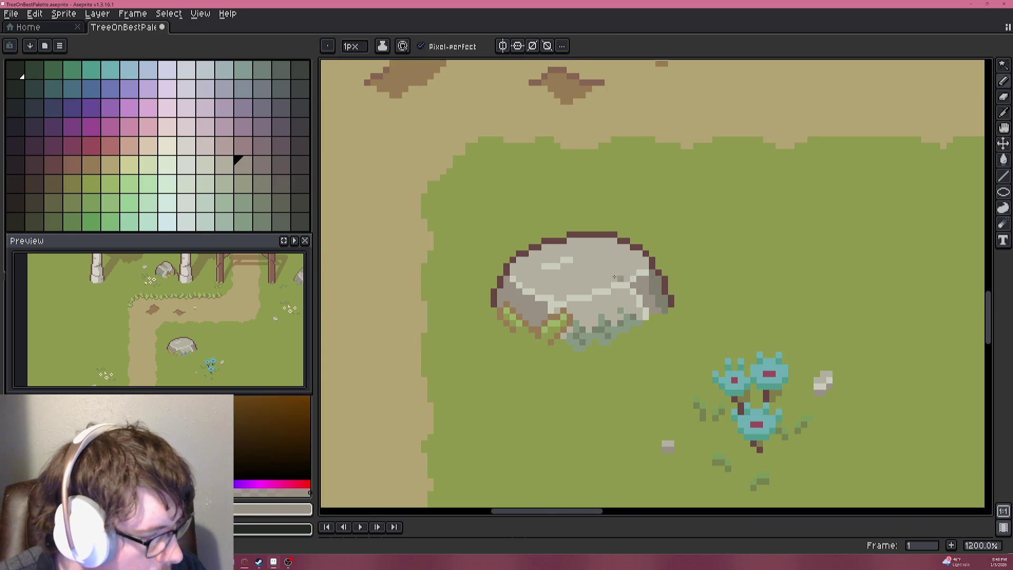
pyautogui.scroll(3, 628, 269)
pyautogui.click(595, 277)
pyautogui.click(628, 274)
pyautogui.moveTo(612, 260); pyautogui.dragTo(680, 260)
pyautogui.click(611, 277)
pyautogui.click(680, 244)
pyautogui.click(697, 244)
pyautogui.click(696, 260)
# Sample another colour from the rock and zoom out to review the reshaded top.
pyautogui.scroll(-8, 704, 263)
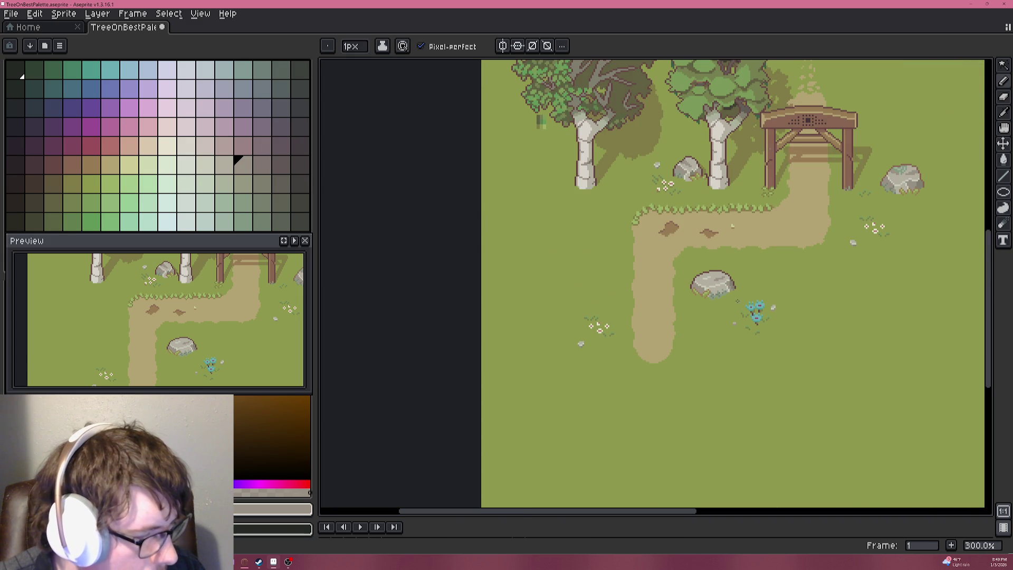
pyautogui.scroll(1, 739, 293)
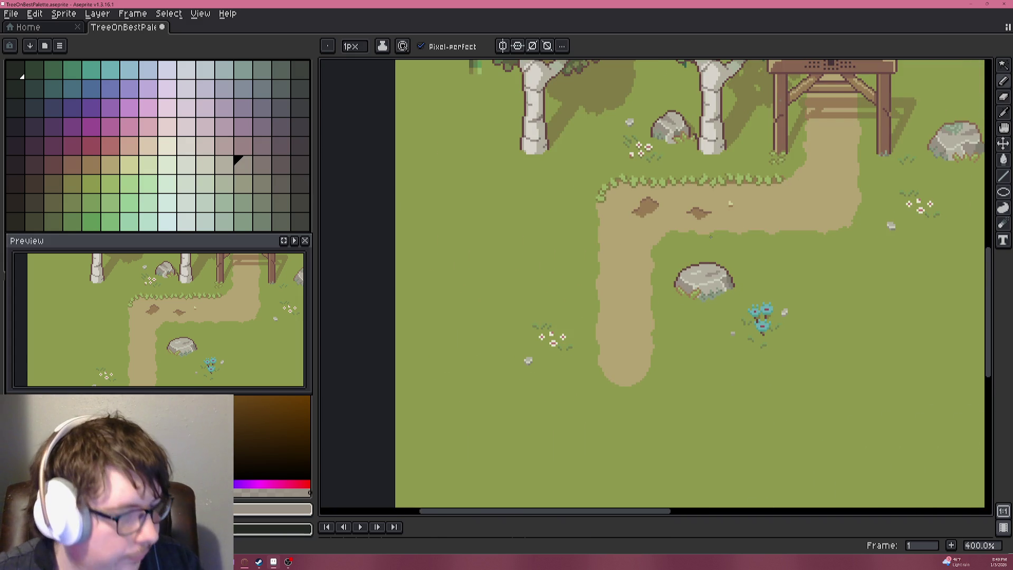
pyautogui.scroll(8, 700, 242)
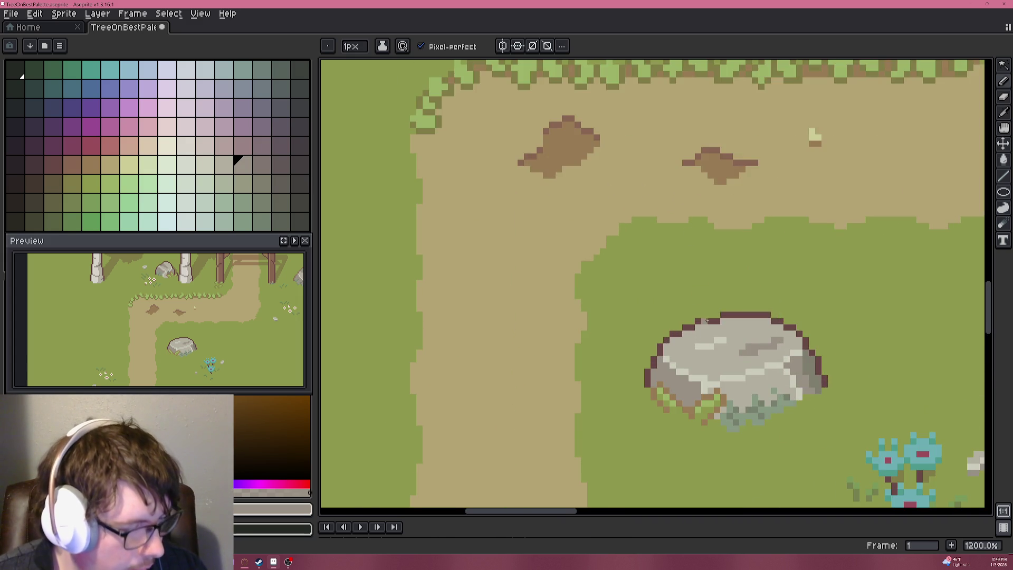
pyautogui.press('alt')
pyautogui.keyDown('alt'); pyautogui.click(698, 277); pyautogui.keyUp('alt')
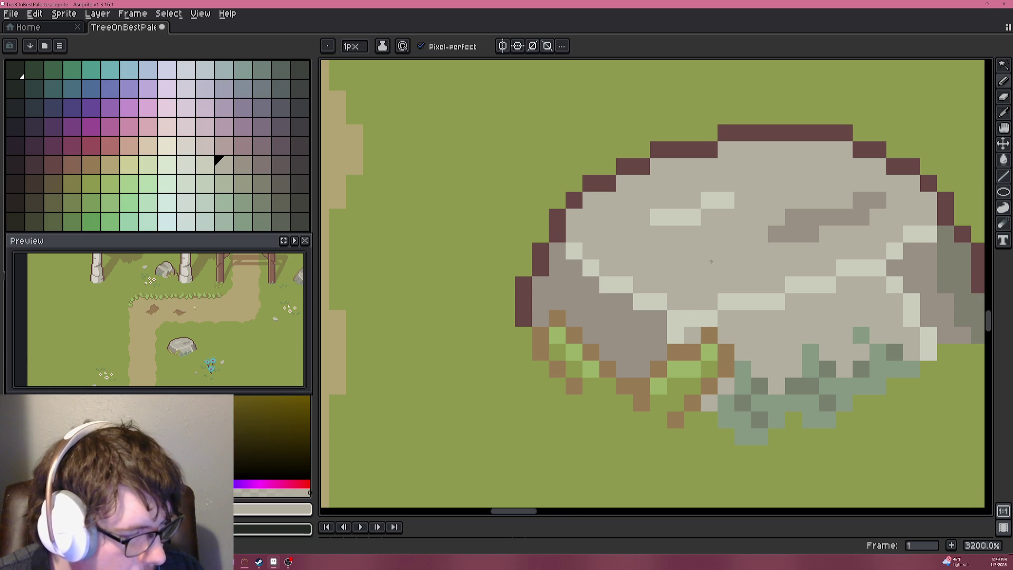
pyautogui.scroll(-5, 710, 262)
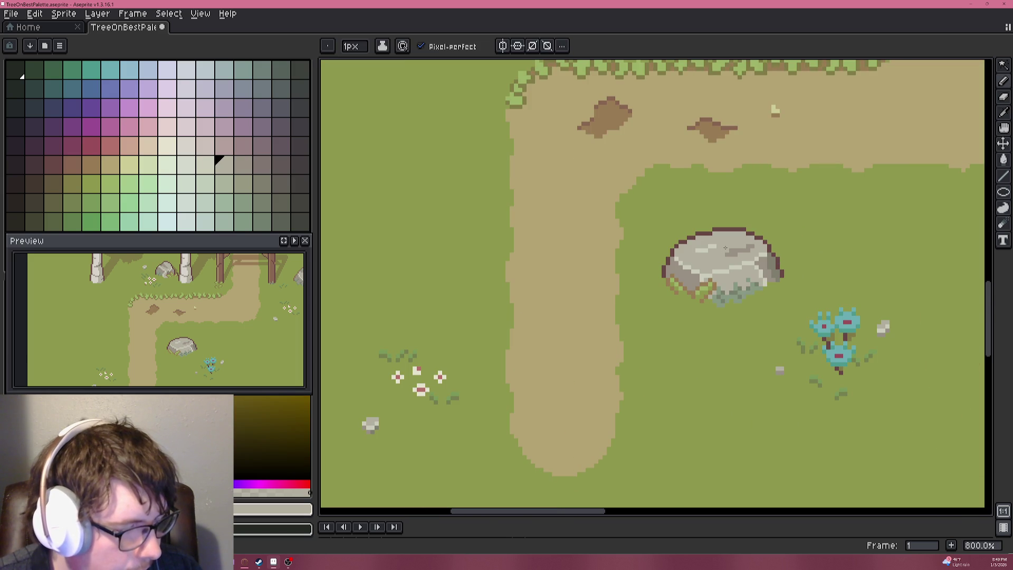
pyautogui.scroll(-2, 714, 220)
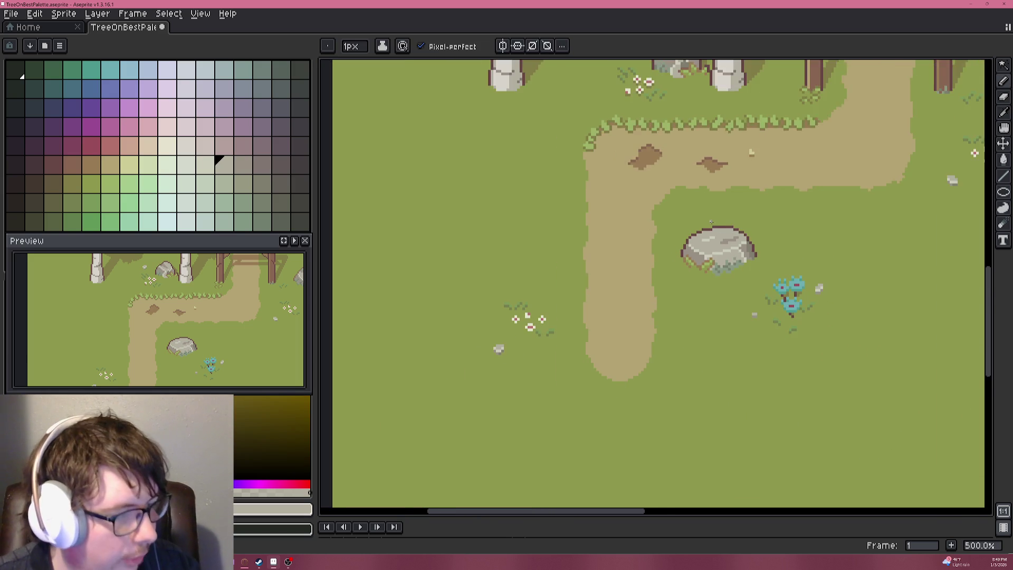
pyautogui.scroll(-1, 725, 205)
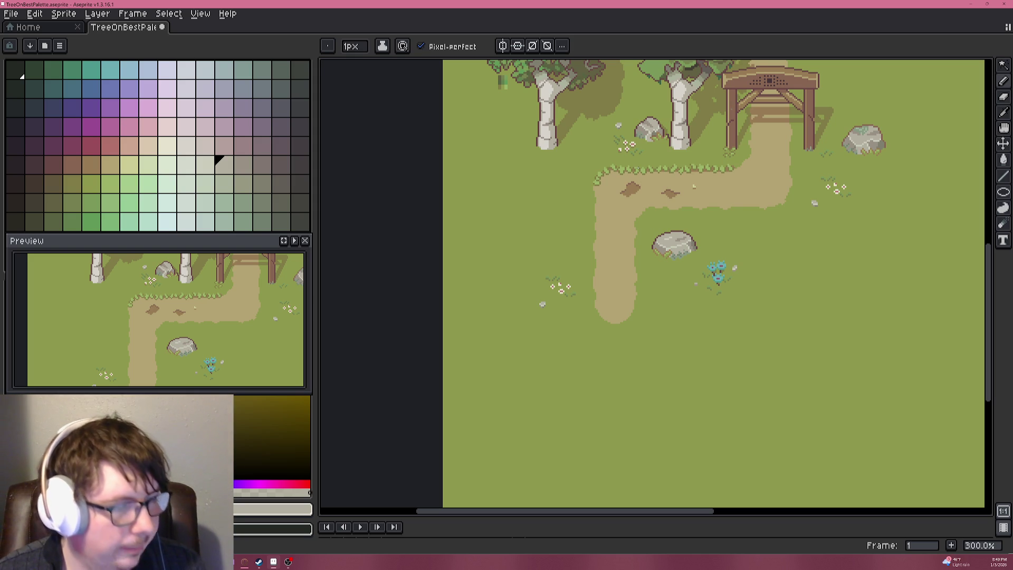
pyautogui.scroll(-4, 673, 114)
pyautogui.scroll(2, 672, 113)
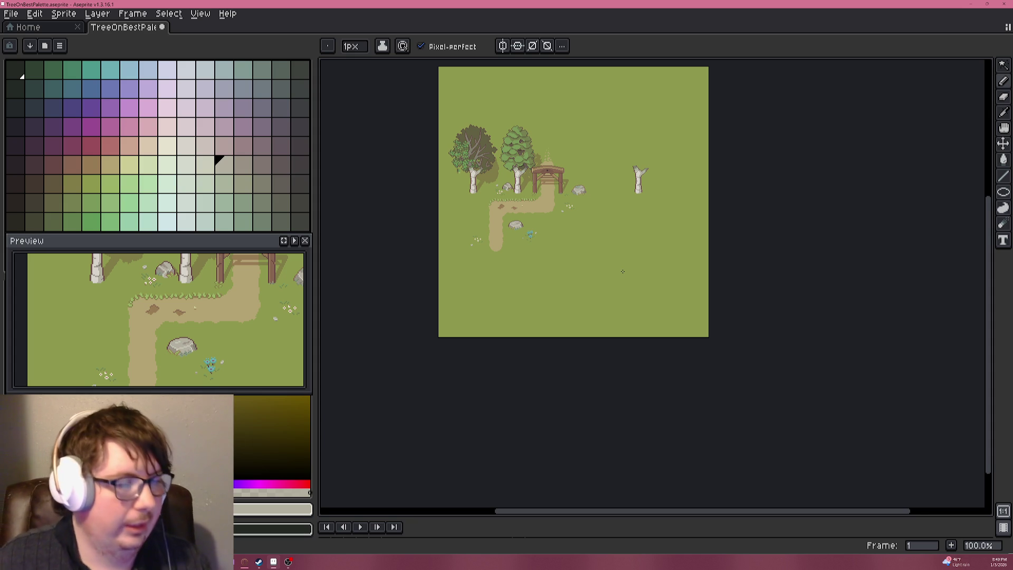
# Reframe the whole map and pick the teal palette swatch as foreground colour.
pyautogui.scroll(3, 546, 144)
pyautogui.moveTo(487, 238); pyautogui.dragTo(649, 194)
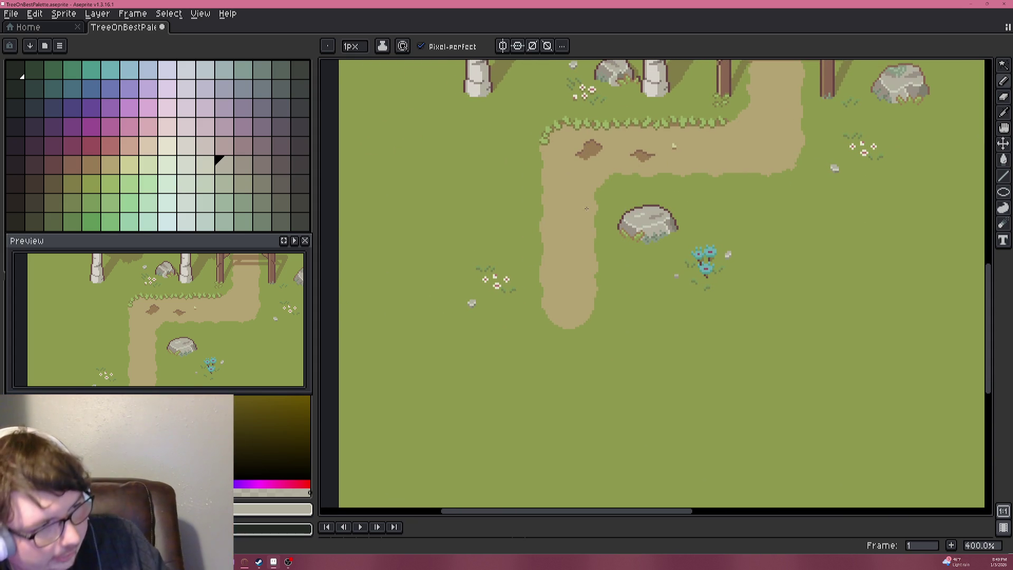
pyautogui.scroll(-2, 586, 208)
pyautogui.scroll(1, 612, 204)
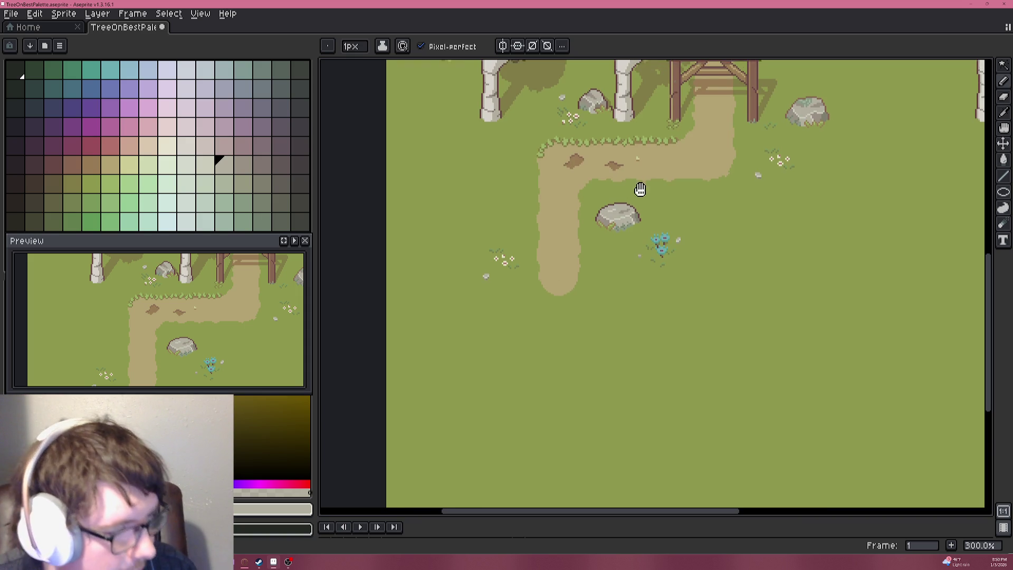
pyautogui.scroll(-1, 647, 216)
pyautogui.moveTo(685, 264)
pyautogui.mouseDown()
pyautogui.moveTo(625, 238)
pyautogui.moveTo(672, 240)
pyautogui.mouseUp()
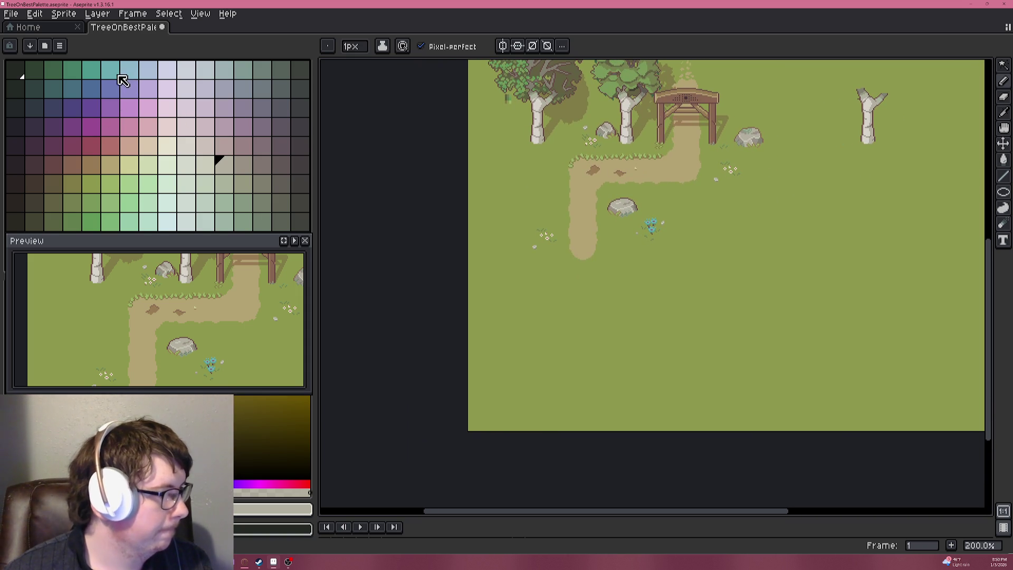
pyautogui.click(97, 74)
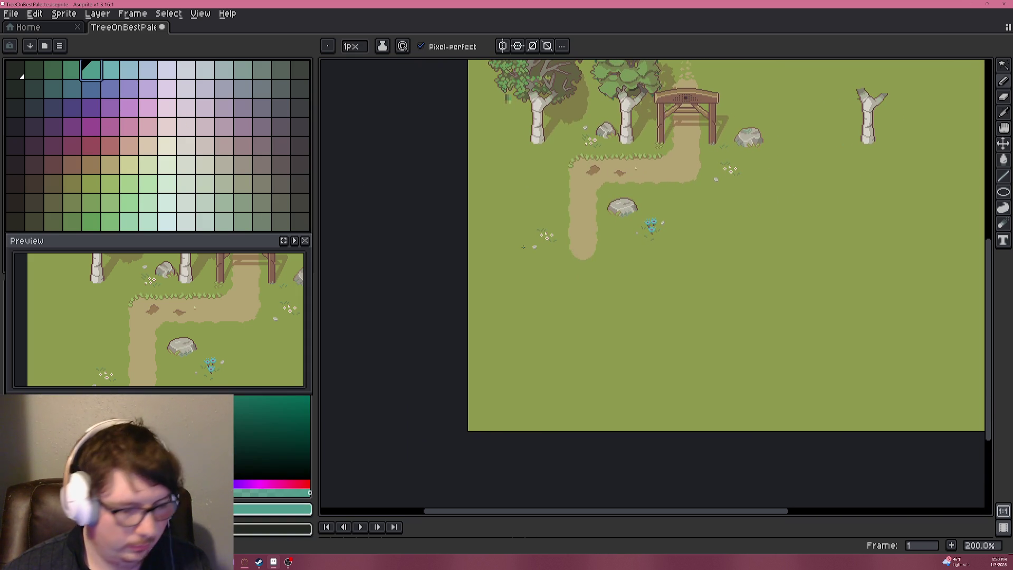
# At 500%, draw the teal pond outline's first edges in the grass left of the path.
pyautogui.moveTo(655, 235)
pyautogui.mouseDown()
pyautogui.moveTo(636, 218)
pyautogui.moveTo(656, 244)
pyautogui.moveTo(543, 285)
pyautogui.mouseUp()
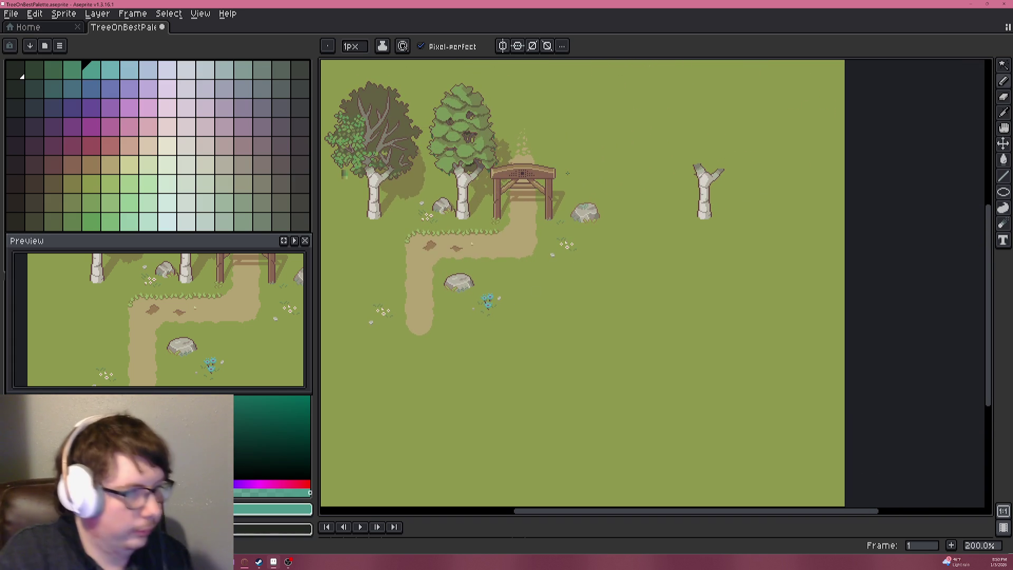
pyautogui.moveTo(568, 173)
pyautogui.mouseDown()
pyautogui.moveTo(672, 111)
pyautogui.moveTo(681, 116)
pyautogui.mouseUp()
pyautogui.scroll(2, 509, 171)
pyautogui.scroll(1, 509, 171)
pyautogui.moveTo(543, 181); pyautogui.dragTo(616, 188)
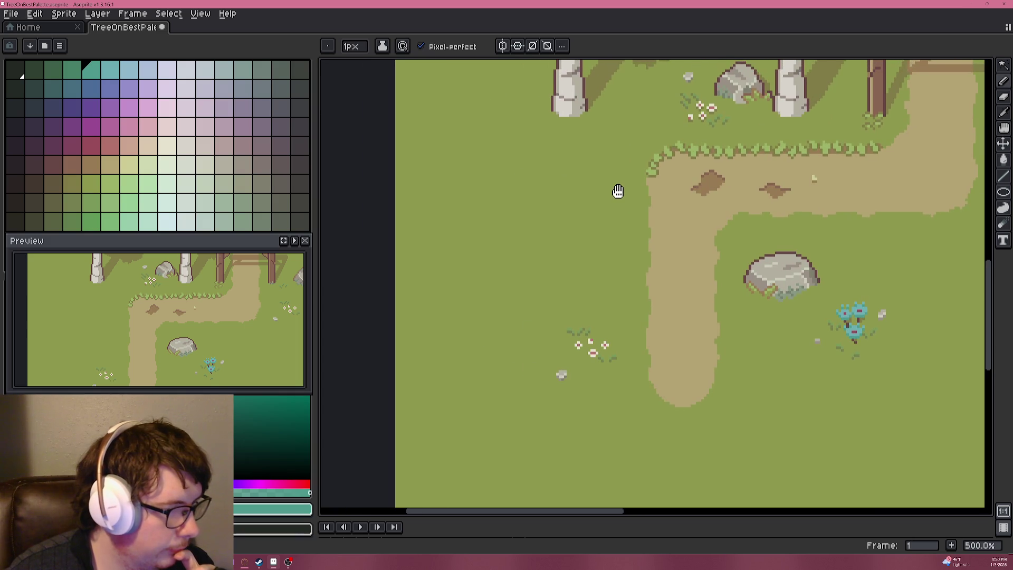
pyautogui.moveTo(580, 242); pyautogui.dragTo(571, 240)
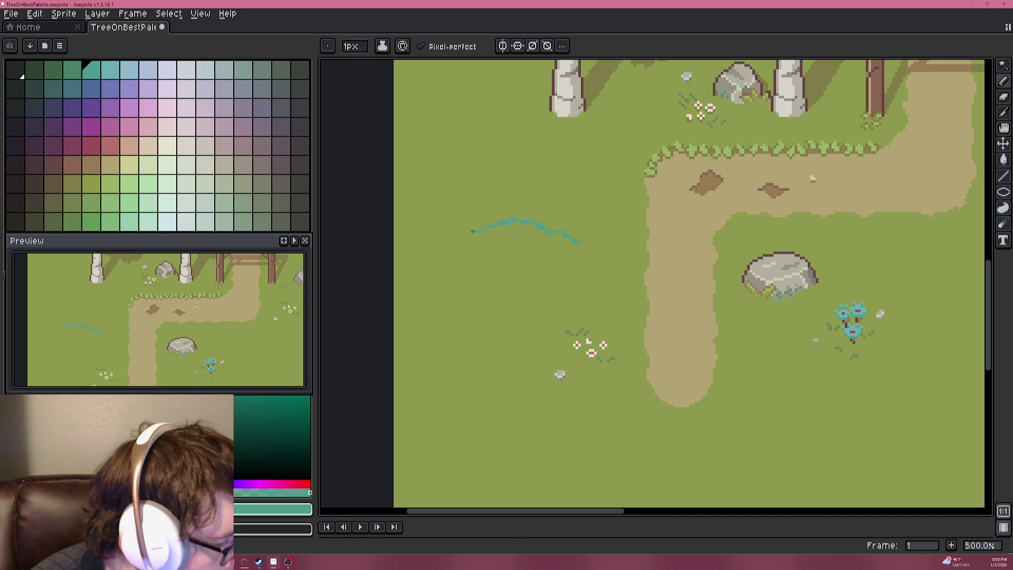
pyautogui.moveTo(443, 258); pyautogui.dragTo(445, 287)
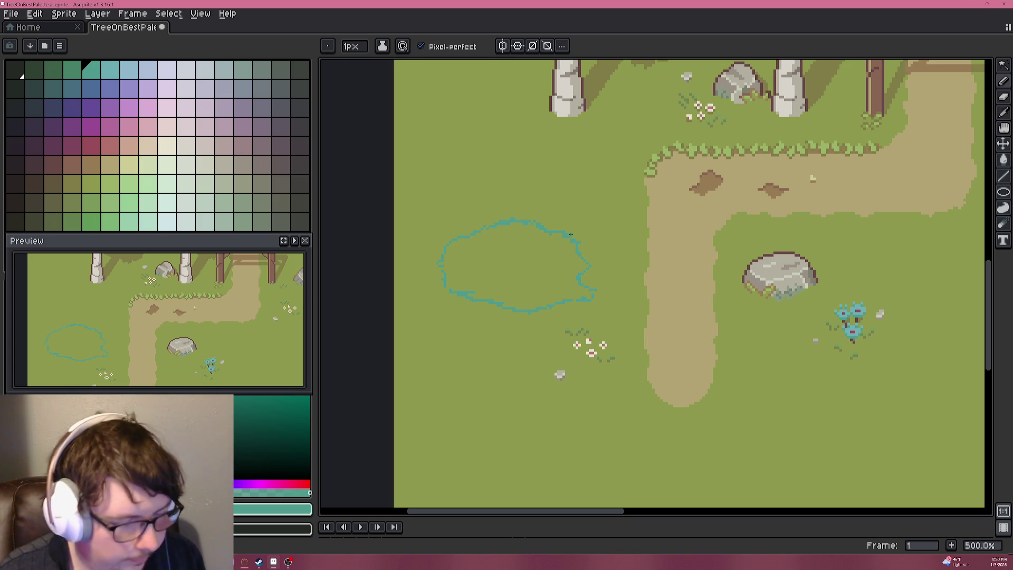
# Try bucket-filling the pond with teal, undoing each fill that leaks into the grass.
pyautogui.press('g')
pyautogui.click(540, 258)
pyautogui.hotkey('ctrl', 'z')
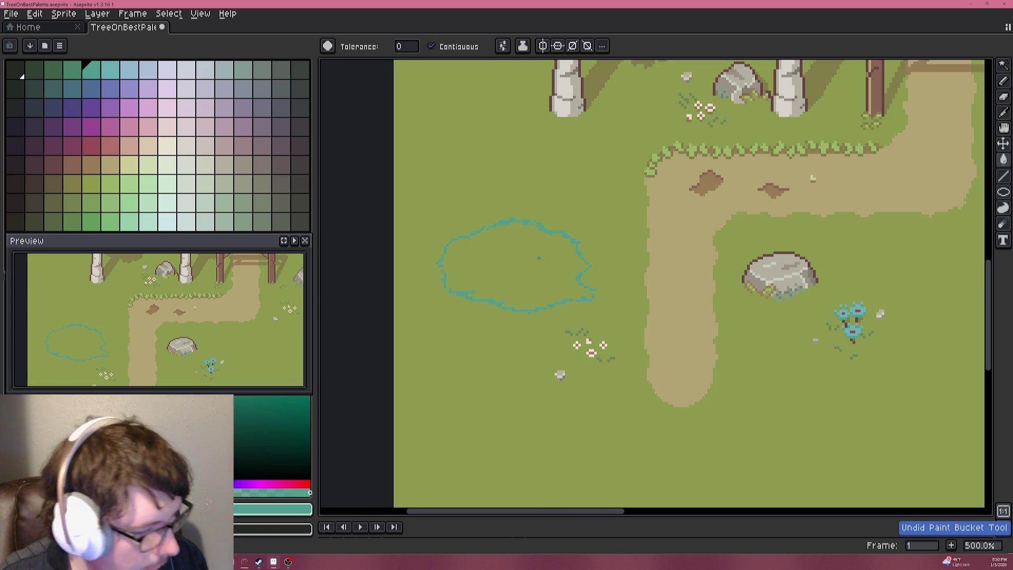
pyautogui.scroll(5, 544, 261)
pyautogui.click(644, 380)
pyautogui.press('b')
pyautogui.hotkey('ctrl', 'z')
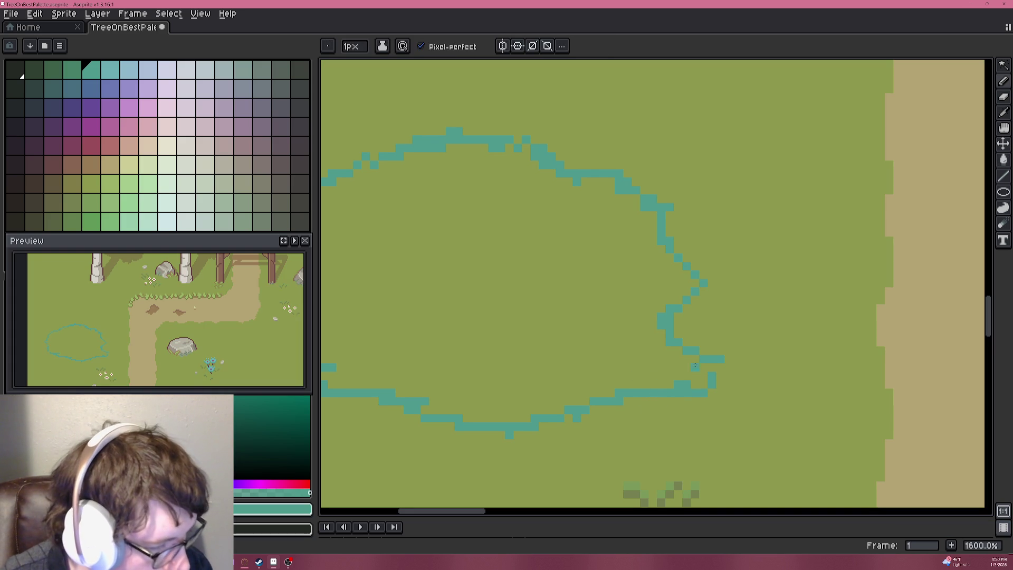
pyautogui.scroll(-4, 706, 364)
pyautogui.press('g')
pyautogui.click(556, 330)
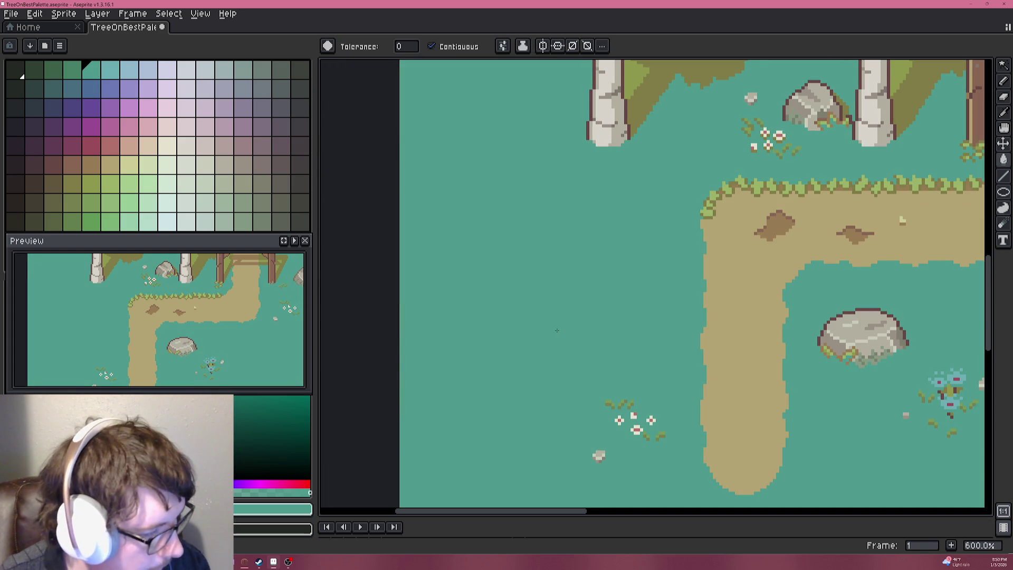
pyautogui.hotkey('ctrl', 'z')
pyautogui.scroll(4, 556, 330)
# Patch the gap in the pond outline with the Pencil and fill the closed pond solid teal.
pyautogui.moveTo(553, 306)
pyautogui.mouseDown()
pyautogui.moveTo(579, 210)
pyautogui.moveTo(749, 228)
pyautogui.mouseUp()
pyautogui.click(488, 280)
pyautogui.hotkey('ctrl', 'z')
pyautogui.press('b')
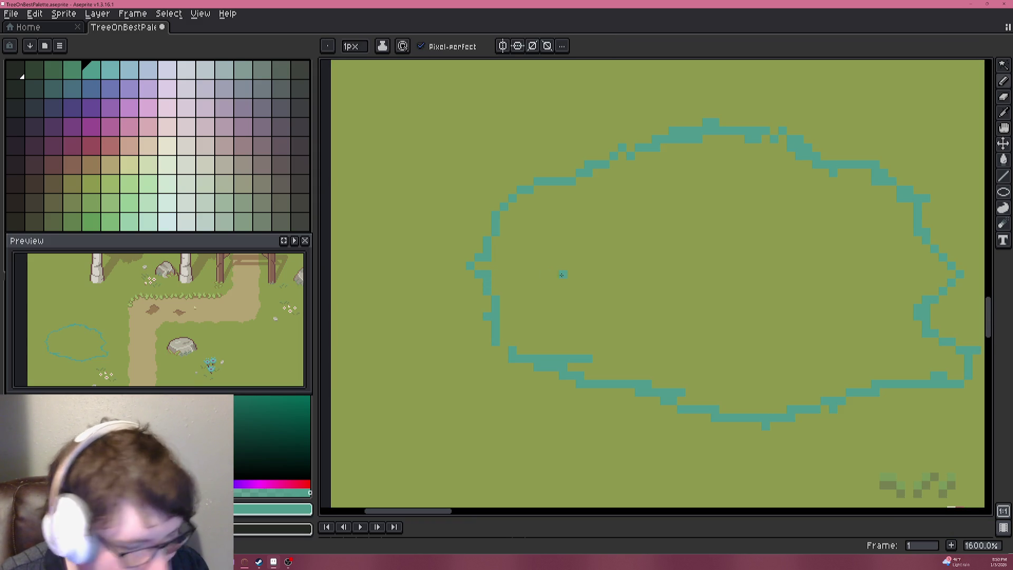
pyautogui.press('g')
pyautogui.click(616, 260)
pyautogui.hotkey('ctrl', 'z')
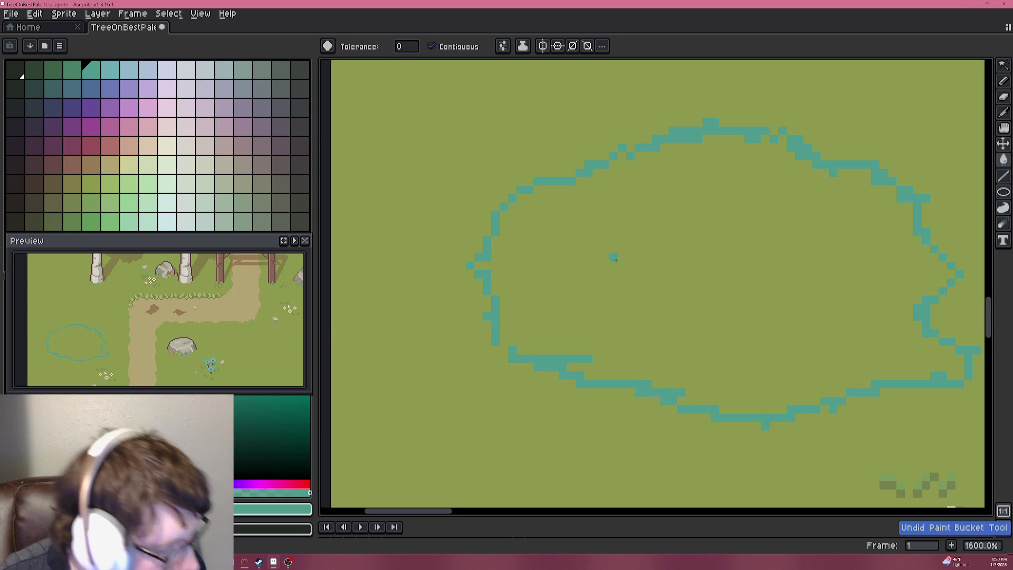
pyautogui.press('b')
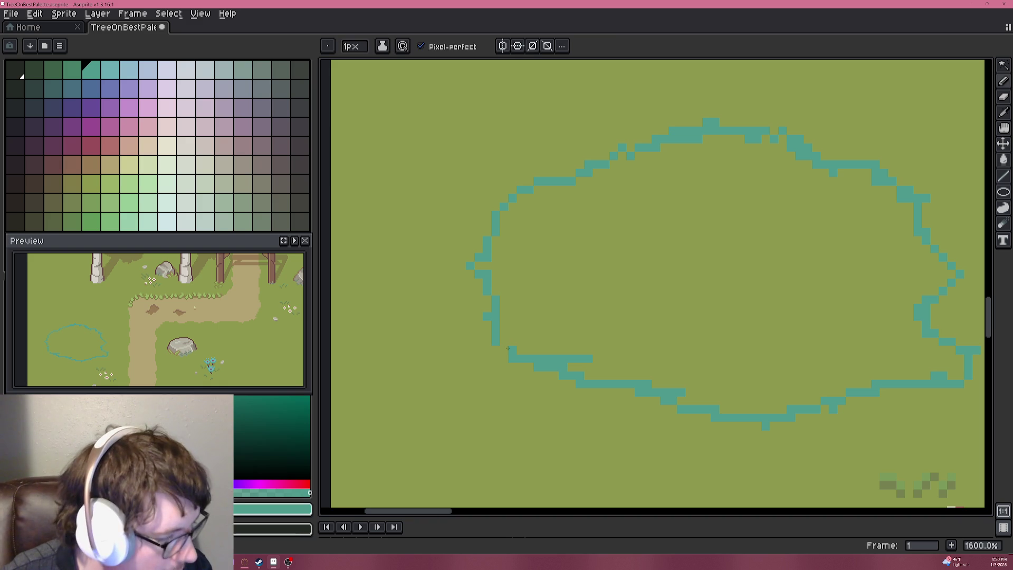
pyautogui.press('g')
pyautogui.click(587, 294)
pyautogui.scroll(-3, 587, 294)
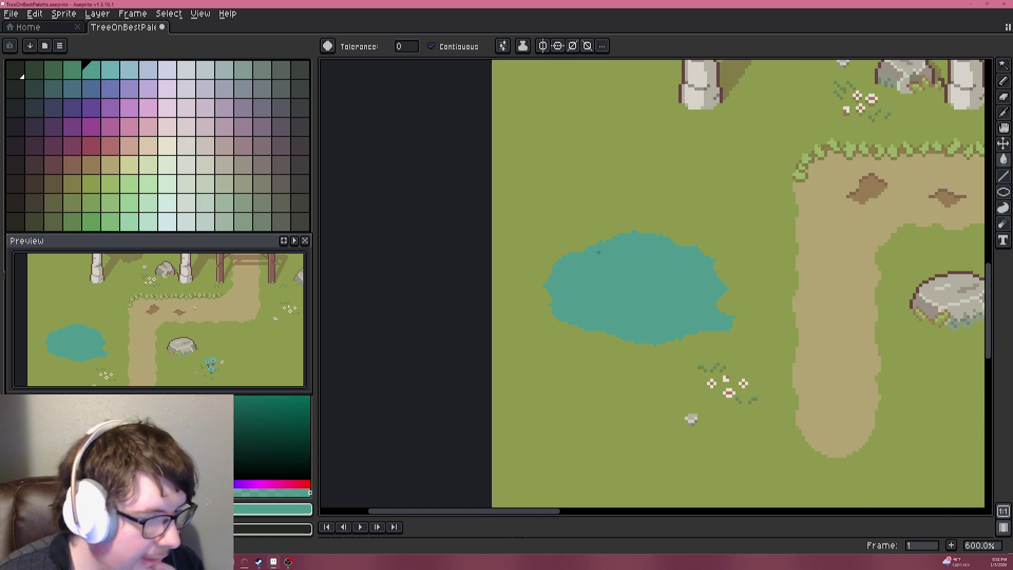
pyautogui.scroll(4, 600, 241)
pyautogui.moveTo(626, 377); pyautogui.dragTo(621, 254)
pyautogui.click(681, 318)
pyautogui.press('b')
pyautogui.hotkey('ctrl', 'z')
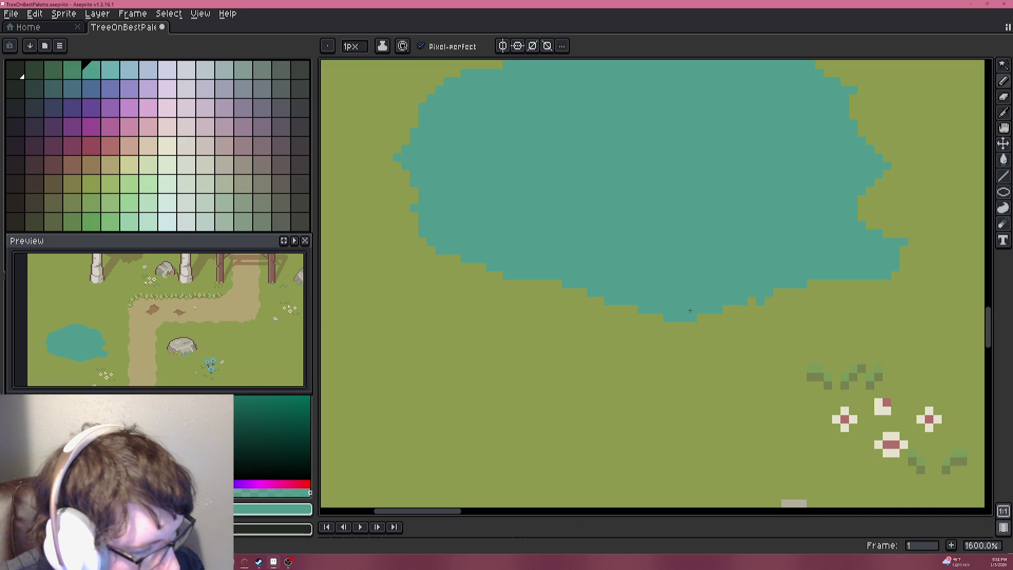
pyautogui.moveTo(748, 297); pyautogui.dragTo(674, 334)
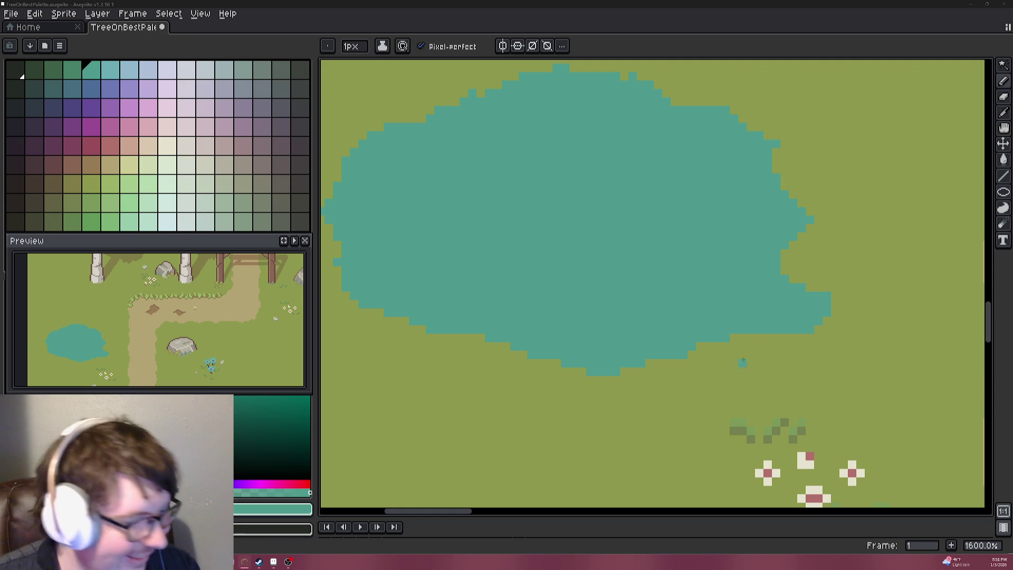
pyautogui.scroll(1, 762, 242)
pyautogui.scroll(-1, 762, 243)
pyautogui.moveTo(762, 243); pyautogui.dragTo(697, 231)
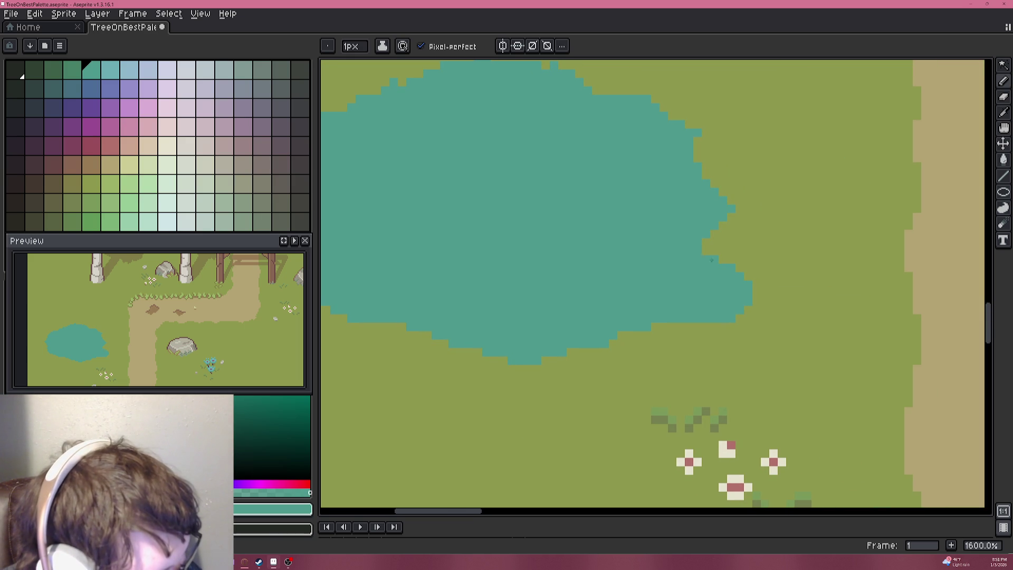
pyautogui.scroll(-3, 694, 233)
pyautogui.scroll(3, 711, 343)
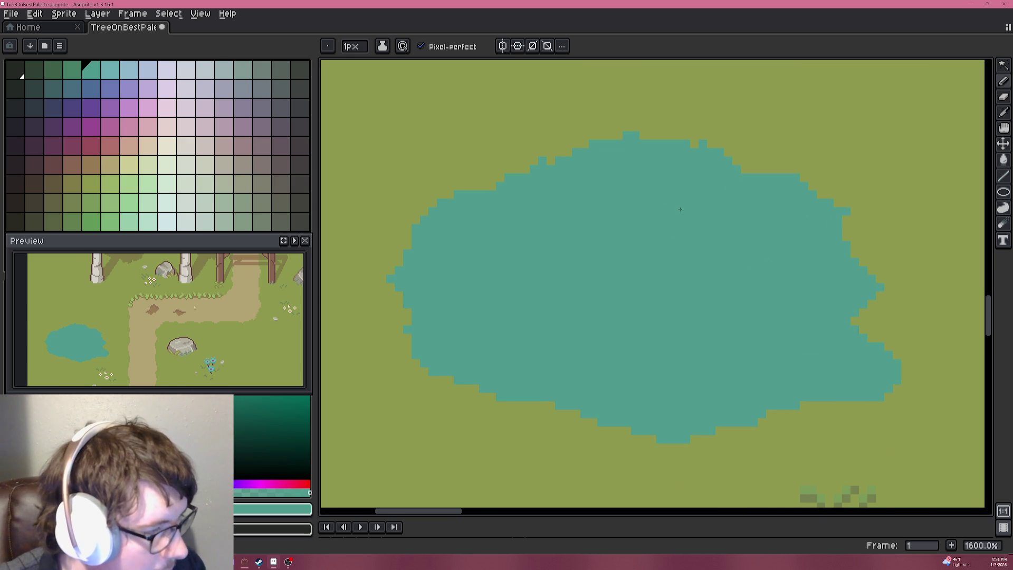
pyautogui.moveTo(644, 136); pyautogui.dragTo(653, 136)
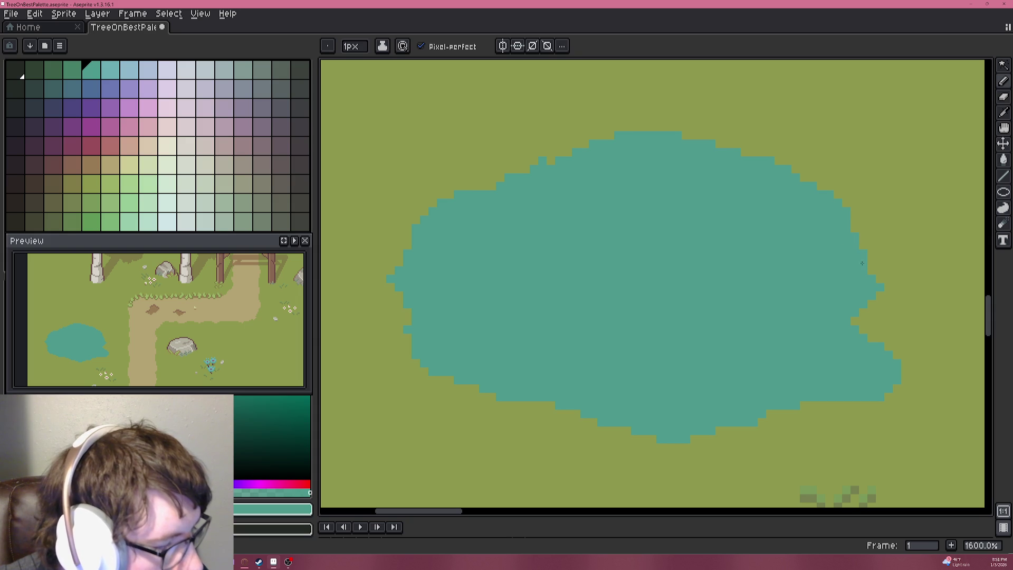
pyautogui.scroll(-1, 864, 265)
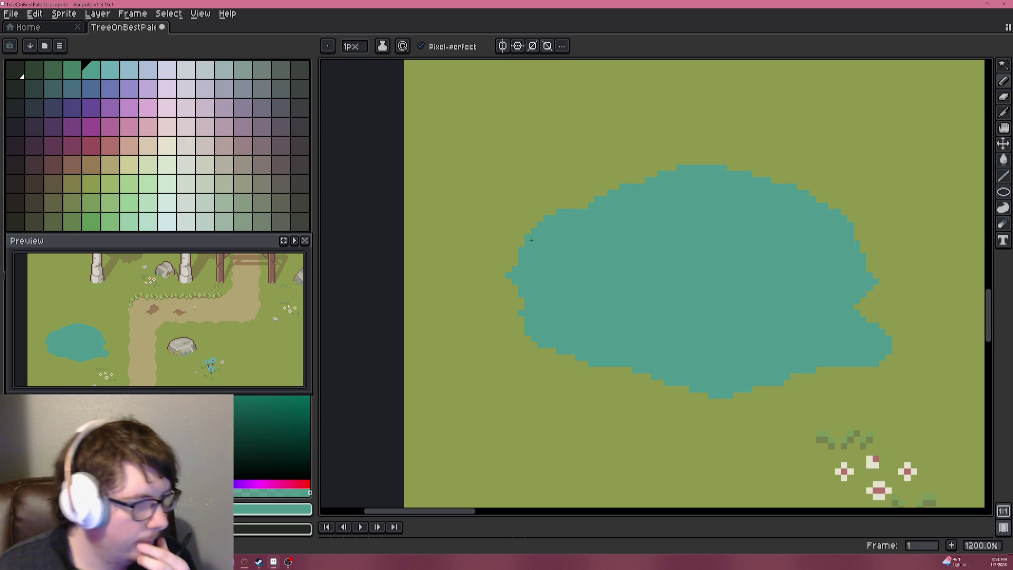
pyautogui.scroll(-5, 577, 239)
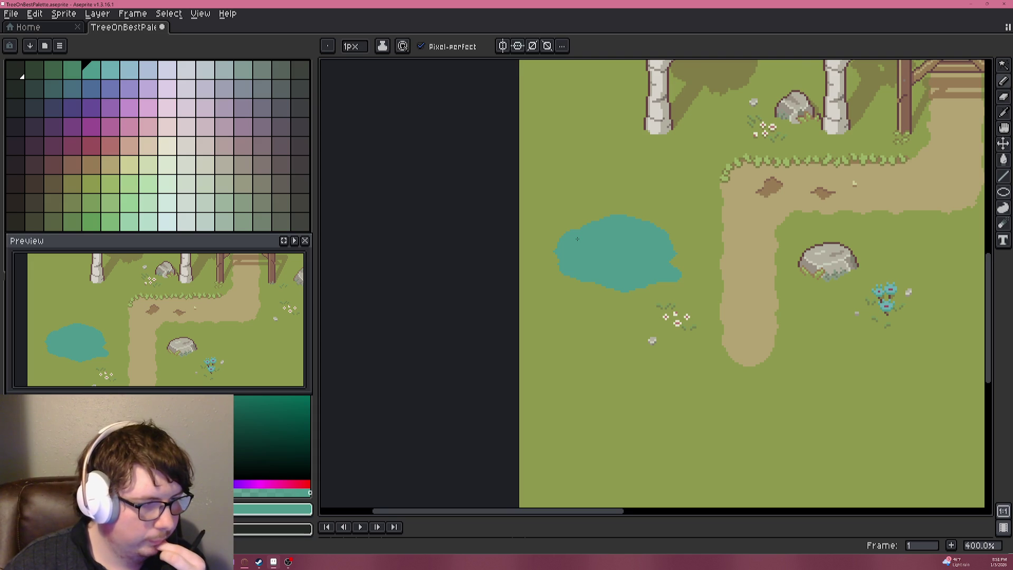
pyautogui.scroll(1, 578, 239)
pyautogui.scroll(4, 577, 239)
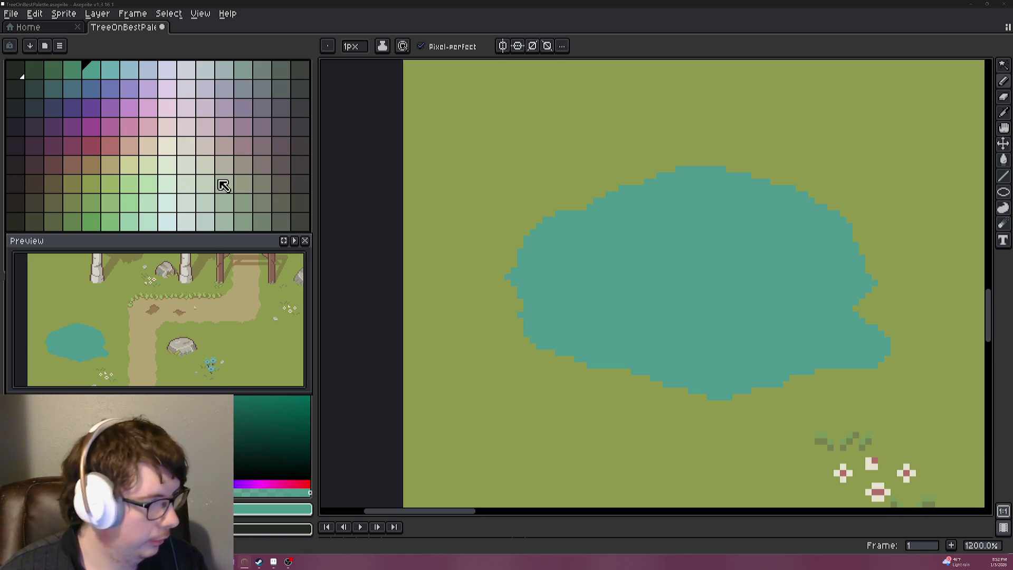
# Draw a light-blue highlight rim along the pond's top edge.
pyautogui.click(128, 70)
pyautogui.scroll(3, 619, 222)
pyautogui.scroll(-2, 618, 222)
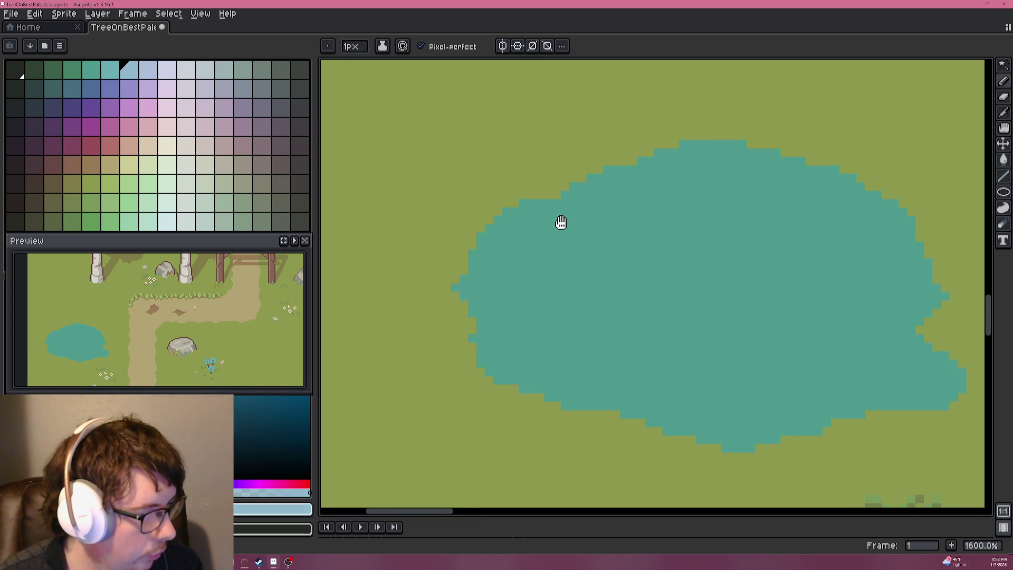
pyautogui.moveTo(564, 222); pyautogui.dragTo(449, 232)
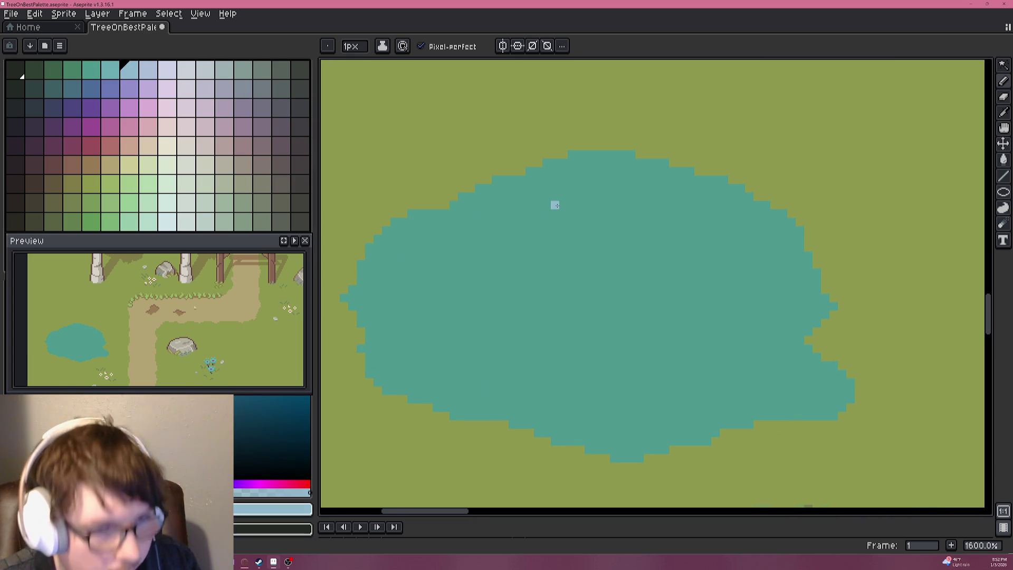
pyautogui.click(419, 213)
pyautogui.moveTo(428, 213)
pyautogui.mouseDown()
pyautogui.moveTo(429, 222)
pyautogui.moveTo(454, 213)
pyautogui.moveTo(555, 162)
pyautogui.moveTo(641, 162)
pyautogui.moveTo(629, 155)
pyautogui.moveTo(735, 187)
pyautogui.moveTo(787, 215)
pyautogui.moveTo(813, 272)
pyautogui.mouseUp()
pyautogui.moveTo(419, 222); pyautogui.dragTo(377, 238)
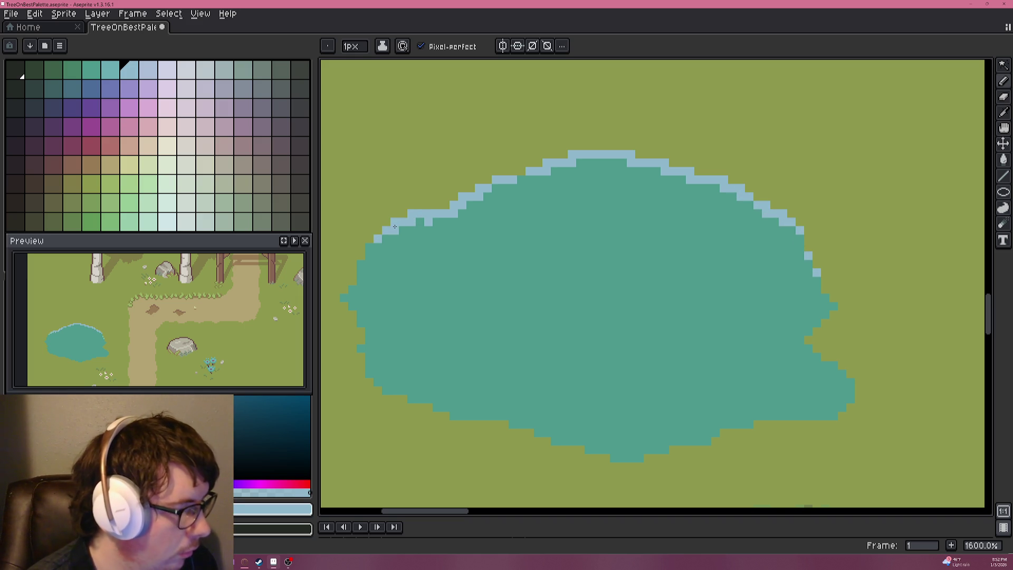
# Draw two short light-blue ripple streaks inside the pond.
pyautogui.moveTo(528, 221); pyautogui.dragTo(616, 247)
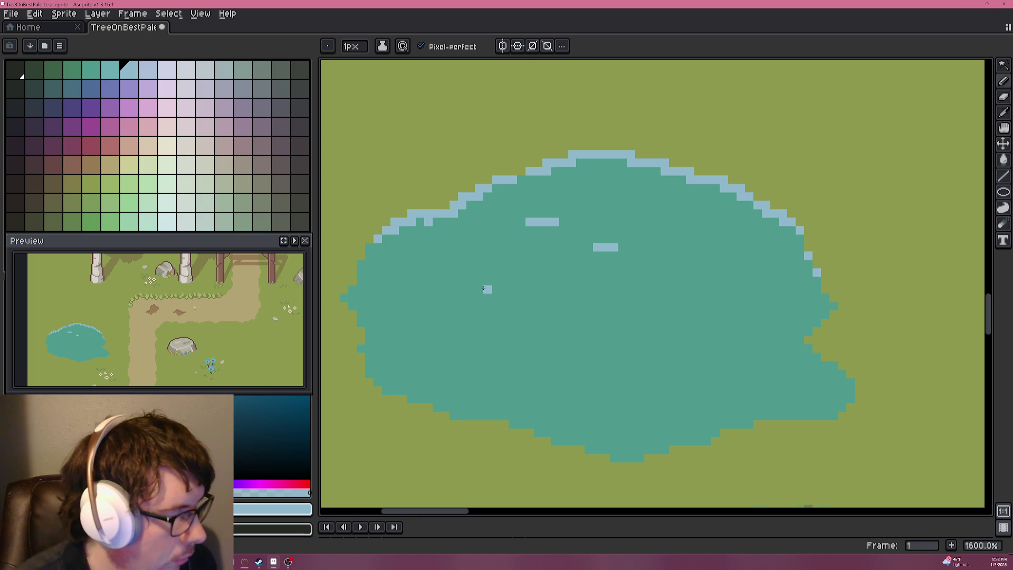
pyautogui.scroll(-5, 465, 283)
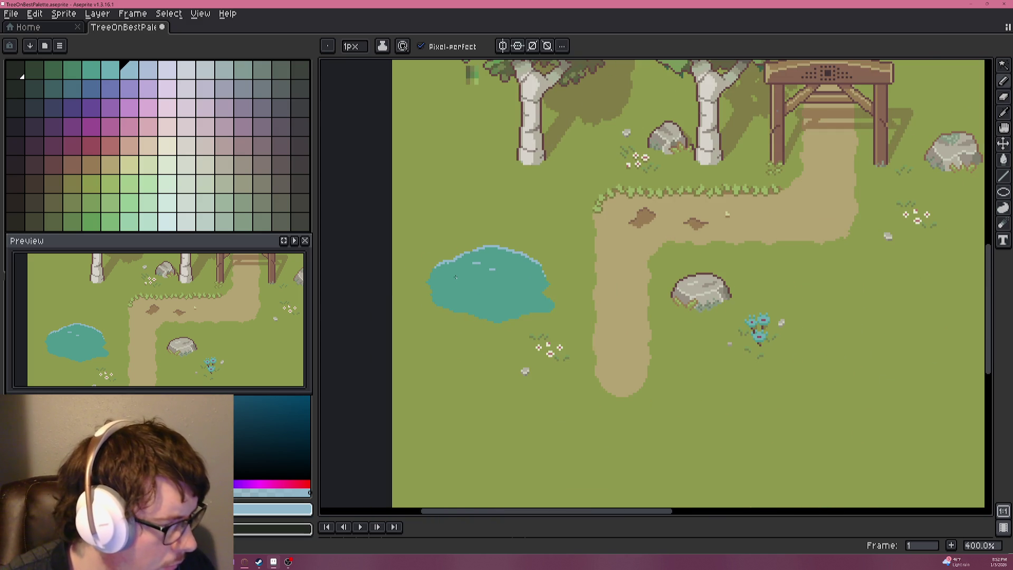
pyautogui.scroll(6, 465, 265)
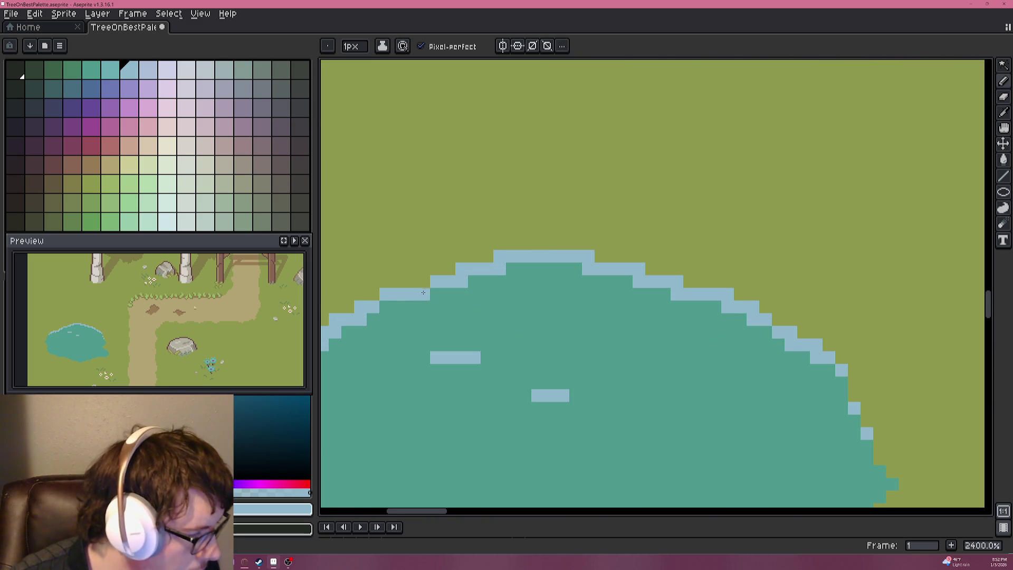
pyautogui.scroll(-5, 422, 288)
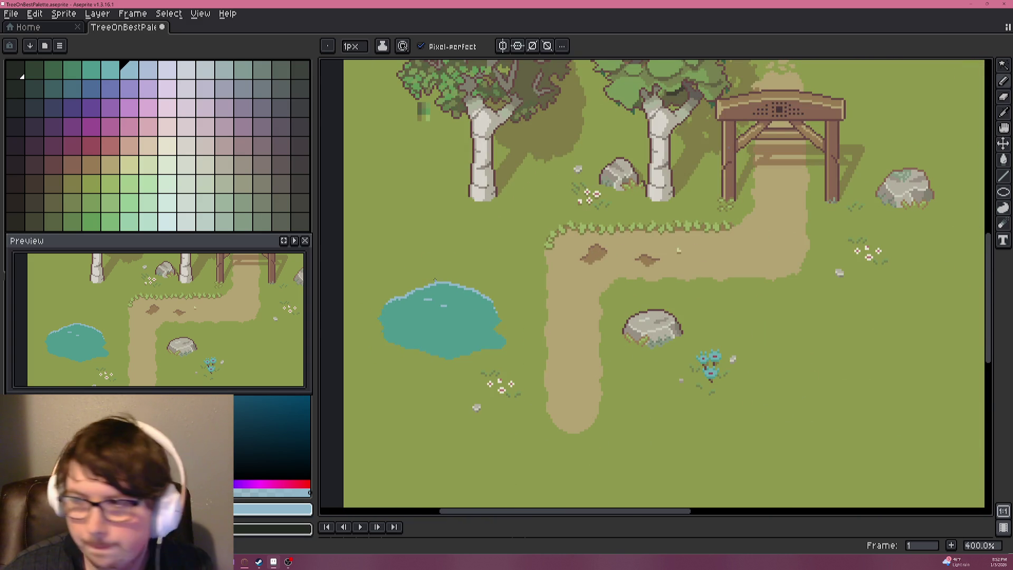
pyautogui.scroll(3, 459, 257)
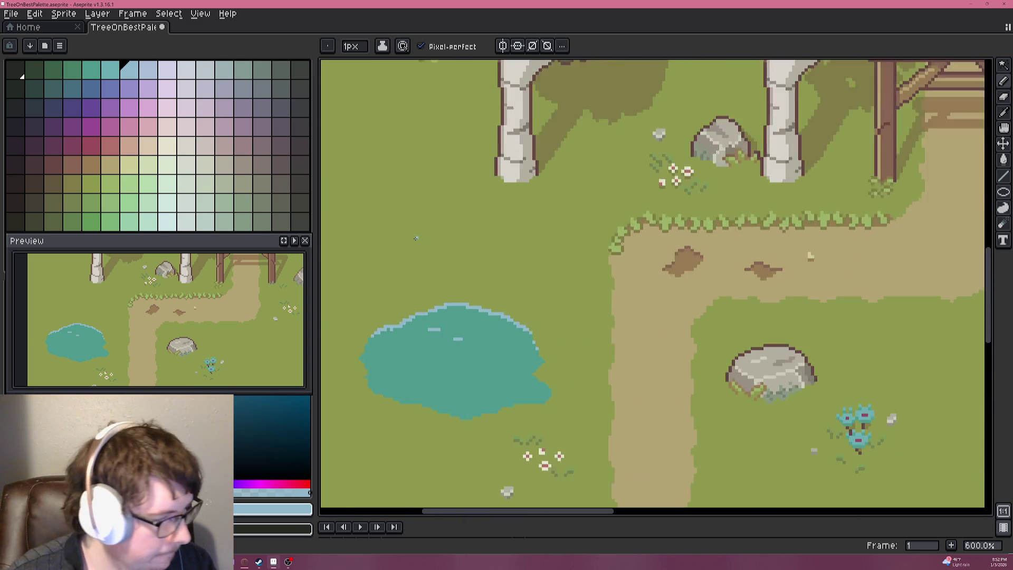
pyautogui.click(151, 70)
# Bucket-fill the pond's top rim with the pale lavender-blue swatch.
pyautogui.scroll(3, 528, 307)
pyautogui.moveTo(527, 307); pyautogui.dragTo(464, 274)
pyautogui.press('g')
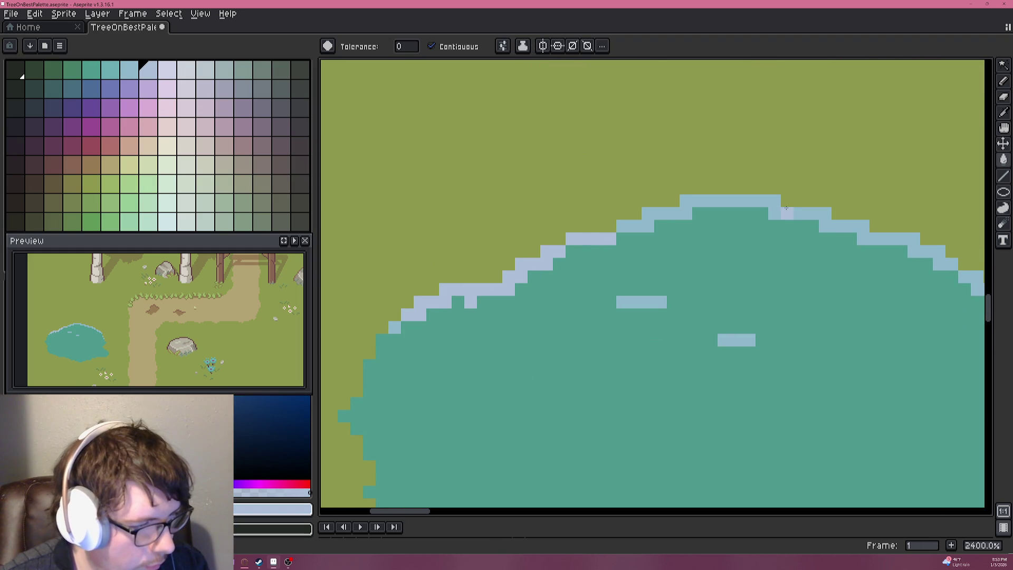
pyautogui.scroll(-5, 773, 249)
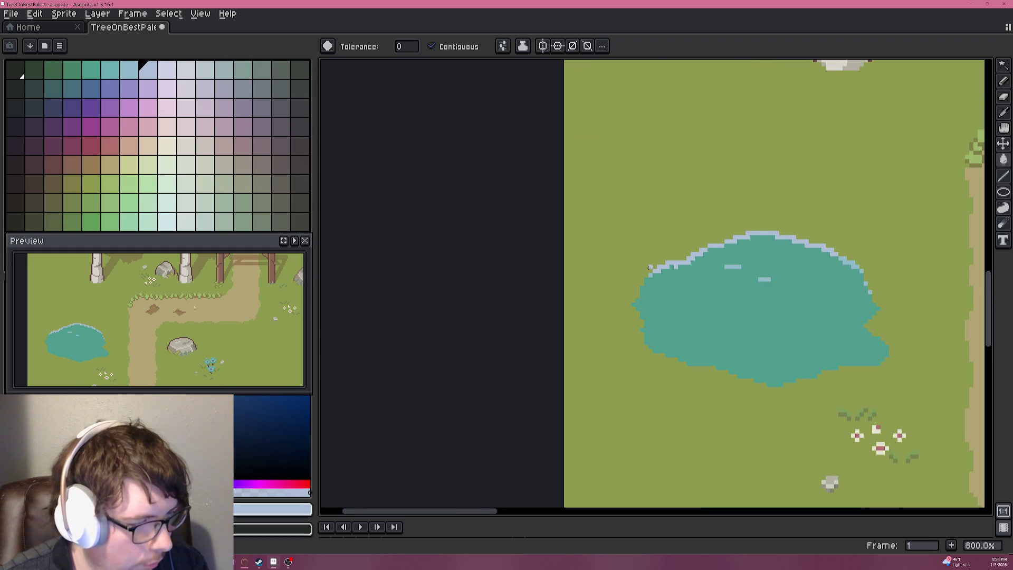
pyautogui.scroll(2, 649, 268)
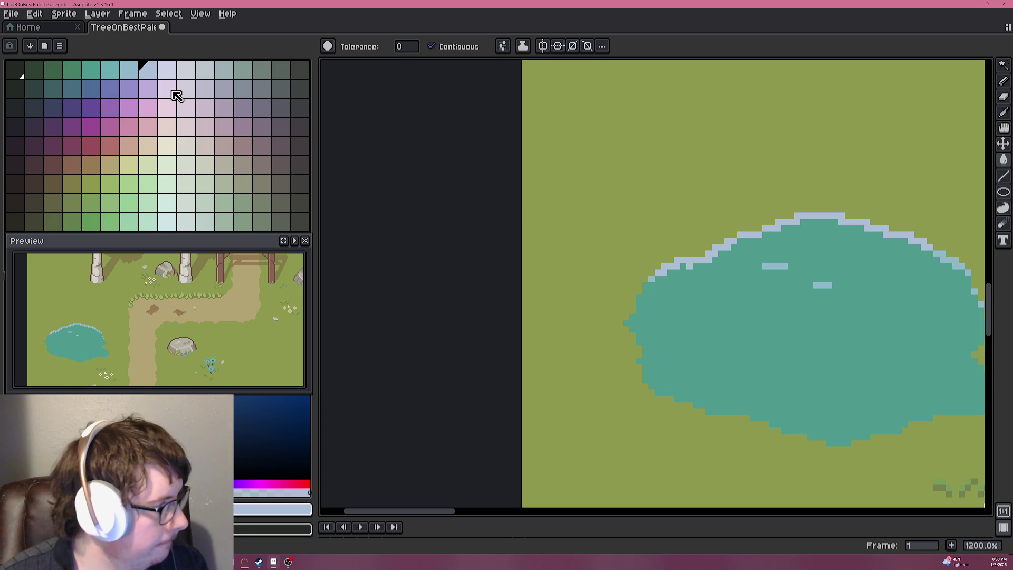
pyautogui.click(167, 72)
pyautogui.scroll(2, 634, 227)
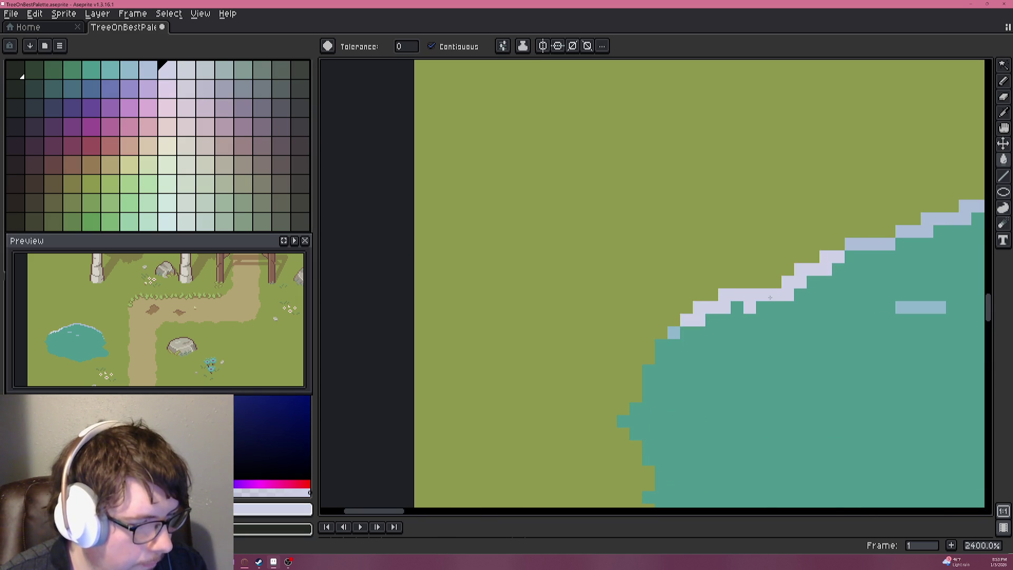
pyautogui.scroll(-5, 768, 298)
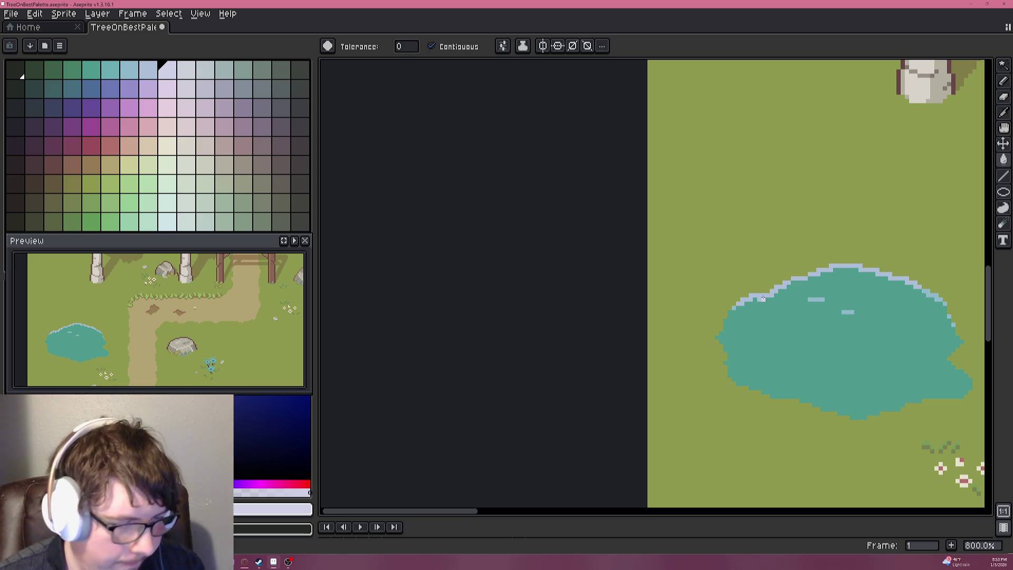
pyautogui.scroll(3, 777, 308)
# Paint over the ripple streaks with the pond's teal to remove them.
pyautogui.keyDown('alt'); pyautogui.click(798, 323); pyautogui.keyUp('alt')
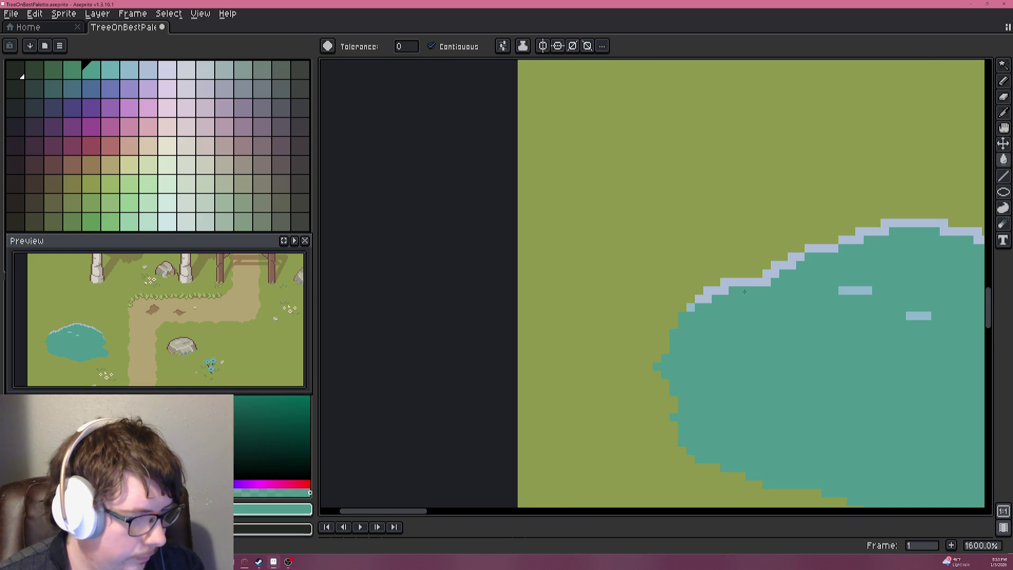
pyautogui.hotkey('ctrl', 'z')
pyautogui.press('b')
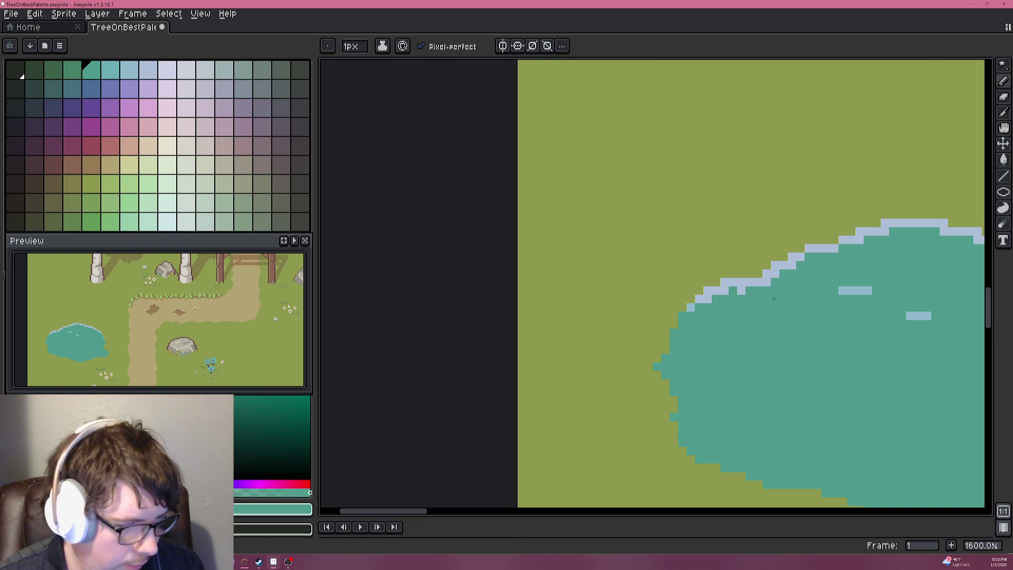
pyautogui.moveTo(851, 290); pyautogui.dragTo(930, 316)
pyautogui.scroll(-4, 834, 290)
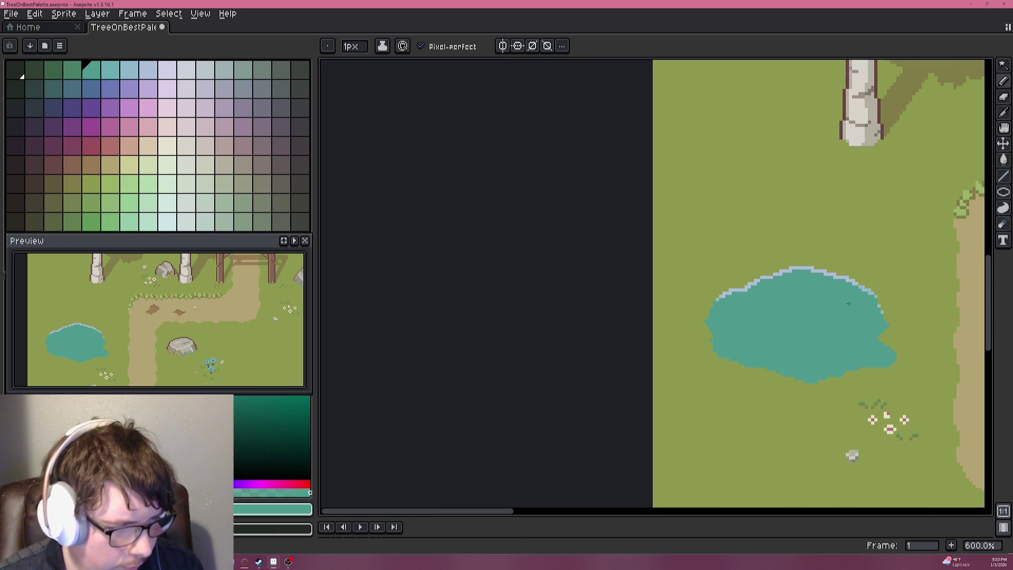
pyautogui.scroll(1, 834, 305)
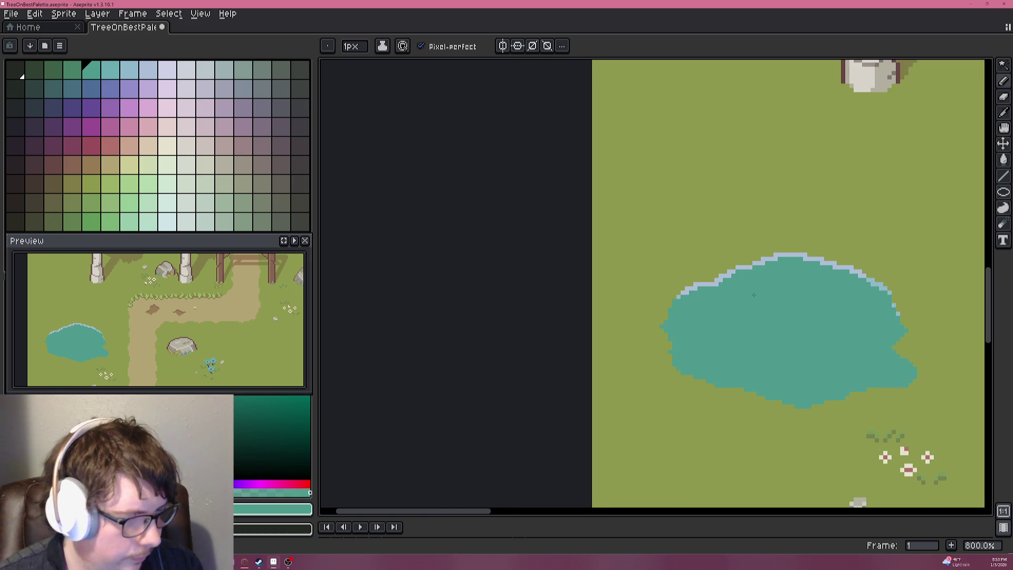
pyautogui.scroll(1, 739, 275)
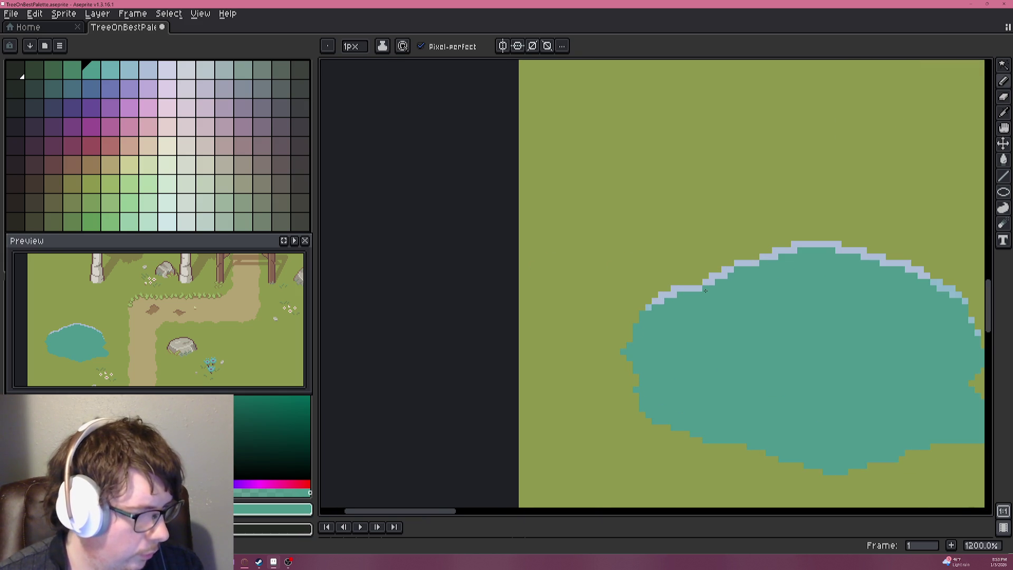
pyautogui.scroll(5, 738, 299)
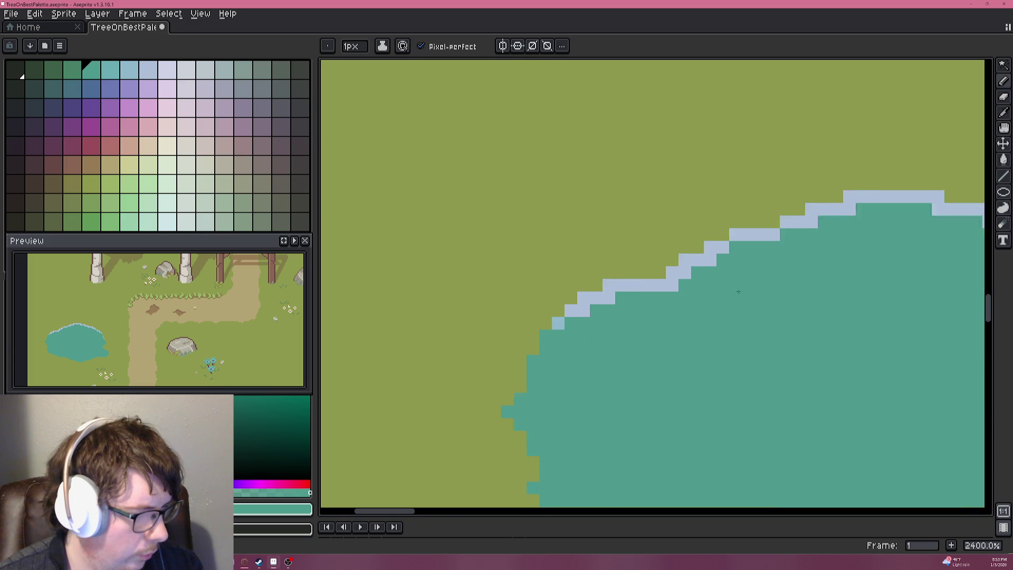
# Extend the pale rim colour down the pond's upper-right and upper-left edges.
pyautogui.keyDown('alt'); pyautogui.click(765, 199); pyautogui.keyUp('alt')
pyautogui.scroll(-5, 765, 200)
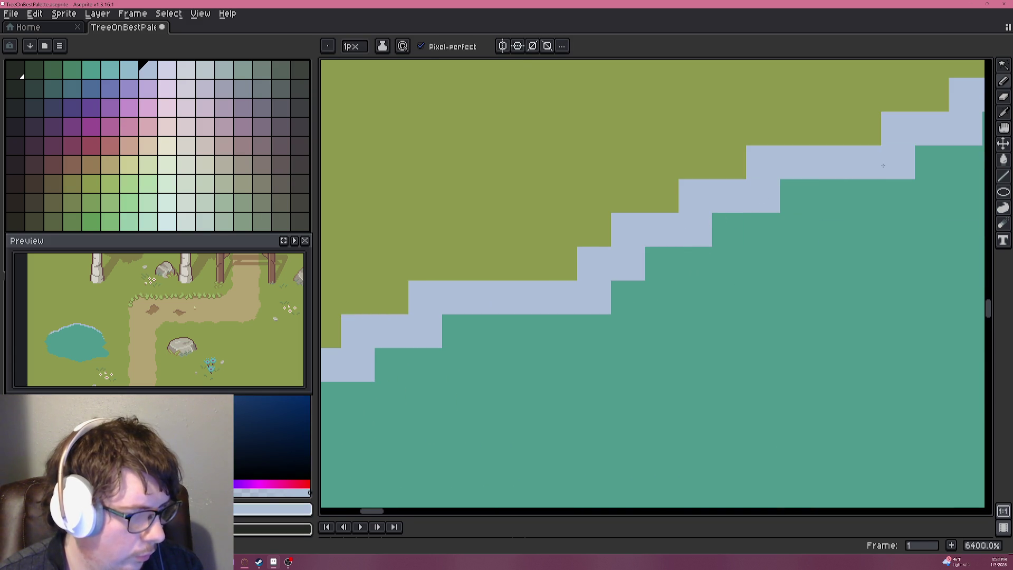
pyautogui.moveTo(817, 233); pyautogui.dragTo(622, 241)
pyautogui.scroll(3, 654, 236)
pyautogui.moveTo(797, 247)
pyautogui.mouseDown()
pyautogui.moveTo(850, 284)
pyautogui.moveTo(880, 347)
pyautogui.mouseUp()
pyautogui.scroll(-4, 739, 317)
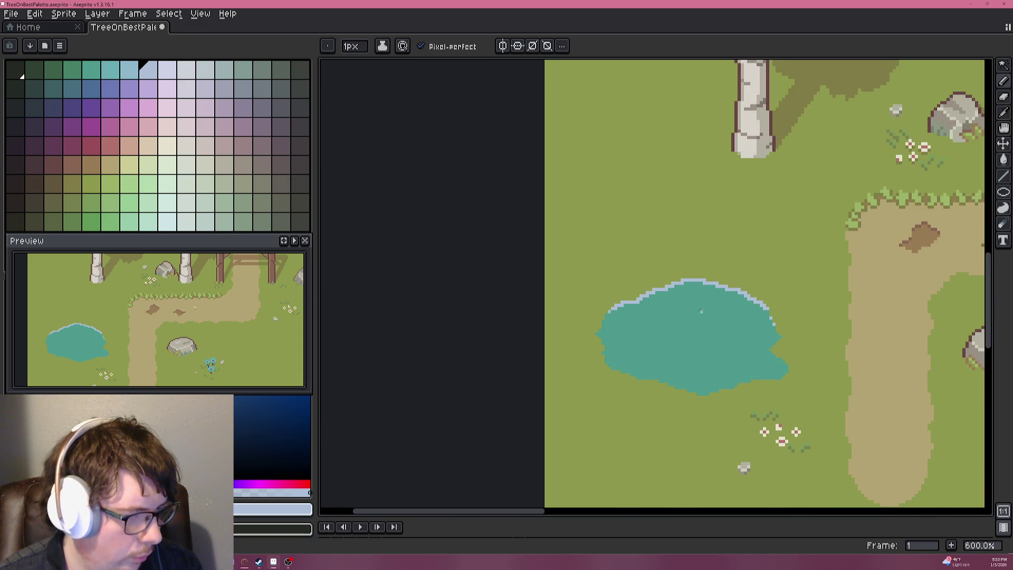
pyautogui.scroll(5, 704, 312)
pyautogui.moveTo(628, 301); pyautogui.dragTo(614, 326)
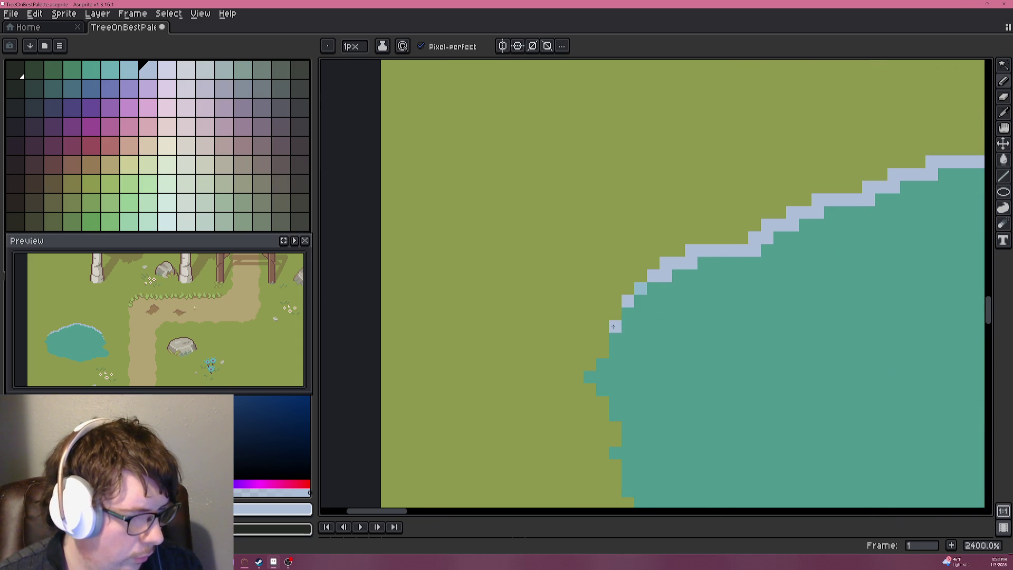
pyautogui.scroll(-1, 634, 342)
pyautogui.click(621, 357)
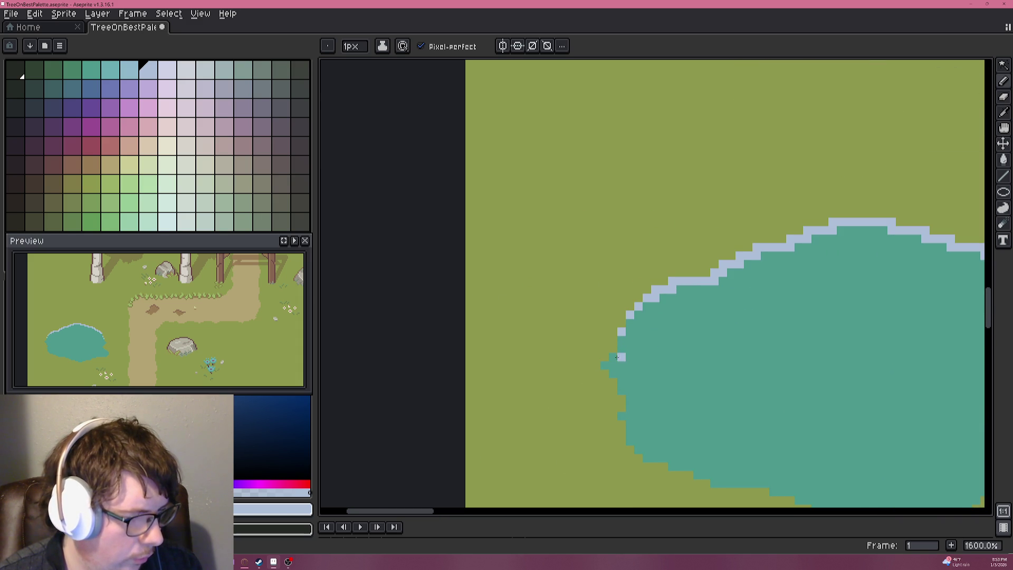
pyautogui.scroll(-5, 697, 342)
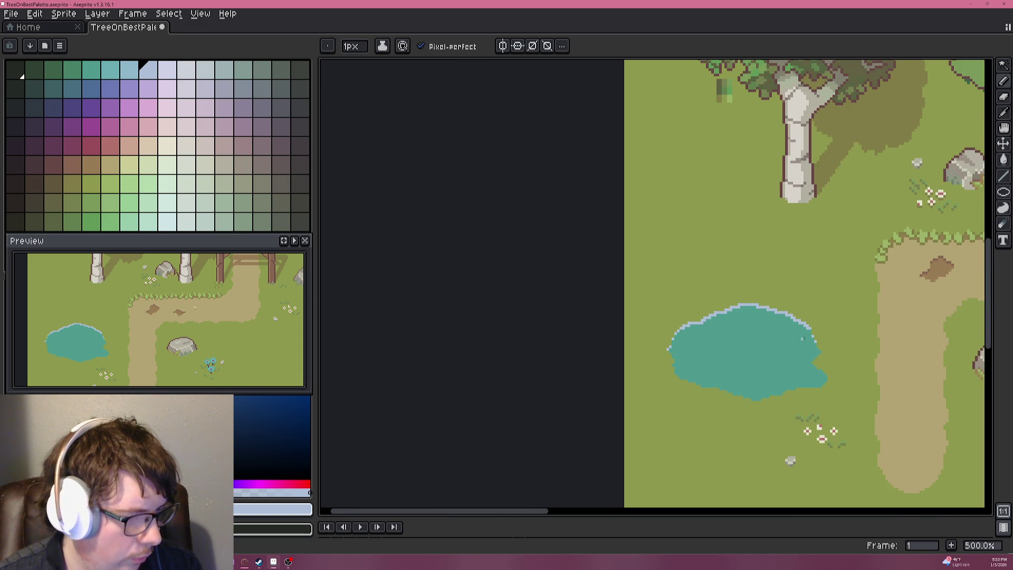
# Continue the pale rim in stepped pixels down the pond's right edge and notch.
pyautogui.moveTo(798, 339); pyautogui.dragTo(659, 312)
pyautogui.scroll(7, 661, 330)
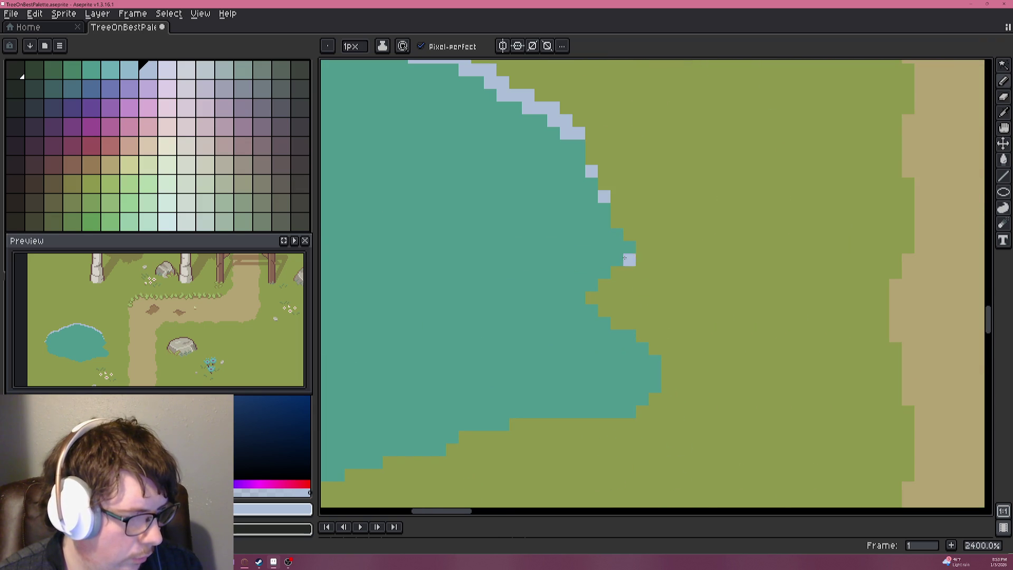
pyautogui.click(616, 234)
pyautogui.click(629, 246)
pyautogui.click(591, 311)
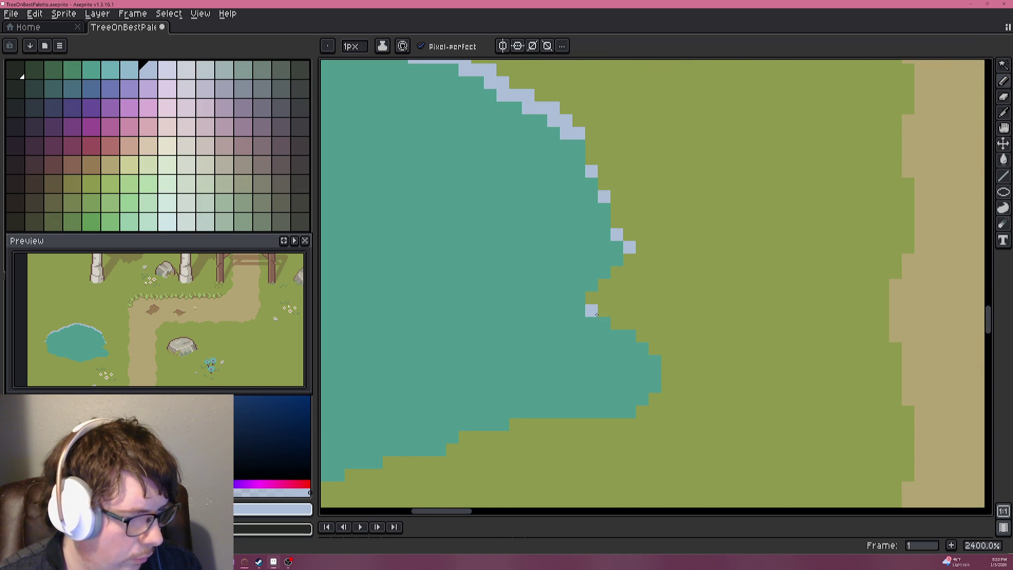
pyautogui.click(617, 336)
pyautogui.click(629, 336)
pyautogui.click(641, 348)
pyautogui.click(642, 361)
pyautogui.click(654, 361)
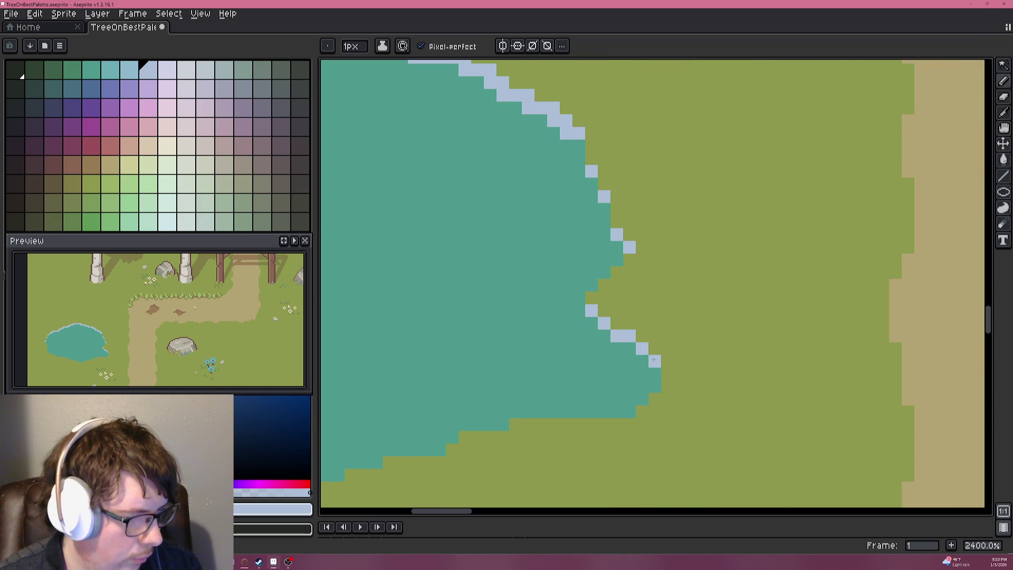
pyautogui.scroll(-6, 655, 361)
pyautogui.moveTo(505, 312); pyautogui.dragTo(623, 305)
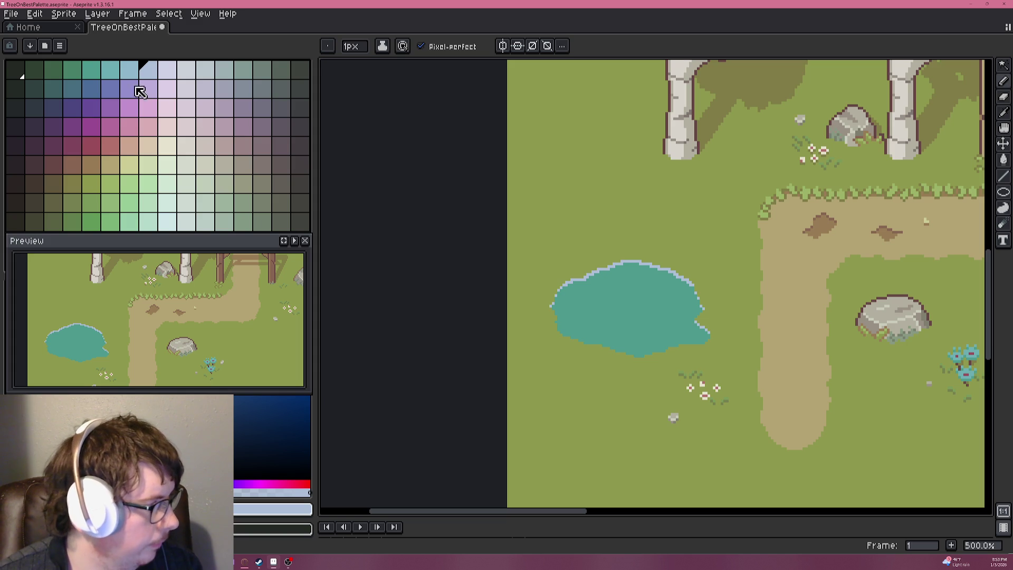
# Paint light-blue highlight pixels just inside the pond's top edge.
pyautogui.click(130, 70)
pyautogui.scroll(7, 649, 248)
pyautogui.moveTo(567, 318); pyautogui.dragTo(598, 232)
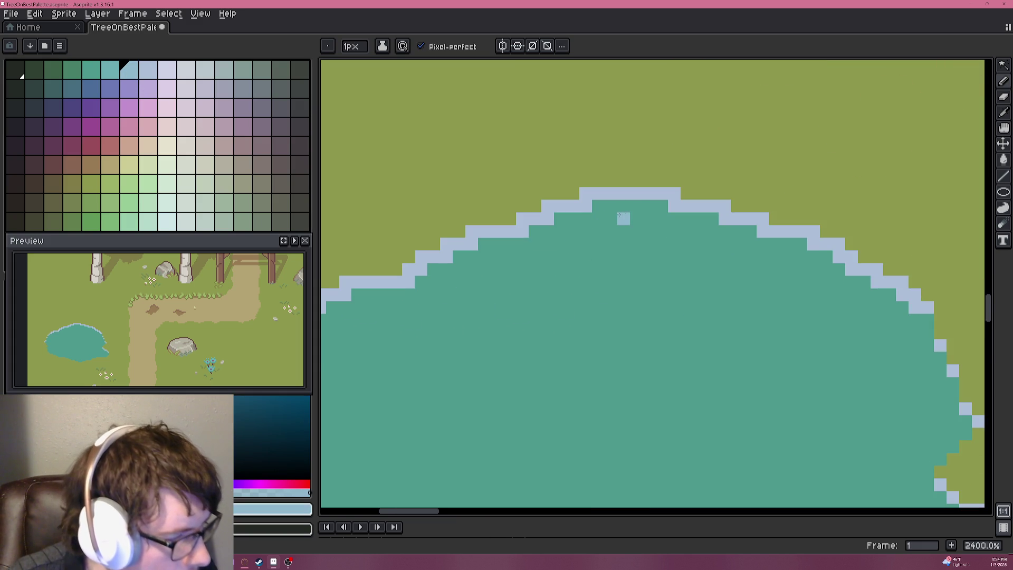
pyautogui.moveTo(611, 221)
pyautogui.mouseDown()
pyautogui.moveTo(700, 243)
pyautogui.moveTo(699, 231)
pyautogui.mouseUp()
pyautogui.scroll(-7, 691, 234)
pyautogui.scroll(4, 745, 244)
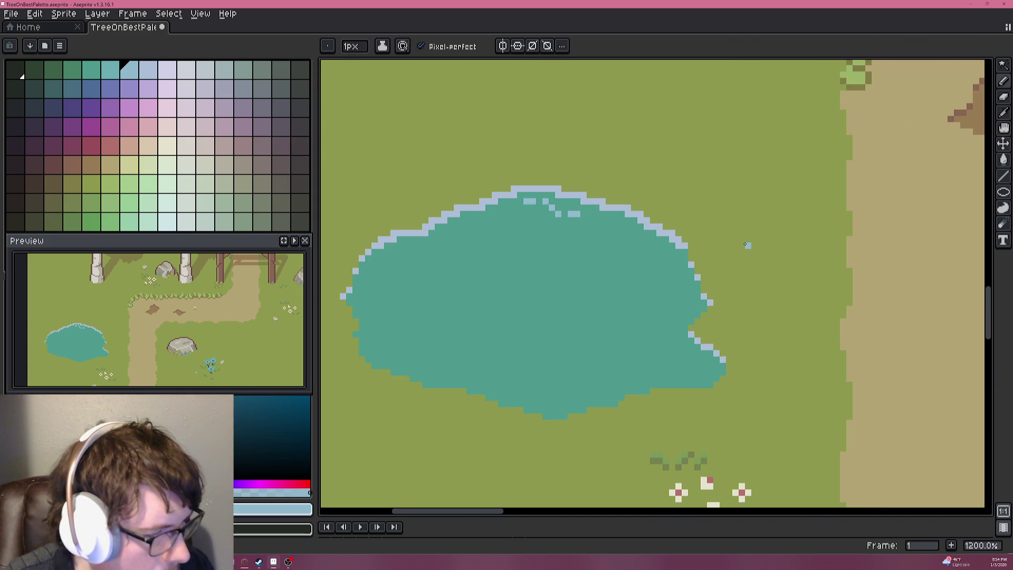
pyautogui.moveTo(588, 220); pyautogui.dragTo(646, 240)
pyautogui.click(622, 227)
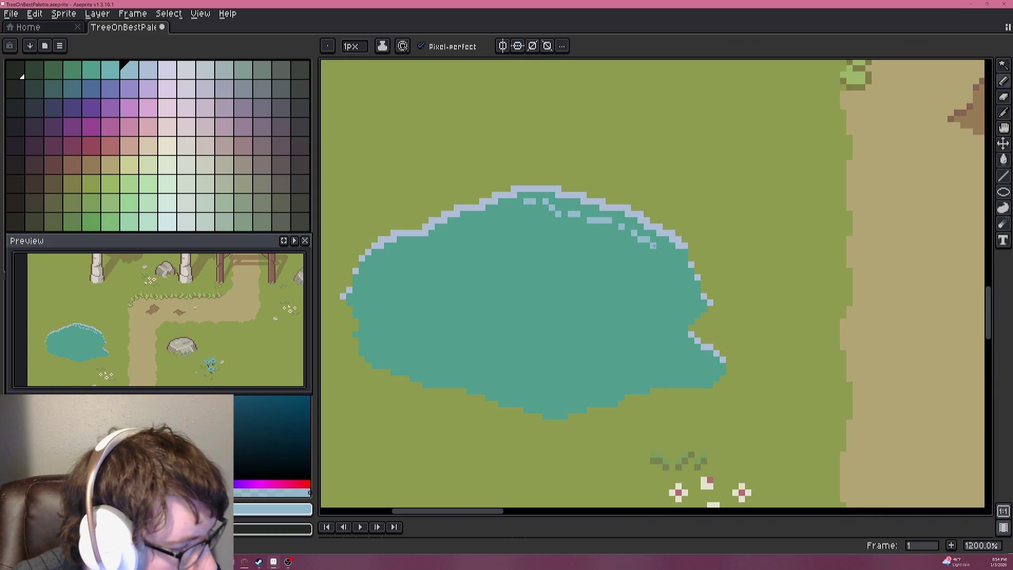
# Extend the light-blue highlights along the pond's upper-left rim.
pyautogui.scroll(-6, 675, 252)
pyautogui.scroll(-1, 674, 252)
pyautogui.scroll(2, 673, 253)
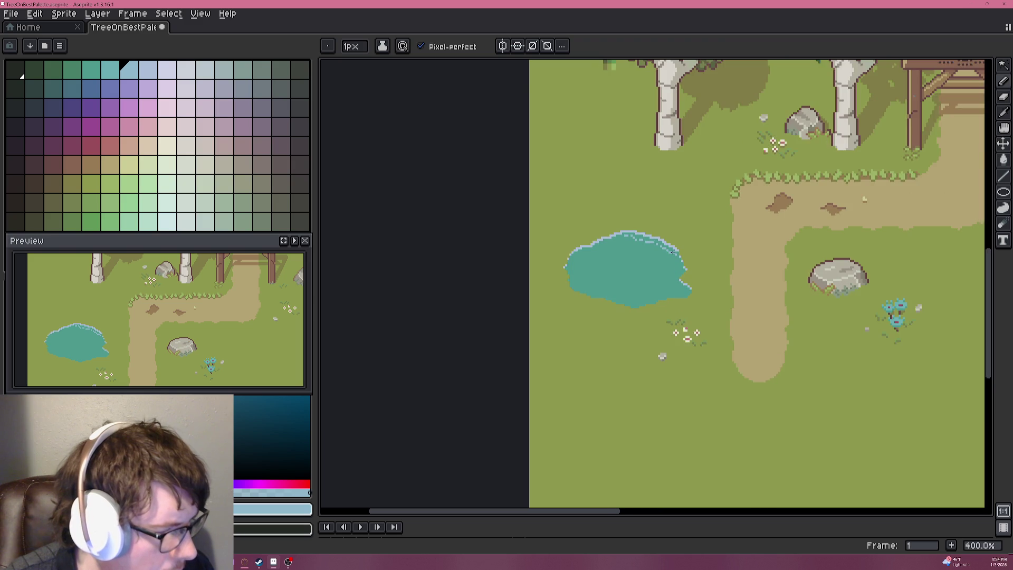
pyautogui.scroll(6, 673, 252)
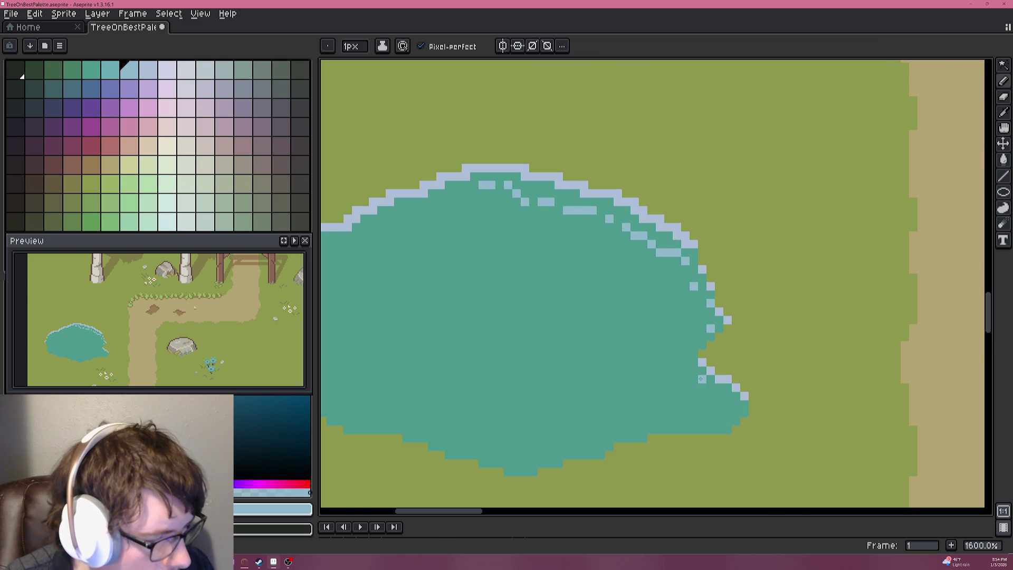
pyautogui.scroll(-3, 734, 400)
pyautogui.scroll(-1, 734, 400)
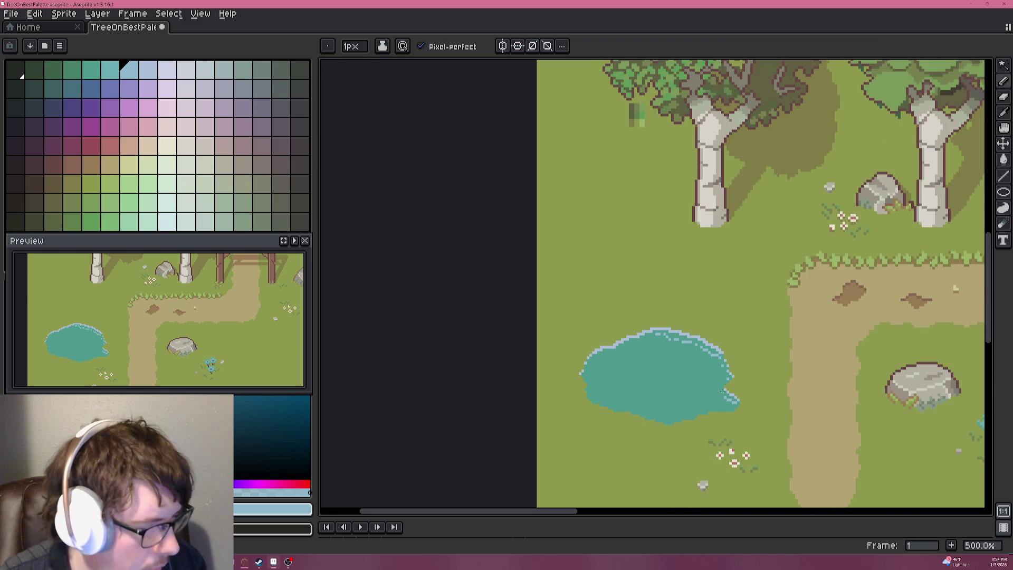
pyautogui.scroll(2, 767, 333)
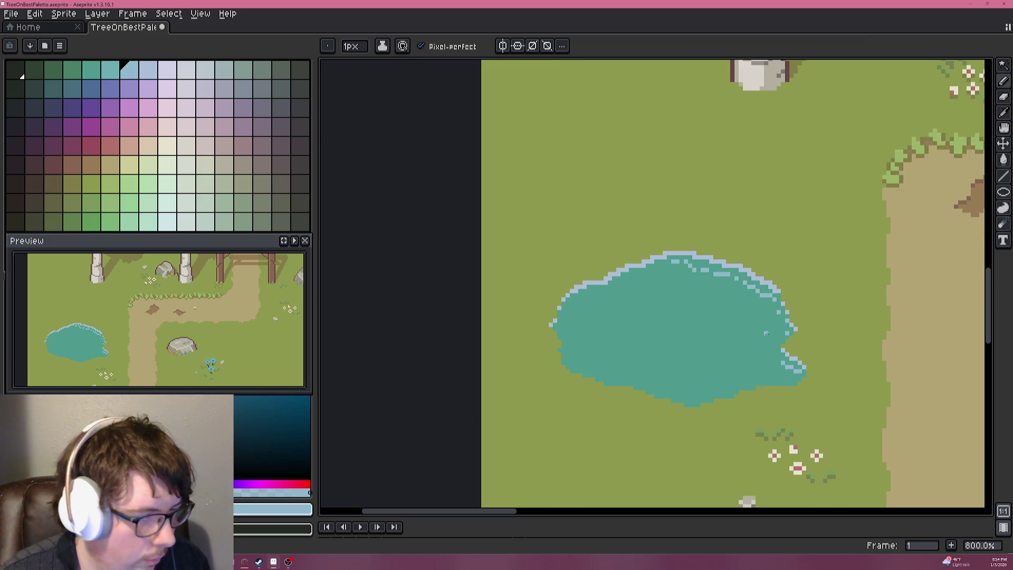
pyautogui.scroll(2, 766, 334)
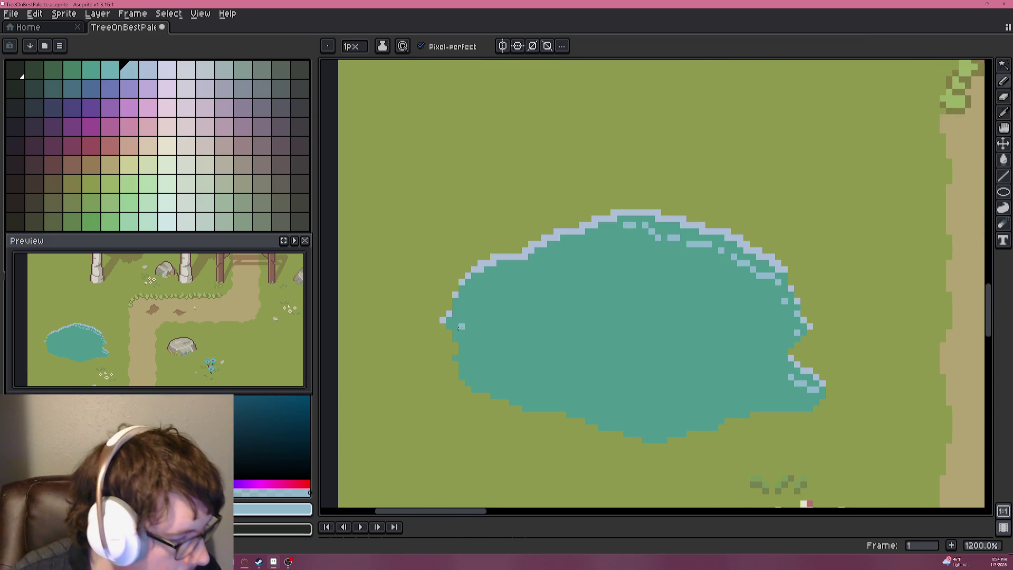
pyautogui.moveTo(457, 313)
pyautogui.mouseDown()
pyautogui.moveTo(489, 277)
pyautogui.moveTo(617, 232)
pyautogui.mouseUp()
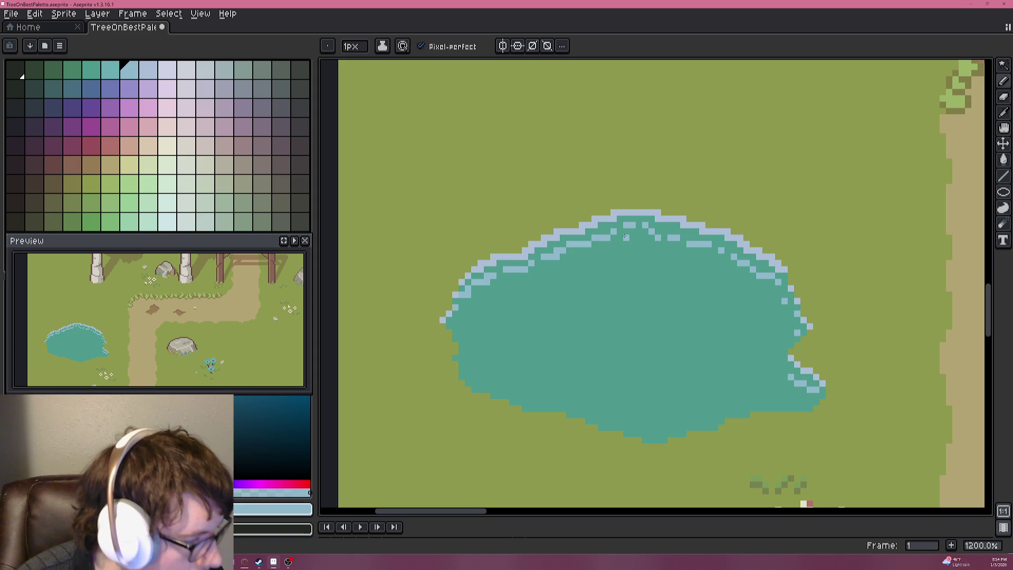
pyautogui.scroll(-4, 625, 237)
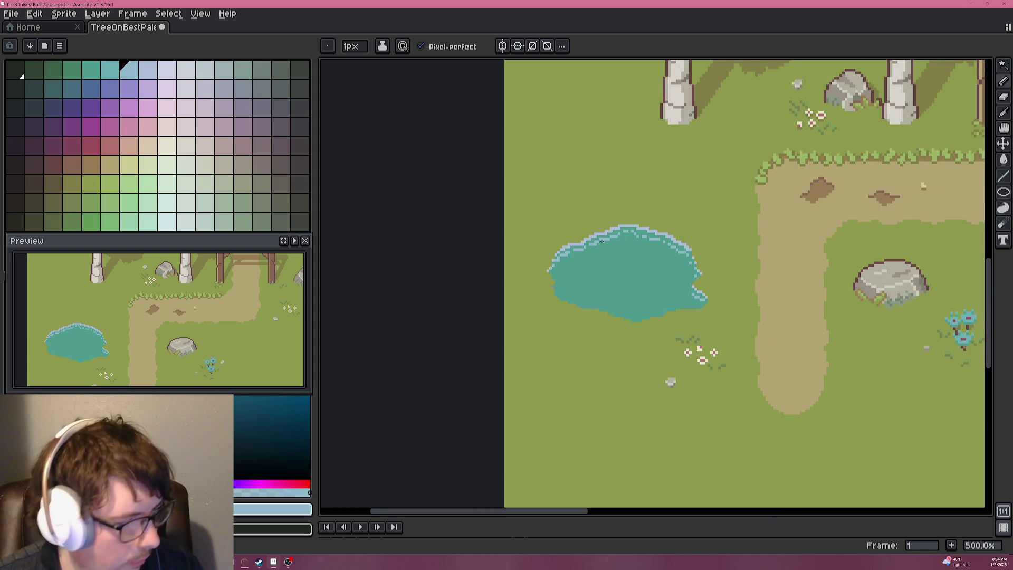
pyautogui.scroll(4, 602, 240)
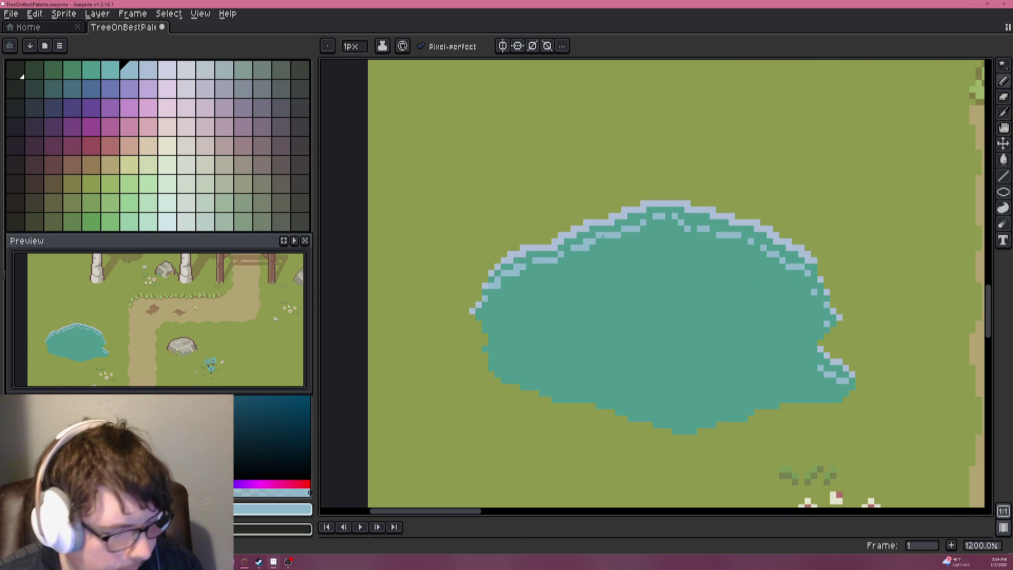
pyautogui.scroll(5, 602, 239)
pyautogui.moveTo(611, 237); pyautogui.dragTo(576, 243)
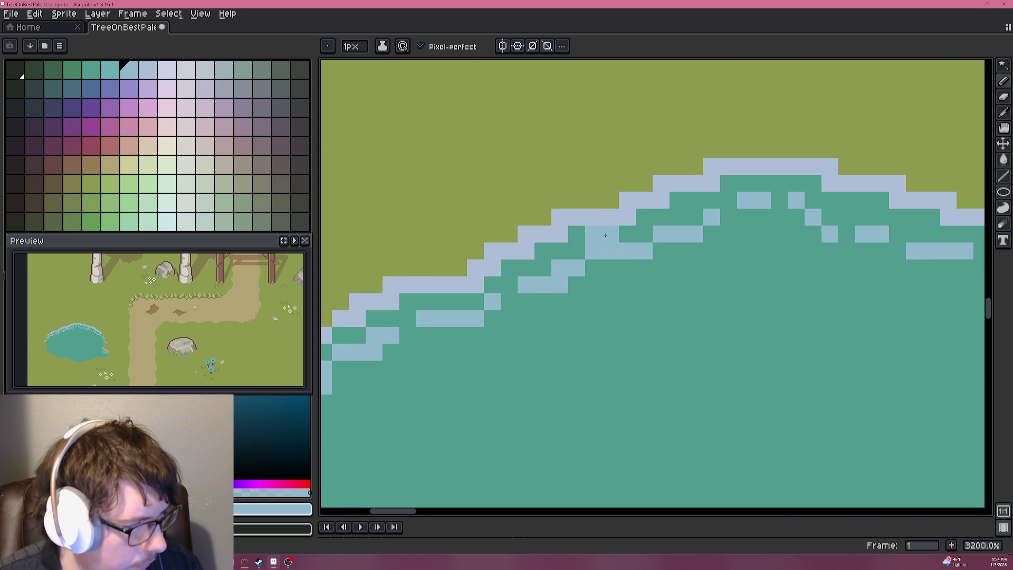
# Repaint a stray light pixel with the pond's teal.
pyautogui.keyDown('alt'); pyautogui.click(576, 243); pyautogui.keyUp('alt')
pyautogui.click(610, 251)
pyautogui.scroll(-7, 614, 286)
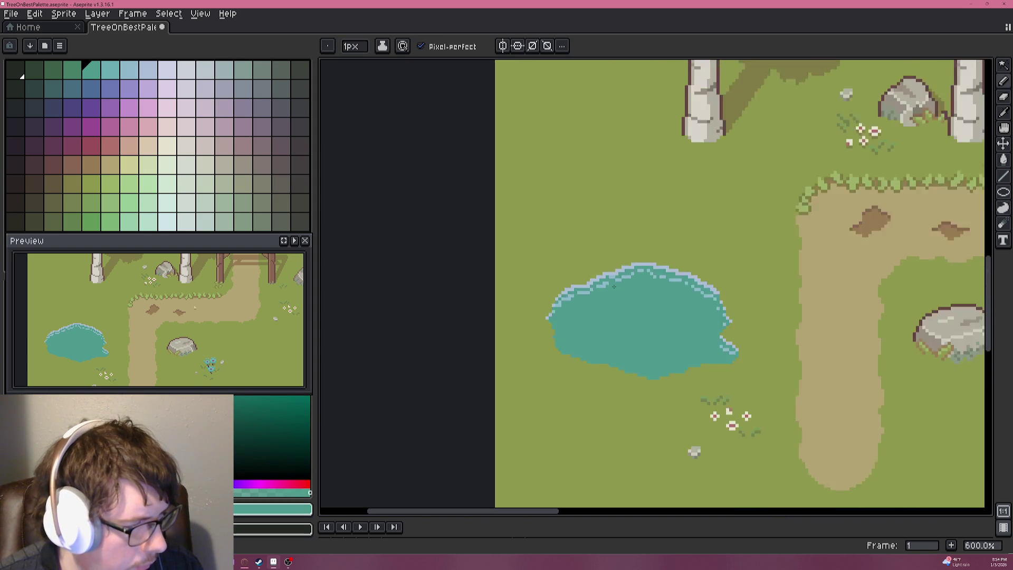
pyautogui.scroll(-2, 614, 286)
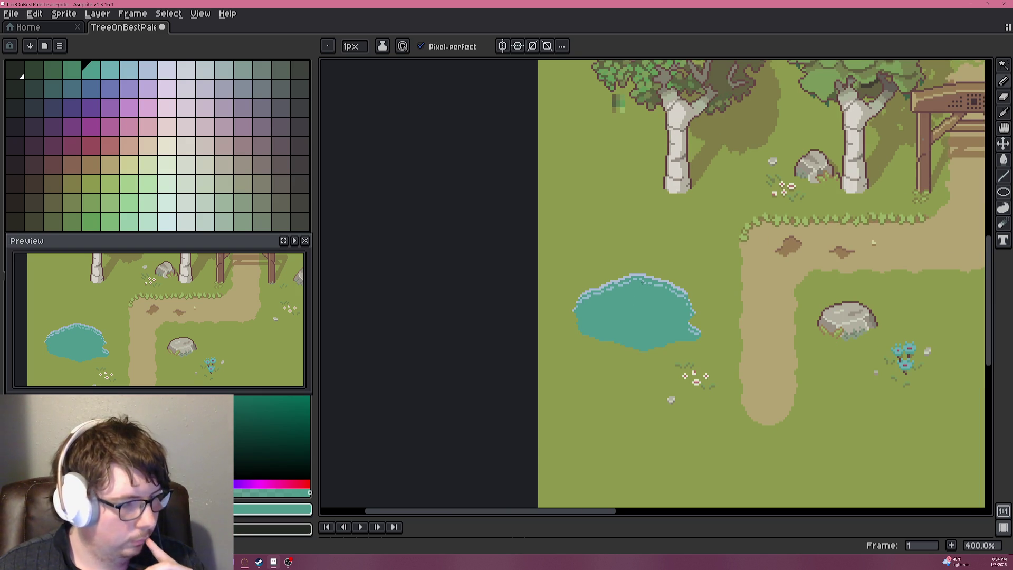
pyautogui.scroll(1, 644, 289)
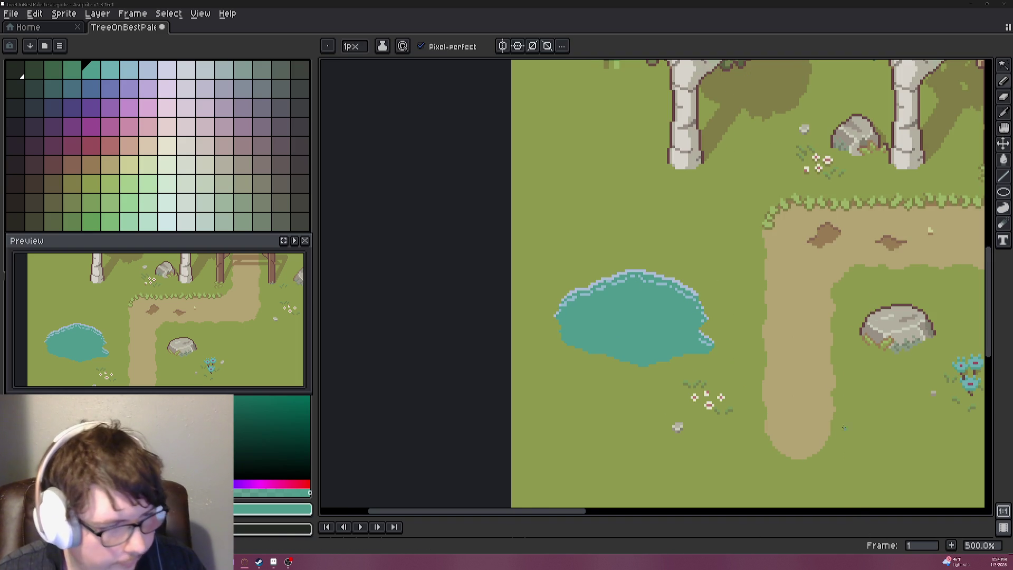
pyautogui.click(84, 158)
pyautogui.press('+')
pyautogui.press('+')
pyautogui.press('+')
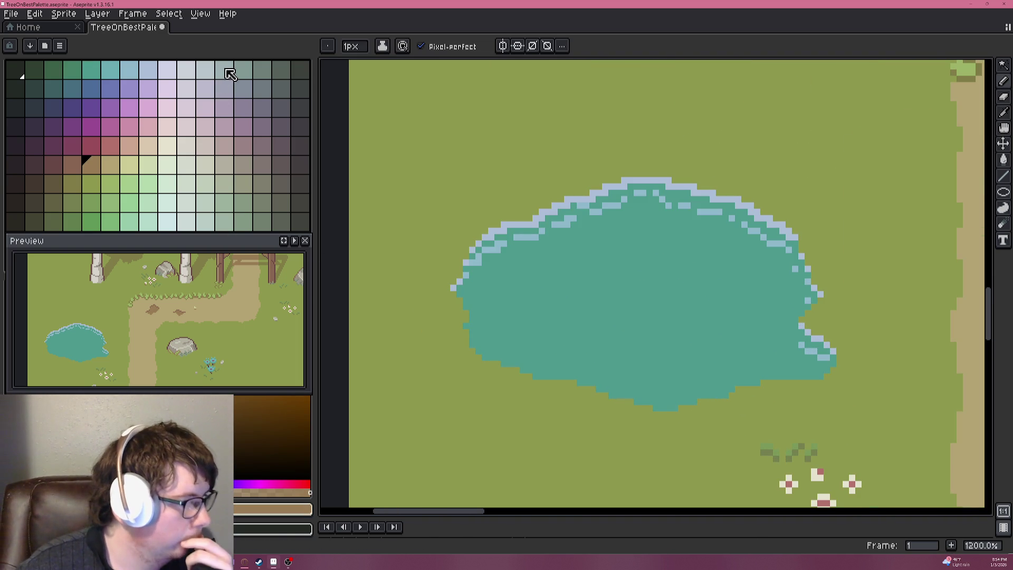
pyautogui.click(244, 70)
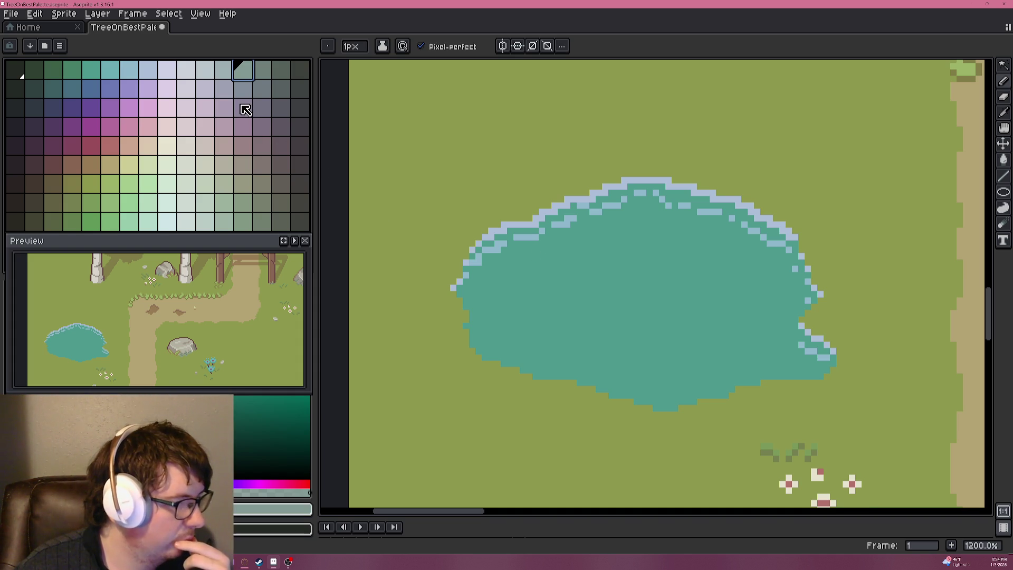
pyautogui.keyDown('alt'); pyautogui.click(473, 263); pyautogui.keyUp('alt')
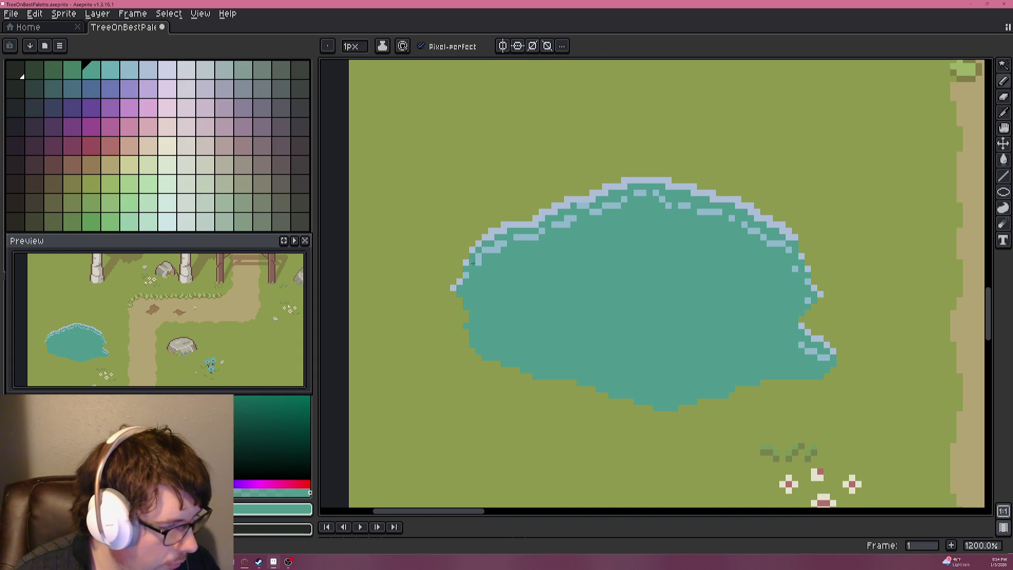
# Add a light-blue rim pixel at the pond's left edge, one row higher than first placed.
pyautogui.keyDown('alt'); pyautogui.click(479, 264); pyautogui.keyUp('alt')
pyautogui.scroll(-3, 490, 290)
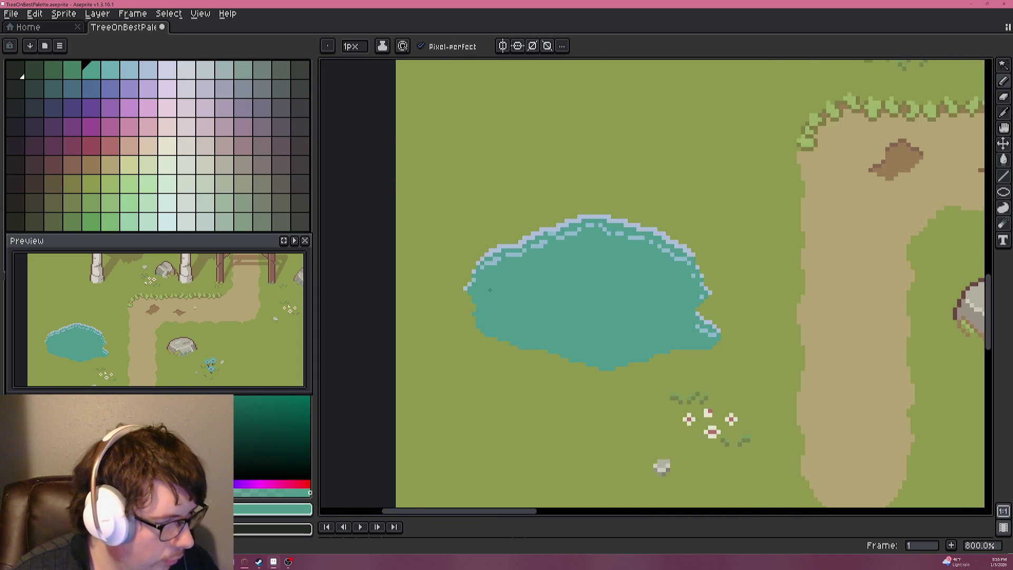
pyautogui.scroll(6, 491, 290)
pyautogui.keyDown('alt'); pyautogui.click(445, 249); pyautogui.keyUp('alt')
pyautogui.click(442, 305)
pyautogui.hotkey('ctrl', 'z')
pyautogui.click(443, 294)
pyautogui.scroll(-2, 445, 291)
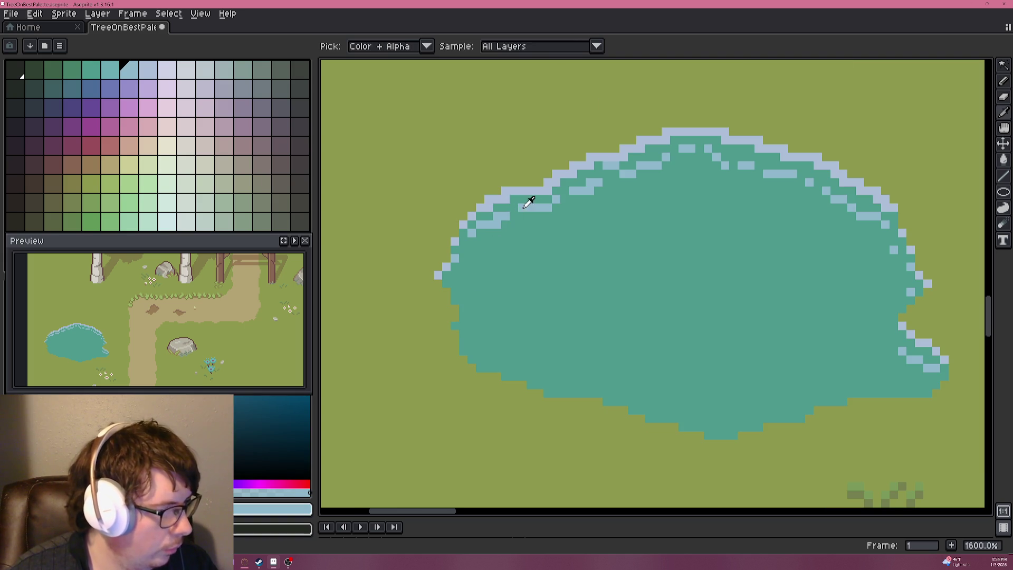
# Paint a short teal ripple streak on the pond's left side.
pyautogui.click(112, 72)
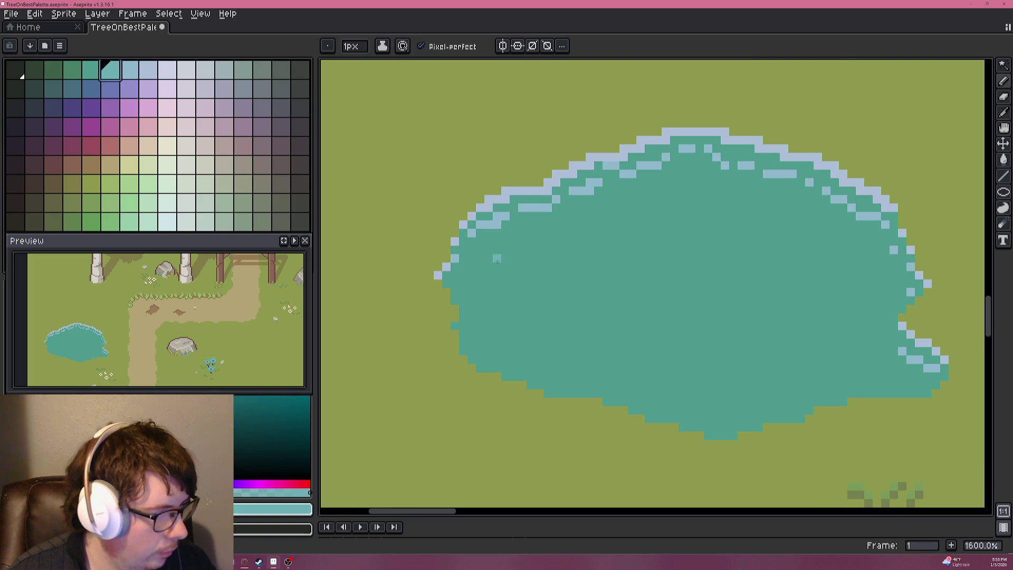
pyautogui.scroll(1, 496, 258)
pyautogui.scroll(-1, 506, 252)
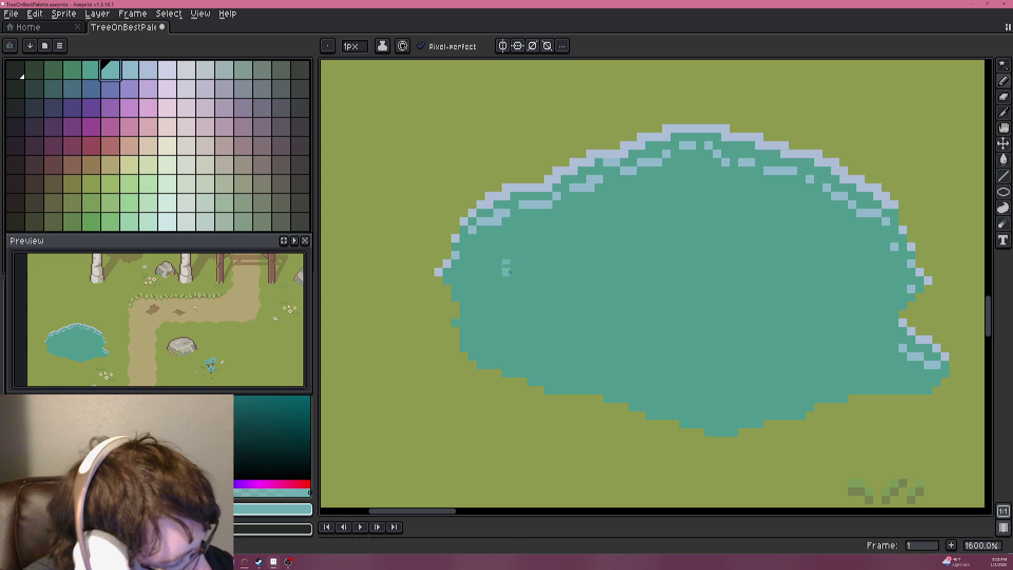
pyautogui.moveTo(498, 272); pyautogui.dragTo(532, 272)
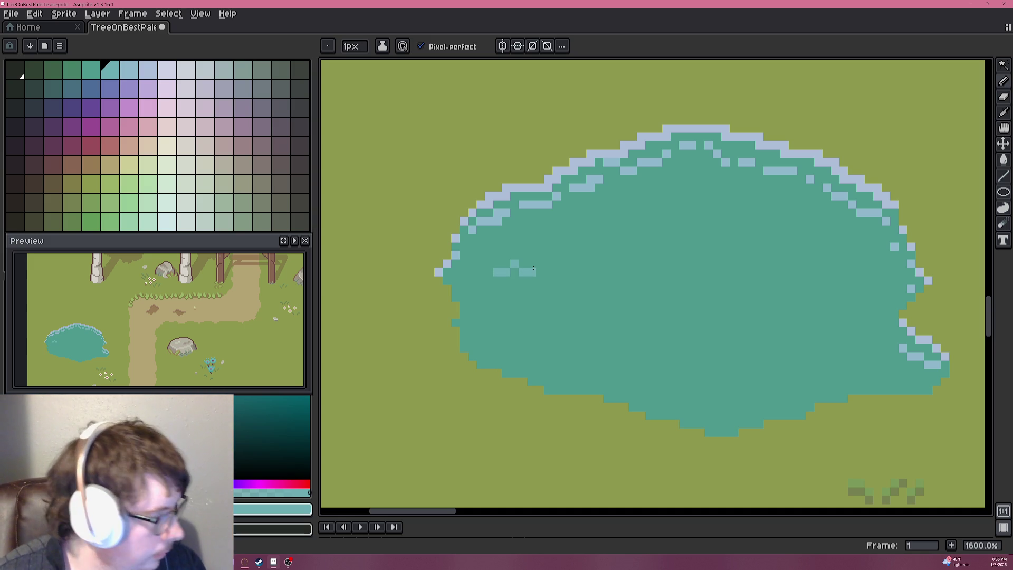
pyautogui.scroll(-5, 533, 269)
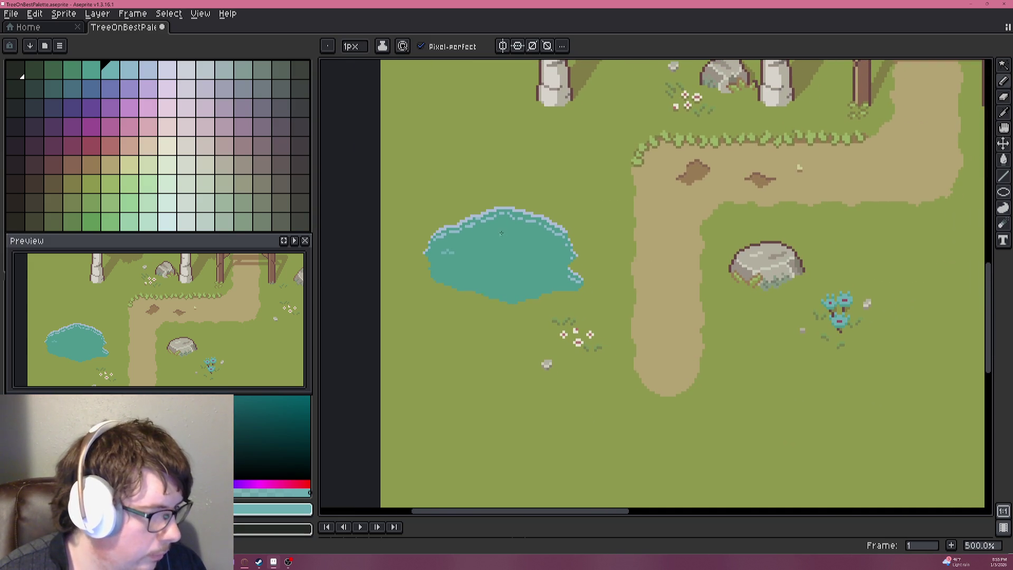
pyautogui.scroll(4, 506, 230)
pyautogui.moveTo(505, 234); pyautogui.dragTo(613, 228)
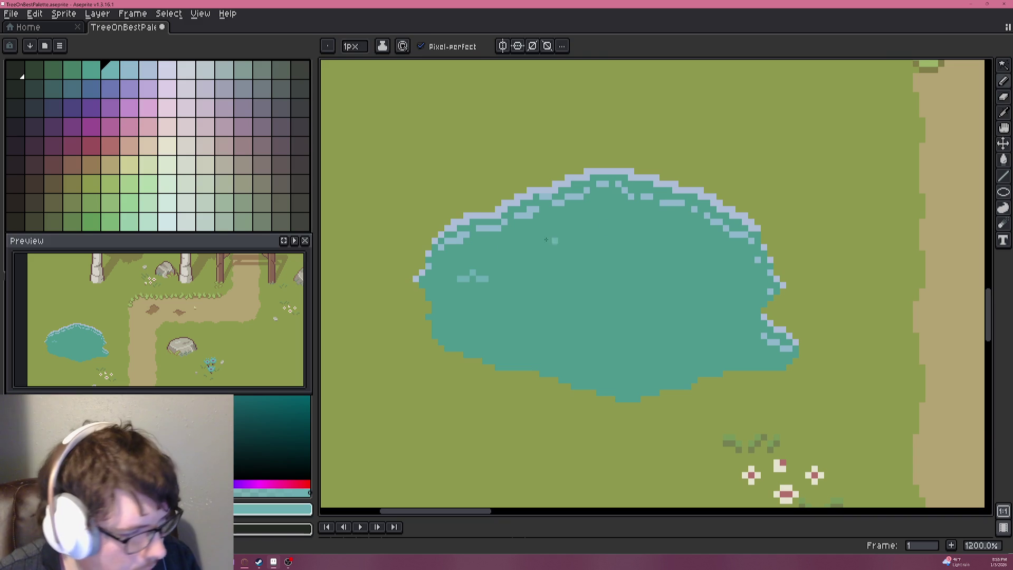
pyautogui.keyDown('alt'); pyautogui.click(509, 273); pyautogui.keyUp('alt')
pyautogui.scroll(-5, 460, 278)
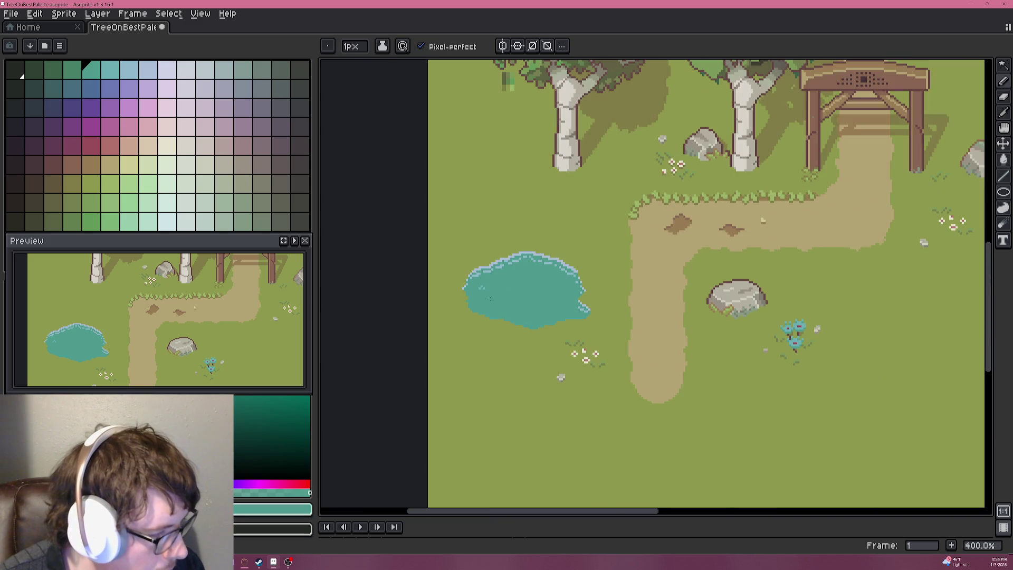
pyautogui.scroll(3, 527, 321)
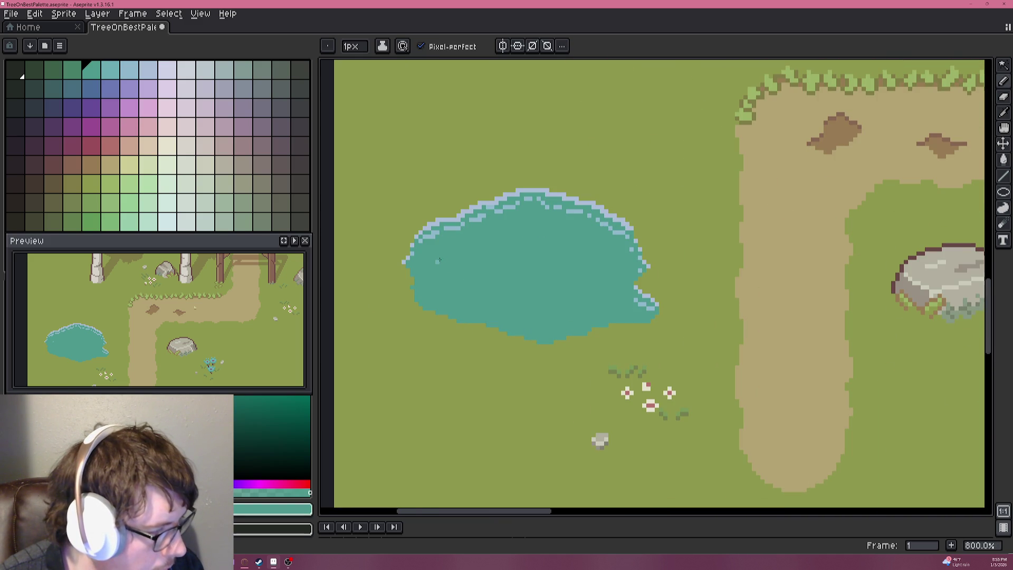
pyautogui.scroll(5, 435, 260)
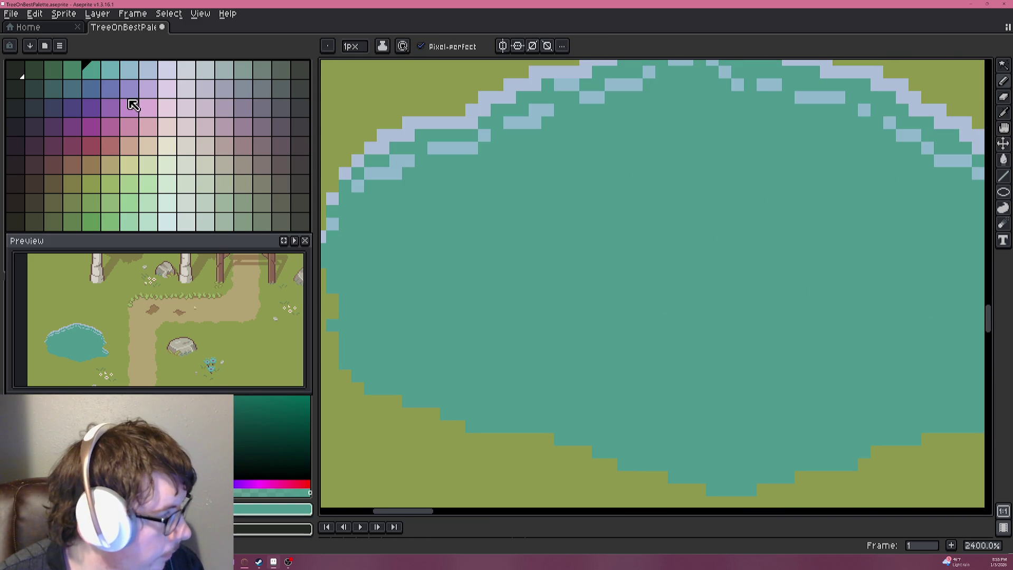
# Paint light-teal ripple dashes of two, three and one pixels across the upper pond.
pyautogui.click(113, 72)
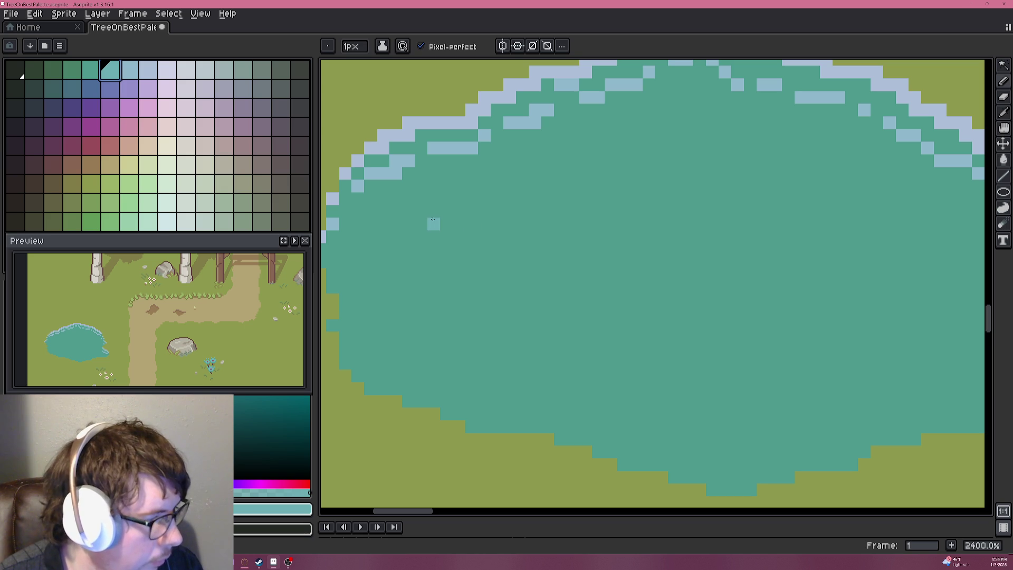
pyautogui.moveTo(447, 224); pyautogui.dragTo(458, 219)
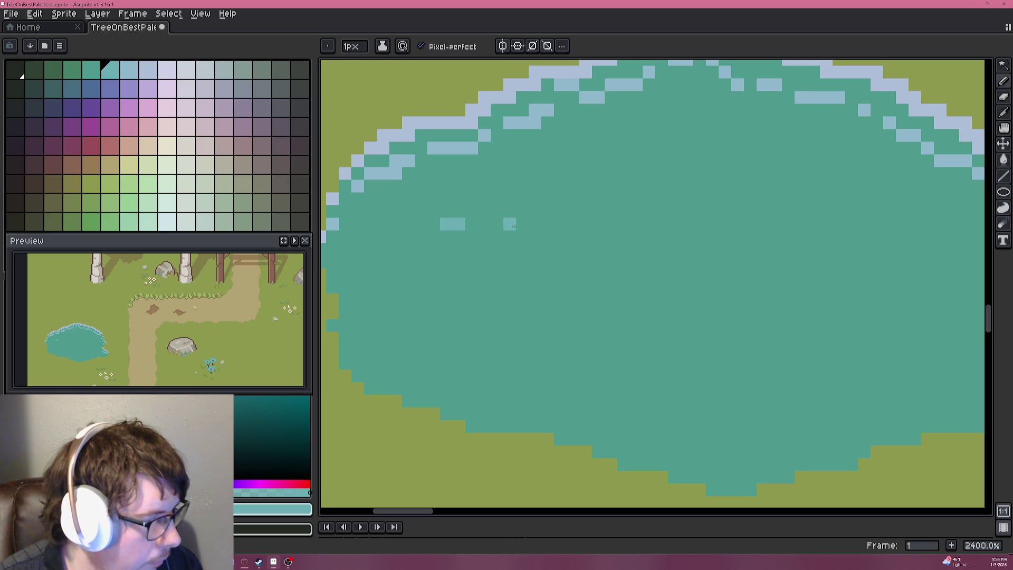
pyautogui.moveTo(510, 211); pyautogui.dragTo(535, 211)
pyautogui.click(585, 225)
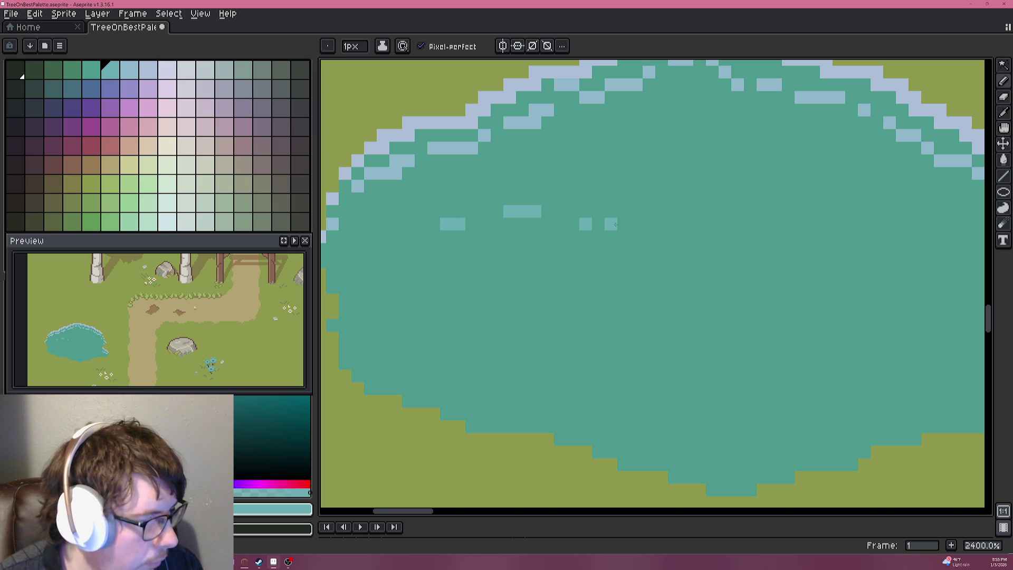
pyautogui.scroll(-6, 684, 225)
pyautogui.scroll(5, 684, 225)
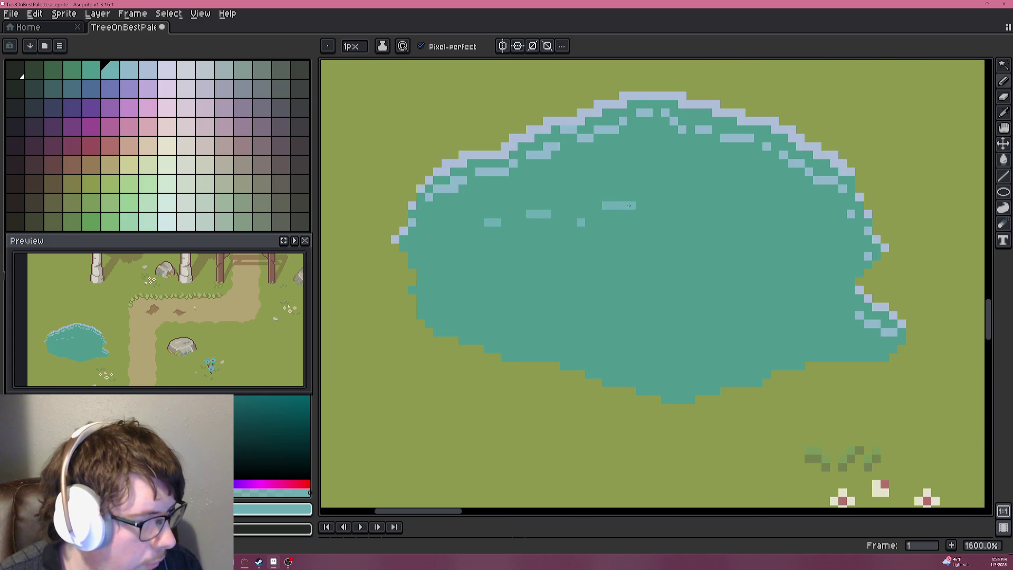
# Extend a ripple dash by two pixels, then undo the last pencil strokes.
pyautogui.moveTo(641, 216); pyautogui.dragTo(656, 222)
pyautogui.hotkey('ctrl', 'z')
pyautogui.hotkey('ctrl', 'z')
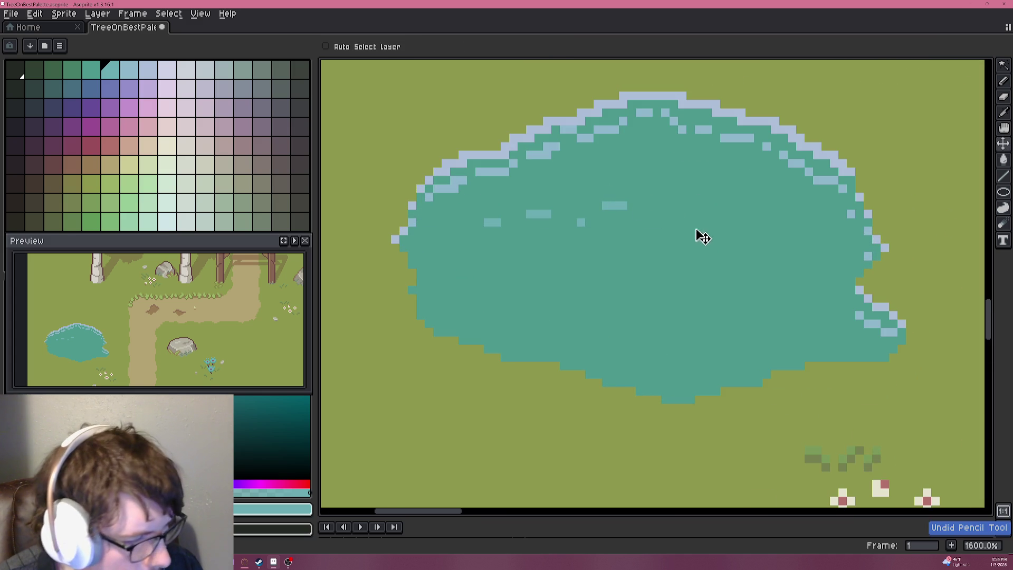
pyautogui.scroll(-5, 575, 223)
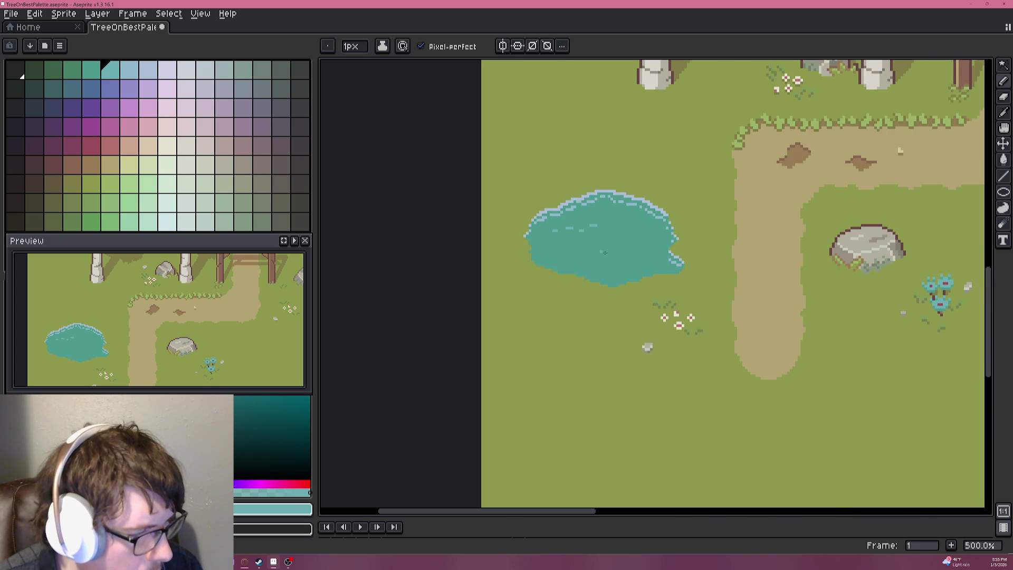
pyautogui.hotkey('ctrl', 'z')
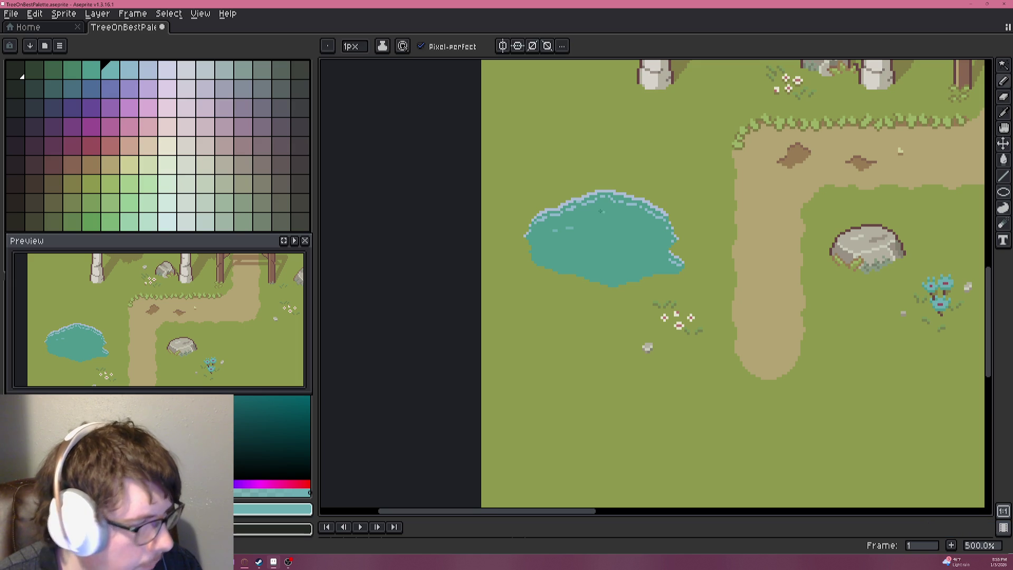
# Select a light green swatch and the Filled Ellipse tool for the lily pad.
pyautogui.click(89, 222)
pyautogui.scroll(7, 607, 238)
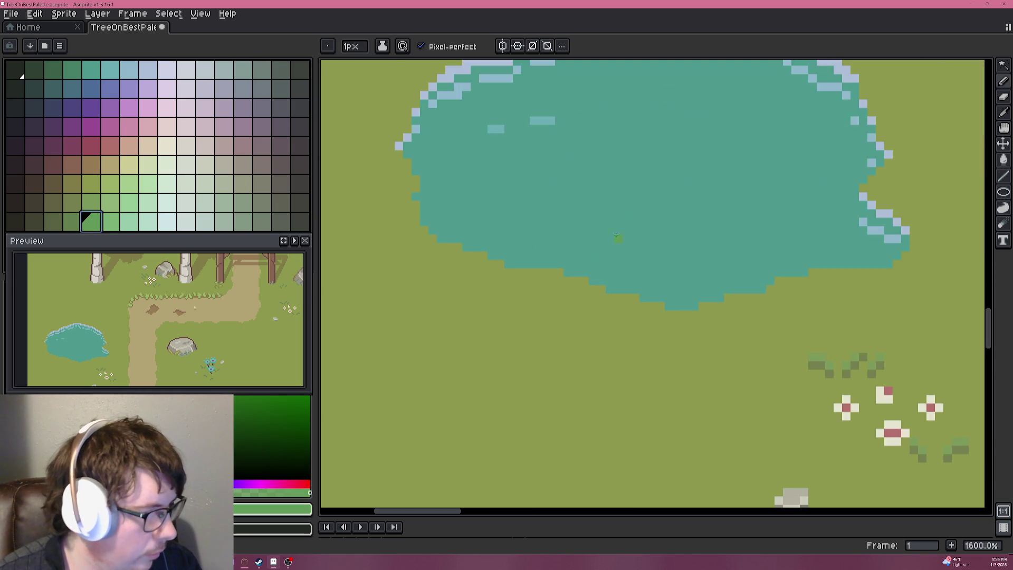
pyautogui.scroll(-2, 554, 343)
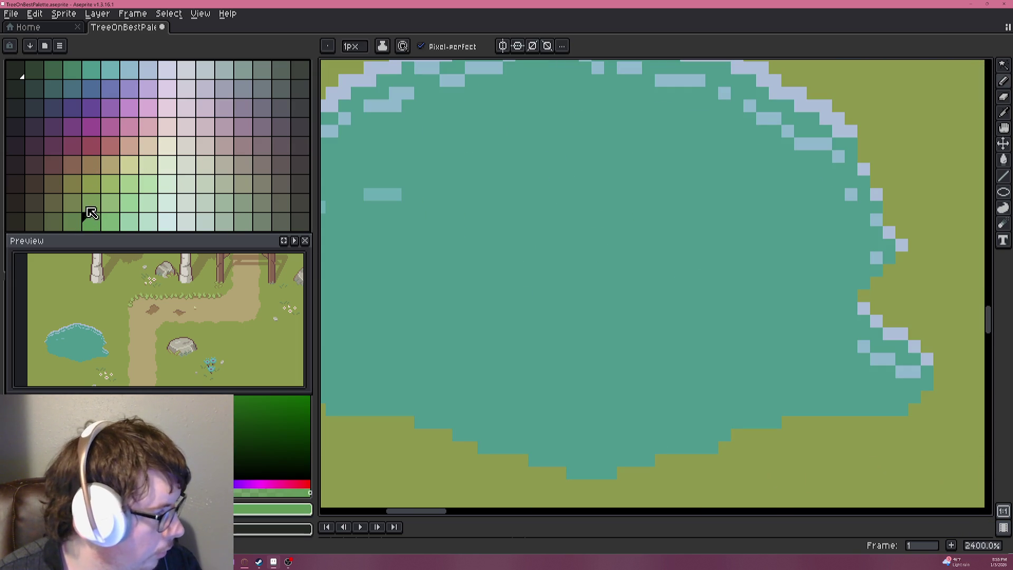
pyautogui.scroll(3, 568, 298)
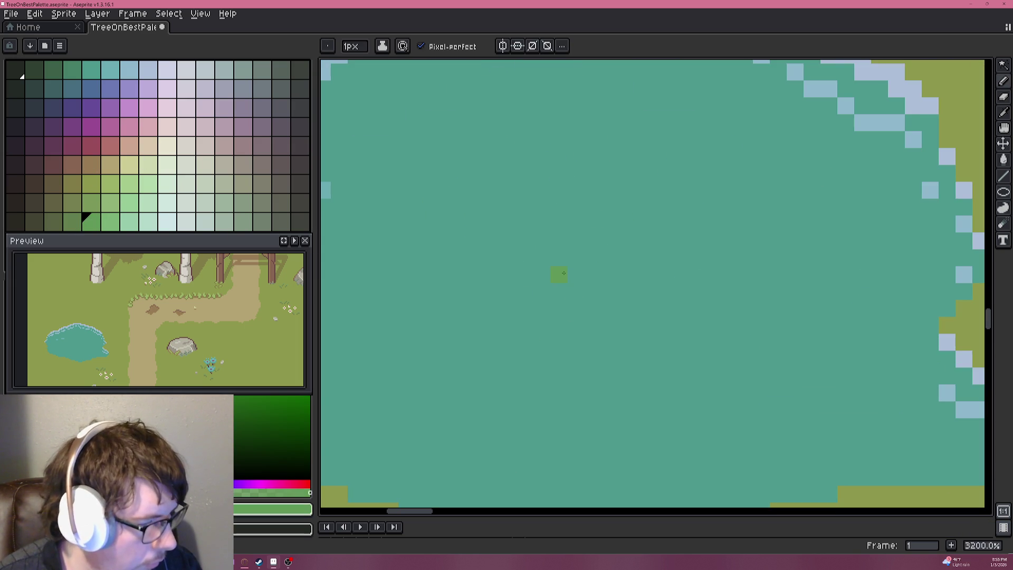
pyautogui.click(1003, 192)
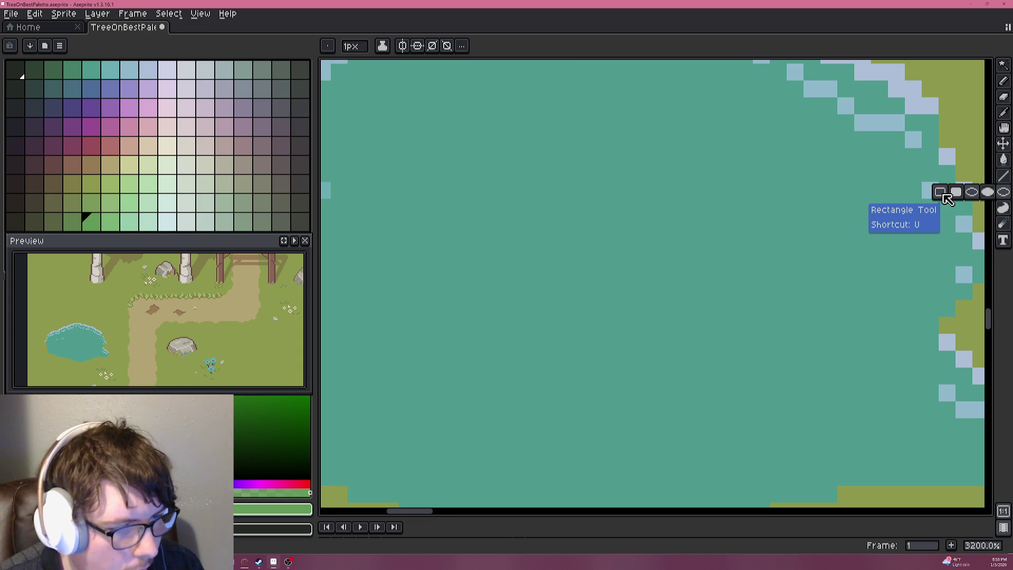
pyautogui.click(987, 192)
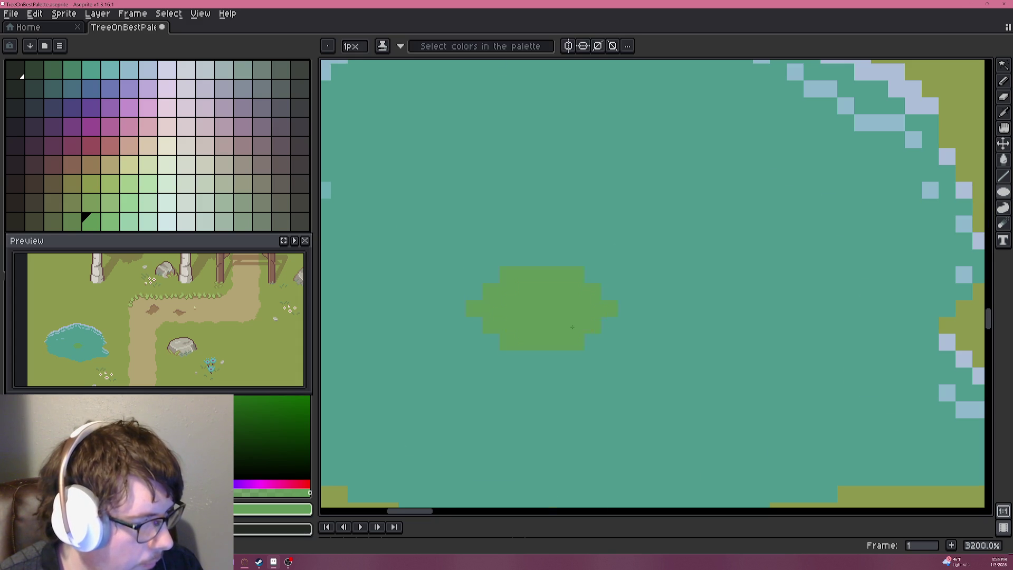
pyautogui.scroll(-5, 572, 327)
pyautogui.scroll(6, 597, 328)
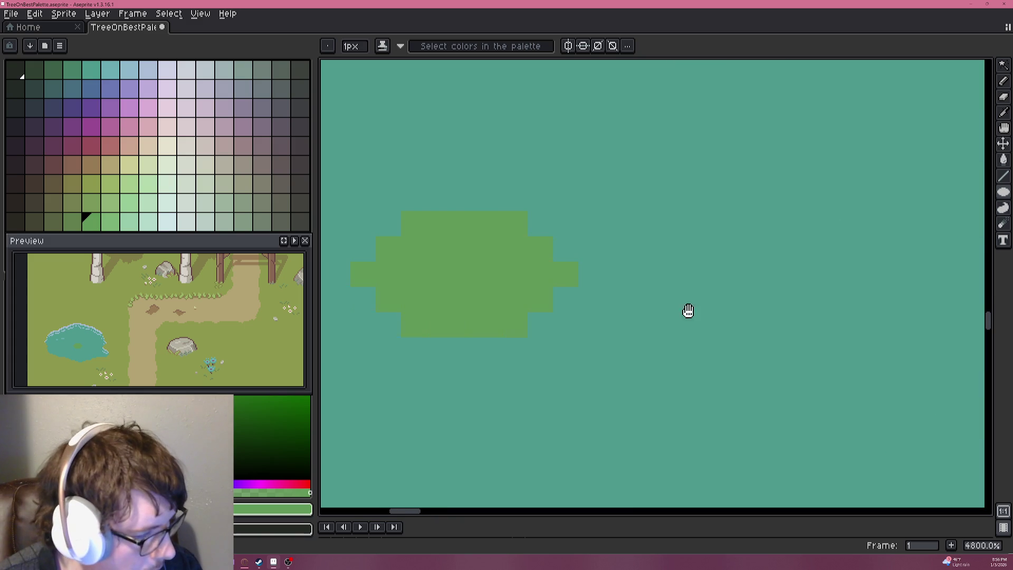
# Sample the pond's teal and cut a notch into the green pad.
pyautogui.press('i')
pyautogui.keyDown('alt'); pyautogui.click(633, 324); pyautogui.keyUp('alt')
pyautogui.click(605, 304)
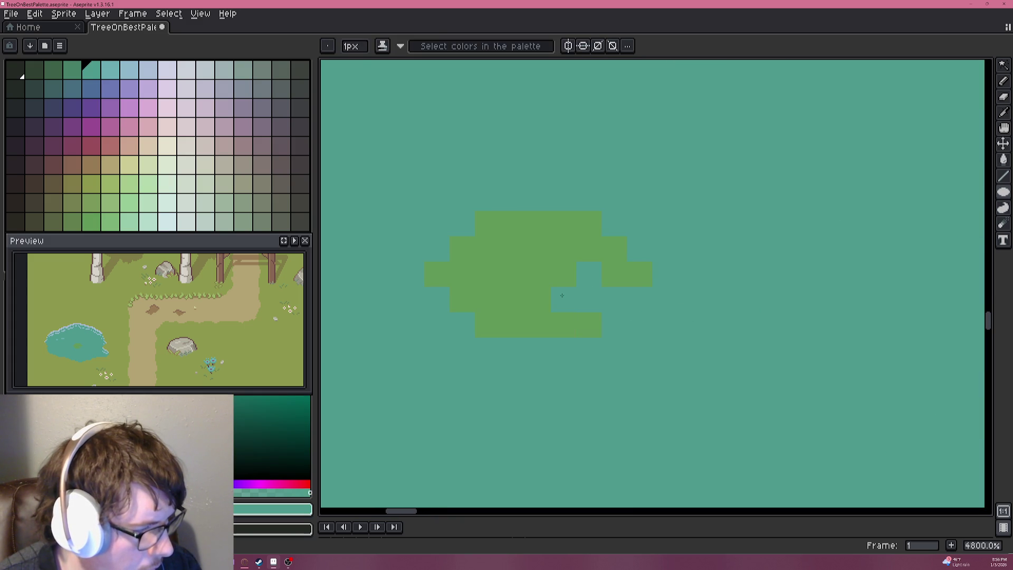
pyautogui.scroll(-6, 561, 296)
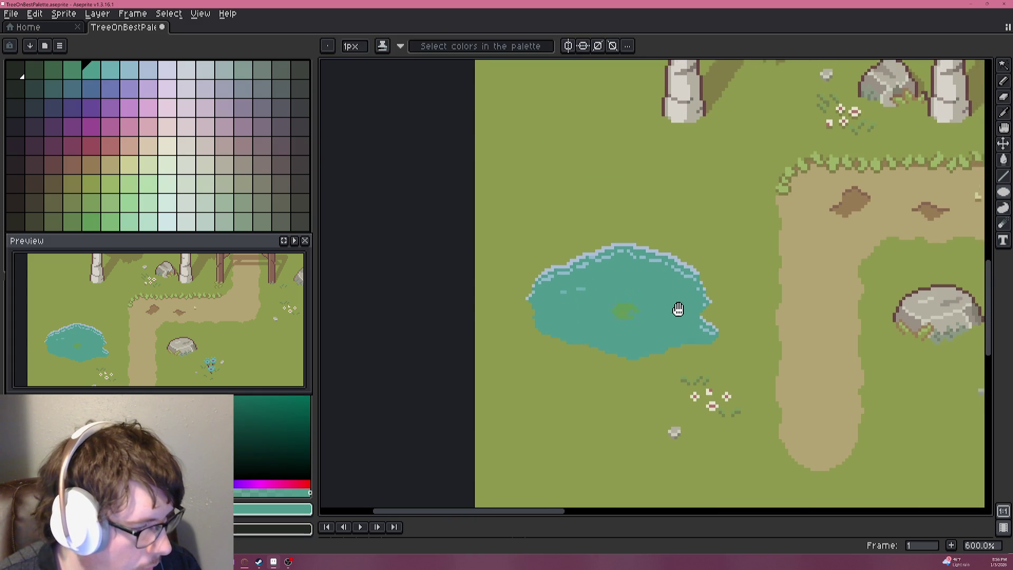
pyautogui.scroll(6, 654, 342)
# Add three darker-green shading pixels on the lily pad.
pyautogui.keyDown('alt'); pyautogui.click(537, 279); pyautogui.keyUp('alt')
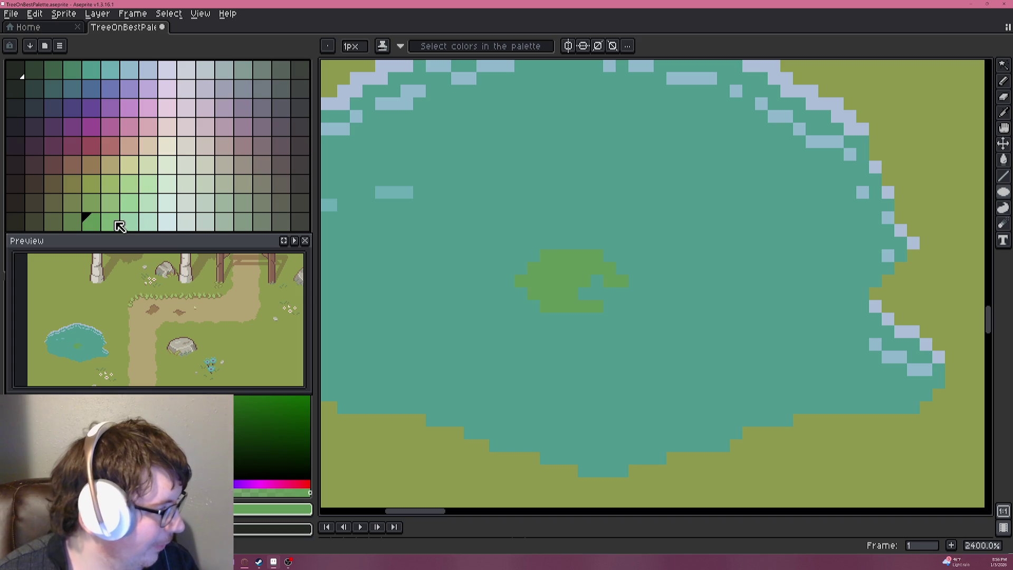
pyautogui.click(72, 222)
pyautogui.scroll(5, 546, 295)
pyautogui.click(624, 241)
pyautogui.click(583, 217)
pyautogui.click(548, 217)
# Redraw the pad as a larger darker-green filled oval centred in the pond.
pyautogui.scroll(-6, 695, 291)
pyautogui.scroll(-1, 697, 292)
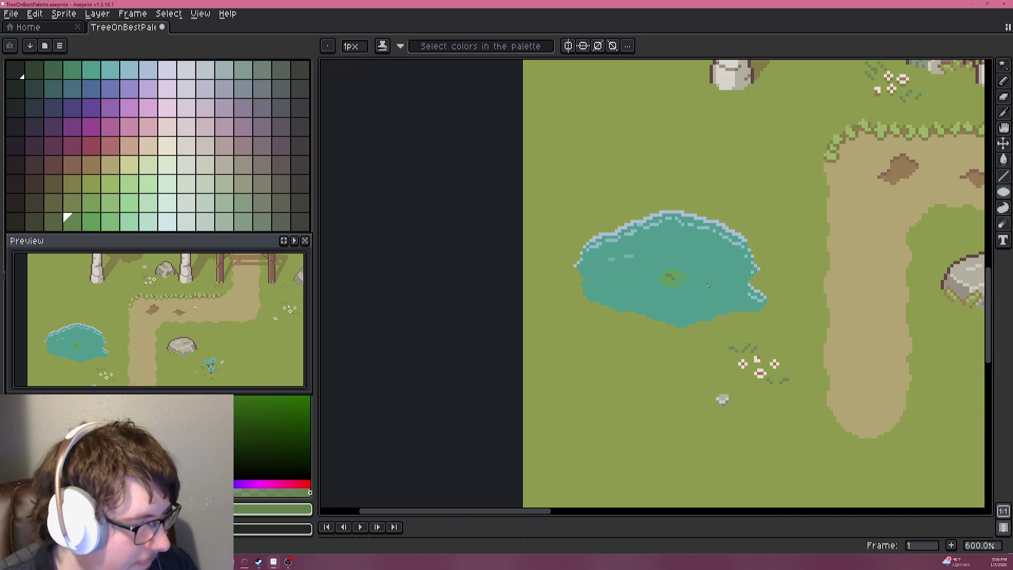
pyautogui.scroll(5, 709, 278)
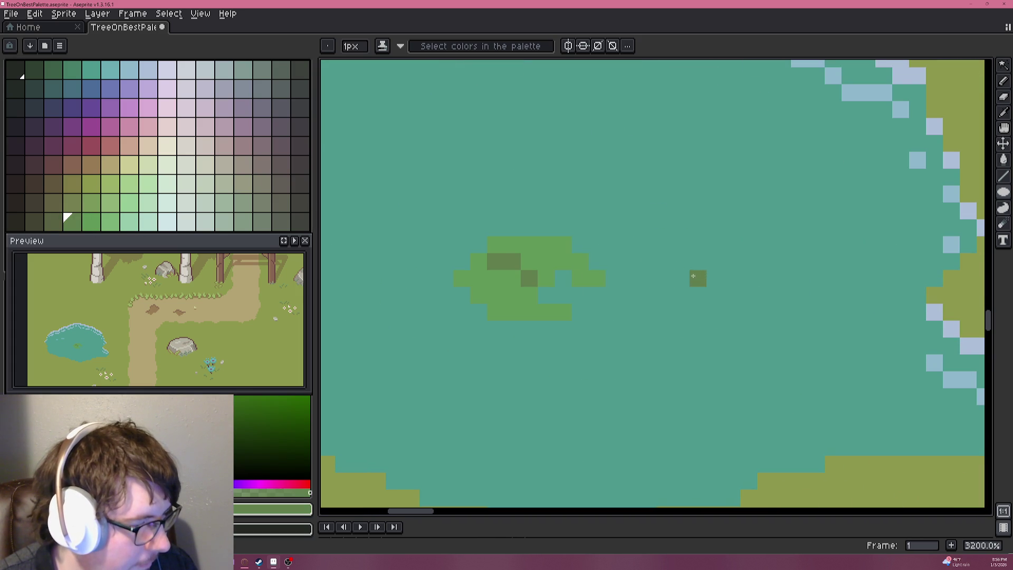
pyautogui.moveTo(630, 283); pyautogui.dragTo(673, 235)
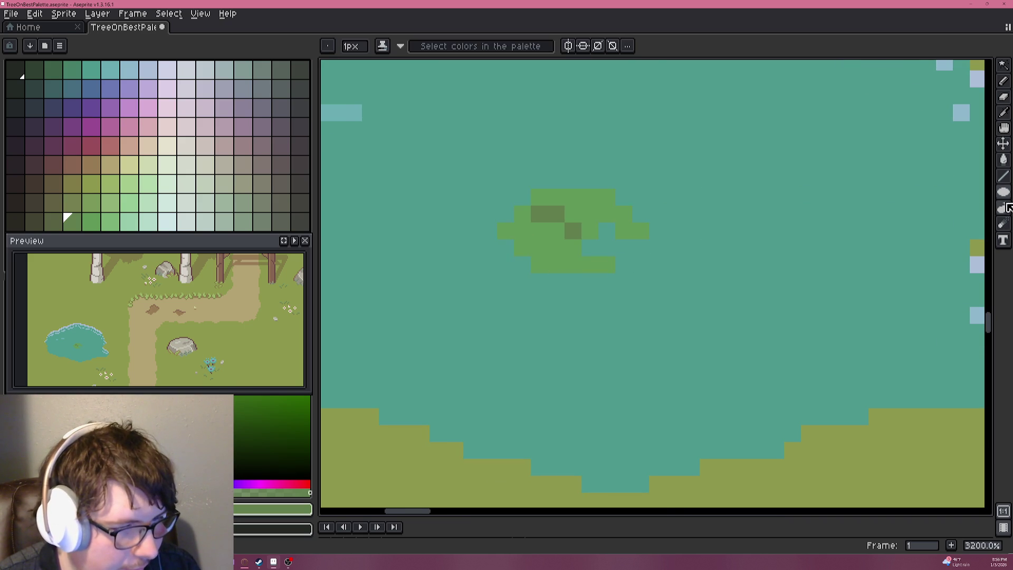
pyautogui.click(974, 197)
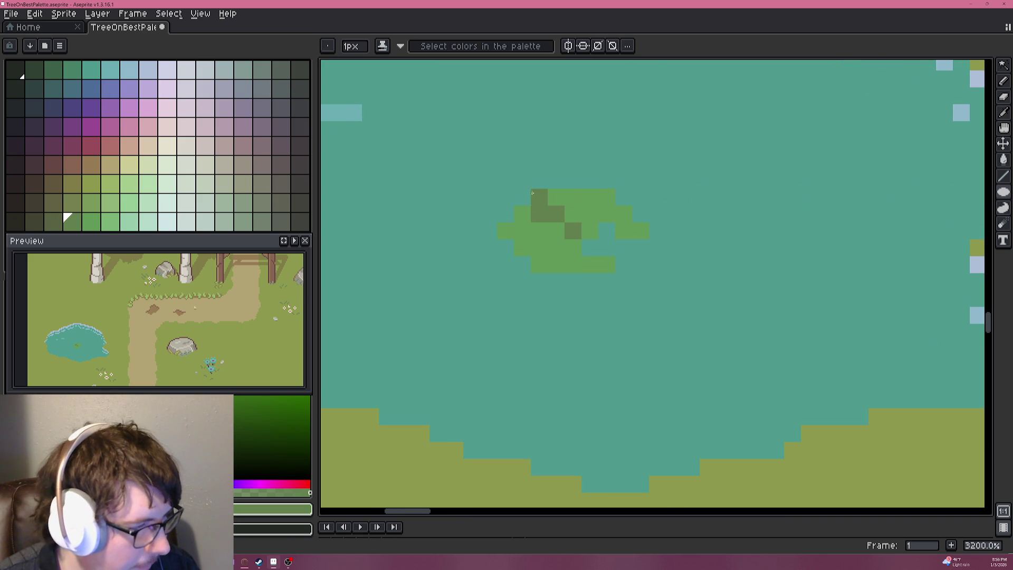
pyautogui.moveTo(499, 191)
pyautogui.mouseDown()
pyautogui.moveTo(647, 285)
pyautogui.moveTo(645, 298)
pyautogui.mouseUp()
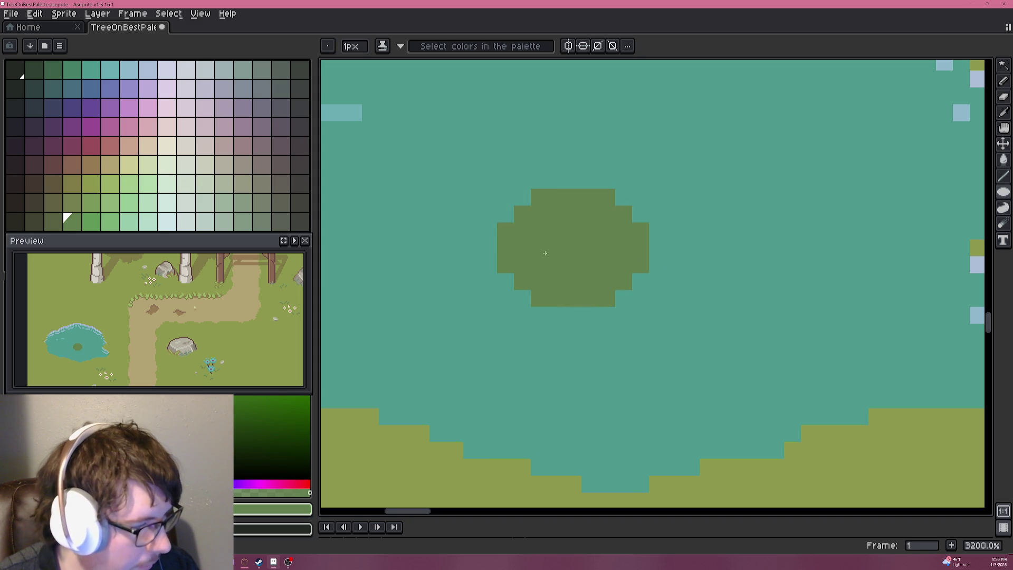
# Flood-fill the lily pad with a brighter green.
pyautogui.click(92, 222)
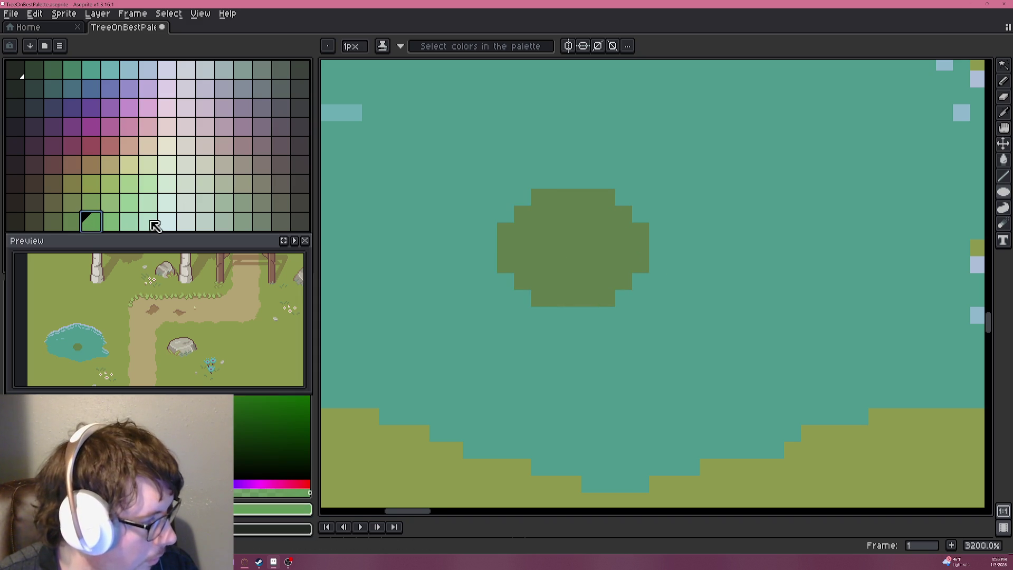
pyautogui.press('g')
pyautogui.click(528, 256)
# Pencil a few dark-green detail pixels on the pad, then undo them.
pyautogui.click(73, 222)
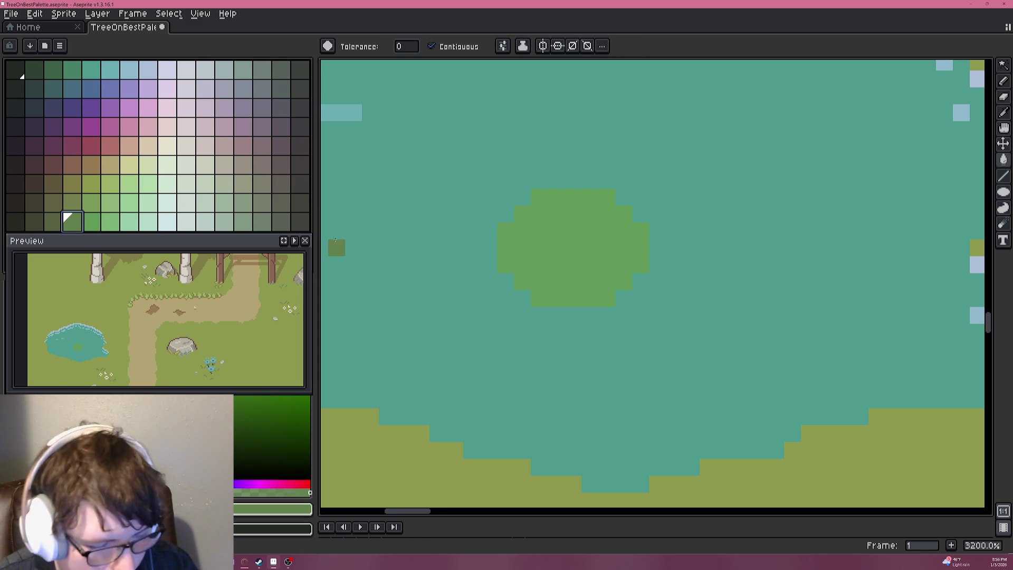
pyautogui.press('b')
pyautogui.click(580, 268)
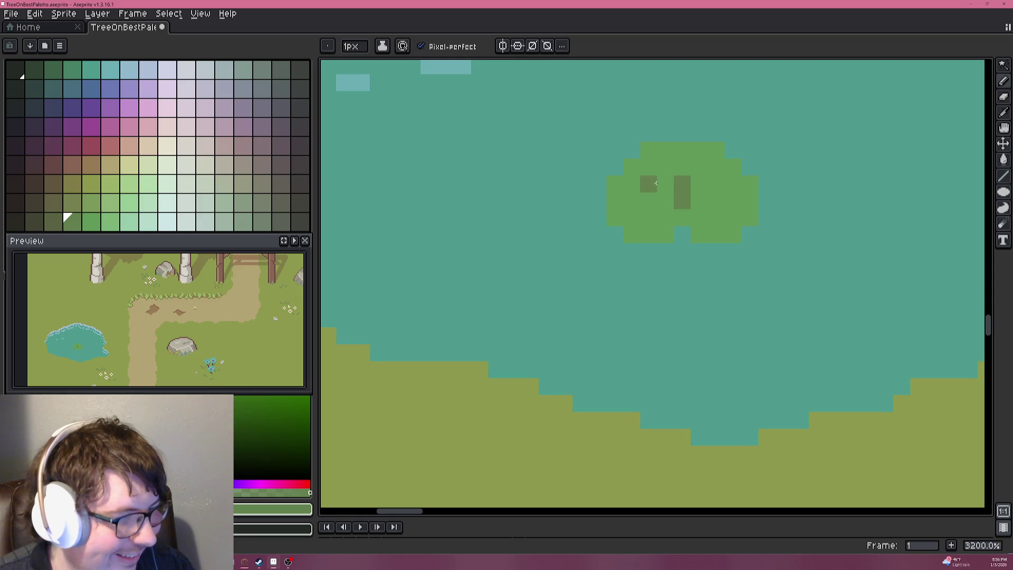
pyautogui.moveTo(666, 182); pyautogui.dragTo(682, 217)
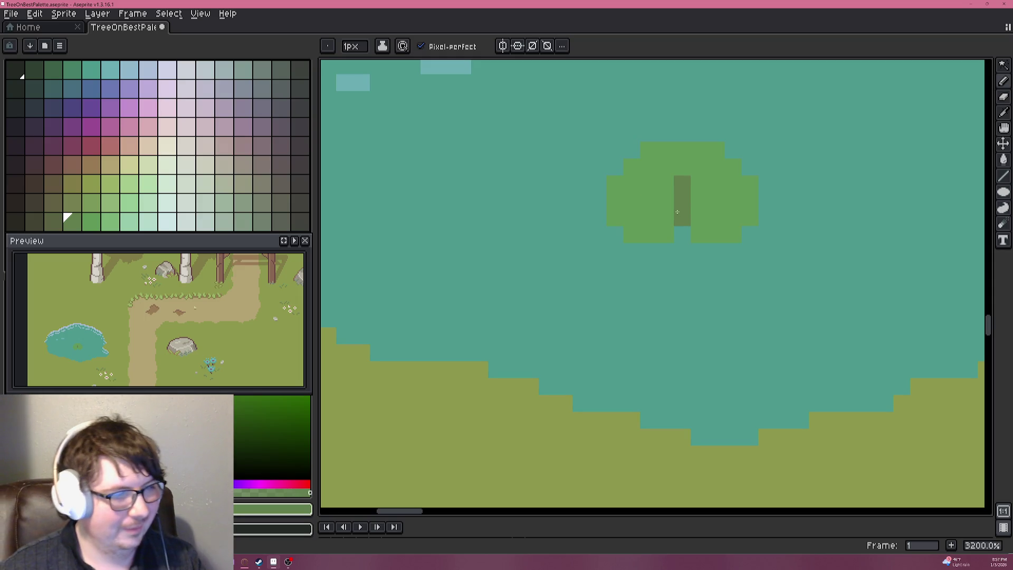
pyautogui.click(651, 174)
pyautogui.click(699, 184)
pyautogui.click(716, 167)
pyautogui.scroll(-5, 726, 227)
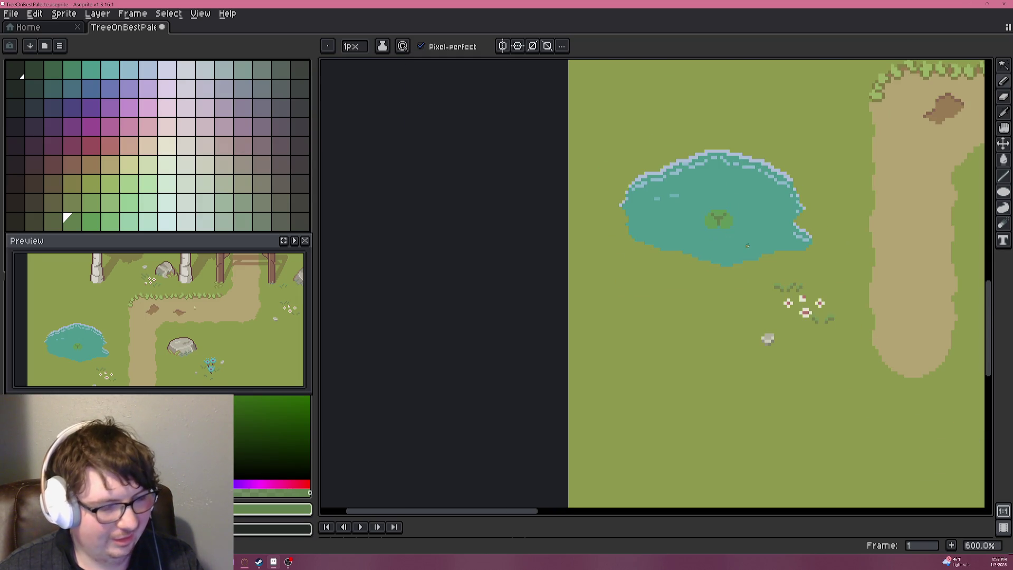
pyautogui.scroll(4, 747, 246)
pyautogui.hotkey('ctrl', 'z')
pyautogui.hotkey('ctrl', 'z')
pyautogui.hotkey('ctrl', 'z')
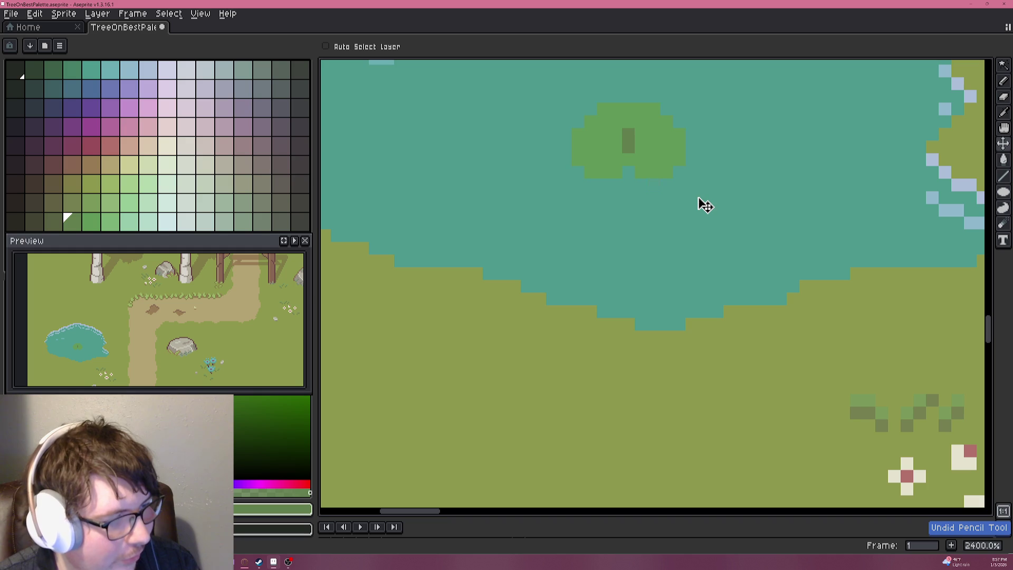
pyautogui.hotkey('ctrl', 'z')
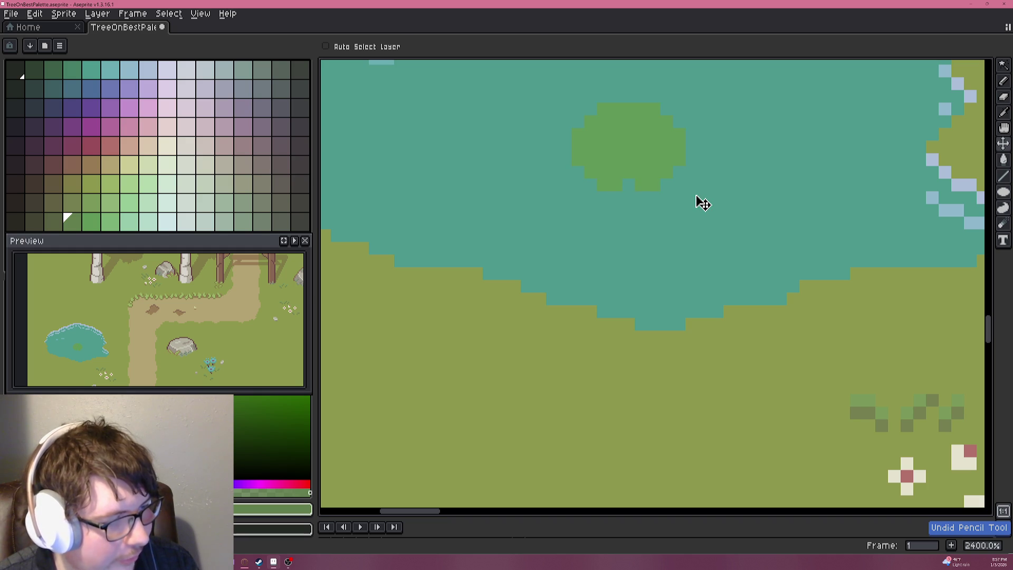
# Re-pick the pond teal, then paint a short diagonal dark-green vein across the pad.
pyautogui.press('b')
pyautogui.scroll(2, 691, 168)
pyautogui.keyDown('alt'); pyautogui.click(641, 170); pyautogui.keyUp('alt')
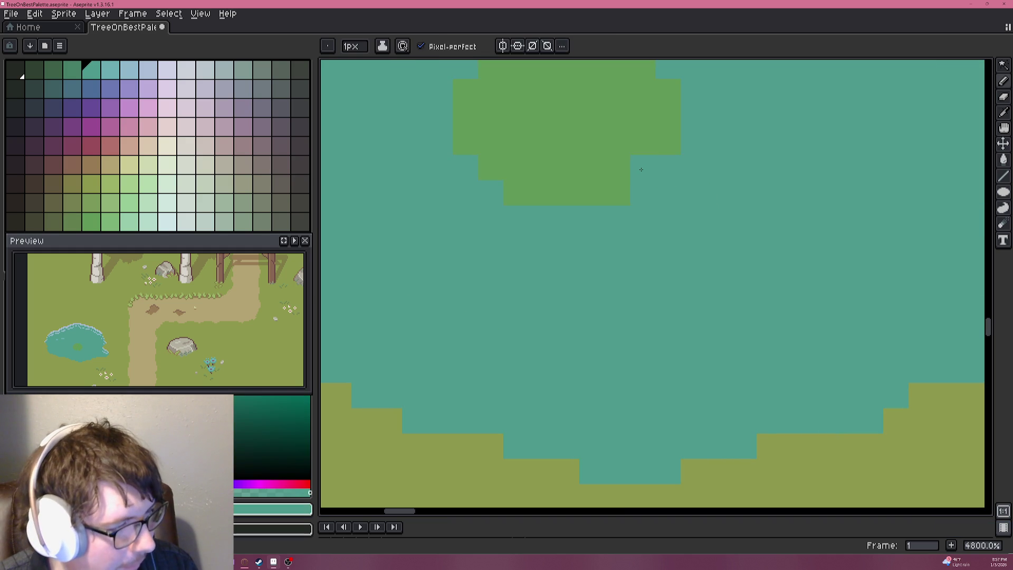
pyautogui.scroll(-6, 672, 171)
pyautogui.scroll(1, 664, 171)
pyautogui.scroll(-1, 662, 171)
pyautogui.scroll(3, 660, 171)
pyautogui.scroll(3, 660, 171)
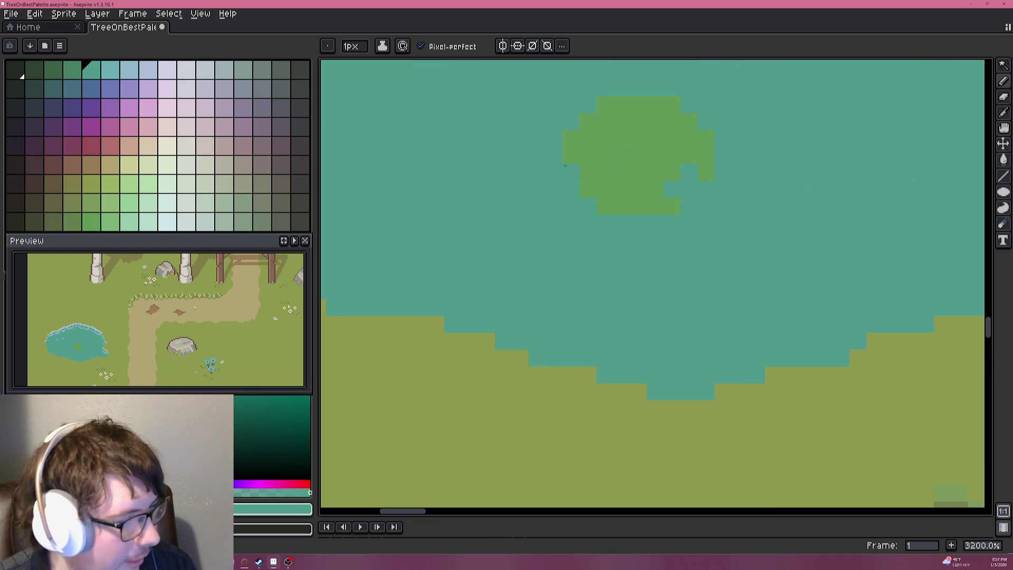
pyautogui.keyDown('alt'); pyautogui.click(636, 149); pyautogui.keyUp('alt')
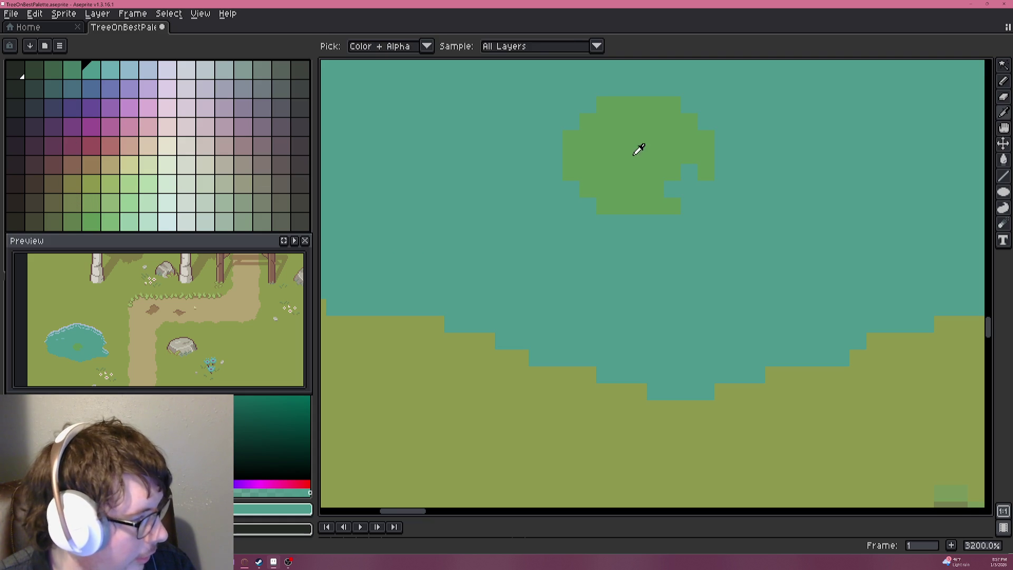
pyautogui.click(72, 222)
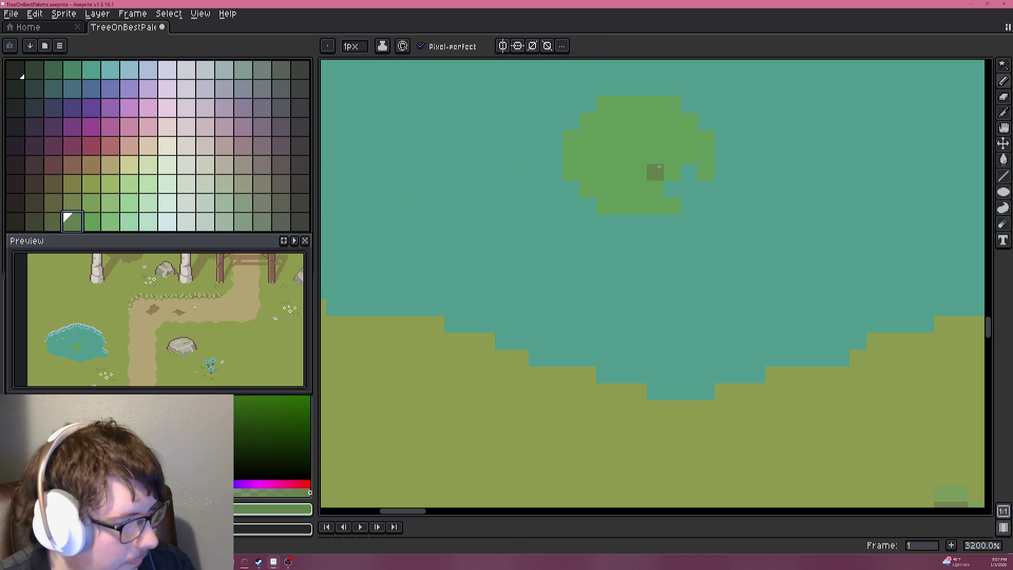
pyautogui.moveTo(671, 172)
pyautogui.mouseDown()
pyautogui.moveTo(620, 138)
pyautogui.moveTo(589, 137)
pyautogui.moveTo(595, 128)
pyautogui.mouseUp()
pyautogui.scroll(-7, 594, 129)
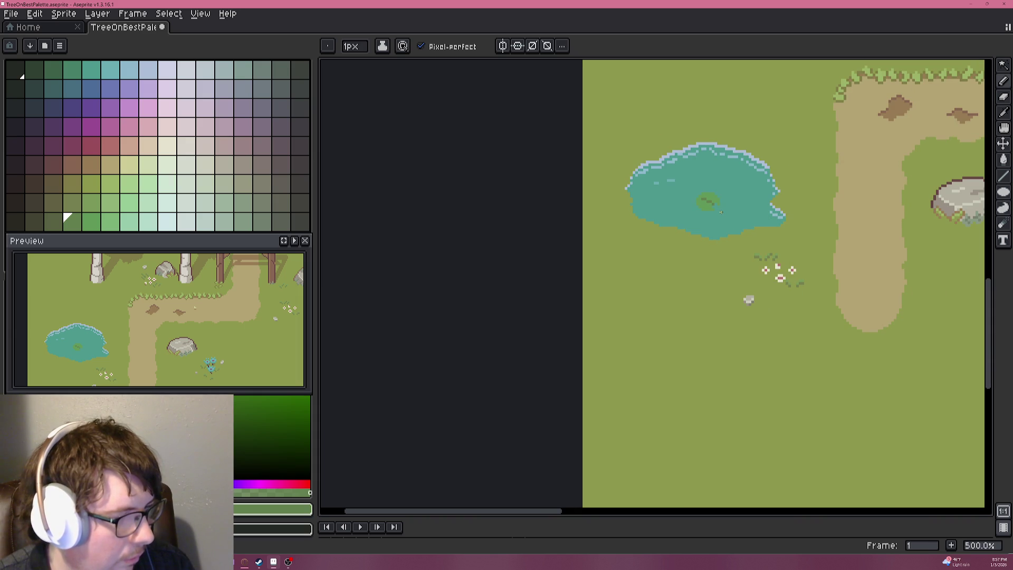
pyautogui.scroll(2, 723, 212)
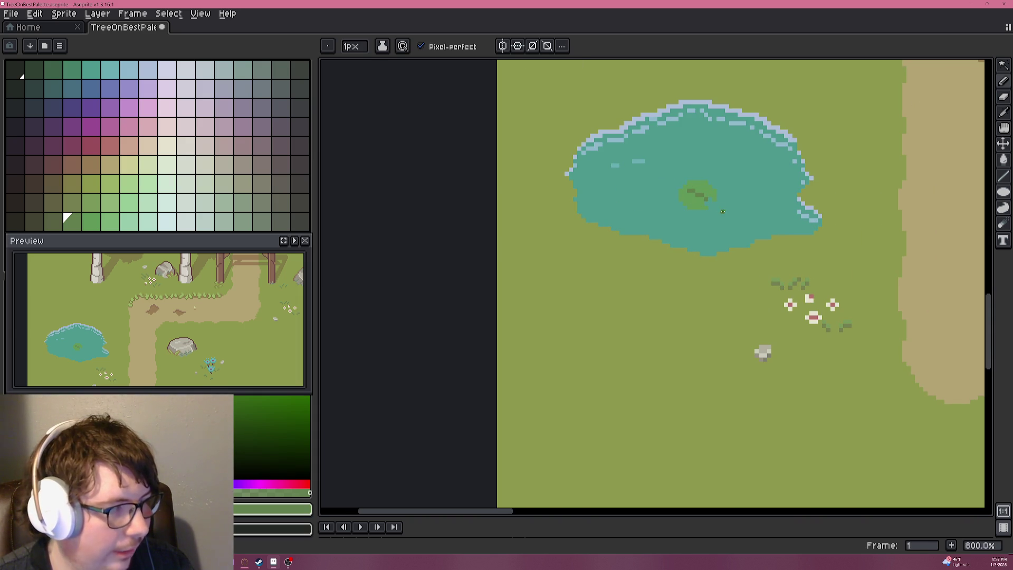
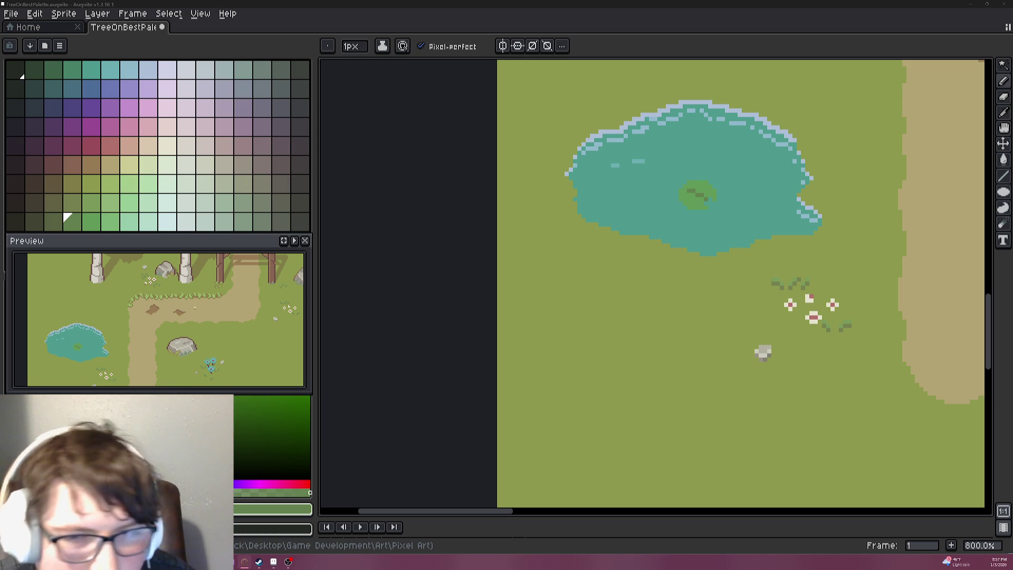
# Repaint the lily pad's dark diagonal in light green as a highlight.
pyautogui.scroll(8, 709, 197)
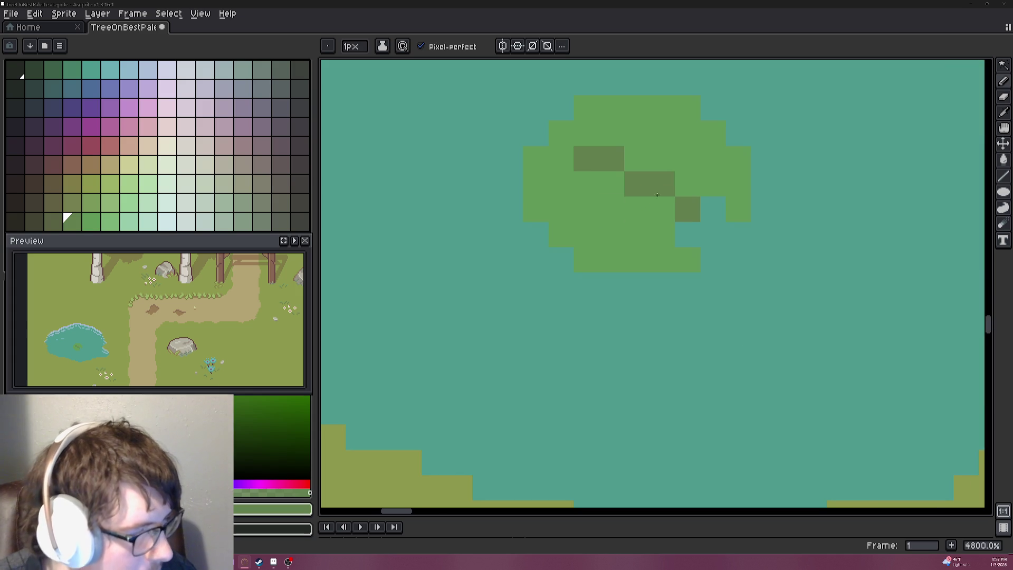
pyautogui.click(91, 221)
pyautogui.click(110, 222)
pyautogui.moveTo(687, 209); pyautogui.dragTo(585, 158)
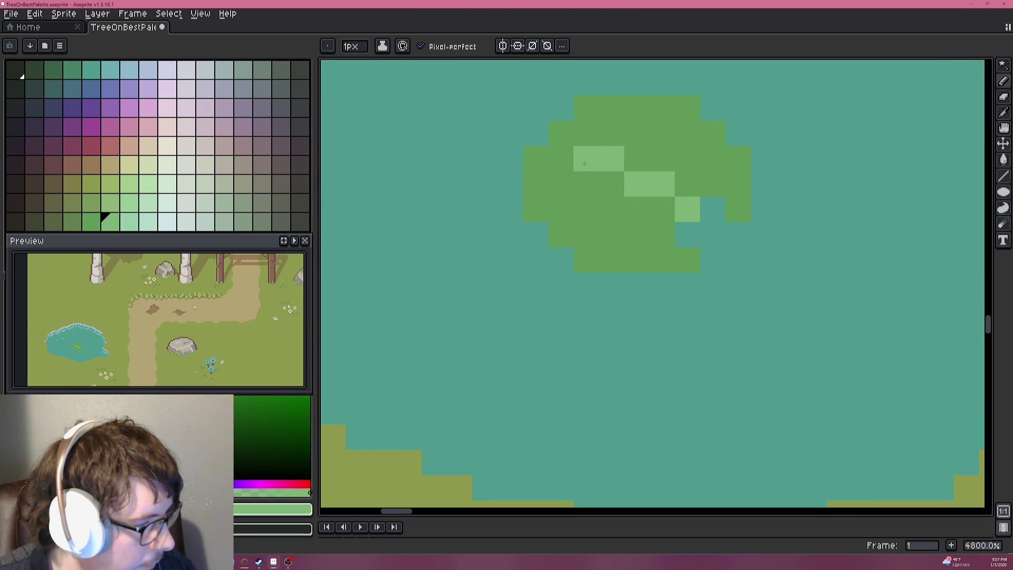
# Shade the lily pad's bottom edge and left and right sides in dark green.
pyautogui.click(73, 222)
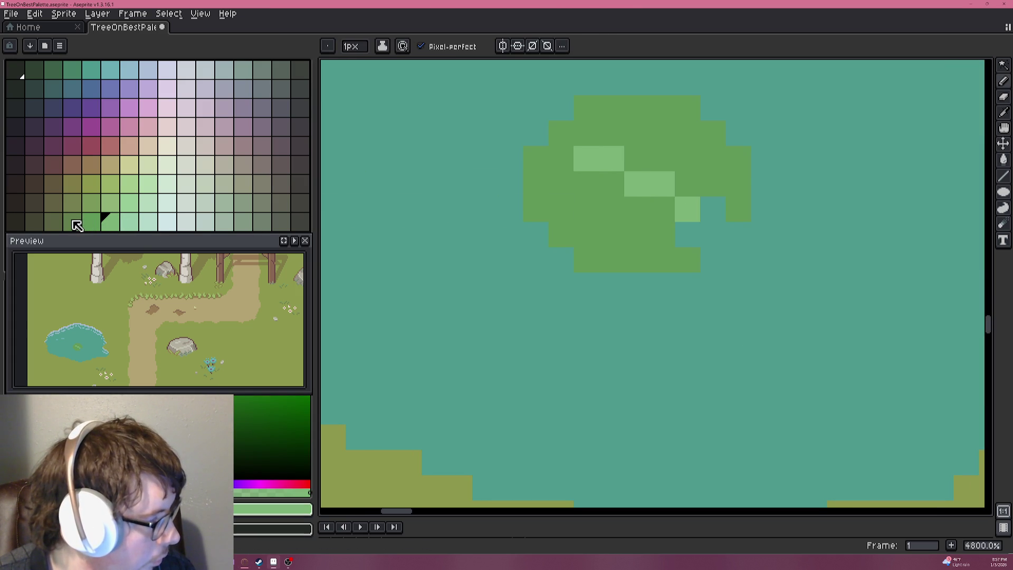
pyautogui.click(392, 219)
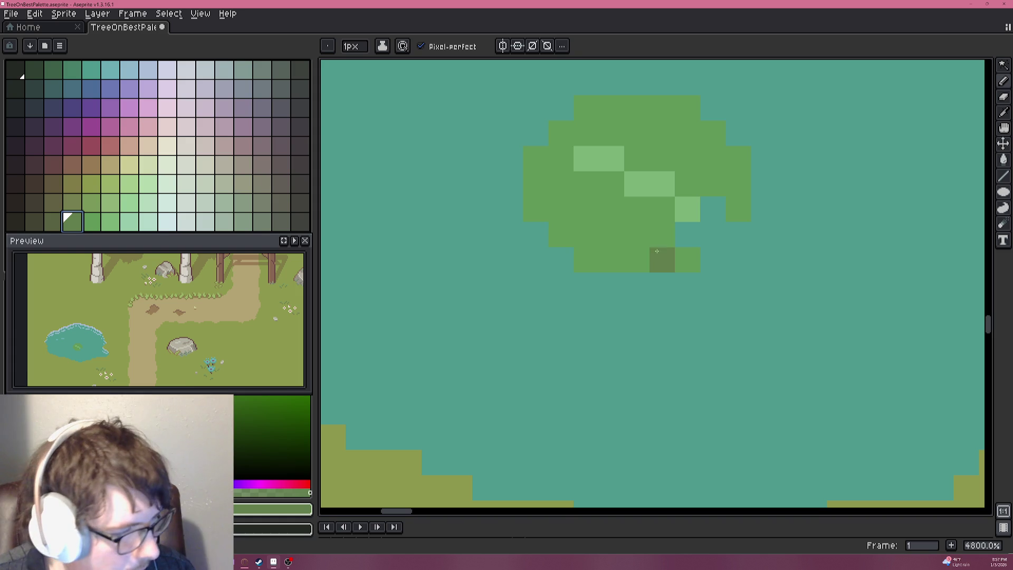
pyautogui.moveTo(661, 285); pyautogui.dragTo(580, 284)
pyautogui.click(535, 235)
pyautogui.click(737, 234)
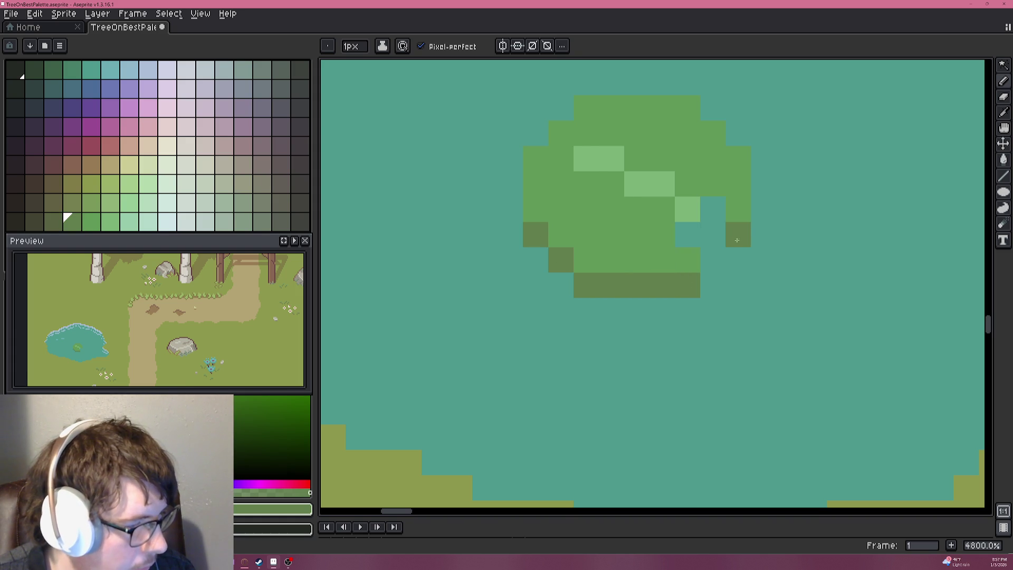
pyautogui.click(712, 209)
pyautogui.click(687, 234)
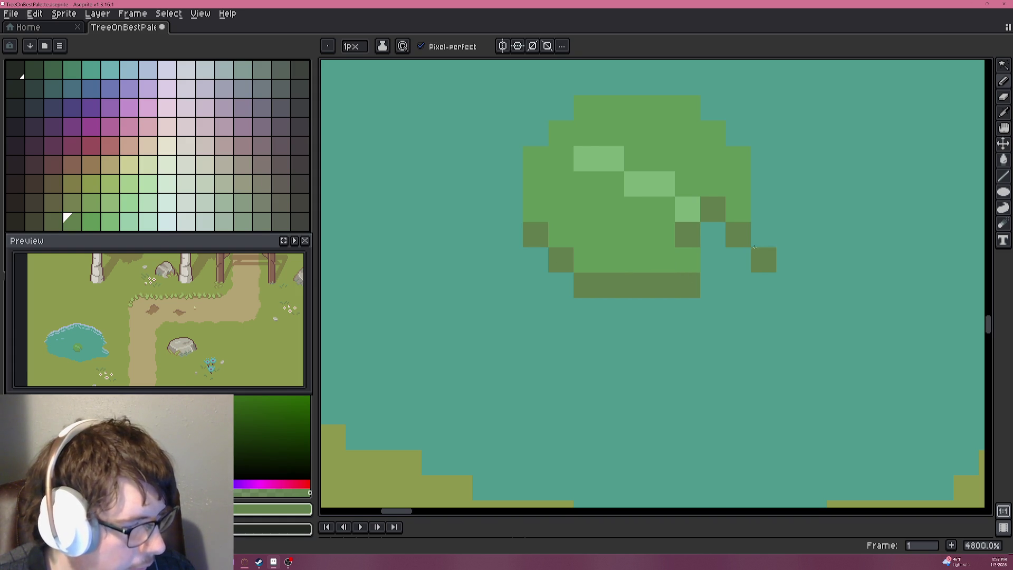
pyautogui.scroll(-8, 755, 246)
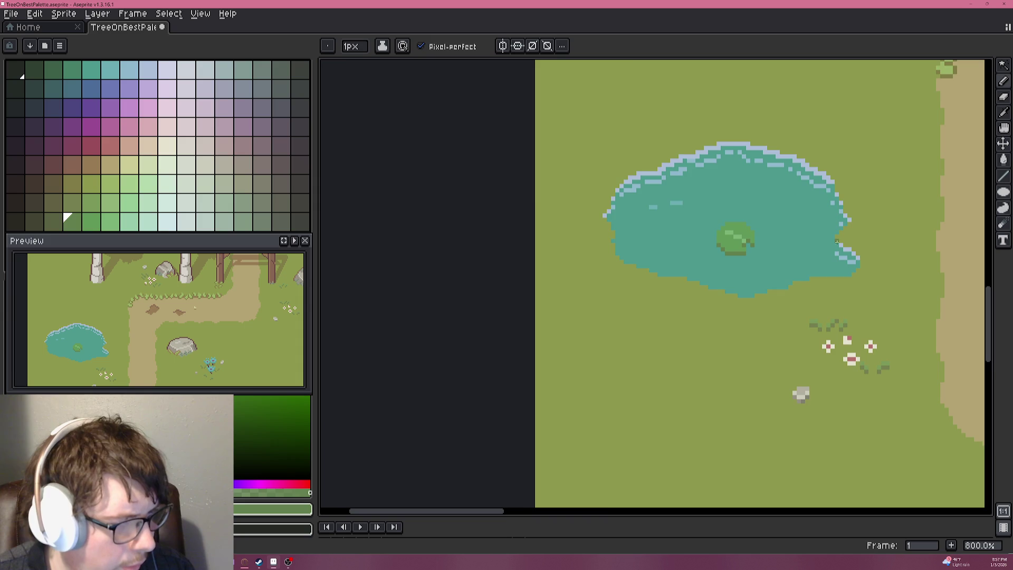
# Sample the lily-pad green and paint one more light-green highlight pixel on the pad.
pyautogui.scroll(-3, 836, 242)
pyautogui.scroll(2, 750, 253)
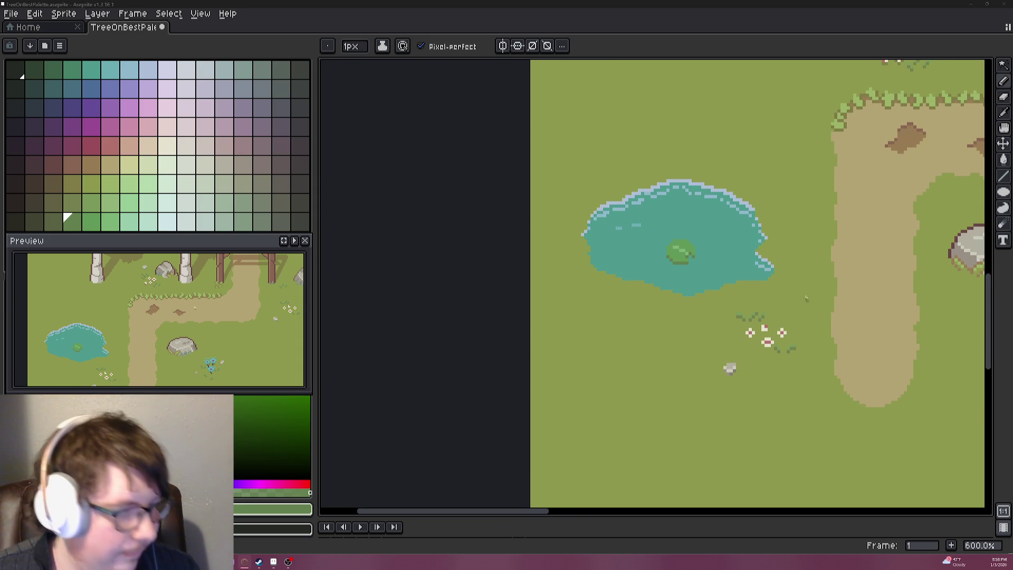
pyautogui.scroll(-1, 680, 201)
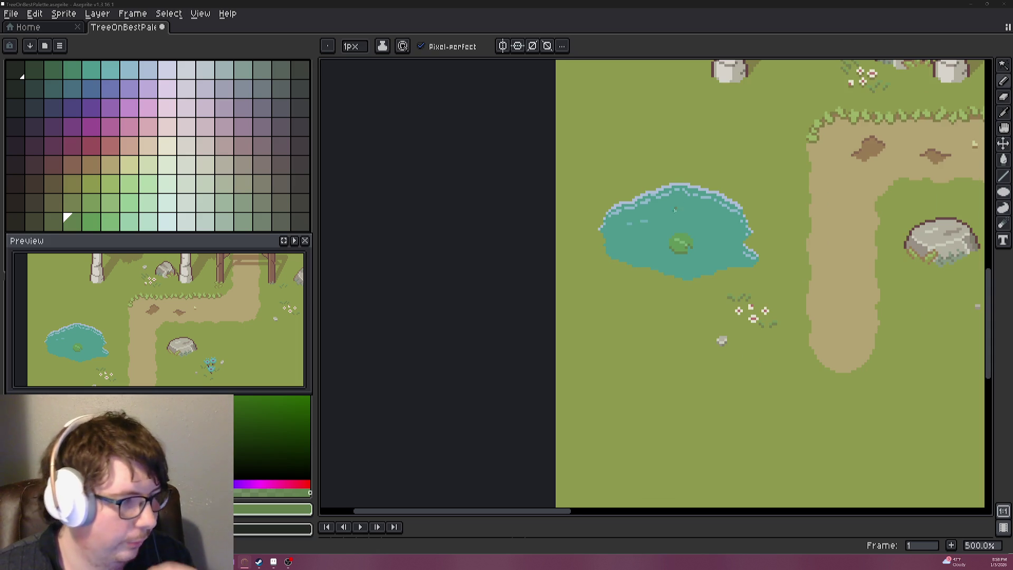
pyautogui.scroll(5, 678, 206)
pyautogui.scroll(1, 670, 207)
pyautogui.scroll(-1, 686, 200)
pyautogui.press('i')
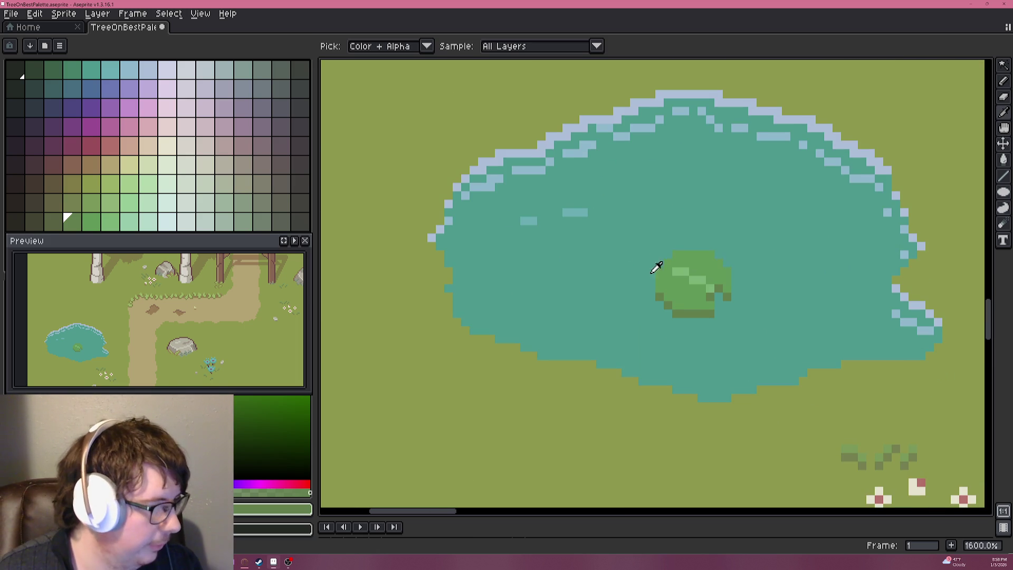
pyautogui.click(706, 259)
pyautogui.press('b')
pyautogui.scroll(2, 665, 288)
pyautogui.click(704, 271)
pyautogui.scroll(-5, 623, 263)
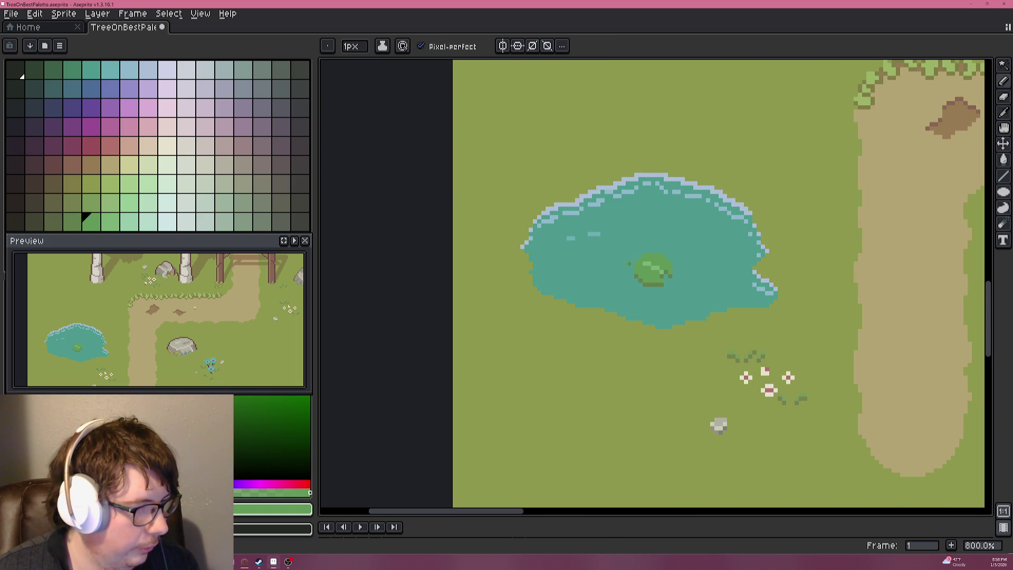
pyautogui.scroll(-1, 647, 263)
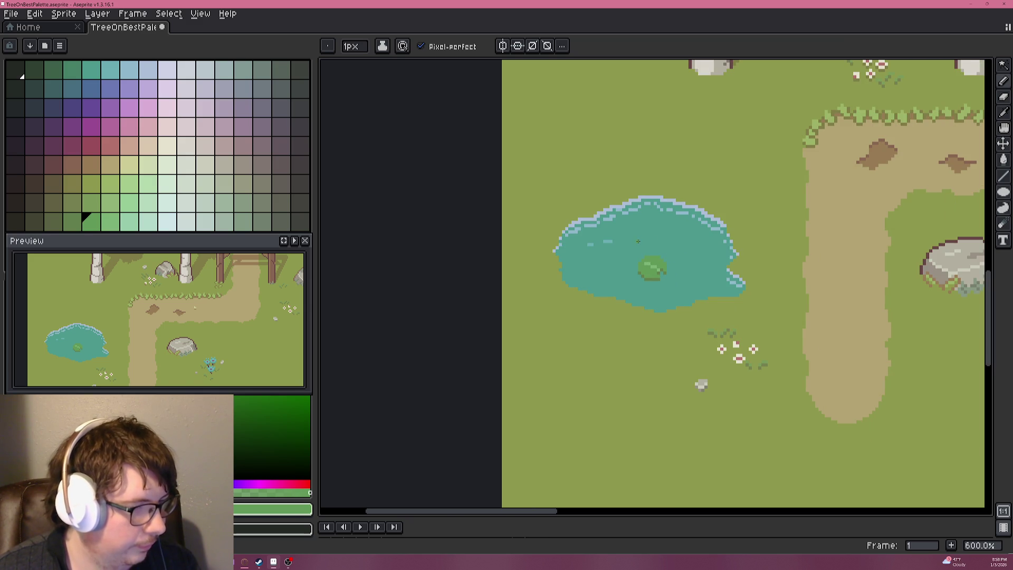
pyautogui.scroll(-1, 652, 239)
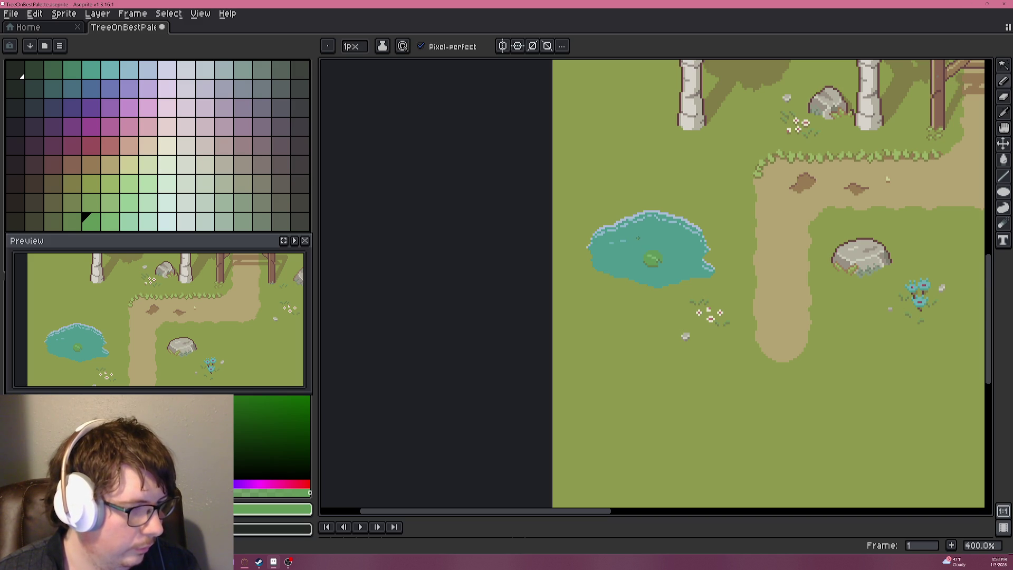
pyautogui.scroll(3, 638, 238)
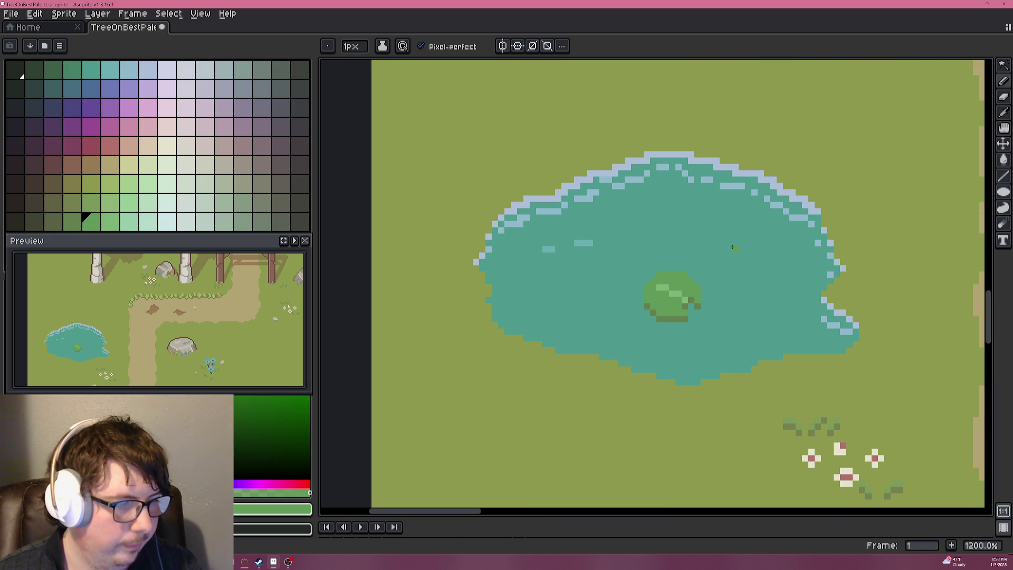
# Draw a filled green circle above the shaded pad with the Ellipse tool, undoing the hollow outline.
pyautogui.click(1003, 64)
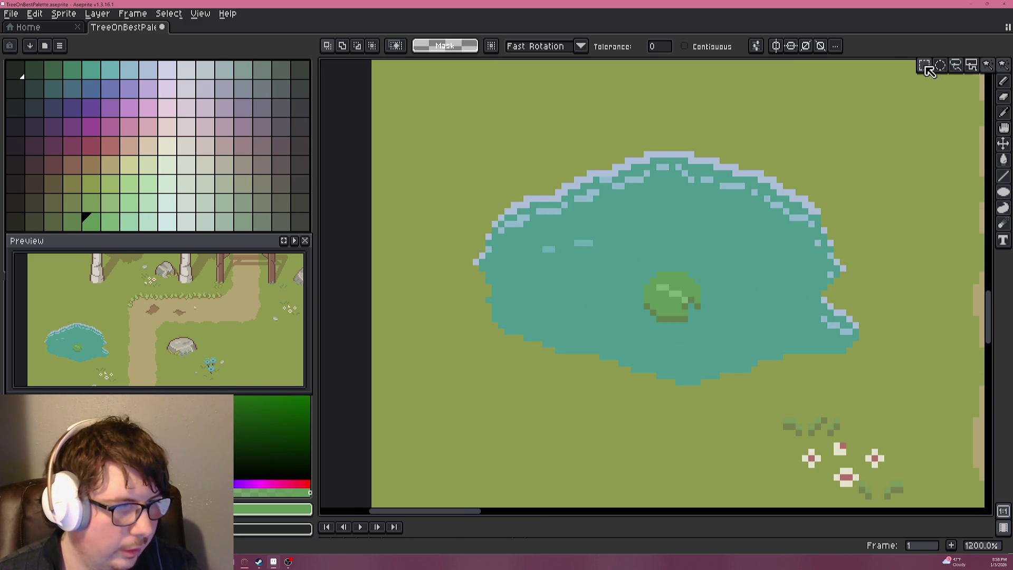
pyautogui.click(1003, 191)
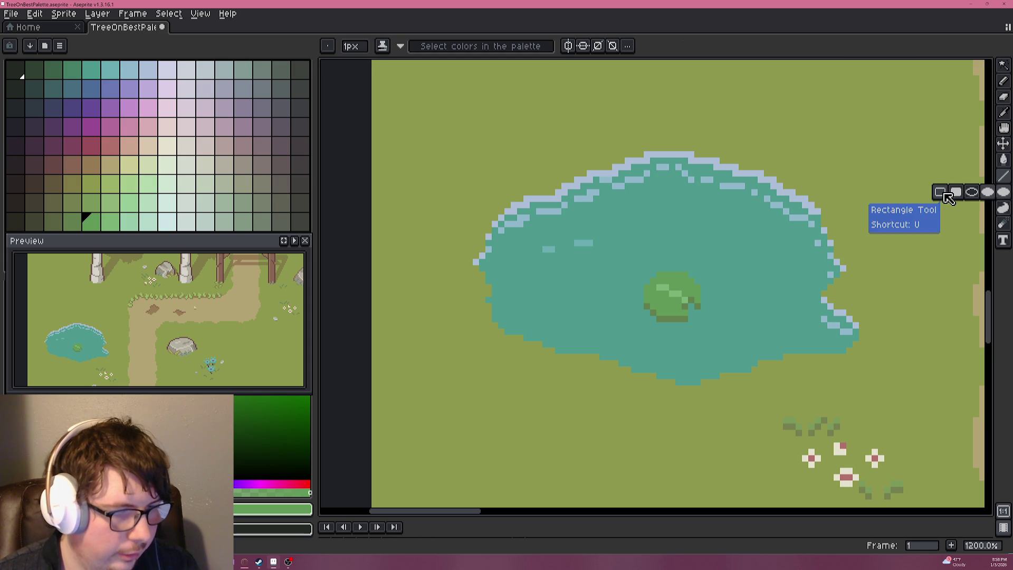
pyautogui.click(988, 195)
pyautogui.scroll(3, 721, 257)
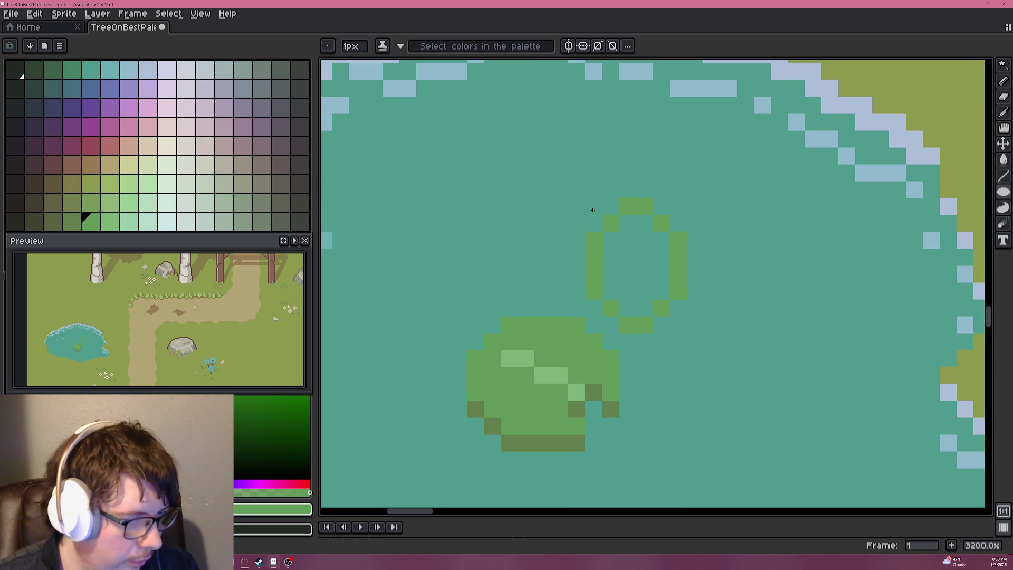
pyautogui.hotkey('ctrl', 'z')
pyautogui.hotkey('ctrl', 'z')
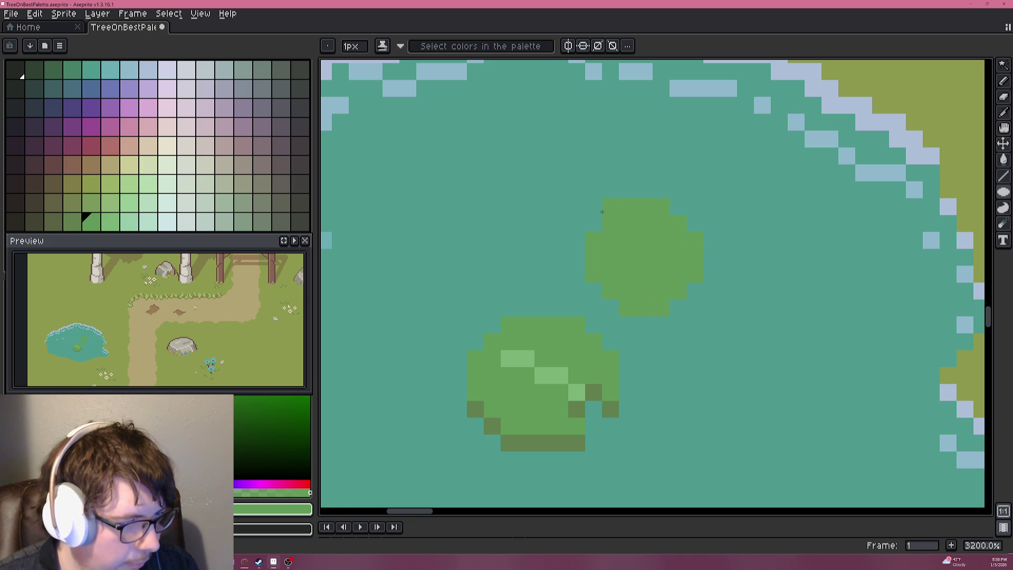
pyautogui.scroll(-3, 727, 293)
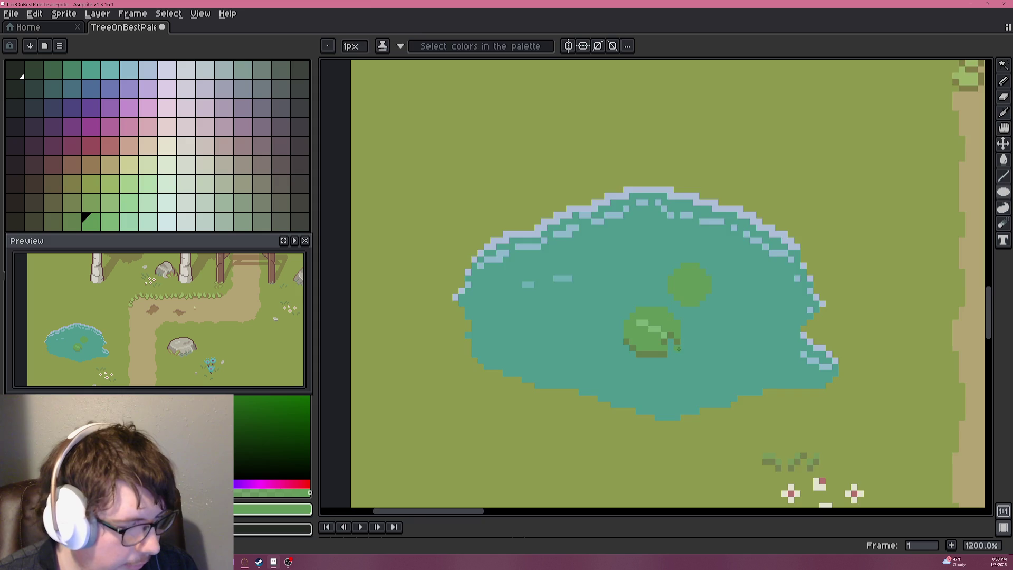
pyautogui.scroll(3, 677, 343)
pyautogui.press('alt')
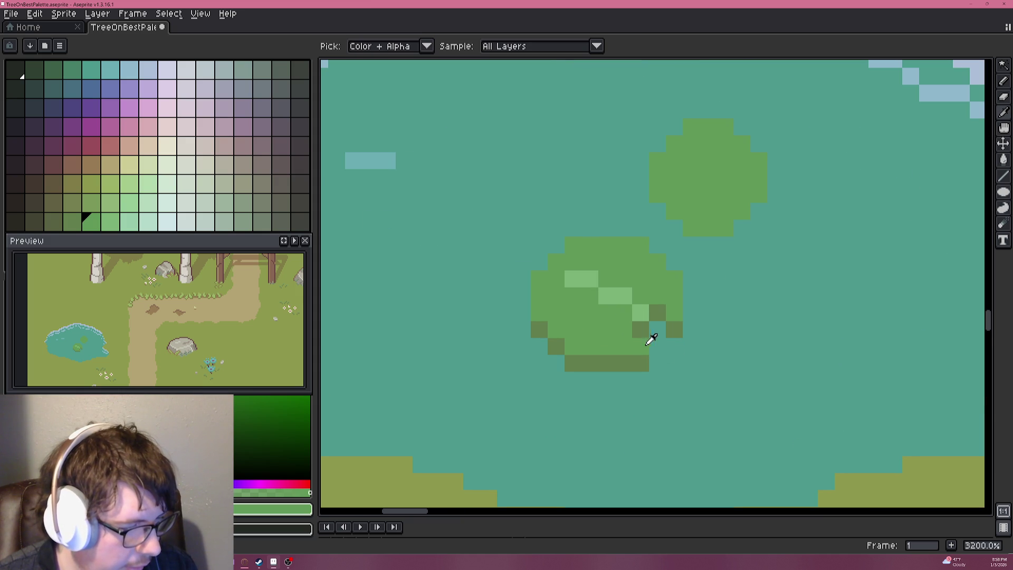
# Sample the water teal and paint a teal notch into the upper lily pad.
pyautogui.click(663, 335)
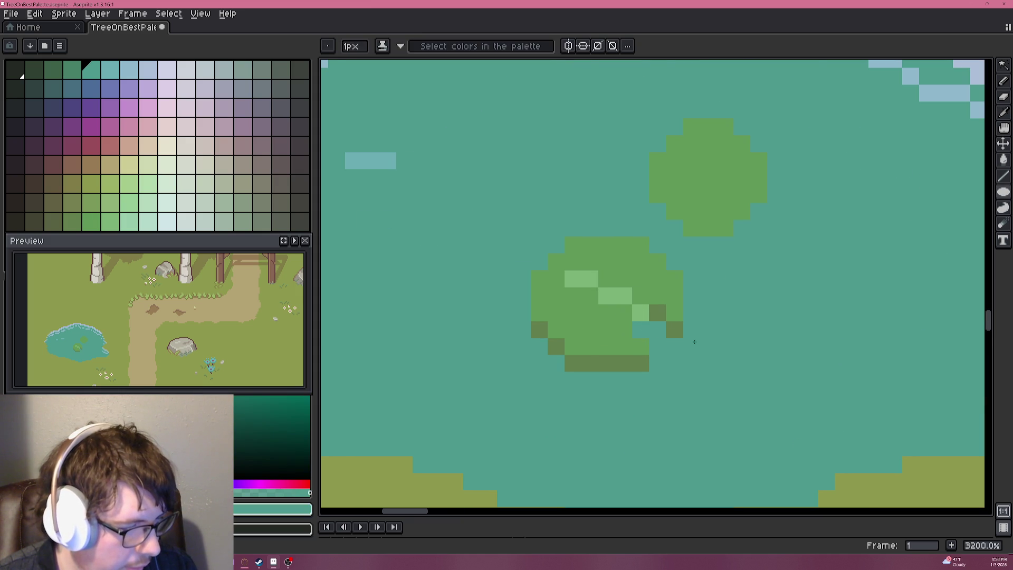
pyautogui.scroll(-1, 721, 353)
pyautogui.scroll(-1, 718, 351)
pyautogui.scroll(1, 694, 336)
pyautogui.click(685, 331)
# Fill the pad's teal gap with green and trim three edge pixels back to teal.
pyautogui.scroll(-2, 771, 346)
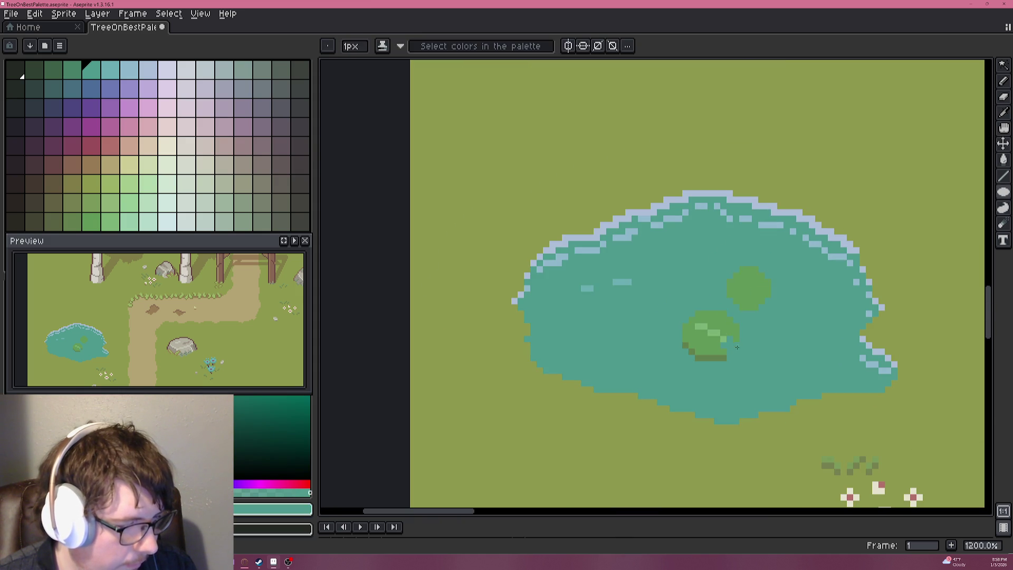
pyautogui.scroll(5, 733, 344)
pyautogui.keyDown('alt'); pyautogui.click(656, 407); pyautogui.keyUp('alt')
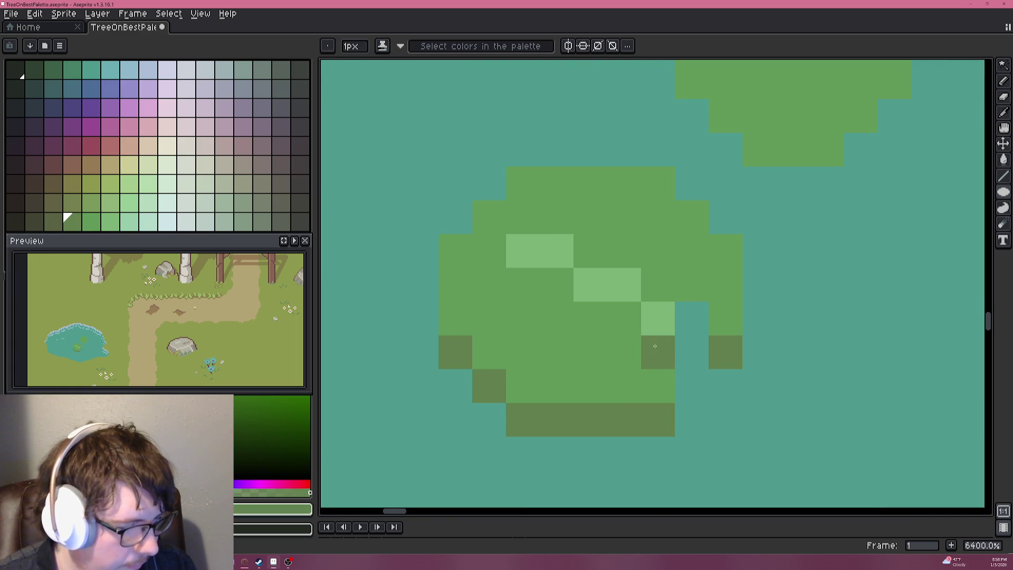
pyautogui.keyDown('alt'); pyautogui.click(657, 380); pyautogui.keyUp('alt')
pyautogui.click(660, 352)
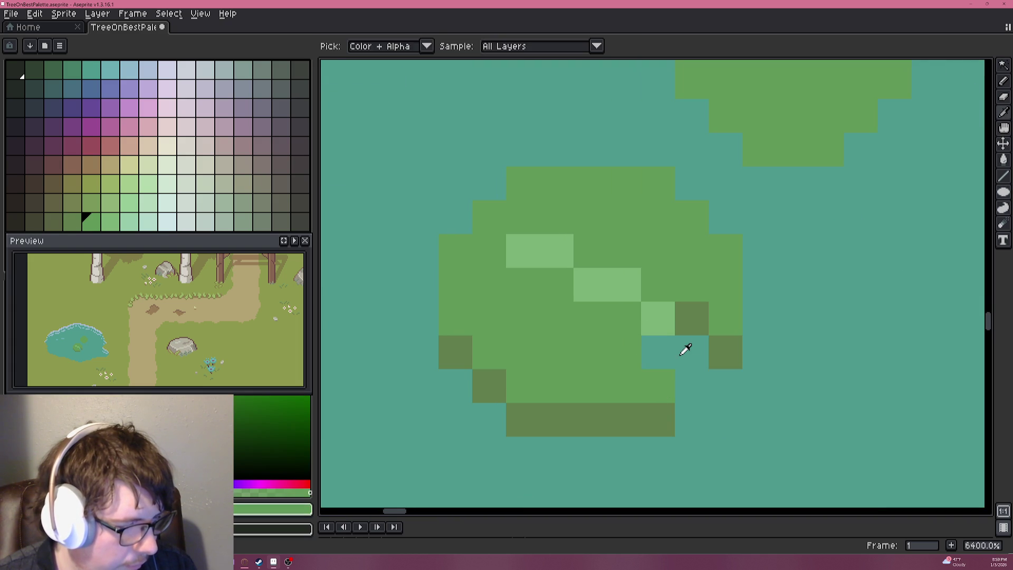
pyautogui.keyDown('alt'); pyautogui.click(683, 350); pyautogui.keyUp('alt')
pyautogui.click(691, 318)
pyautogui.click(725, 352)
pyautogui.click(726, 386)
# Paint two teal pixels beside the pad dark green.
pyautogui.scroll(-1, 740, 360)
pyautogui.scroll(-5, 740, 360)
pyautogui.scroll(7, 740, 359)
pyautogui.keyDown('alt'); pyautogui.click(622, 388); pyautogui.keyUp('alt')
pyautogui.click(673, 341)
# Undo the last pixel and draw a light-green diagonal highlight across the pad.
pyautogui.scroll(-4, 673, 341)
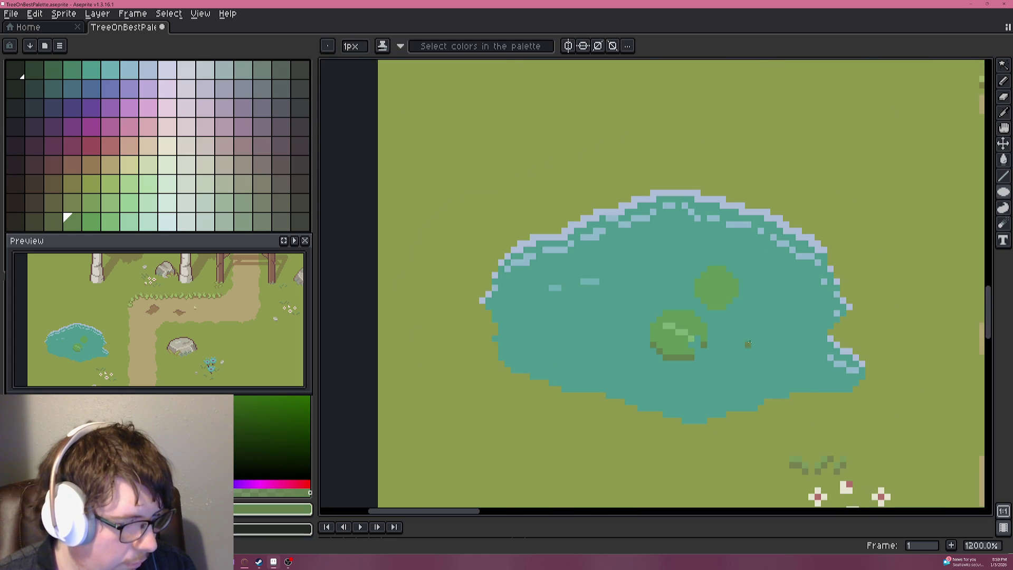
pyautogui.scroll(-1, 761, 338)
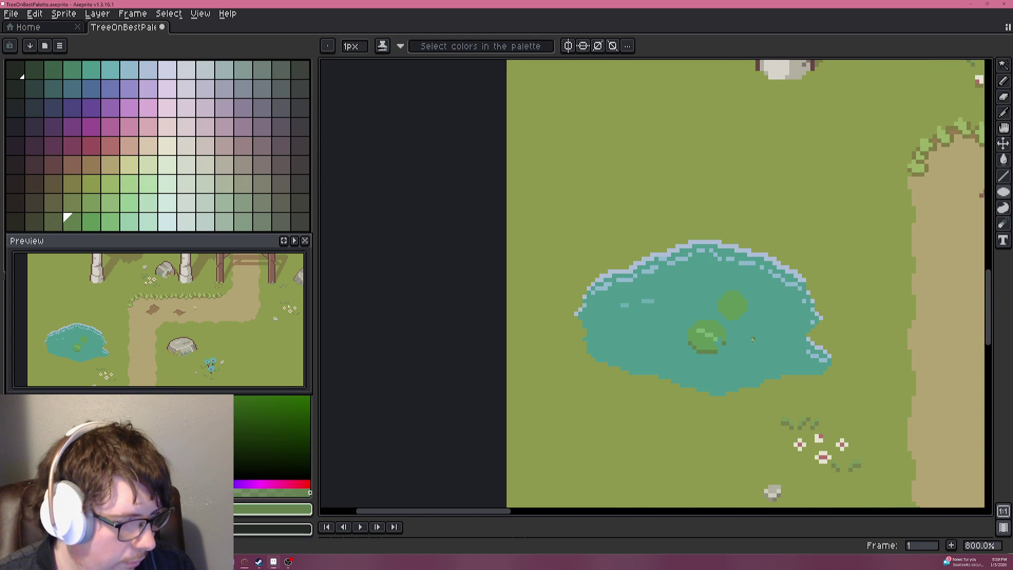
pyautogui.scroll(5, 710, 335)
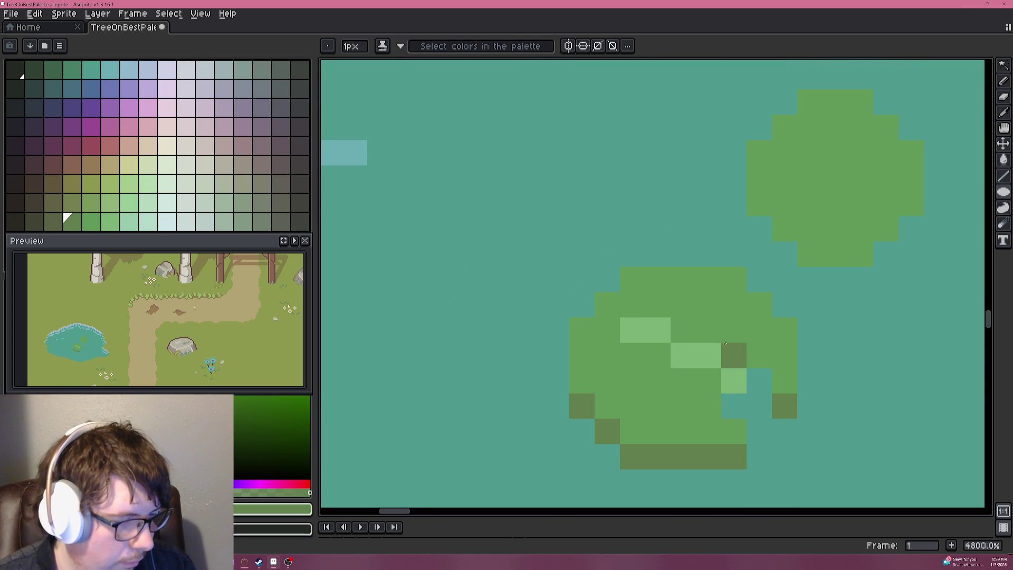
pyautogui.hotkey('ctrl', 'z')
pyautogui.keyDown('alt'); pyautogui.click(739, 366); pyautogui.keyUp('alt')
pyautogui.moveTo(734, 404); pyautogui.dragTo(784, 356)
# Pick up the pond teal and return to the 1px Pencil to clear the stray pixel.
pyautogui.scroll(-5, 785, 364)
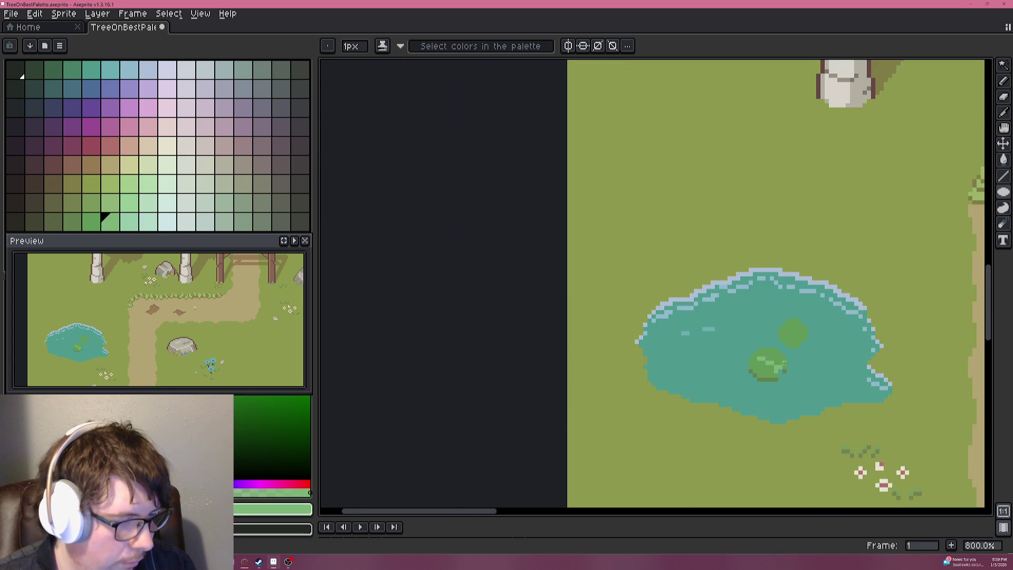
pyautogui.scroll(-1, 805, 334)
pyautogui.scroll(5, 806, 334)
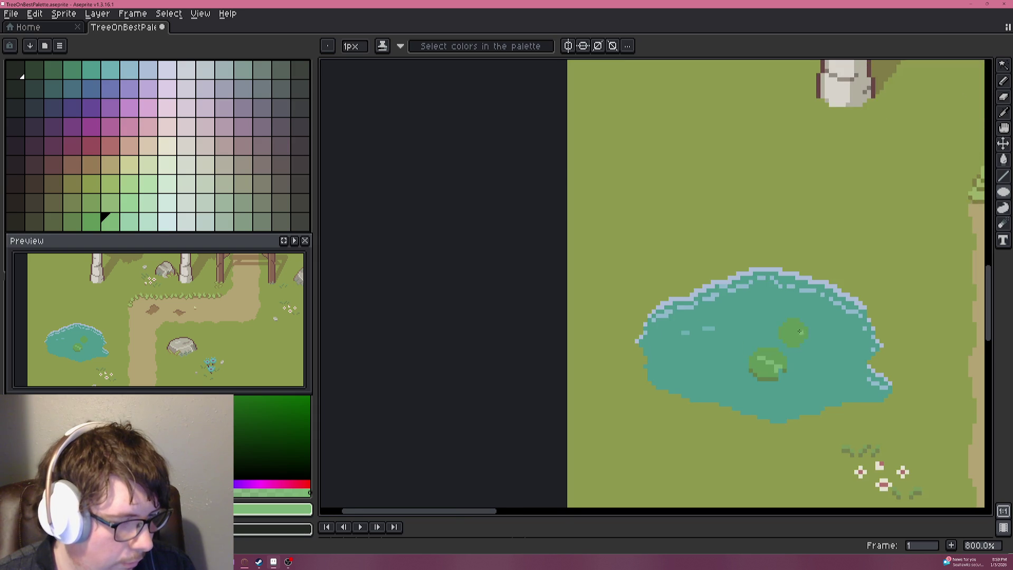
pyautogui.scroll(-2, 751, 283)
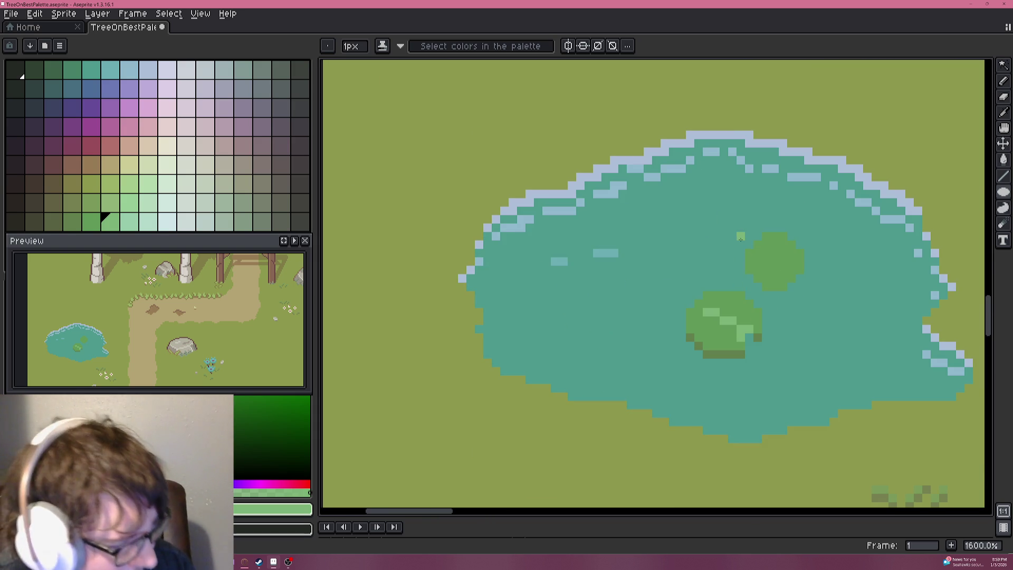
pyautogui.scroll(2, 738, 232)
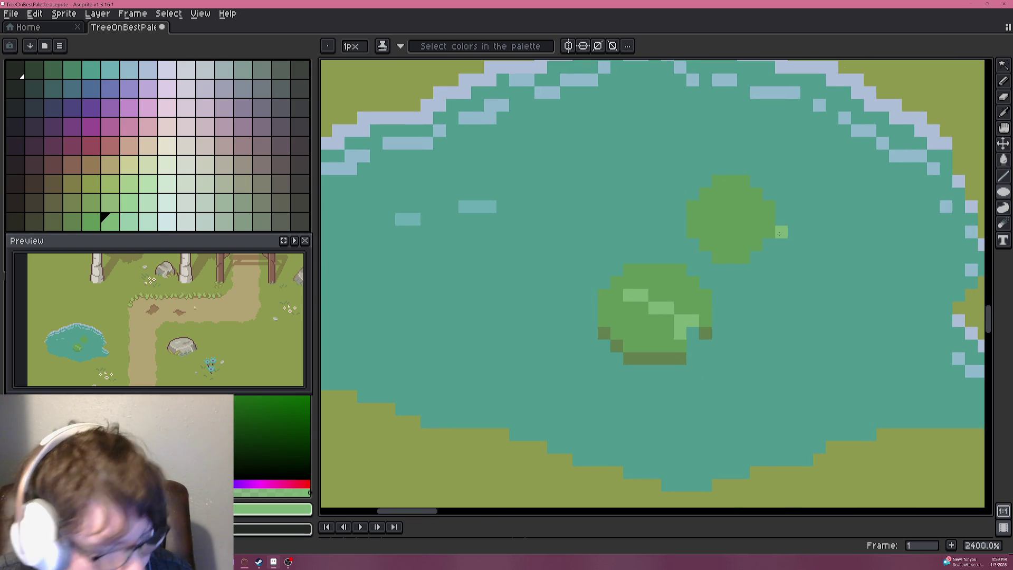
pyautogui.press('e')
pyautogui.keyDown('alt'); pyautogui.click(799, 197); pyautogui.keyUp('alt')
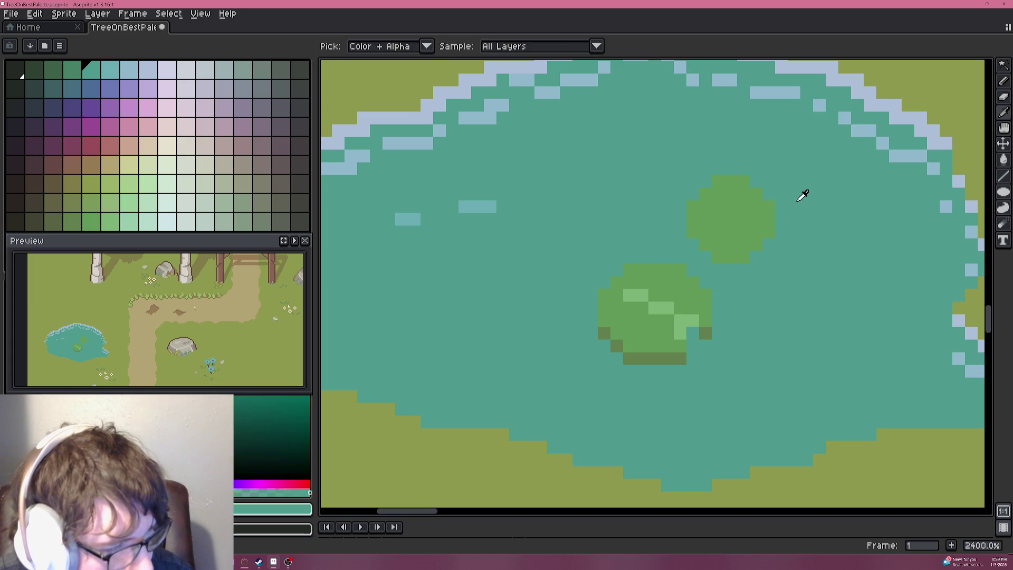
pyautogui.press('b')
pyautogui.scroll(3, 760, 190)
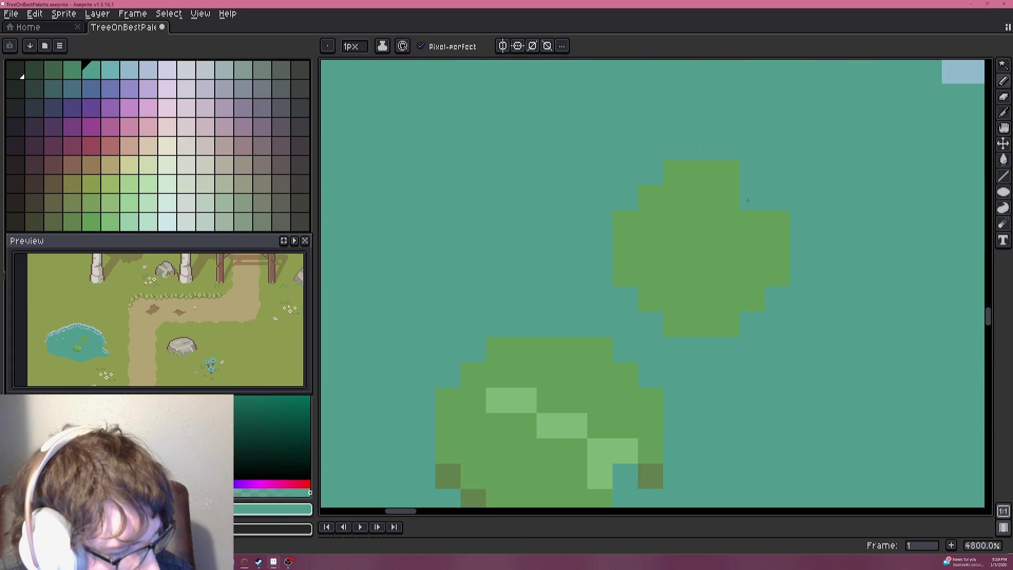
pyautogui.scroll(-10, 857, 228)
pyautogui.scroll(9, 843, 227)
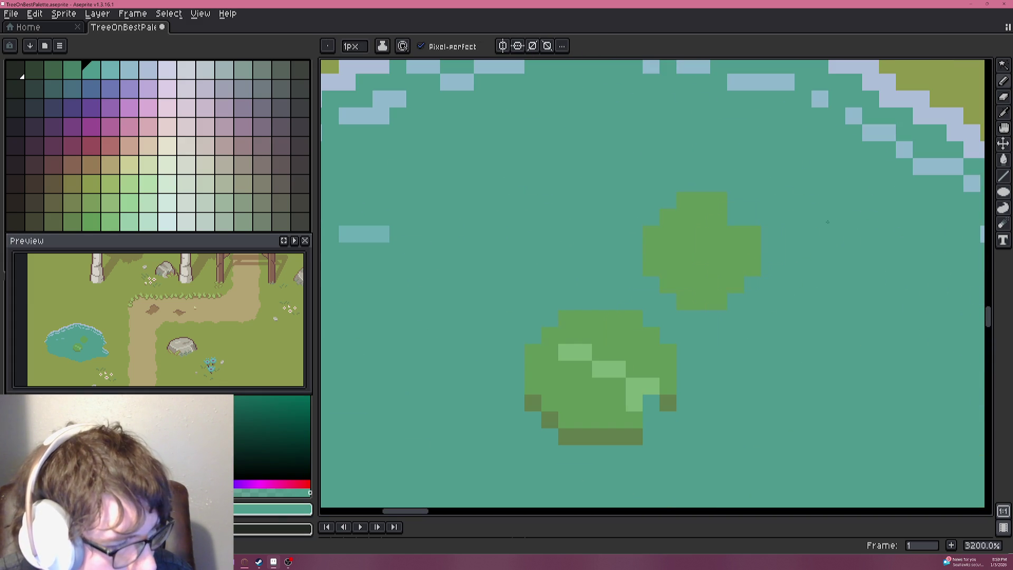
pyautogui.scroll(-8, 723, 224)
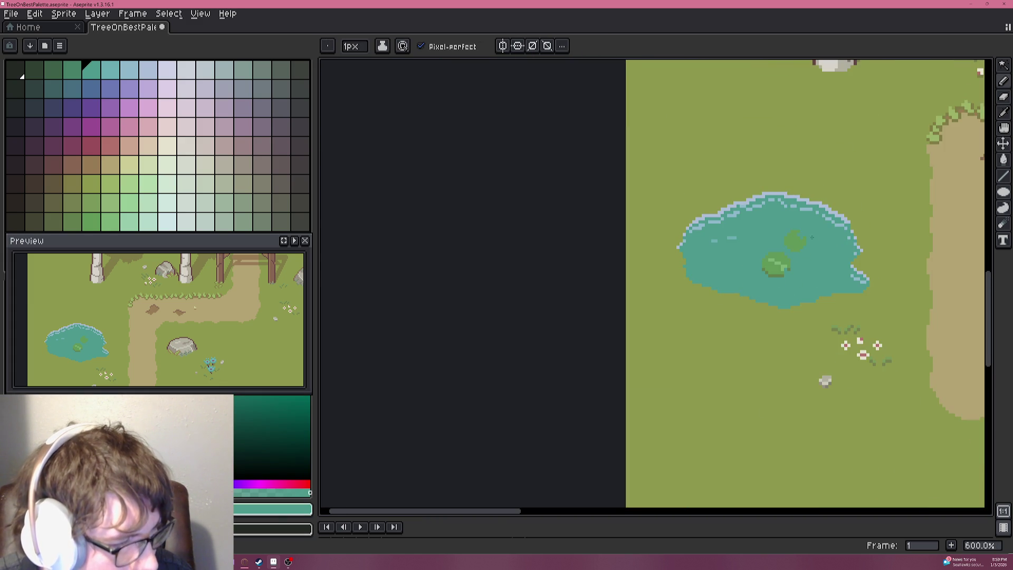
# Sample the light lily-pad green and paint a diagonal highlight on the upper pad.
pyautogui.scroll(8, 738, 378)
pyautogui.press('alt')
pyautogui.keyDown('alt'); pyautogui.click(738, 377); pyautogui.keyUp('alt')
pyautogui.click(836, 238)
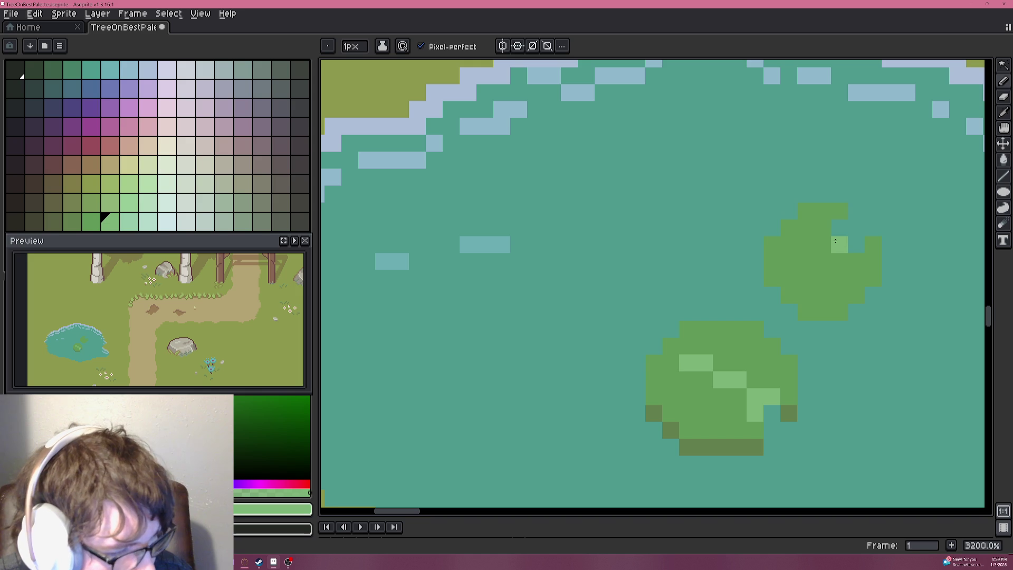
pyautogui.click(839, 227)
pyautogui.click(855, 244)
pyautogui.click(822, 261)
pyautogui.click(805, 278)
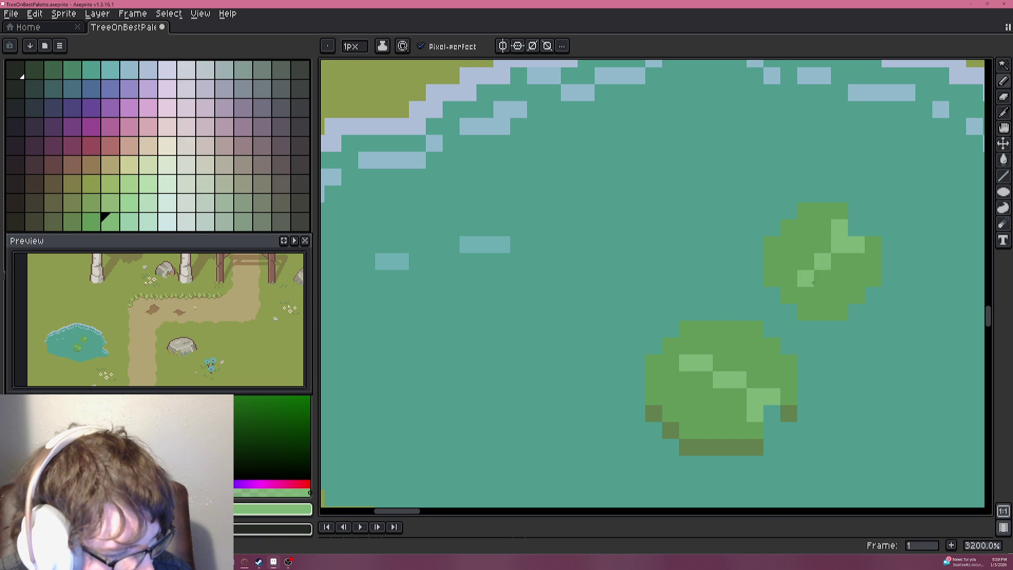
pyautogui.click(822, 296)
pyautogui.click(840, 296)
# Try three more diagonal light-green pixels on the upper pad, then undo them.
pyautogui.scroll(-6, 839, 295)
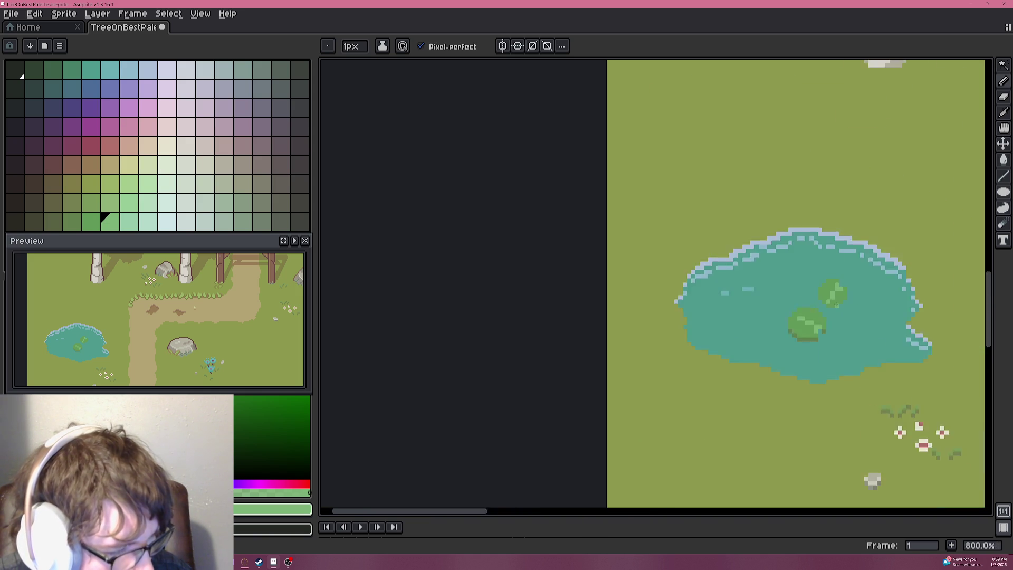
pyautogui.scroll(-2, 728, 304)
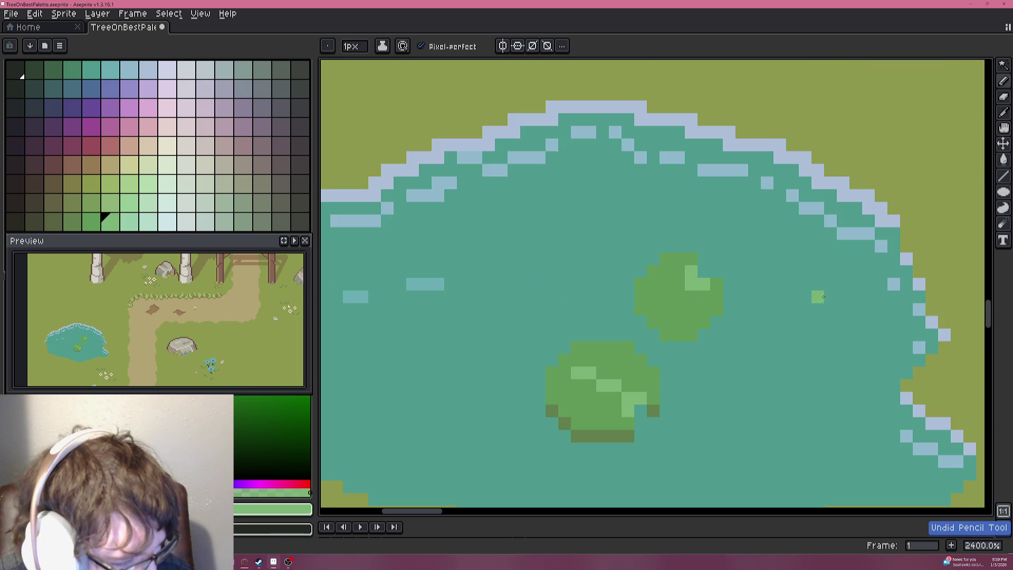
pyautogui.scroll(7, 827, 301)
pyautogui.scroll(1, 733, 285)
pyautogui.click(726, 249)
pyautogui.click(726, 266)
pyautogui.click(708, 284)
pyautogui.scroll(-6, 713, 285)
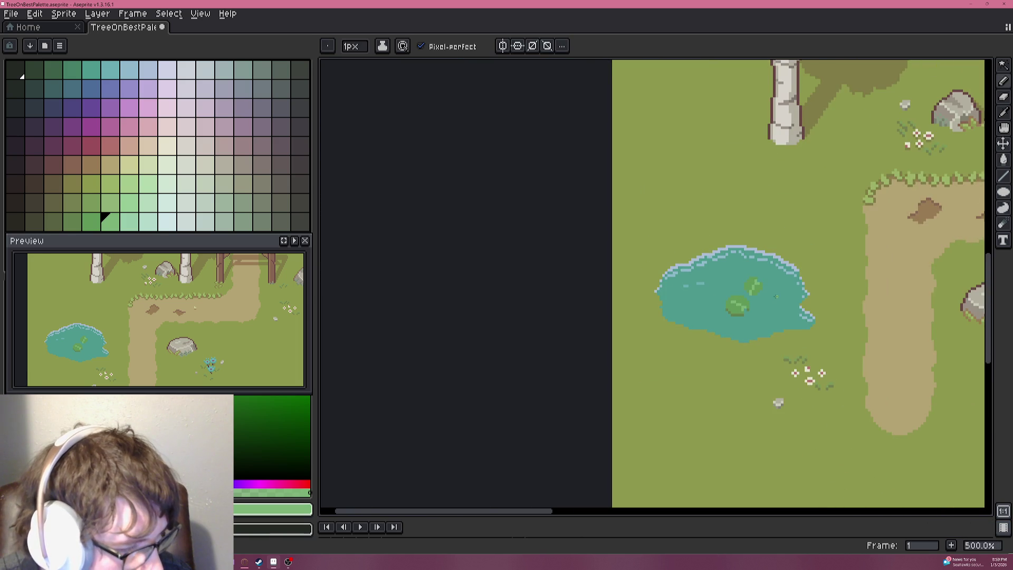
pyautogui.scroll(7, 775, 296)
pyautogui.hotkey('ctrl', 'z')
pyautogui.hotkey('ctrl', 'z')
pyautogui.hotkey('ctrl', 'z')
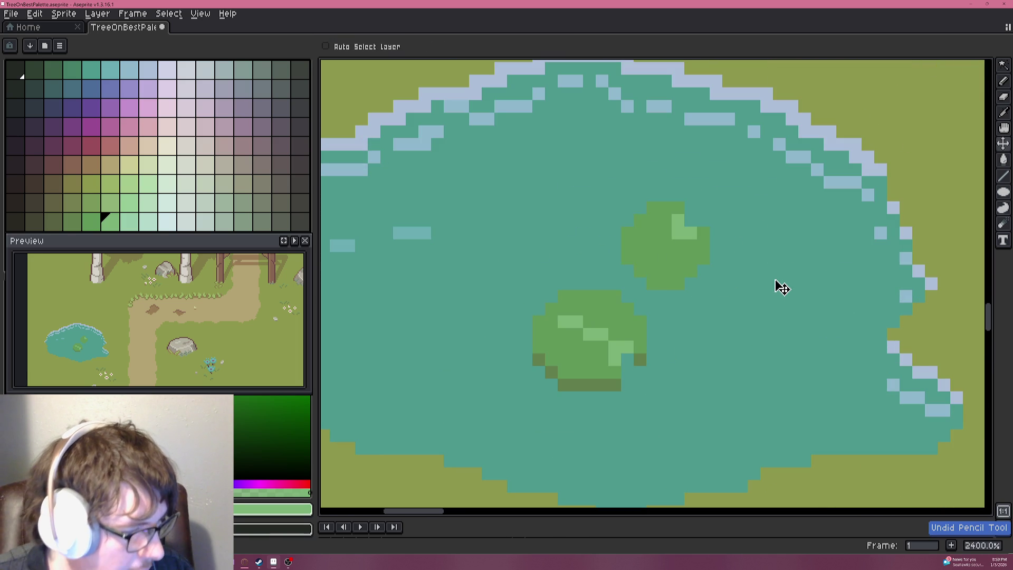
pyautogui.hotkey('ctrl', 'z')
pyautogui.hotkey('ctrl', 'z')
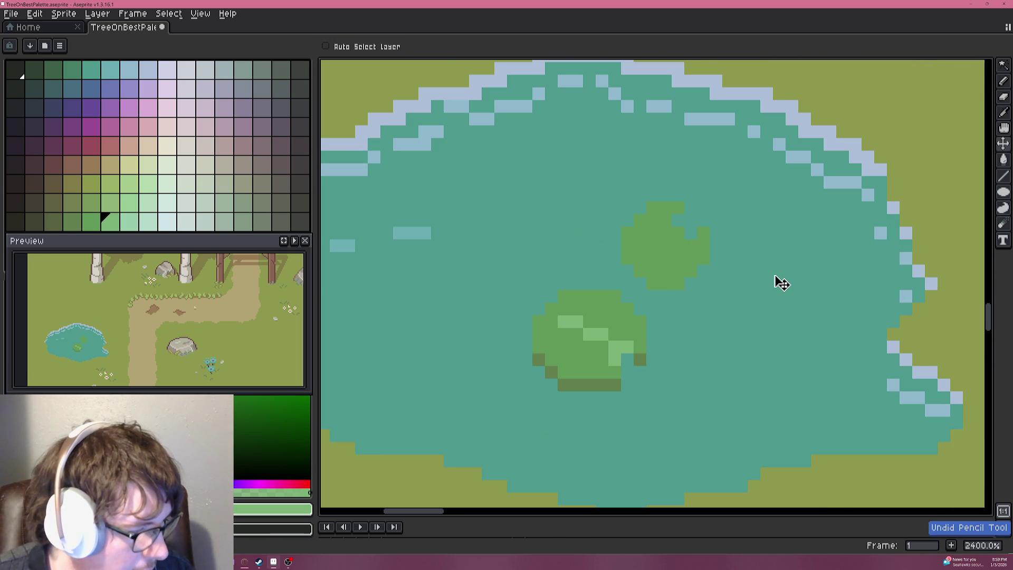
pyautogui.press('b')
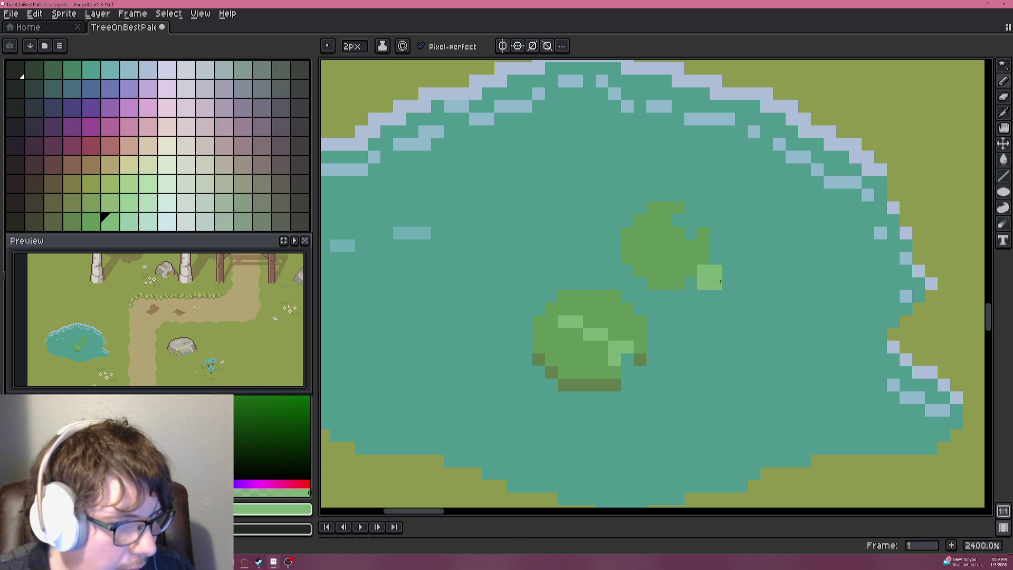
# Cut the upper pad's lower-right edge and a notch with teal, using a 1px brush.
pyautogui.keyDown('alt'); pyautogui.click(707, 295); pyautogui.keyUp('alt')
pyautogui.moveTo(701, 287); pyautogui.dragTo(669, 288)
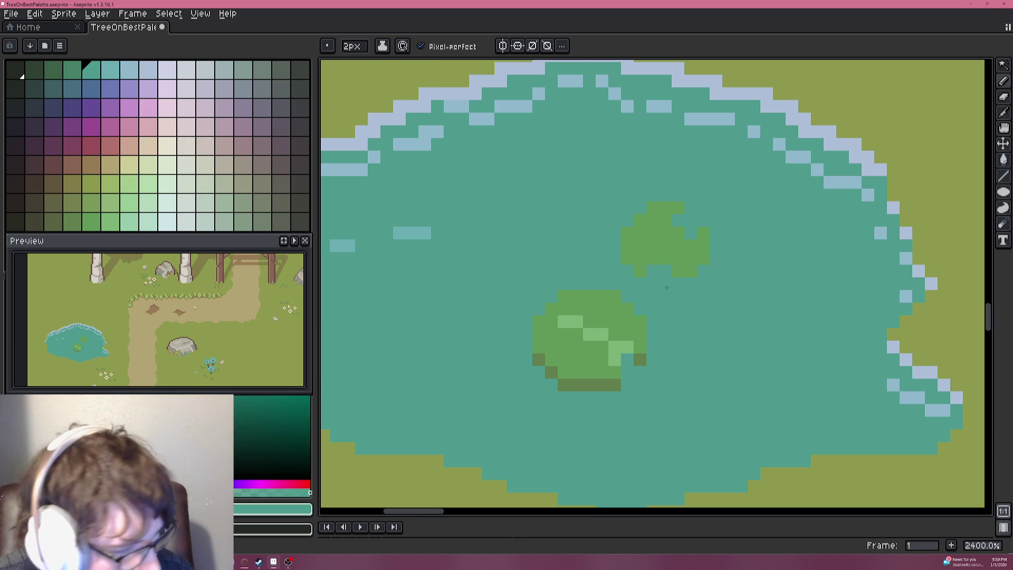
pyautogui.keyDown('alt'); pyautogui.click(678, 231); pyautogui.keyUp('alt')
pyautogui.press('-')
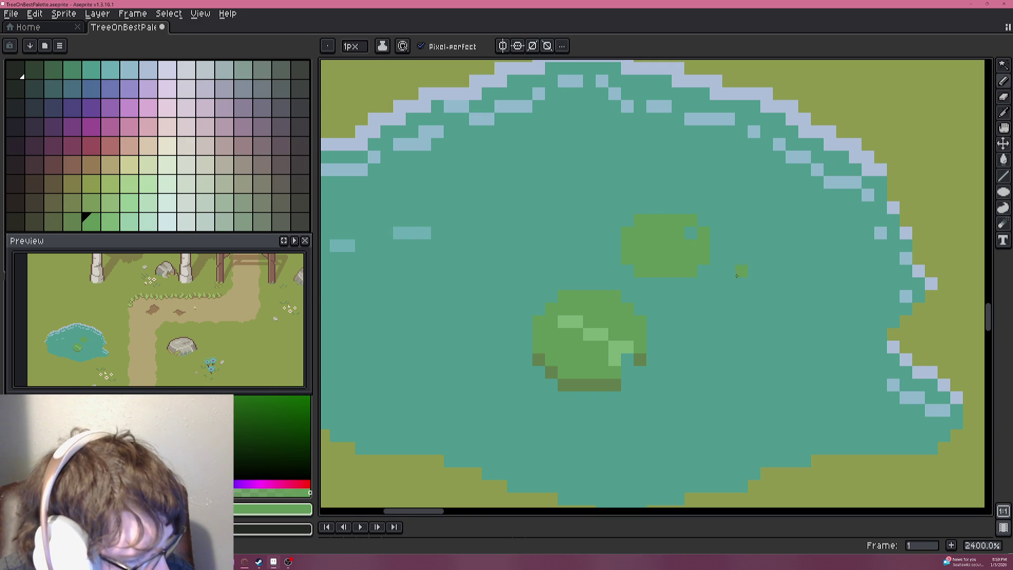
pyautogui.scroll(-3, 740, 275)
pyautogui.scroll(6, 690, 237)
pyautogui.keyDown('alt'); pyautogui.click(545, 294); pyautogui.keyUp('alt')
pyautogui.click(578, 261)
# Paint light-green highlight pixels along the upper pad's top row.
pyautogui.keyDown('alt'); pyautogui.click(506, 415); pyautogui.keyUp('alt')
pyautogui.click(606, 232)
pyautogui.click(632, 221)
pyautogui.moveTo(633, 219); pyautogui.dragTo(682, 208)
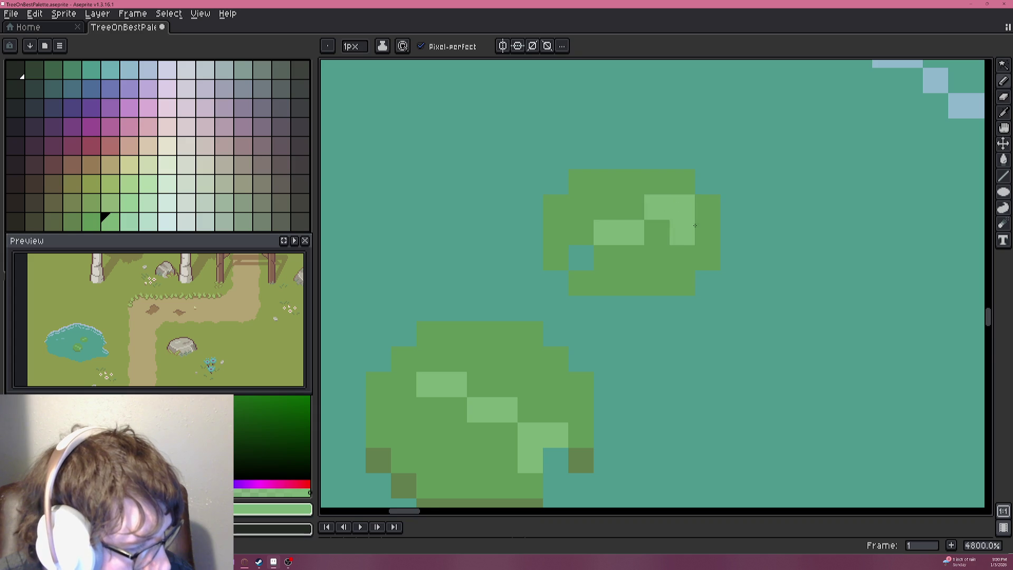
pyautogui.scroll(-6, 733, 273)
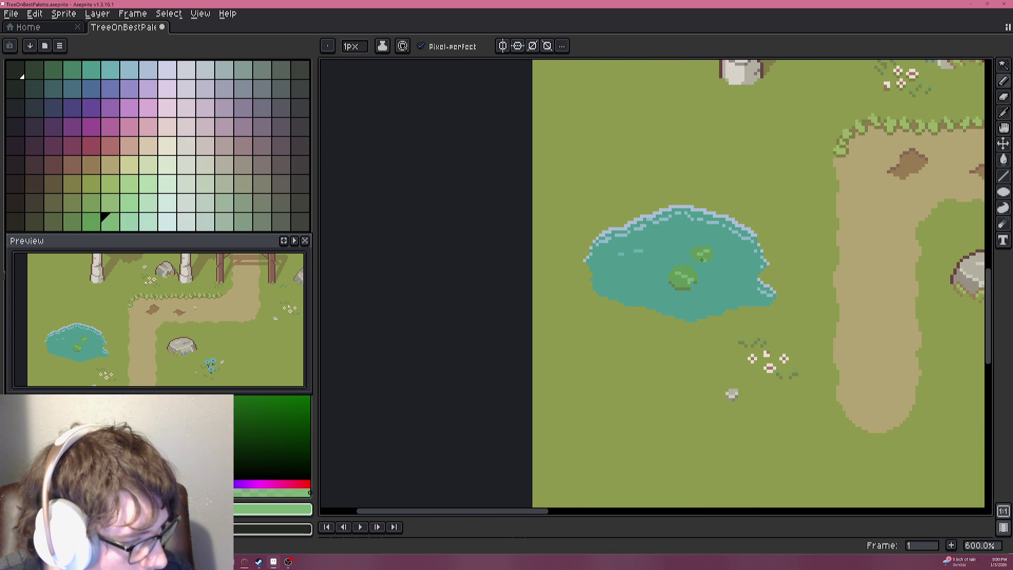
pyautogui.scroll(6, 709, 260)
# Paint a dark-green shadow row along the underside of the upper pad.
pyautogui.keyDown('alt'); pyautogui.click(843, 410); pyautogui.keyUp('alt')
pyautogui.moveTo(849, 301)
pyautogui.mouseDown()
pyautogui.moveTo(950, 302)
pyautogui.moveTo(782, 261)
pyautogui.mouseUp()
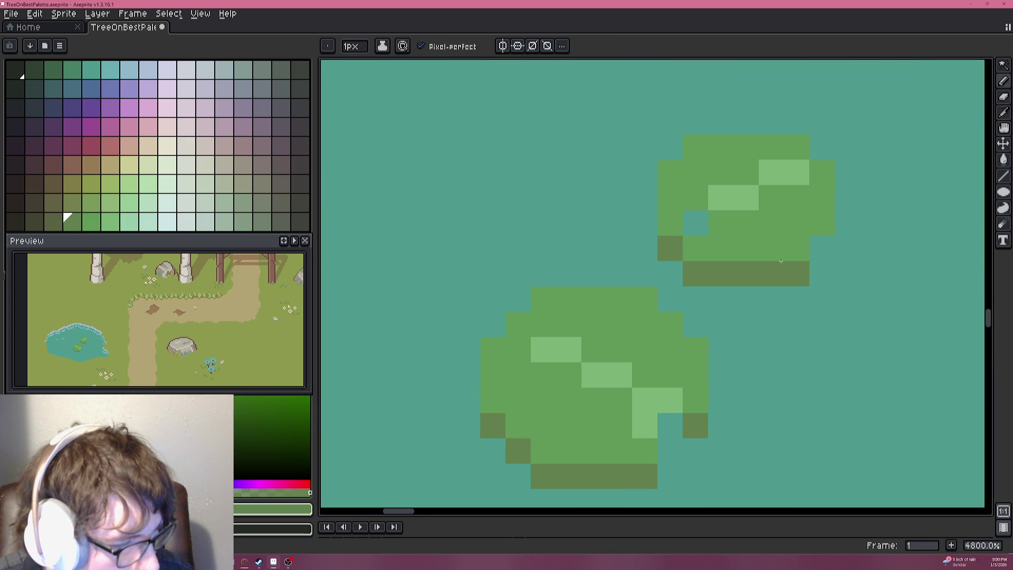
pyautogui.scroll(-6, 826, 289)
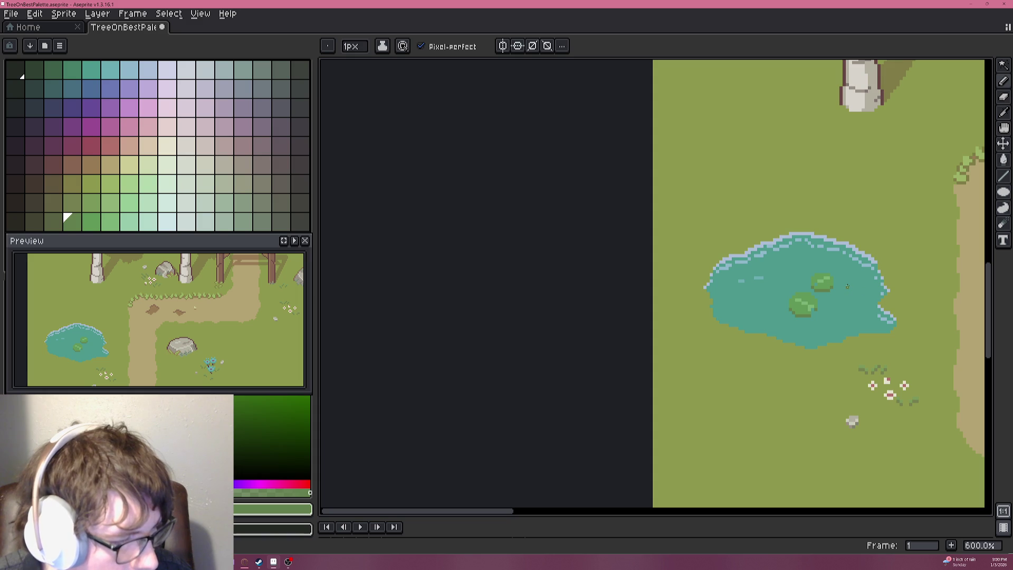
pyautogui.scroll(4, 844, 284)
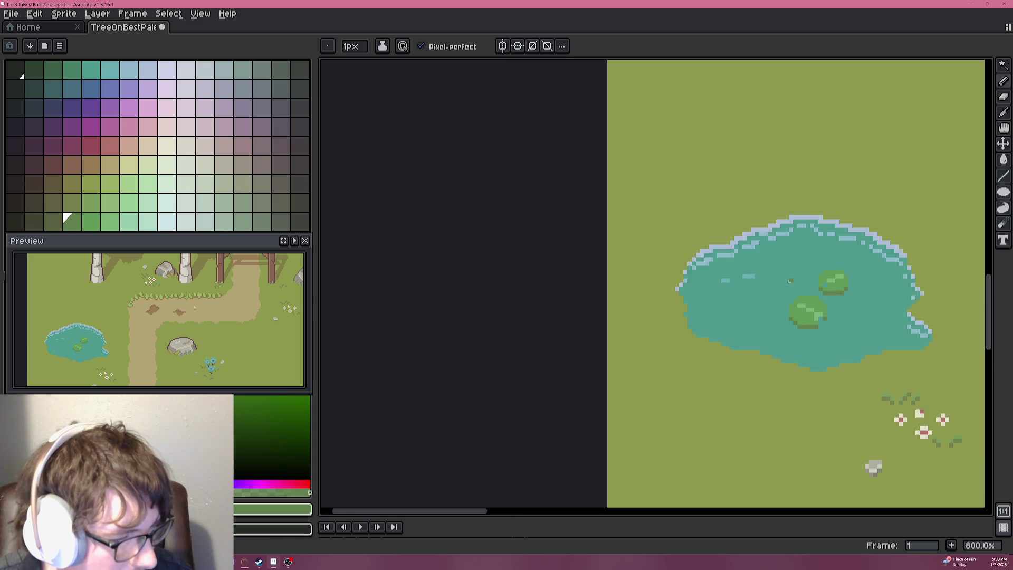
pyautogui.moveTo(896, 303)
pyautogui.mouseDown()
pyautogui.moveTo(830, 276)
pyautogui.moveTo(797, 292)
pyautogui.mouseUp()
pyautogui.scroll(1, 797, 292)
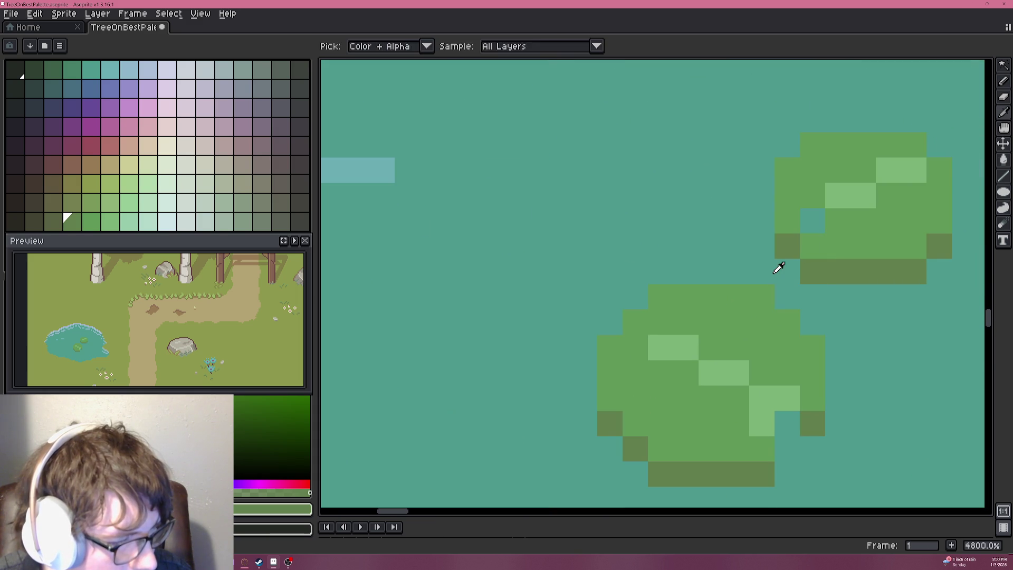
# Cover two stray dark pixels with teal and add two dark-green pixels at the pad's left edge.
pyautogui.keyDown('alt'); pyautogui.click(786, 227); pyautogui.keyUp('alt')
pyautogui.click(786, 245)
pyautogui.click(812, 271)
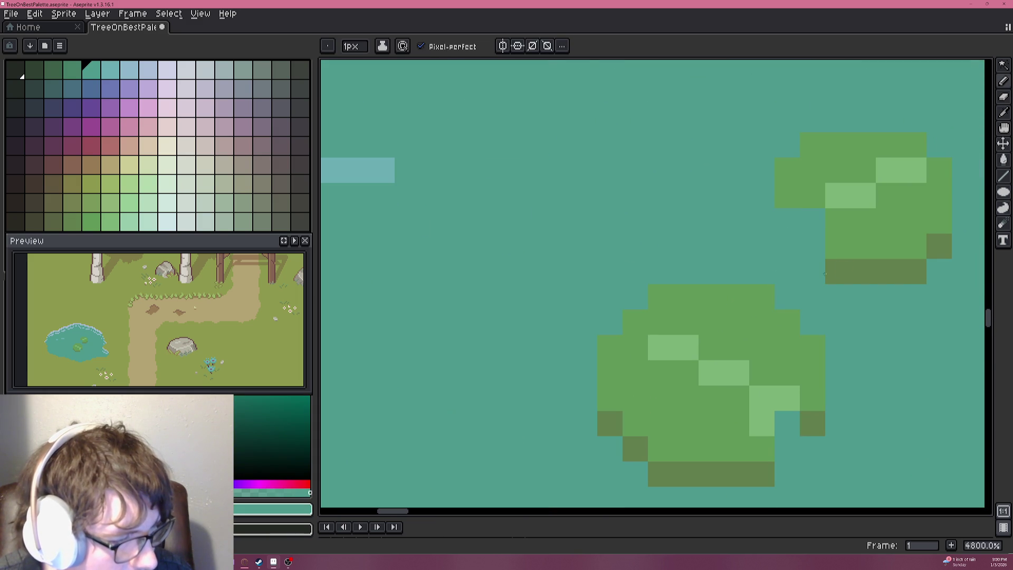
pyautogui.keyDown('alt'); pyautogui.click(939, 246); pyautogui.keyUp('alt')
pyautogui.click(785, 221)
pyautogui.click(812, 221)
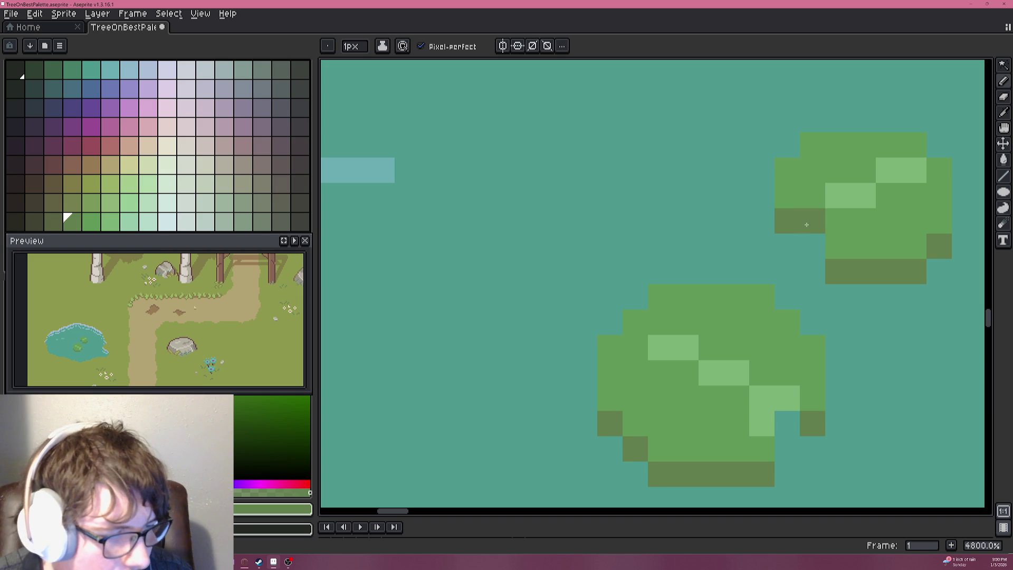
# Re-sample the lily pads' light and dark greens, then pick pink from the palette.
pyautogui.scroll(-1, 848, 284)
pyautogui.keyDown('alt'); pyautogui.click(836, 244); pyautogui.keyUp('alt')
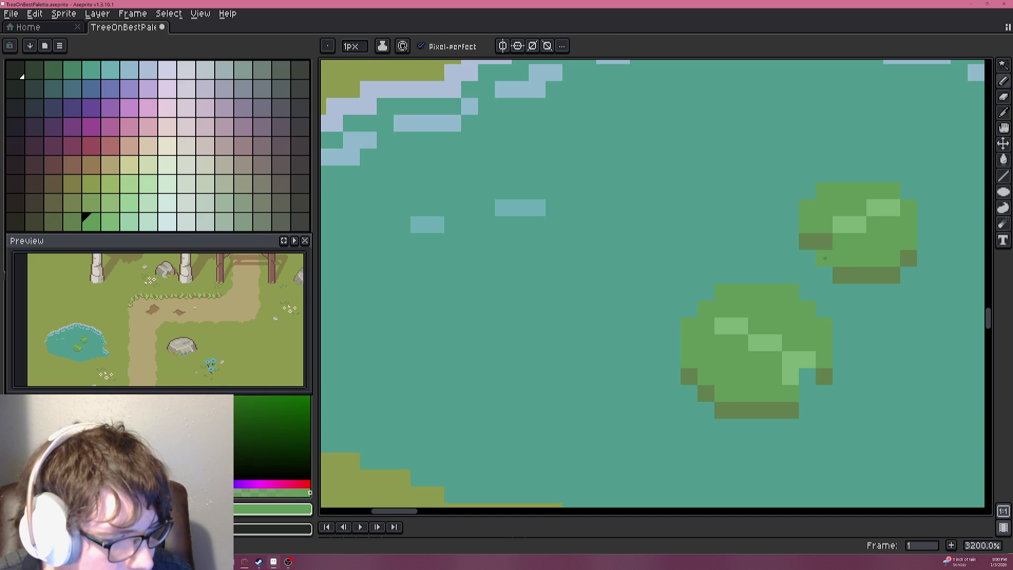
pyautogui.scroll(-2, 844, 264)
pyautogui.scroll(1, 880, 295)
pyautogui.keyDown('alt'); pyautogui.click(876, 283); pyautogui.keyUp('alt')
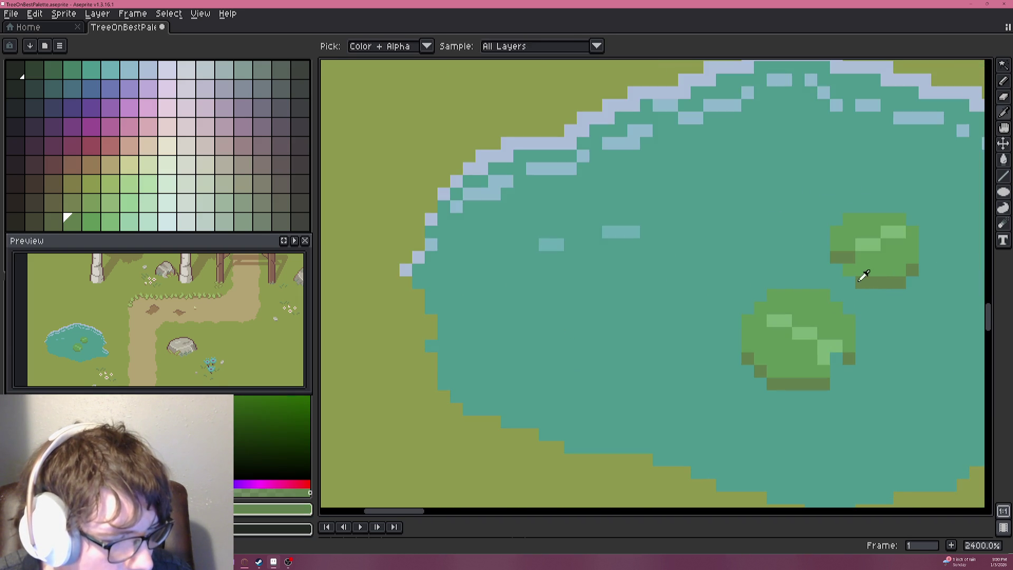
pyautogui.scroll(-3, 892, 296)
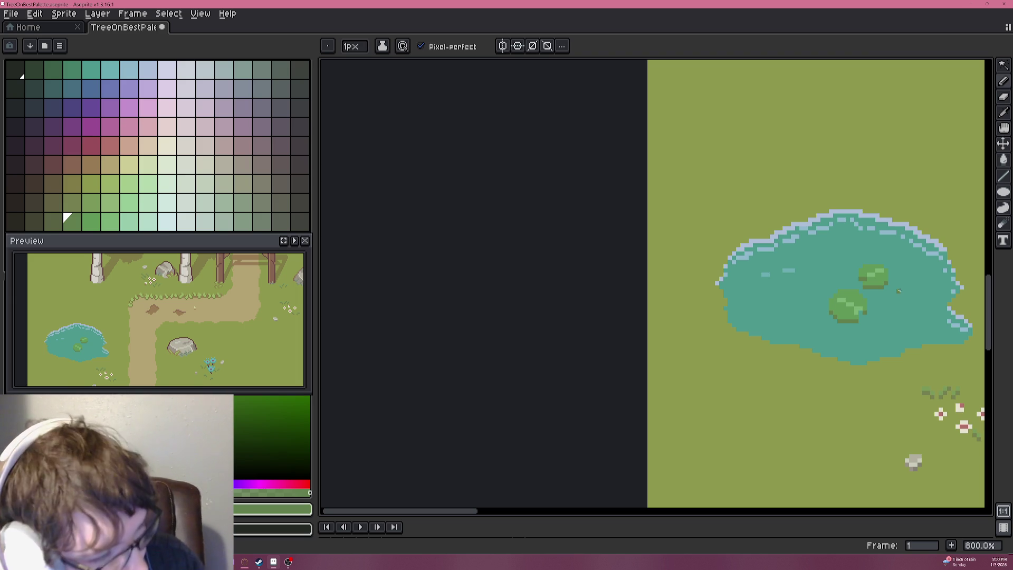
pyautogui.scroll(2, 882, 275)
pyautogui.scroll(-1, 876, 271)
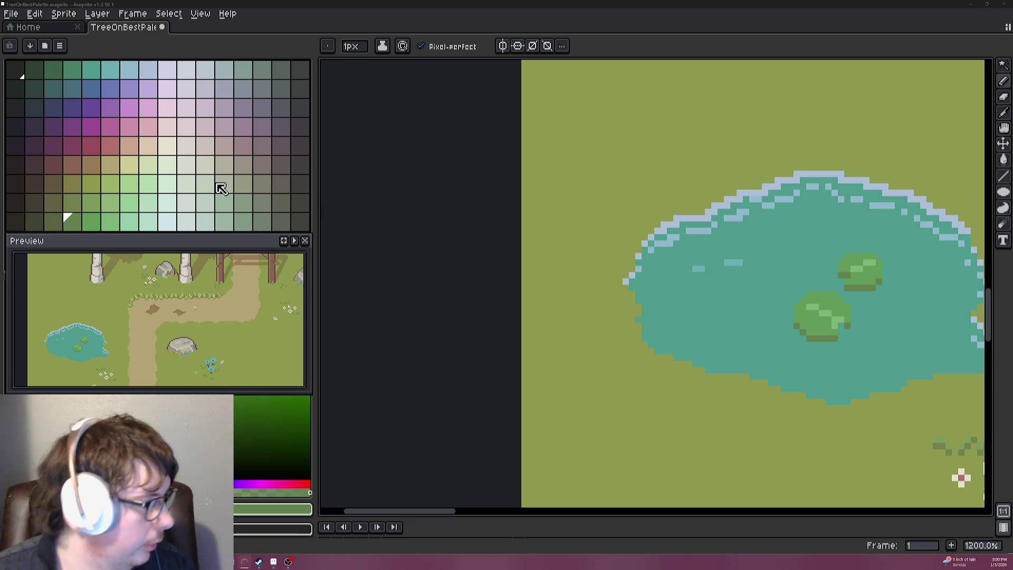
pyautogui.click(111, 128)
pyautogui.scroll(3, 791, 288)
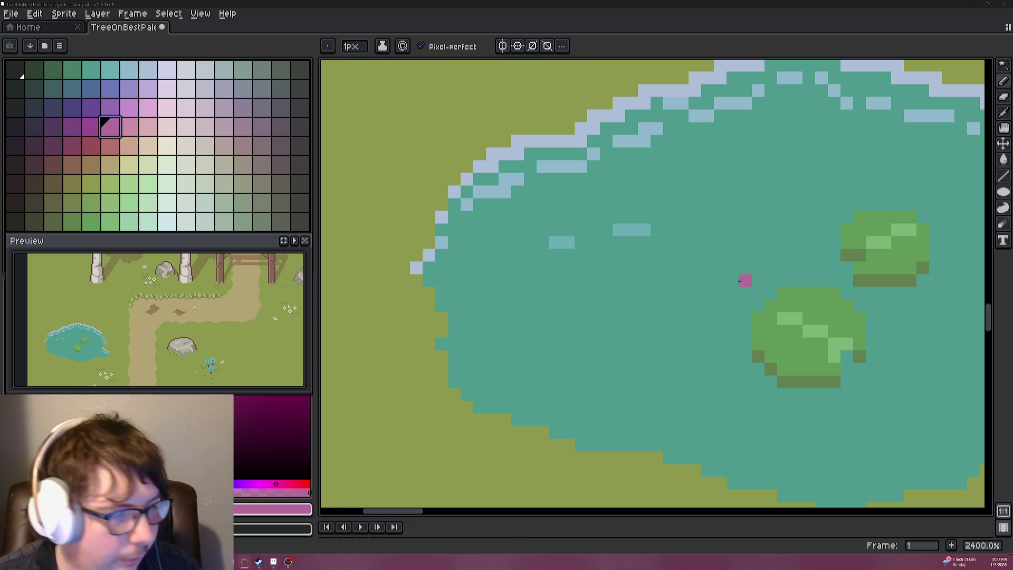
# Paint a trial flower on the water: a purple centre with pink petals around it.
pyautogui.click(92, 129)
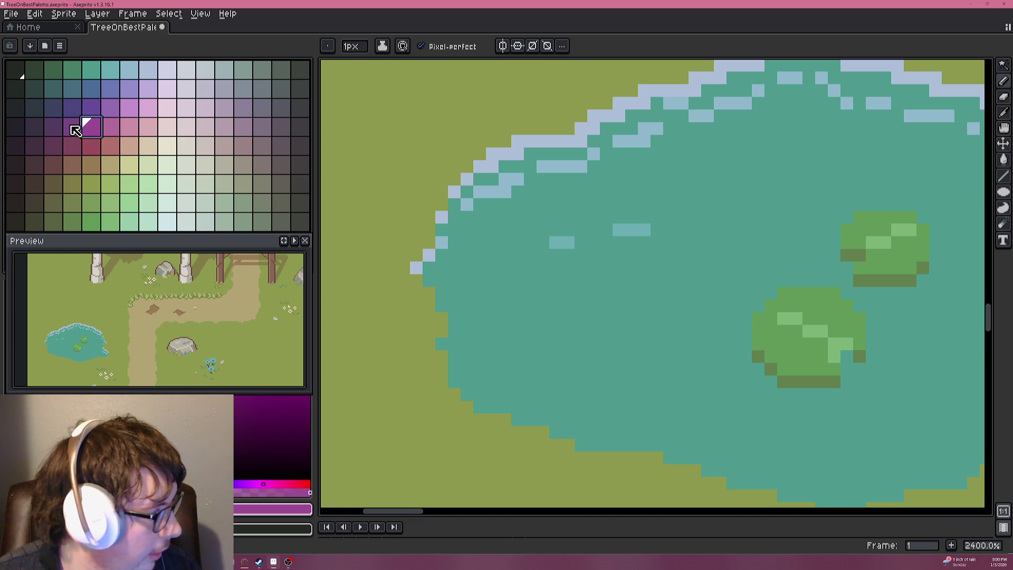
pyautogui.scroll(3, 707, 229)
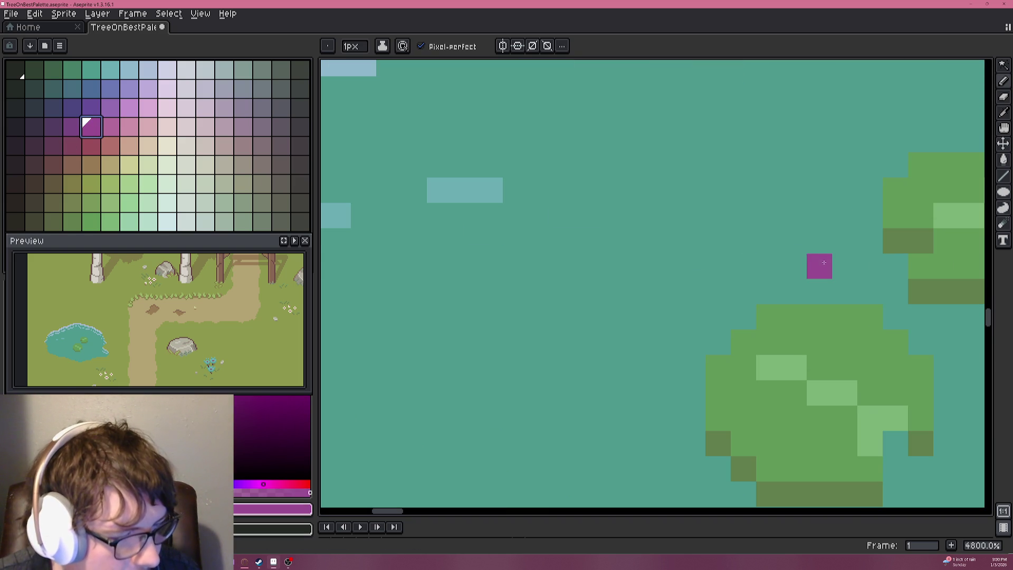
pyautogui.click(785, 240)
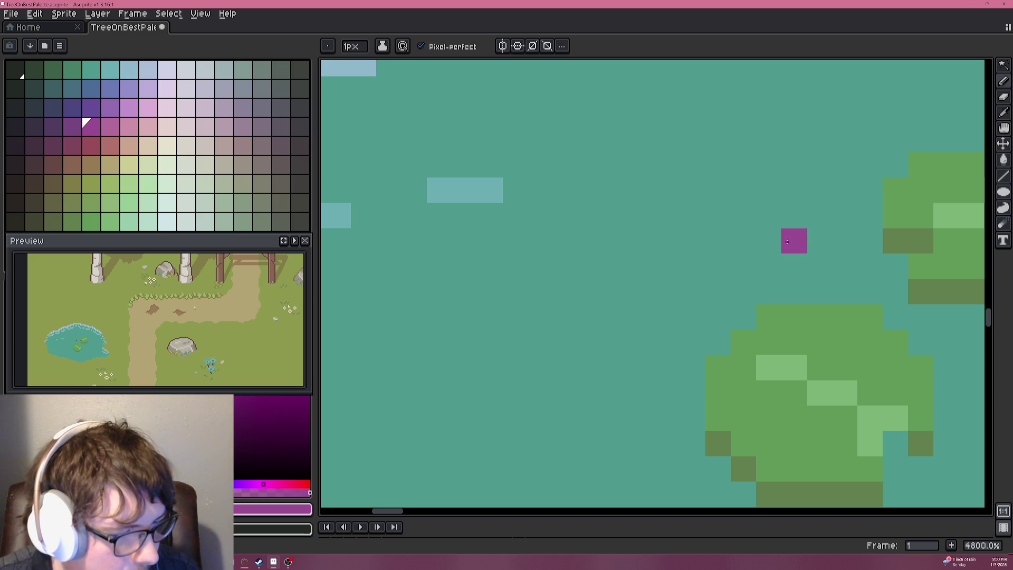
pyautogui.click(113, 132)
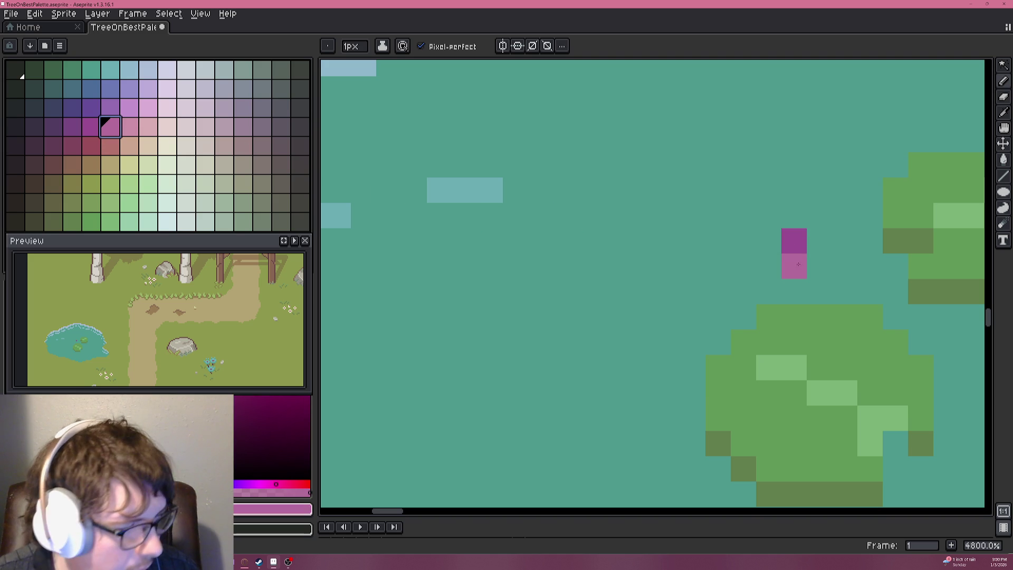
pyautogui.click(793, 271)
pyautogui.click(820, 240)
pyautogui.click(769, 241)
pyautogui.click(794, 216)
pyautogui.scroll(-6, 801, 241)
pyautogui.scroll(6, 843, 257)
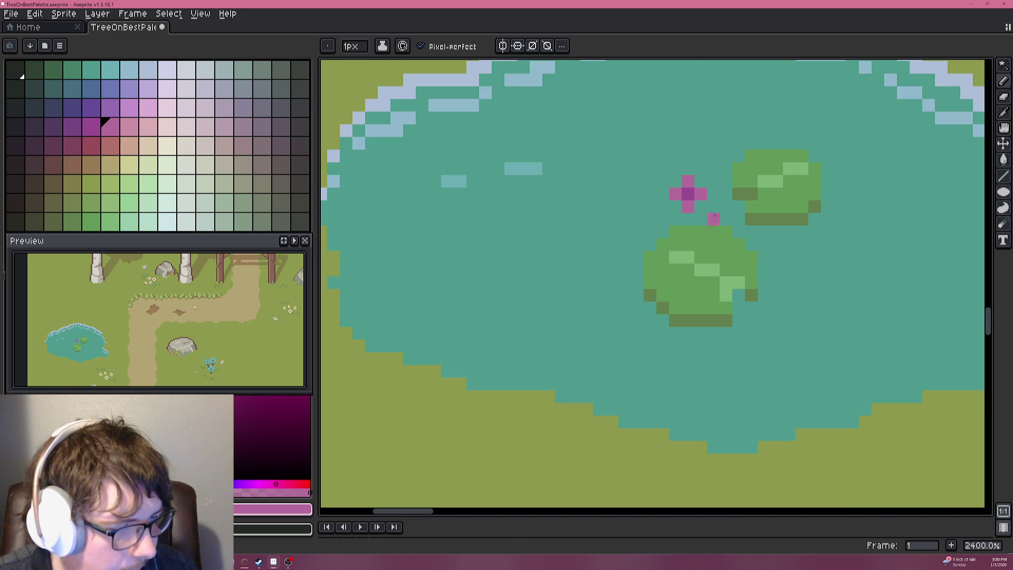
pyautogui.scroll(3, 668, 207)
# Undo the trial flower, test and undo two purple pixels, then switch to the lily pad search.
pyautogui.hotkey('ctrl', 'z')
pyautogui.hotkey('ctrl', 'z')
pyautogui.hotkey('ctrl', 'z')
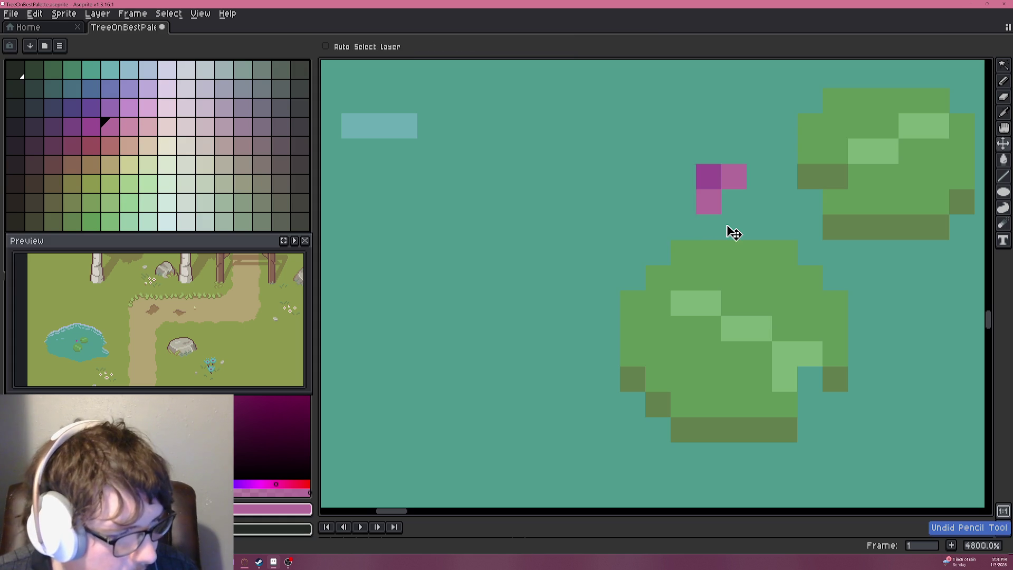
pyautogui.click(91, 126)
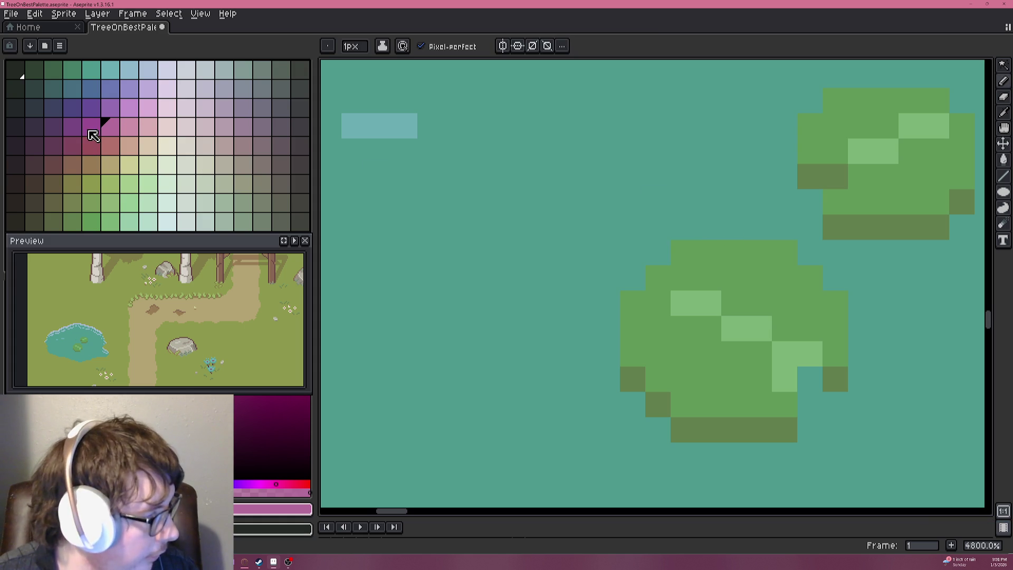
pyautogui.click(719, 203)
pyautogui.click(733, 202)
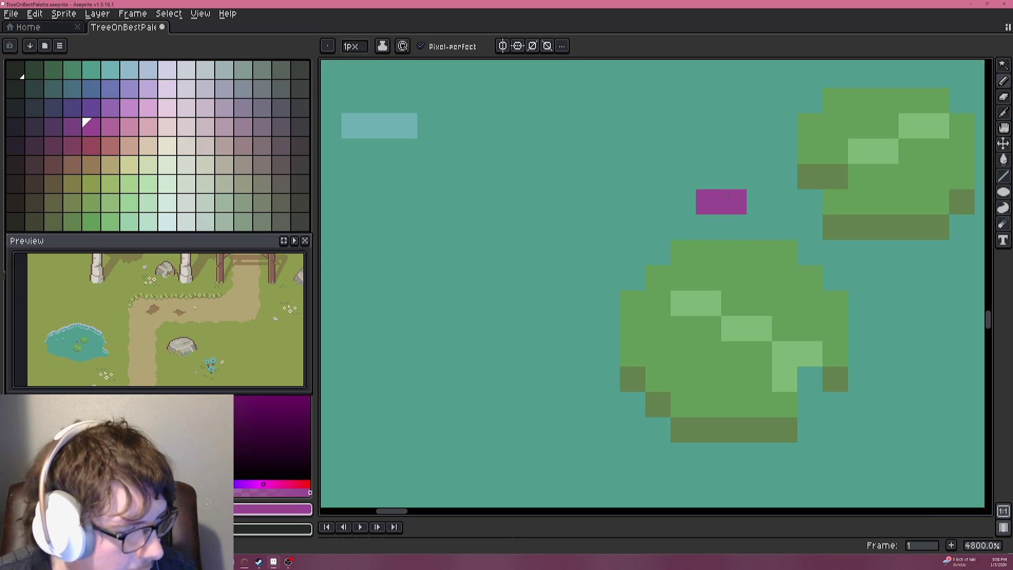
pyautogui.press('v')
pyautogui.hotkey('ctrl', 'z')
pyautogui.hotkey('ctrl', 'z')
pyautogui.press('b')
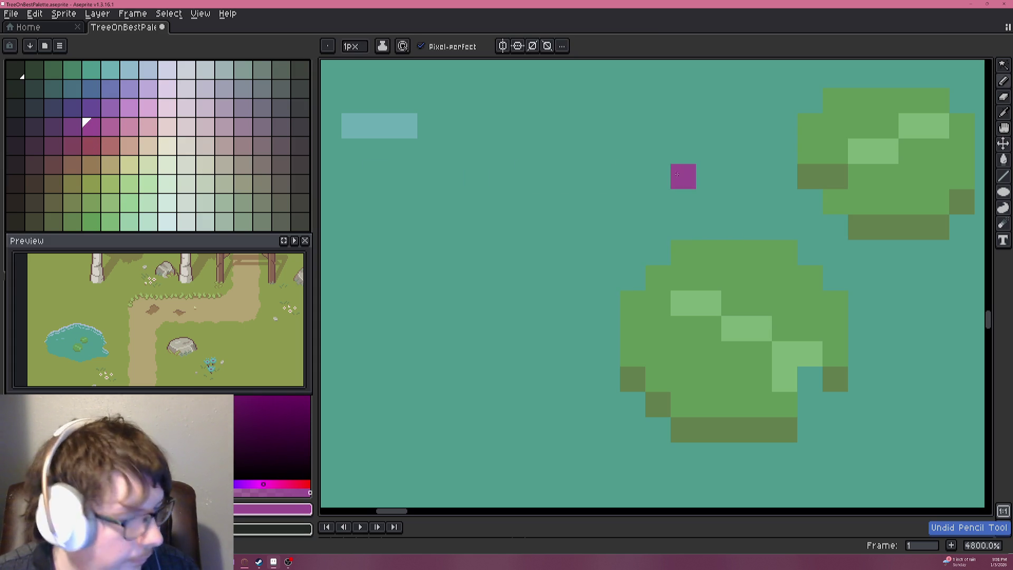
pyautogui.hotkey('alt', 'Tab')
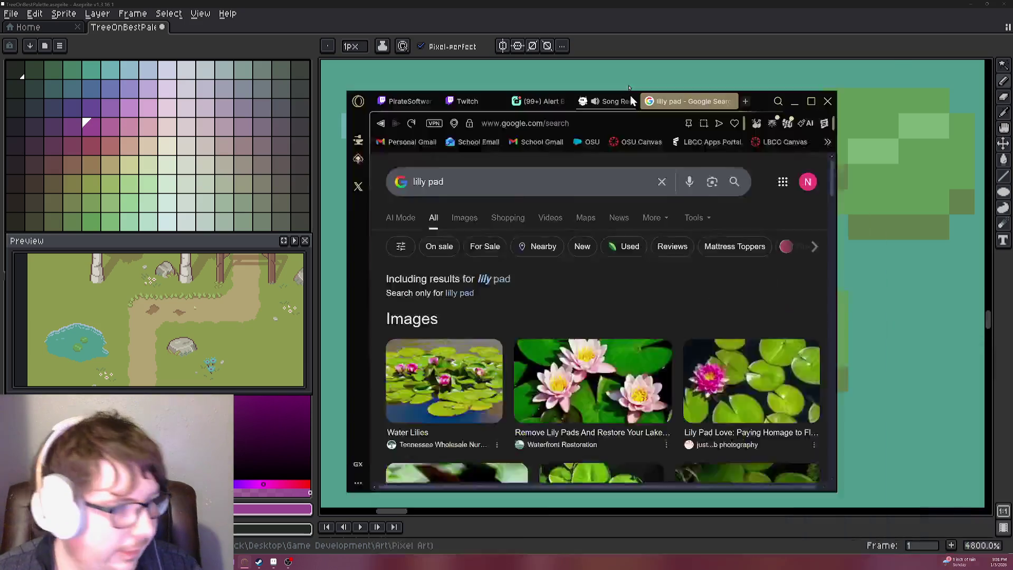
# Browse the lily pad image results, enlarge the floating lotus photo, then minimize the browser.
pyautogui.click(222, 124)
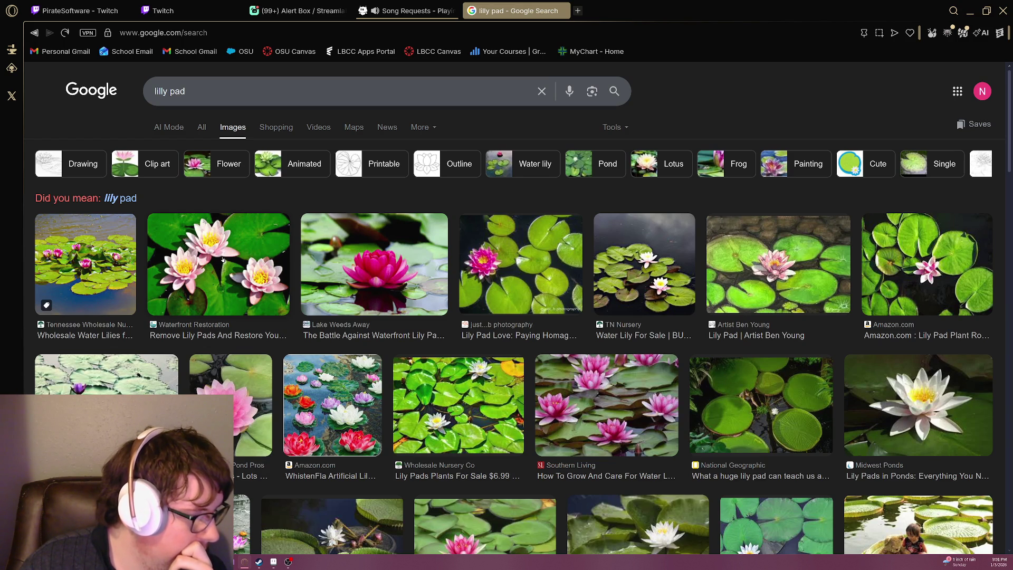
pyautogui.click(377, 415)
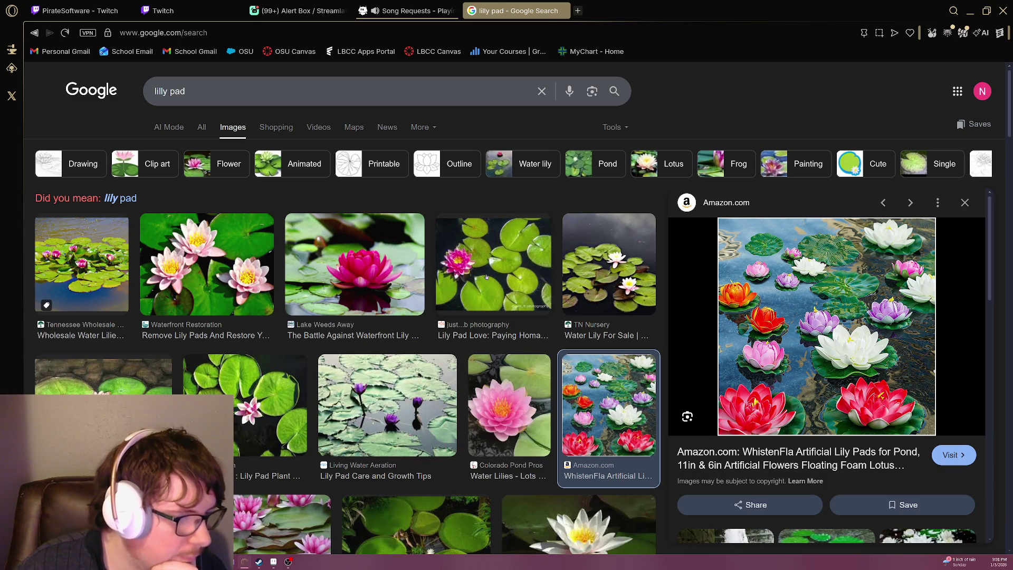
pyautogui.scroll(-4, 487, 276)
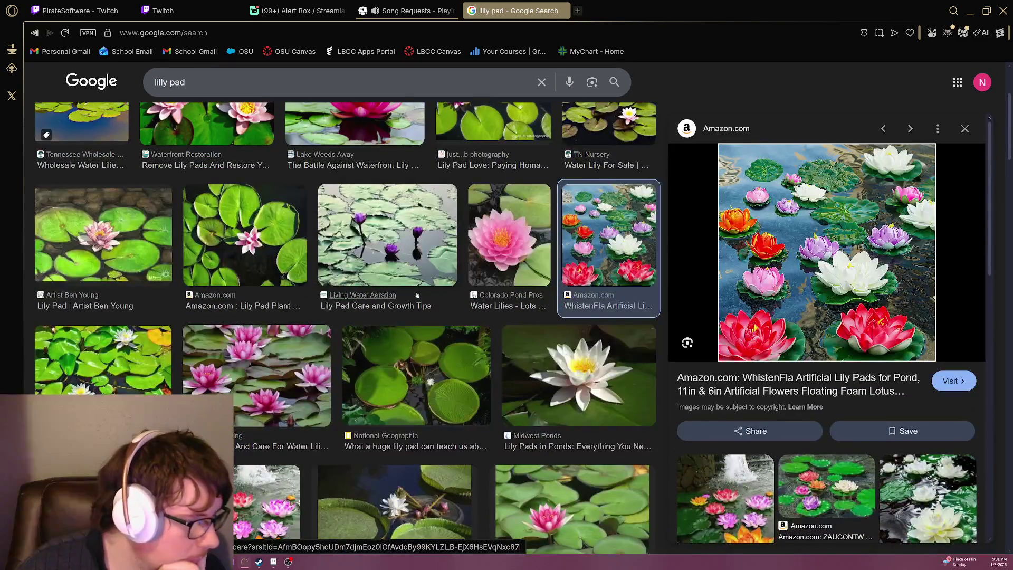
pyautogui.scroll(-2, 417, 294)
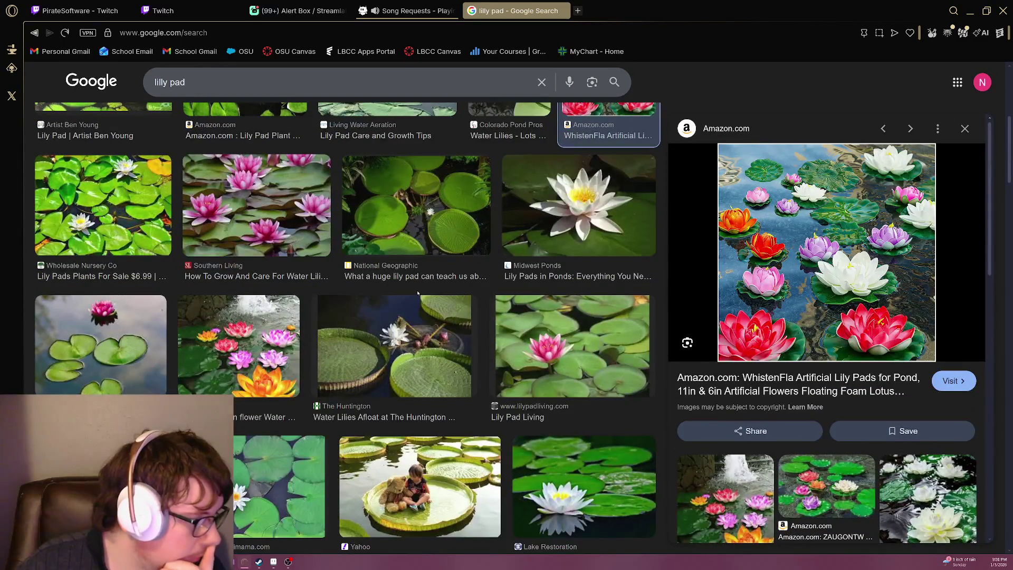
pyautogui.scroll(6, 417, 293)
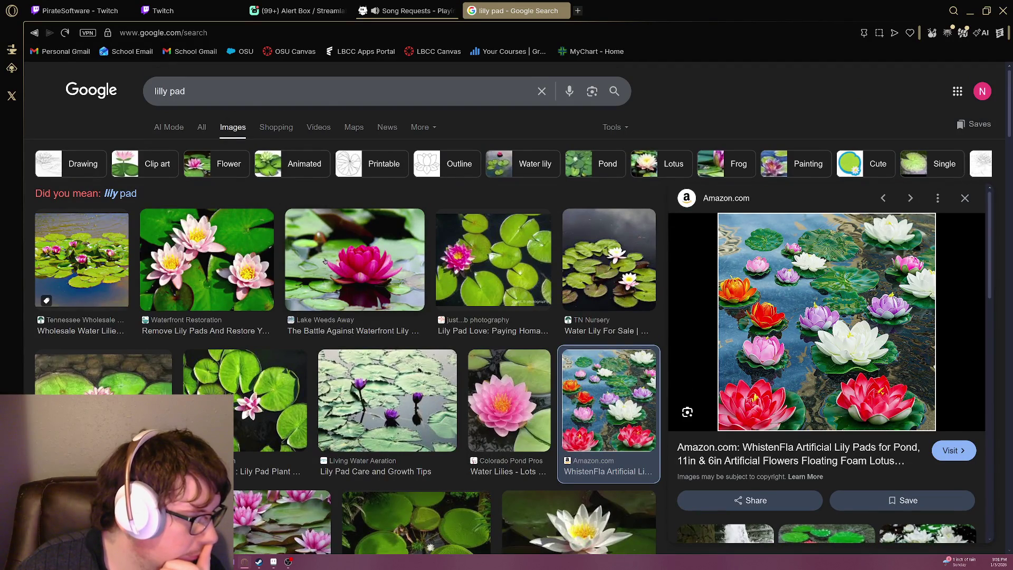
pyautogui.press('super+Down')
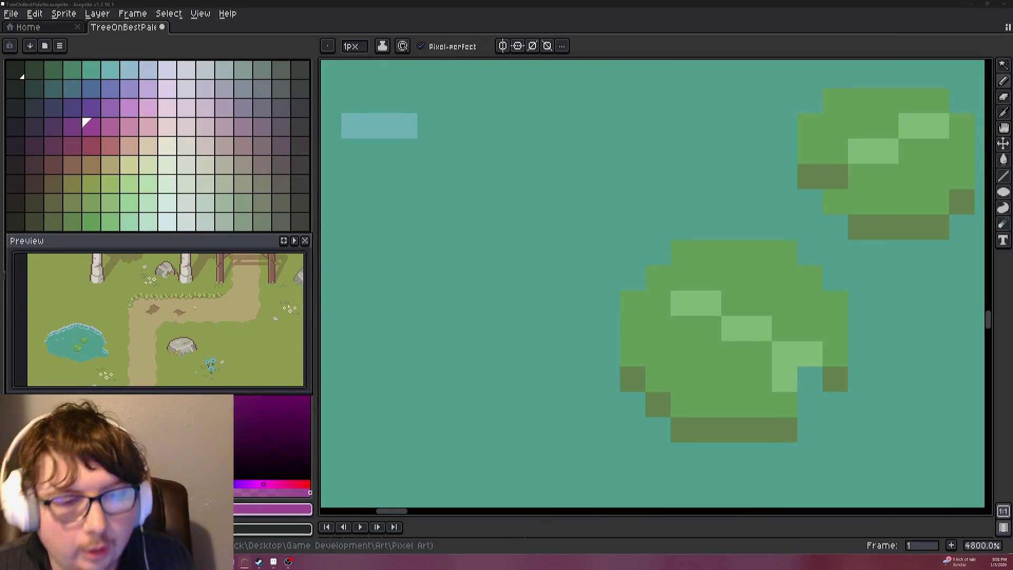
# Paint the first pink petal pixels of the flower on the pond, extending it leftward.
pyautogui.click(109, 131)
pyautogui.scroll(1, 656, 235)
pyautogui.scroll(-3, 496, 226)
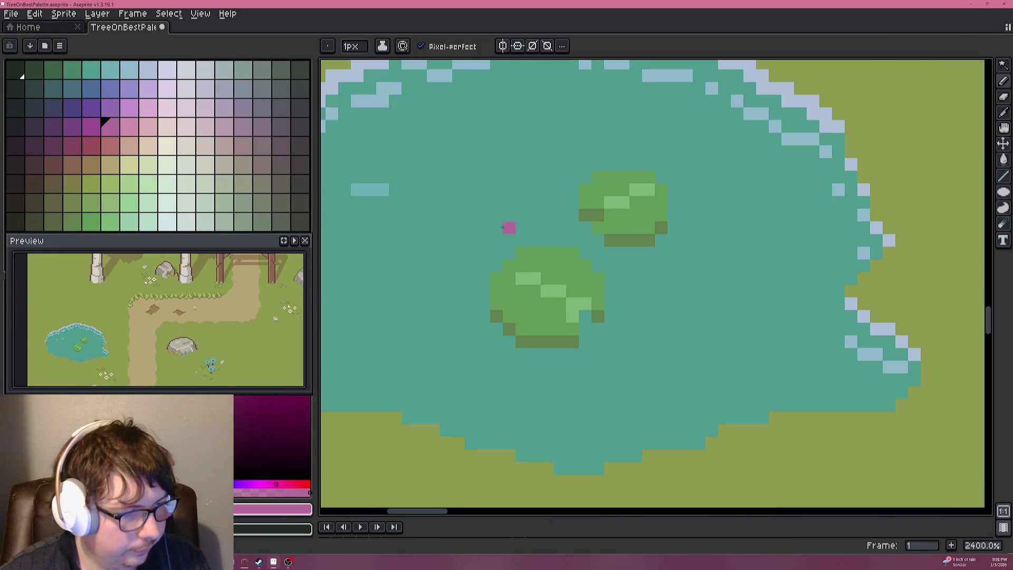
pyautogui.scroll(1, 633, 253)
pyautogui.scroll(-3, 633, 253)
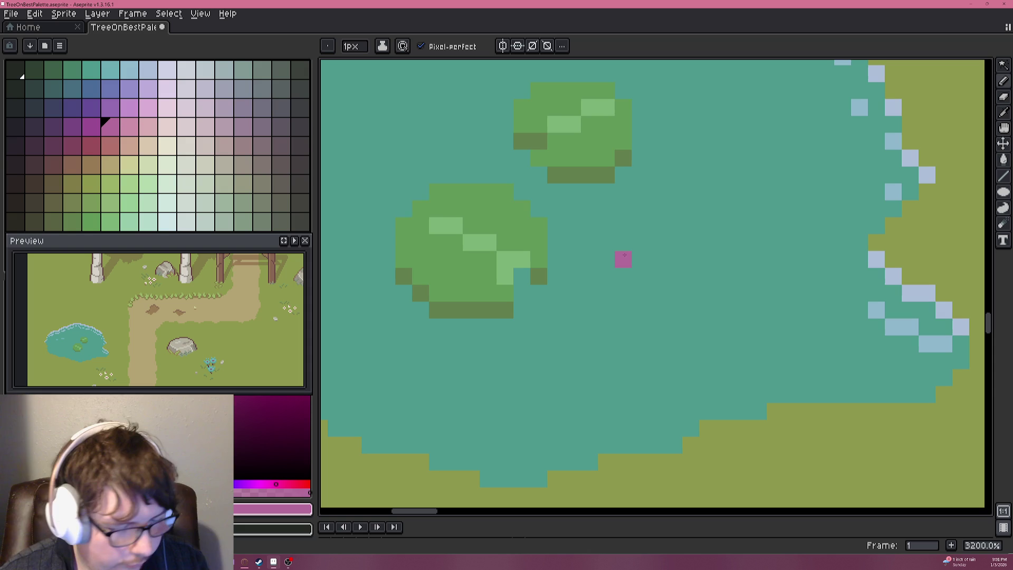
pyautogui.click(630, 243)
pyautogui.click(640, 226)
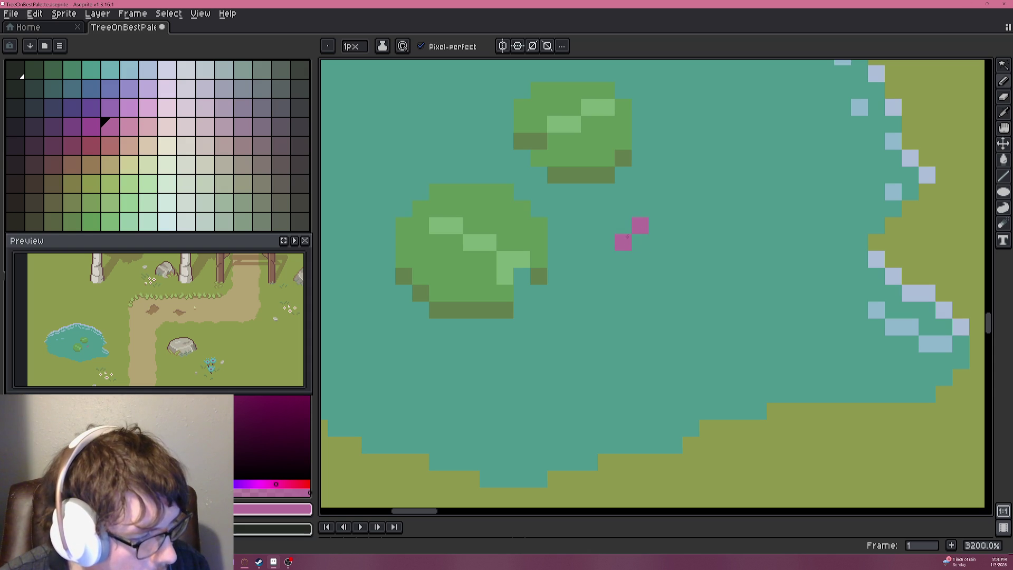
pyautogui.click(606, 242)
pyautogui.click(590, 242)
pyautogui.click(585, 228)
pyautogui.click(572, 226)
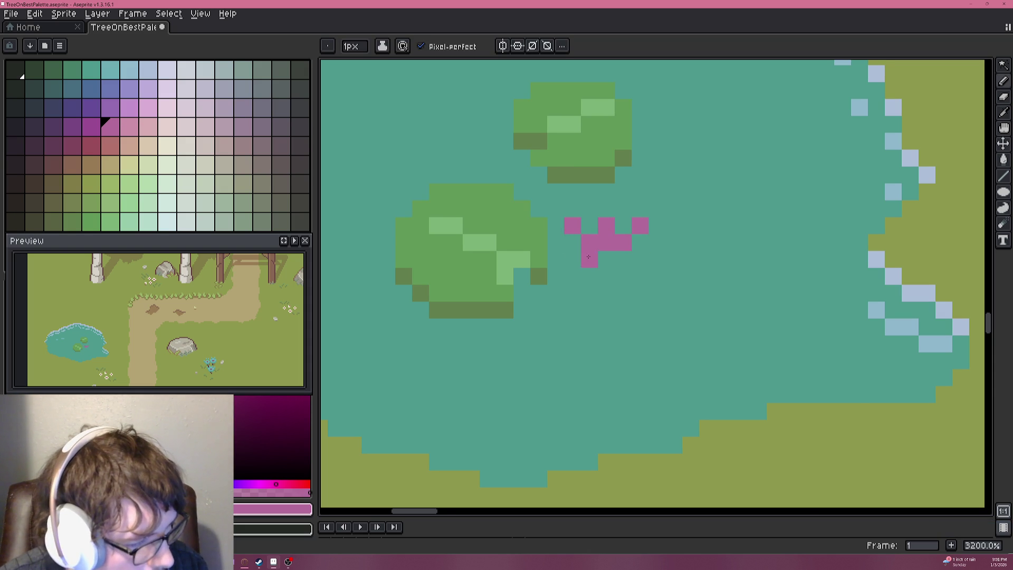
# Add pink petals to the flower's right side and fill in its bottom row.
pyautogui.scroll(-1, 601, 263)
pyautogui.click(601, 263)
pyautogui.click(616, 273)
pyautogui.click(629, 273)
pyautogui.click(616, 261)
pyautogui.click(603, 274)
pyautogui.click(577, 274)
# Sample the water and flower colours, then darken the flower's centre with magenta.
pyautogui.keyDown('alt'); pyautogui.click(598, 293); pyautogui.keyUp('alt')
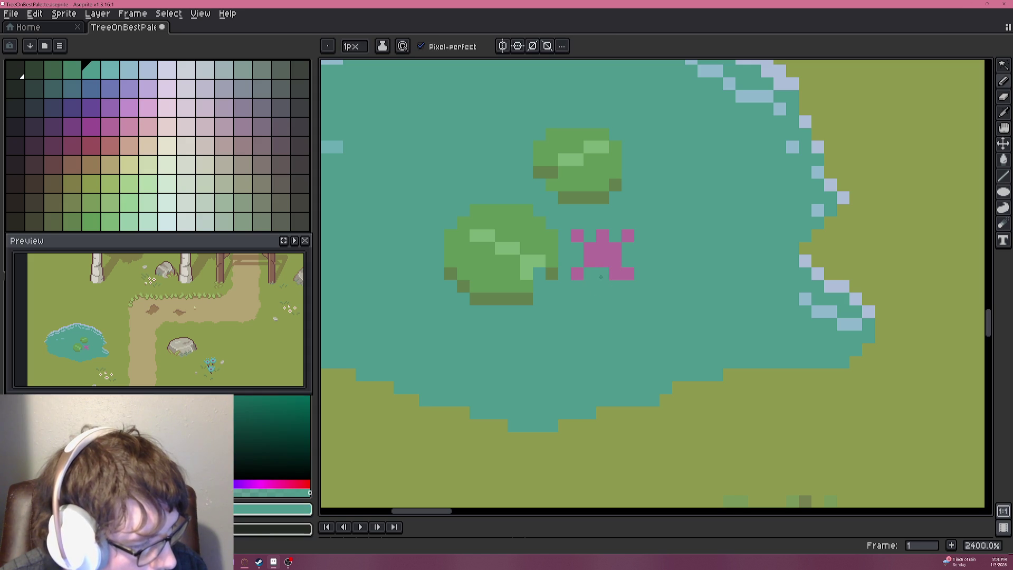
pyautogui.scroll(-3, 609, 282)
pyautogui.scroll(4, 604, 265)
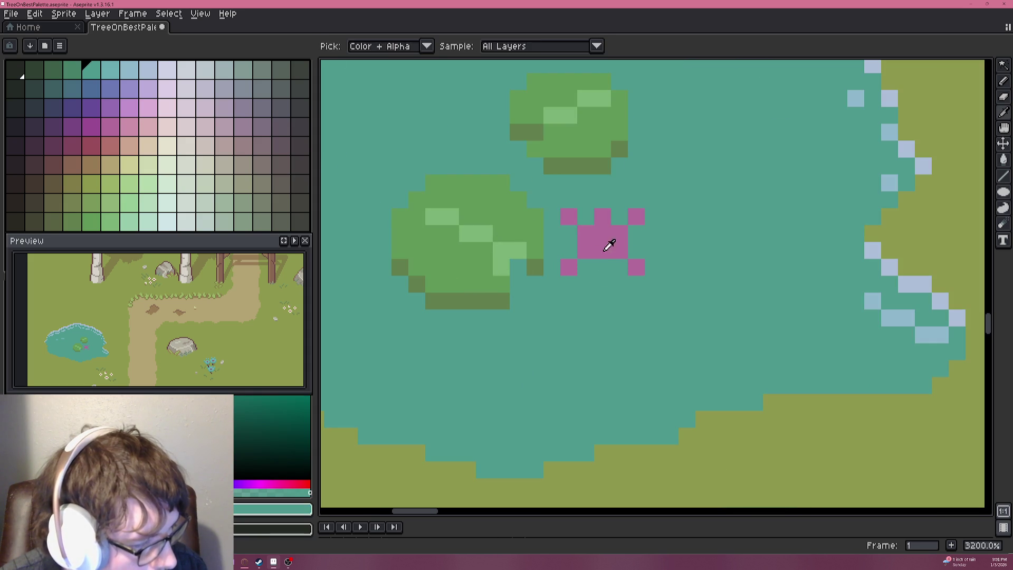
pyautogui.keyDown('alt'); pyautogui.click(607, 244); pyautogui.keyUp('alt')
pyautogui.scroll(-6, 605, 284)
pyautogui.scroll(5, 606, 283)
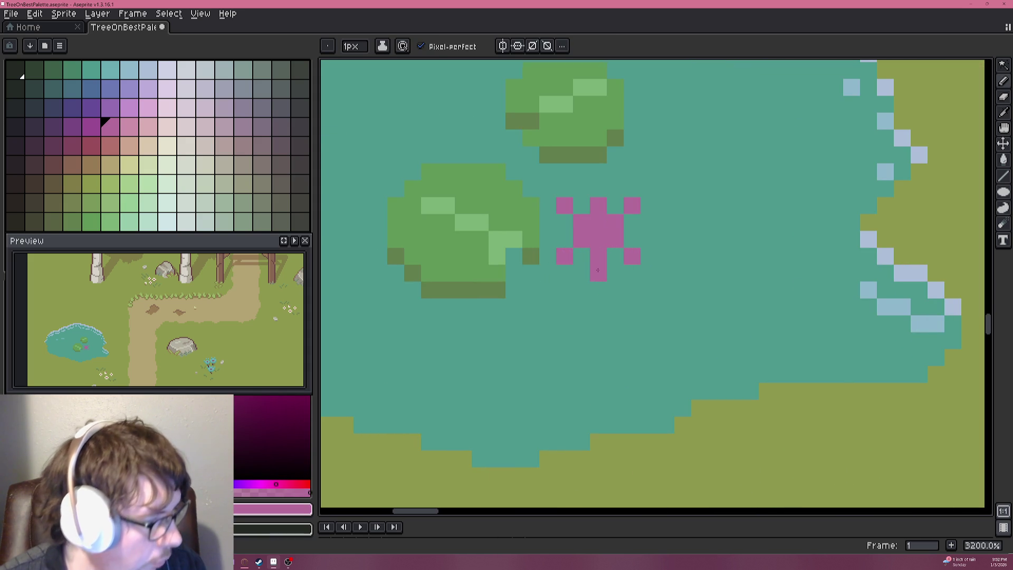
pyautogui.click(92, 131)
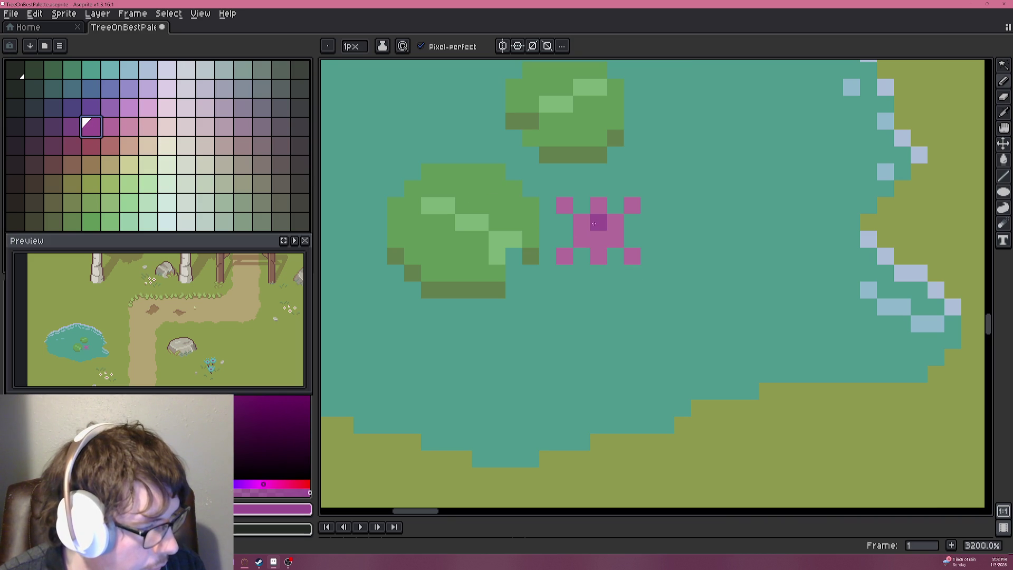
pyautogui.moveTo(598, 239); pyautogui.dragTo(615, 240)
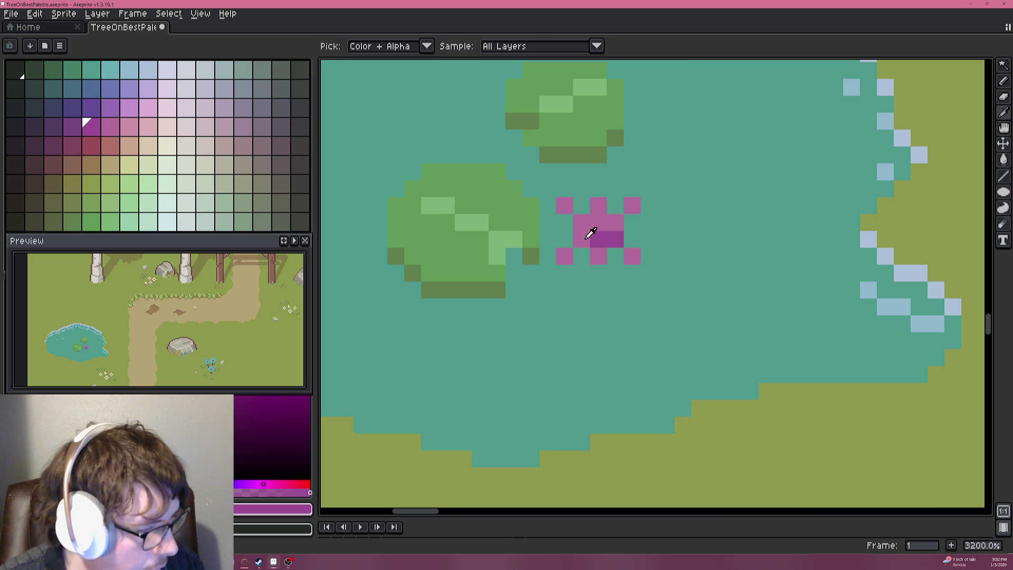
# Fill out the pink lotus with extra petals and paint a stray pixel back to water.
pyautogui.keyDown('alt'); pyautogui.click(627, 241); pyautogui.keyUp('alt')
pyautogui.click(616, 257)
pyautogui.click(650, 267)
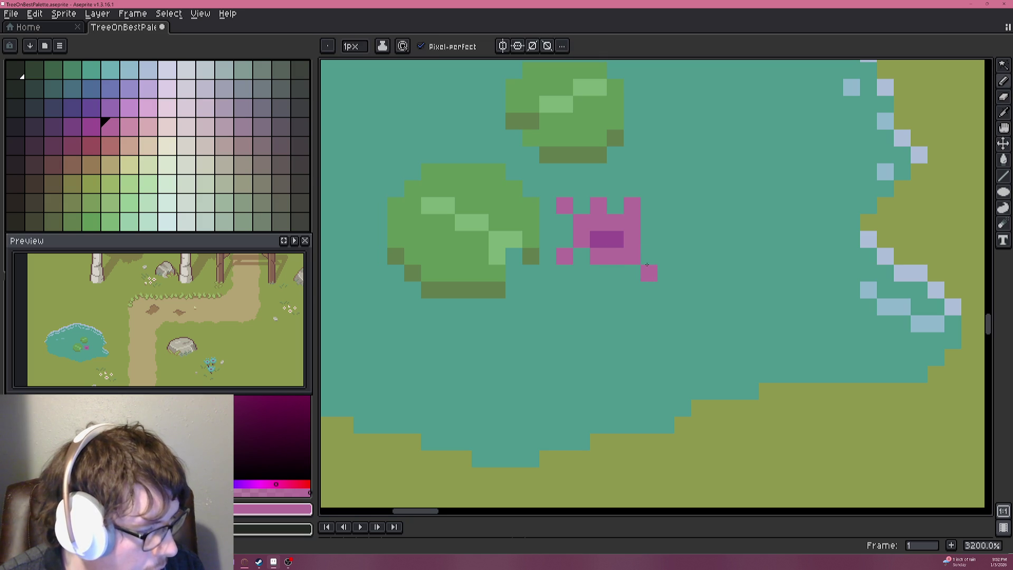
pyautogui.click(564, 273)
pyautogui.click(581, 255)
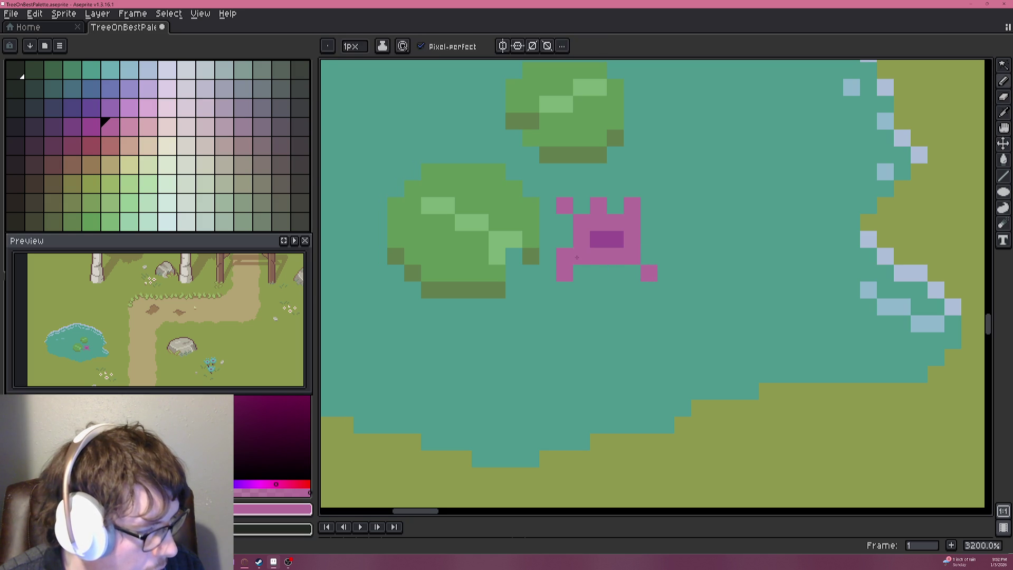
pyautogui.keyDown('alt'); pyautogui.click(567, 237); pyautogui.keyUp('alt')
pyautogui.click(564, 257)
pyautogui.keyDown('alt'); pyautogui.click(626, 251); pyautogui.keyUp('alt')
pyautogui.click(598, 272)
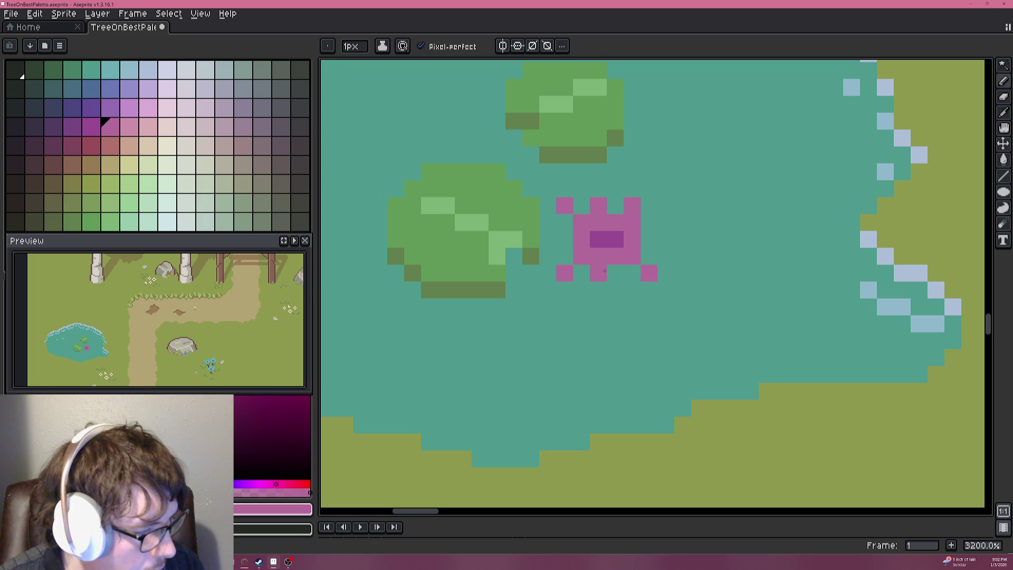
pyautogui.click(652, 204)
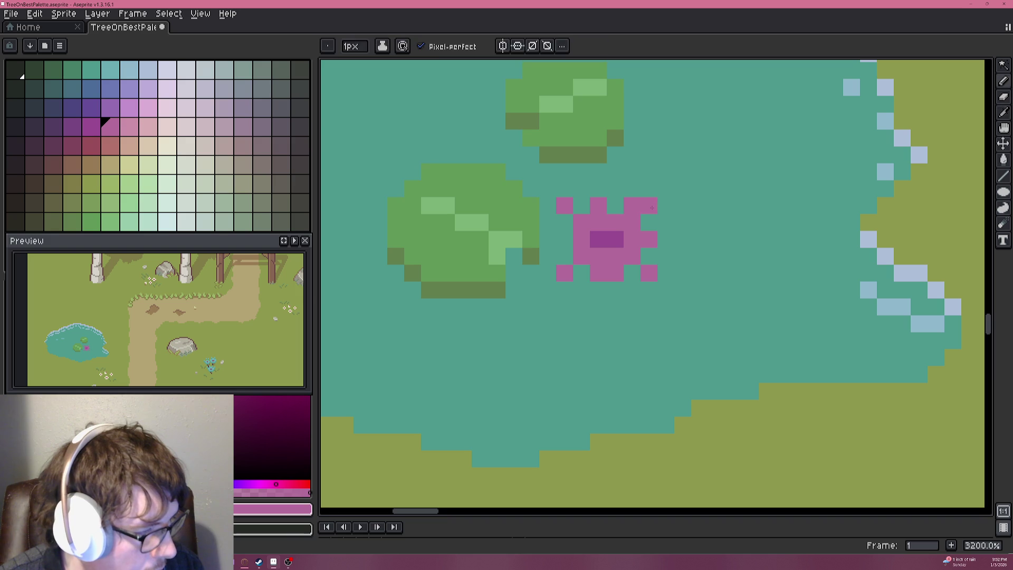
pyautogui.keyDown('alt'); pyautogui.click(624, 183); pyautogui.keyUp('alt')
pyautogui.keyDown('alt'); pyautogui.click(606, 200); pyautogui.keyUp('alt')
pyautogui.click(612, 205)
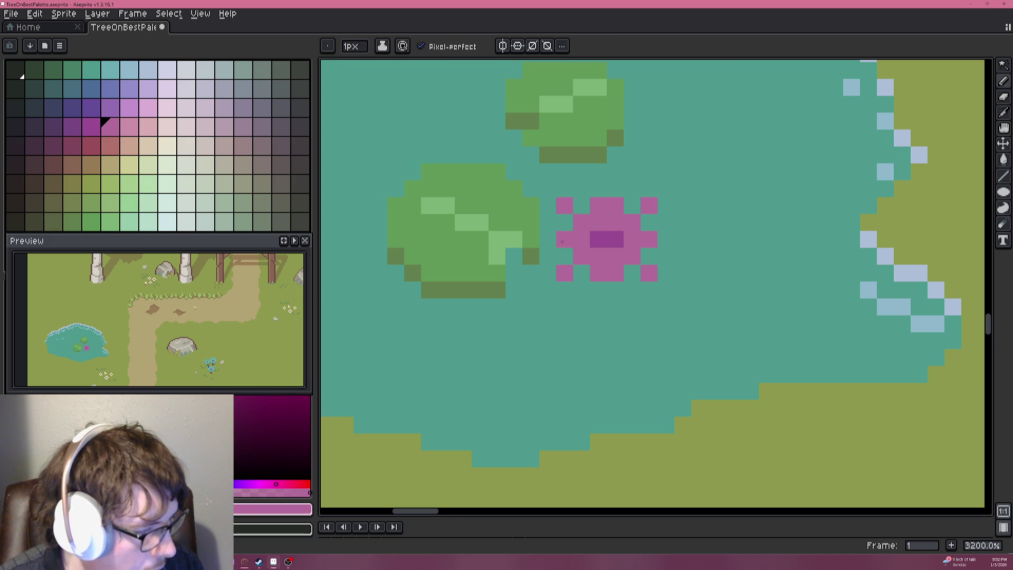
# Lighten the lotus's top, right and bottom outer petal pixels with a lighter pink.
pyautogui.scroll(-5, 587, 239)
pyautogui.scroll(-2, 586, 239)
pyautogui.scroll(6, 586, 243)
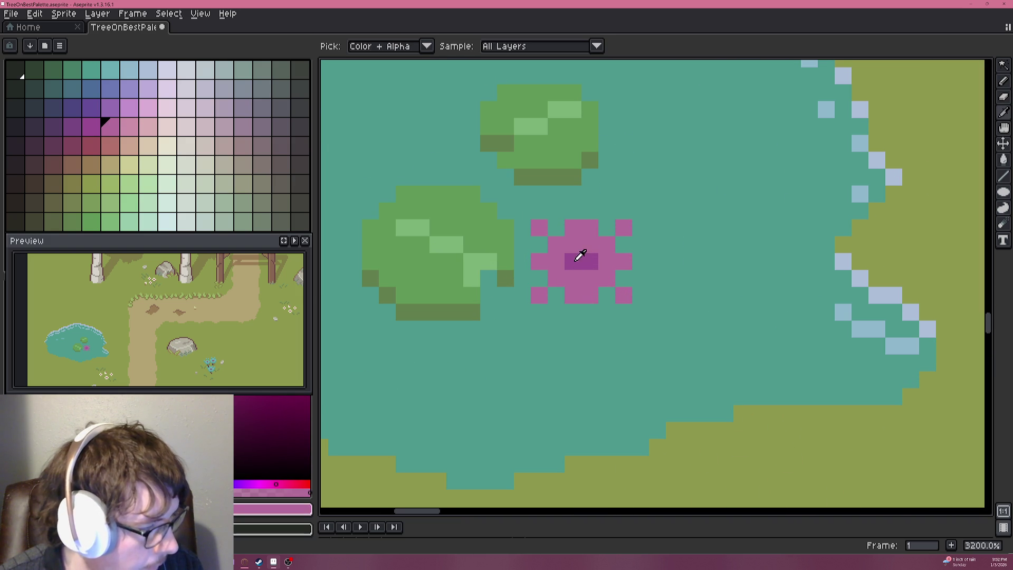
pyautogui.click(130, 127)
pyautogui.scroll(2, 608, 248)
pyautogui.click(556, 220)
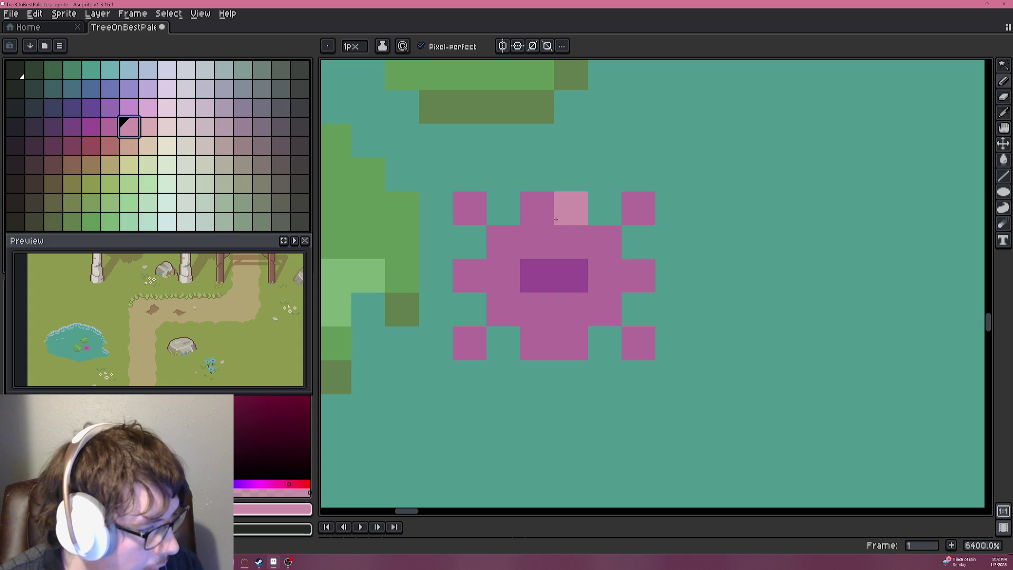
pyautogui.click(633, 213)
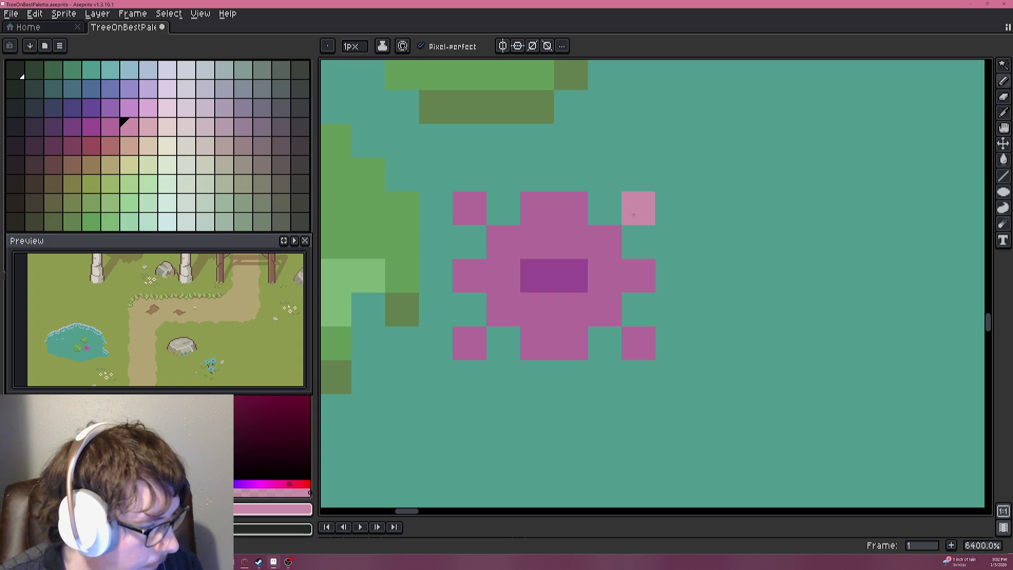
pyautogui.click(638, 276)
pyautogui.click(639, 343)
pyautogui.moveTo(572, 343); pyautogui.dragTo(543, 342)
# Lighten the left-side, top-centre and upper inner petal pixels in light pink.
pyautogui.click(469, 343)
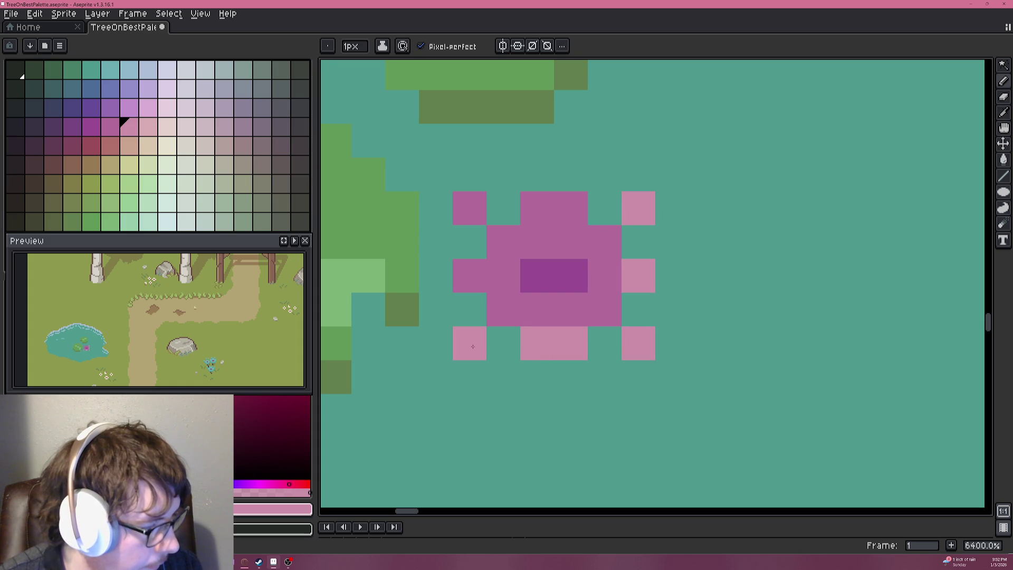
pyautogui.click(470, 275)
pyautogui.click(470, 209)
pyautogui.click(503, 309)
pyautogui.click(503, 242)
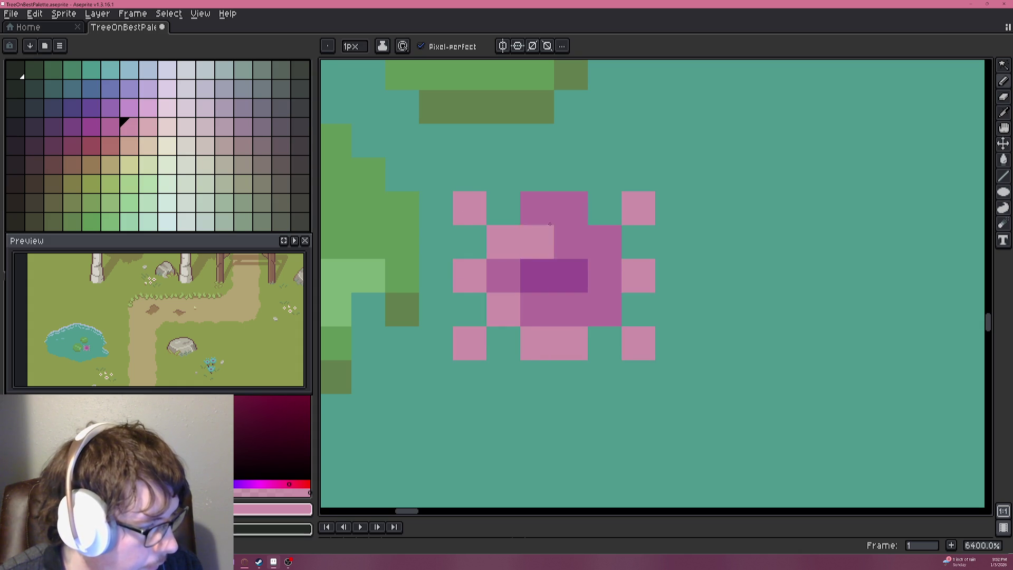
pyautogui.moveTo(537, 208); pyautogui.dragTo(570, 208)
pyautogui.click(604, 241)
pyautogui.scroll(-10, 608, 299)
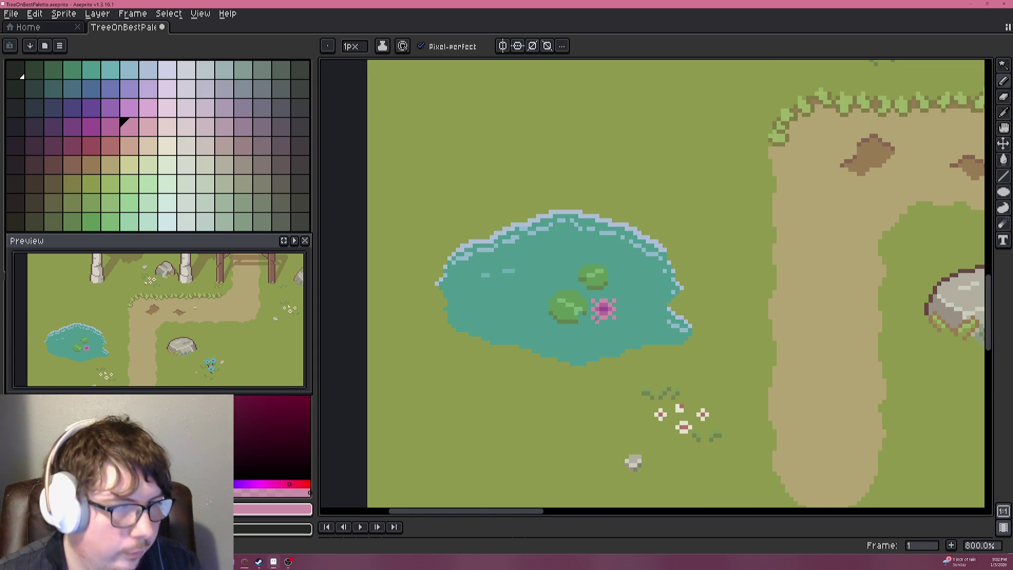
pyautogui.scroll(3, 606, 311)
# Shade the lotus's bottom row and left and right edges with dark purple.
pyautogui.press('alt')
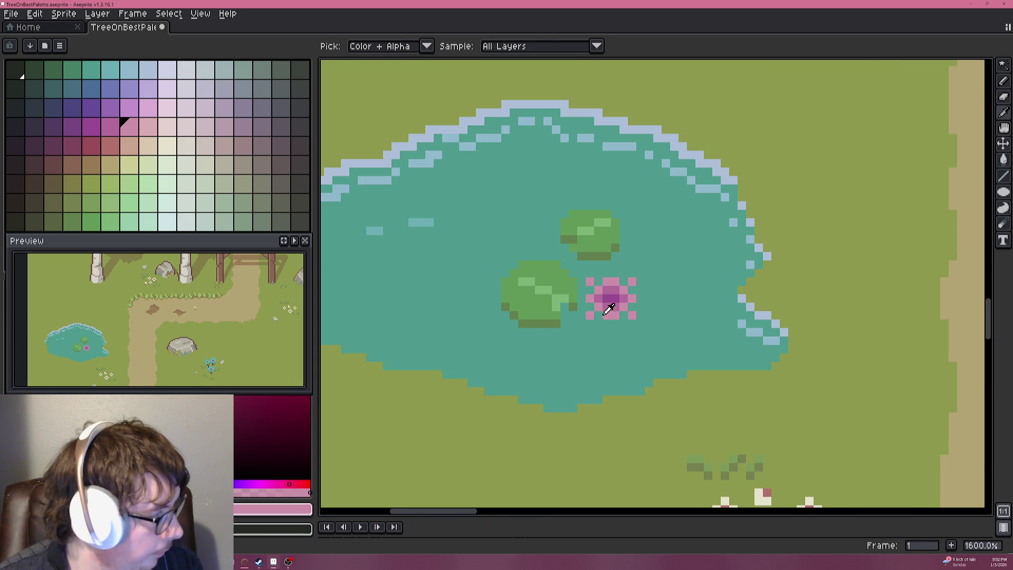
pyautogui.click(110, 127)
pyautogui.click(77, 127)
pyautogui.click(447, 281)
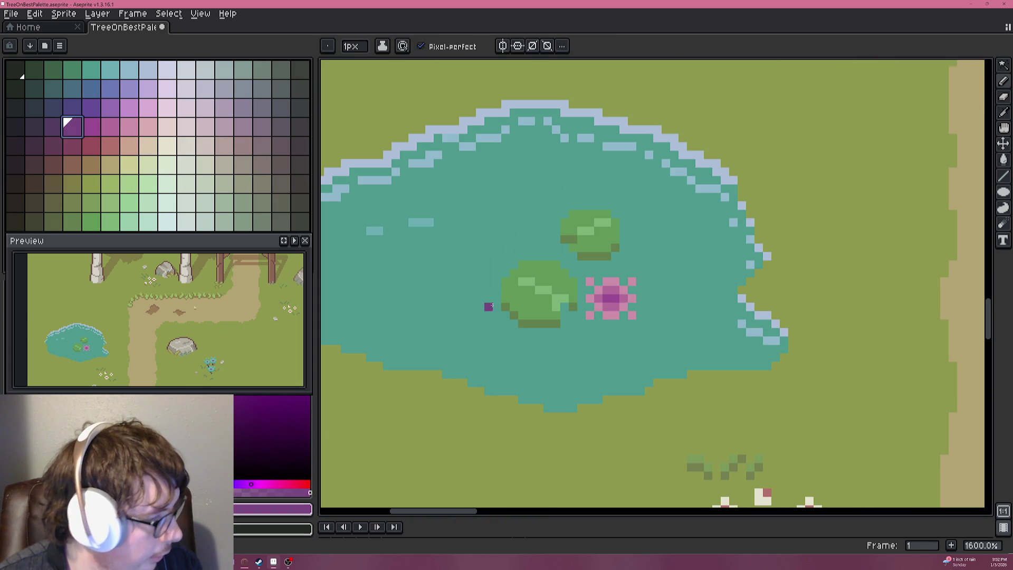
pyautogui.scroll(5, 459, 290)
pyautogui.moveTo(567, 252); pyautogui.dragTo(641, 250)
pyautogui.click(514, 250)
pyautogui.click(516, 200)
pyautogui.click(513, 148)
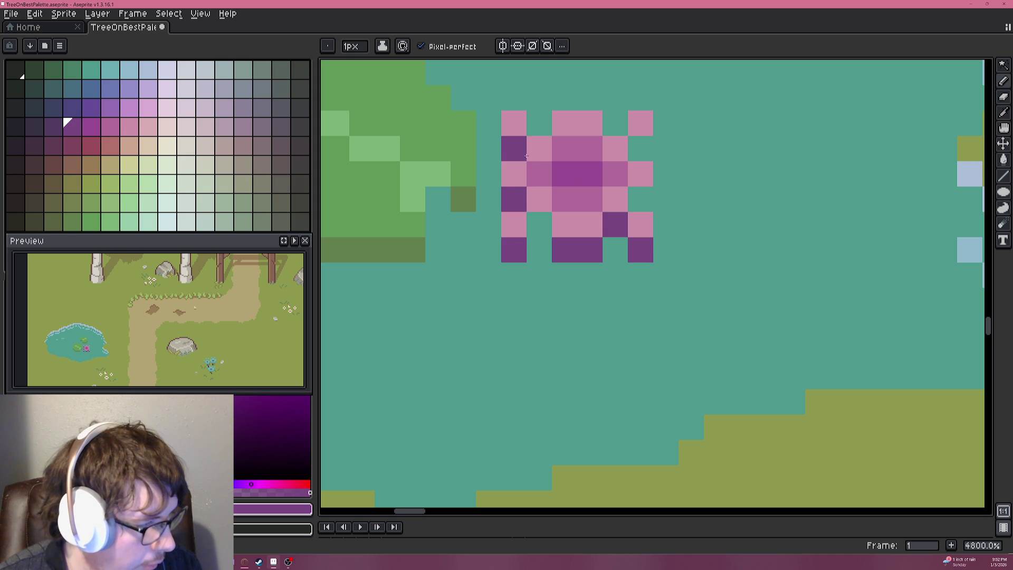
pyautogui.click(640, 199)
pyautogui.moveTo(640, 149); pyautogui.dragTo(641, 174)
# Zoom out to bring the whole pond and path into view.
pyautogui.scroll(-2, 640, 174)
pyautogui.scroll(-3, 639, 174)
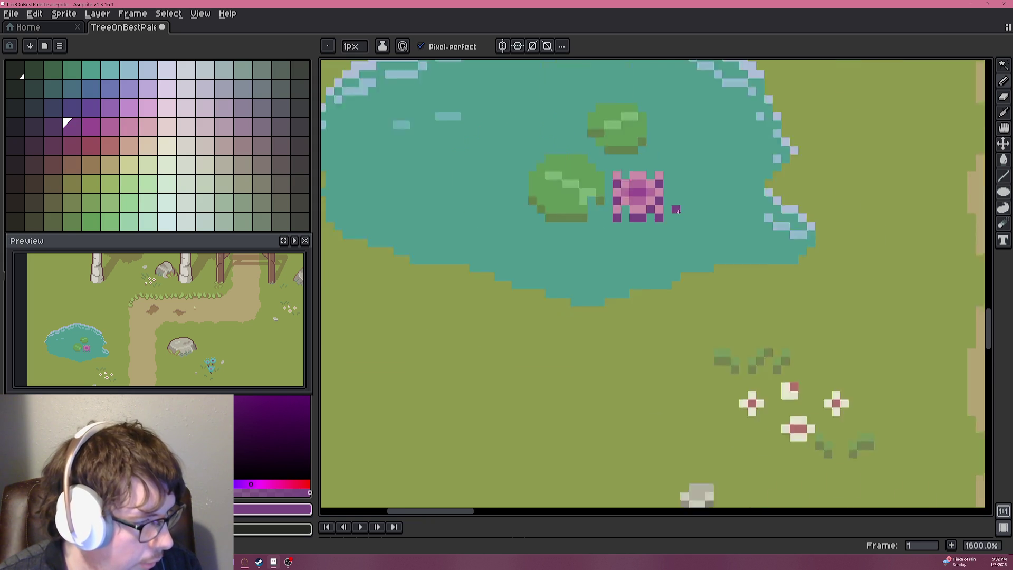
pyautogui.scroll(1, 631, 217)
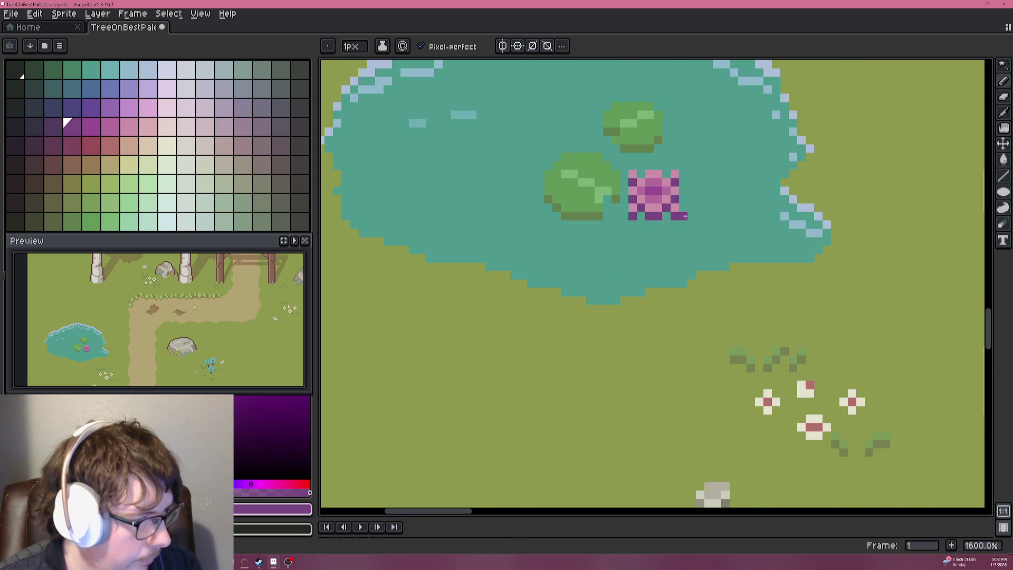
pyautogui.scroll(-2, 672, 212)
pyautogui.scroll(-1, 737, 213)
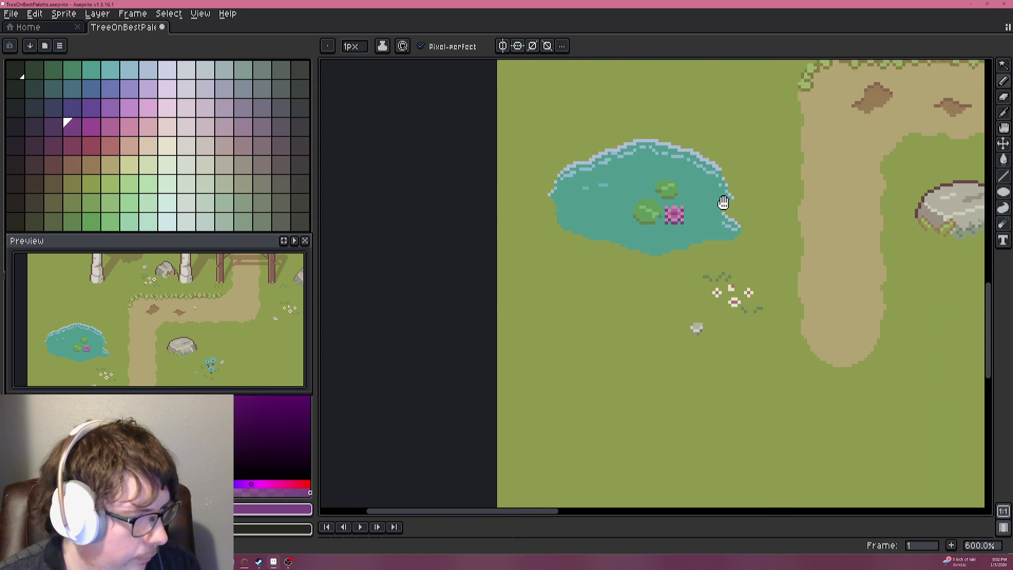
pyautogui.moveTo(734, 200); pyautogui.dragTo(630, 229)
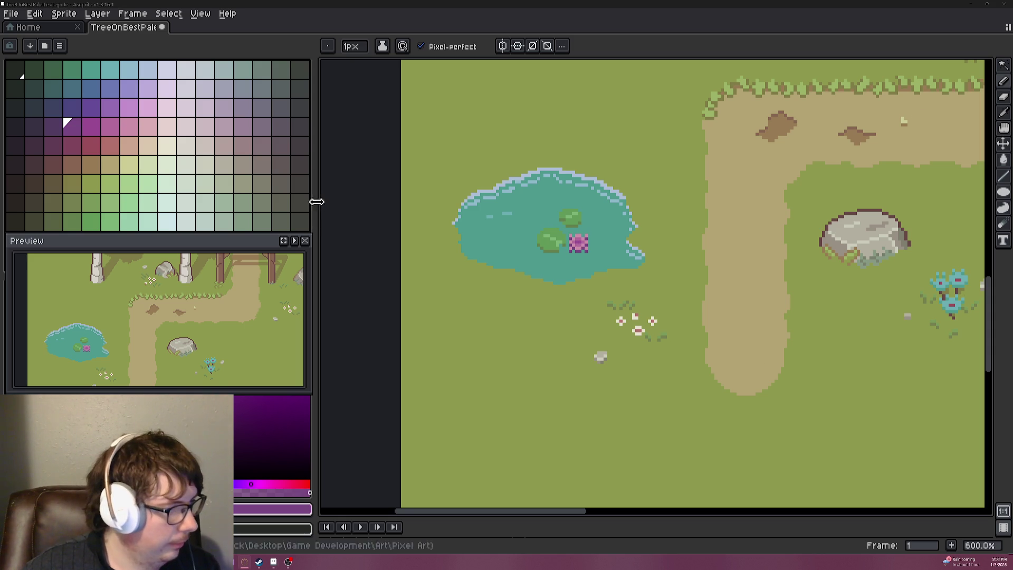
# Pick light pink and add petal pixels to the lotus's top, right side and left edge.
pyautogui.click(109, 189)
pyautogui.scroll(7, 533, 238)
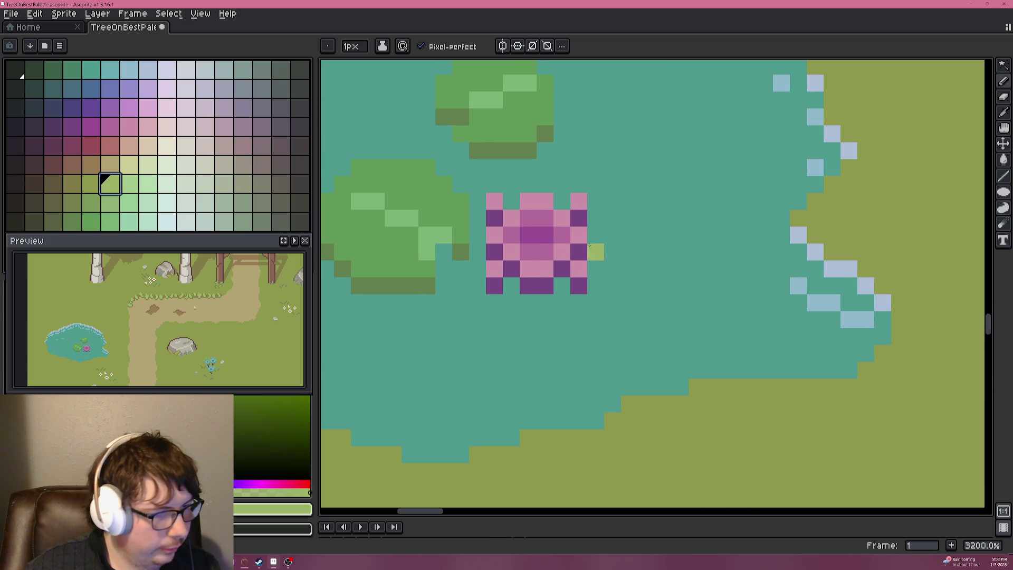
pyautogui.click(109, 165)
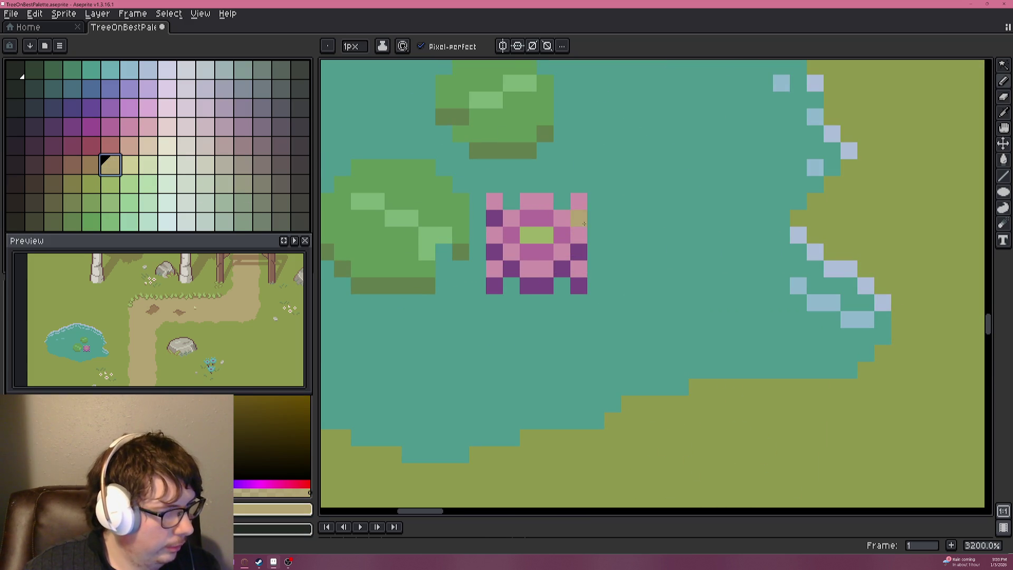
pyautogui.scroll(-7, 438, 228)
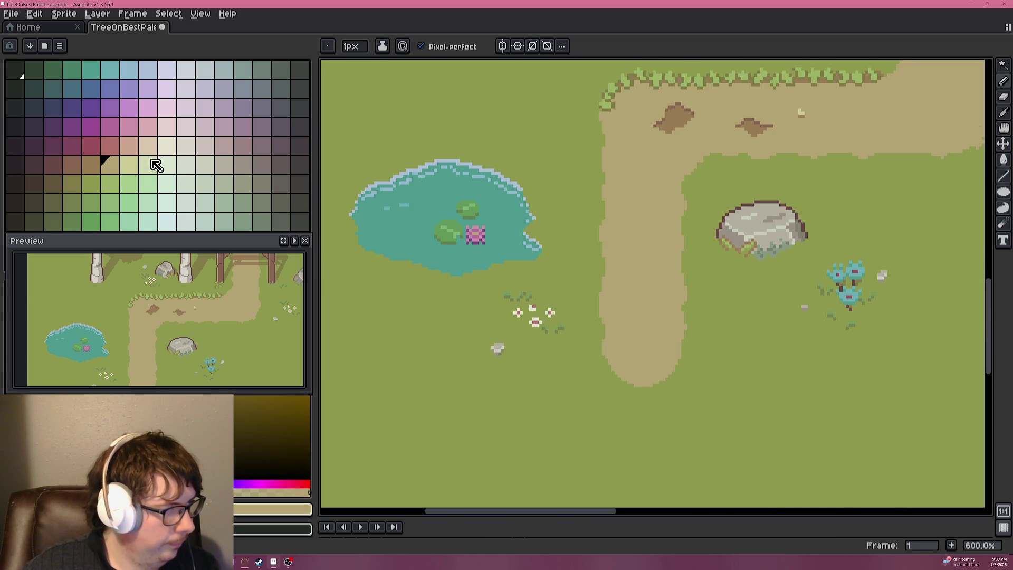
pyautogui.scroll(7, 483, 243)
pyautogui.keyDown('alt'); pyautogui.click(439, 217); pyautogui.keyUp('alt')
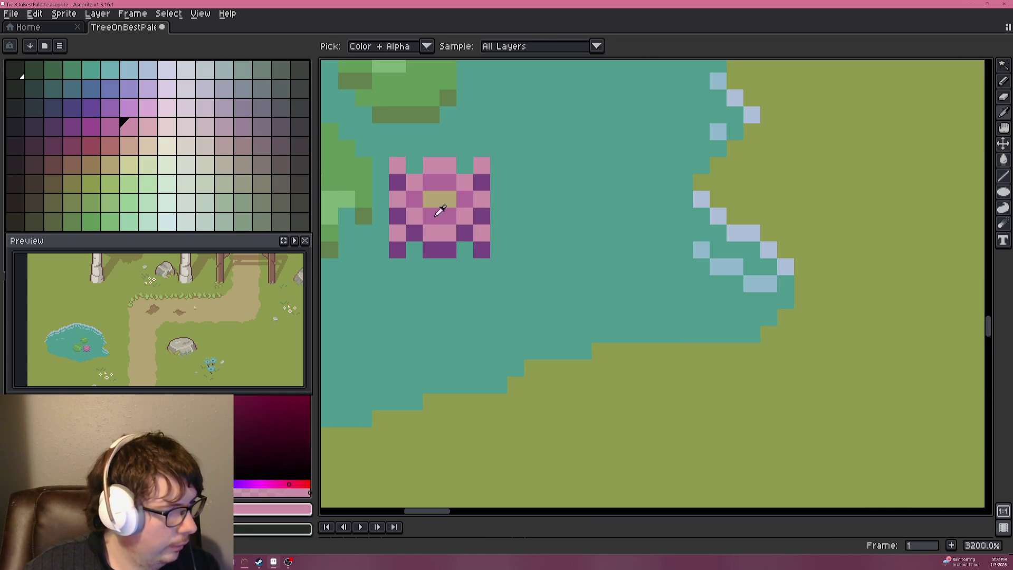
pyautogui.click(151, 129)
pyautogui.click(481, 232)
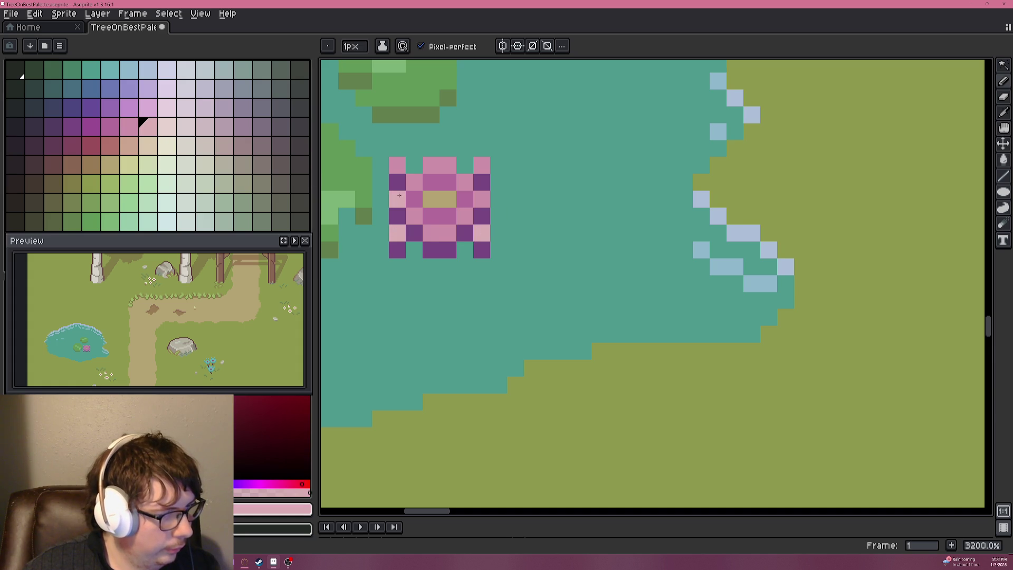
pyautogui.click(448, 165)
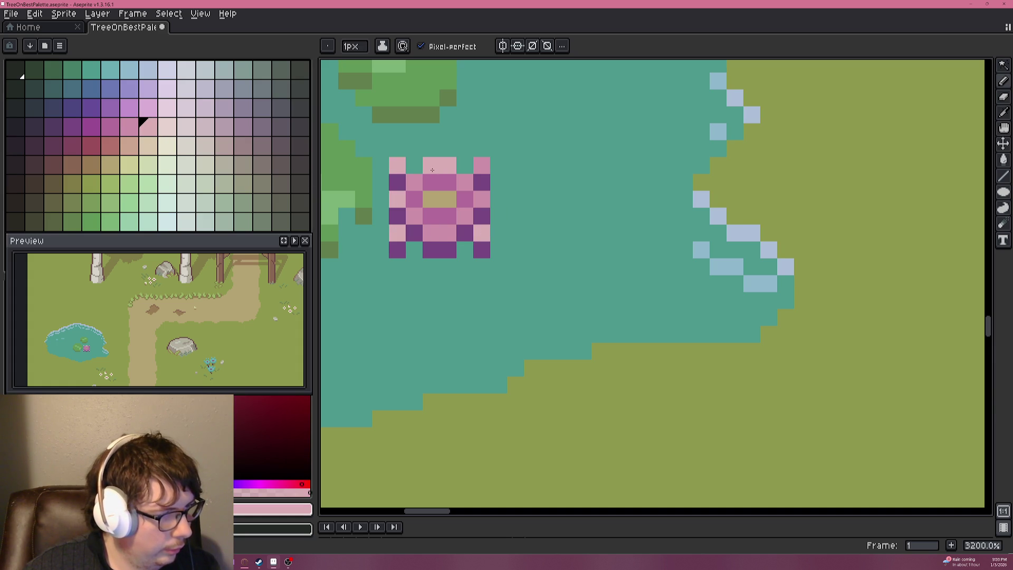
pyautogui.click(498, 200)
pyautogui.click(499, 166)
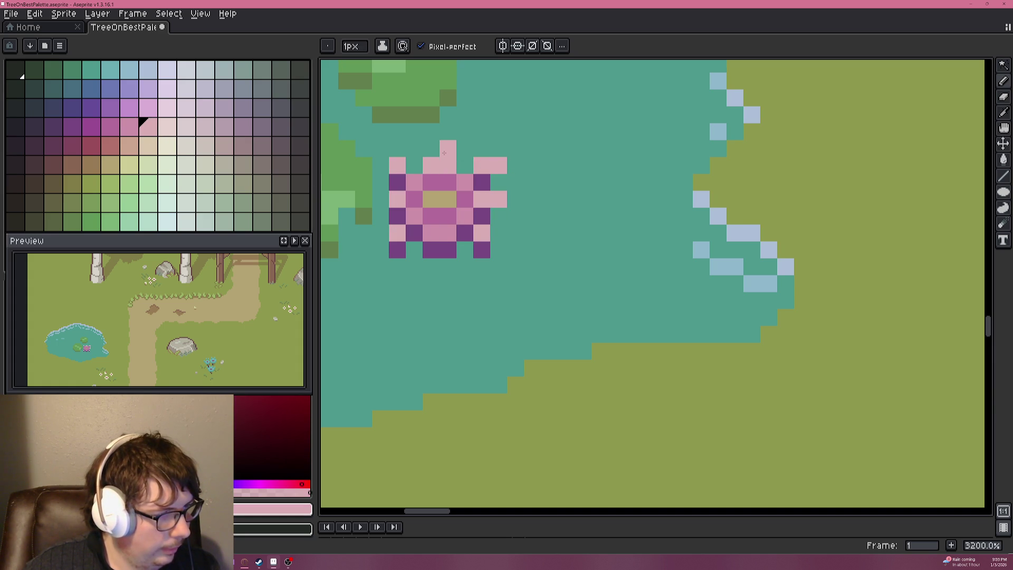
pyautogui.click(380, 149)
pyautogui.click(380, 199)
pyautogui.click(380, 232)
# Sample the lotus purple and paint two purple pixels on its right petals.
pyautogui.scroll(-4, 501, 239)
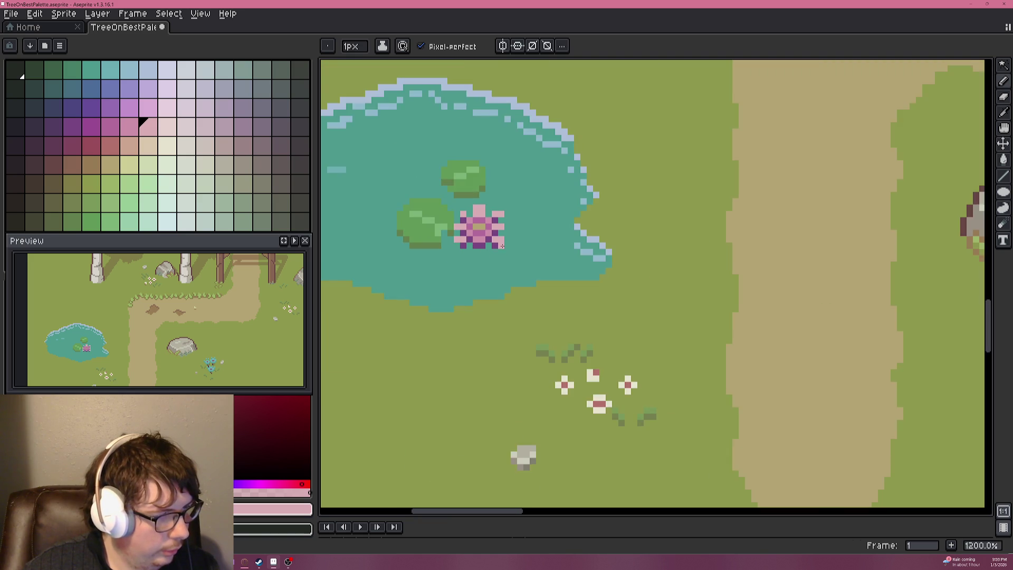
pyautogui.scroll(4, 451, 238)
pyautogui.scroll(-5, 456, 235)
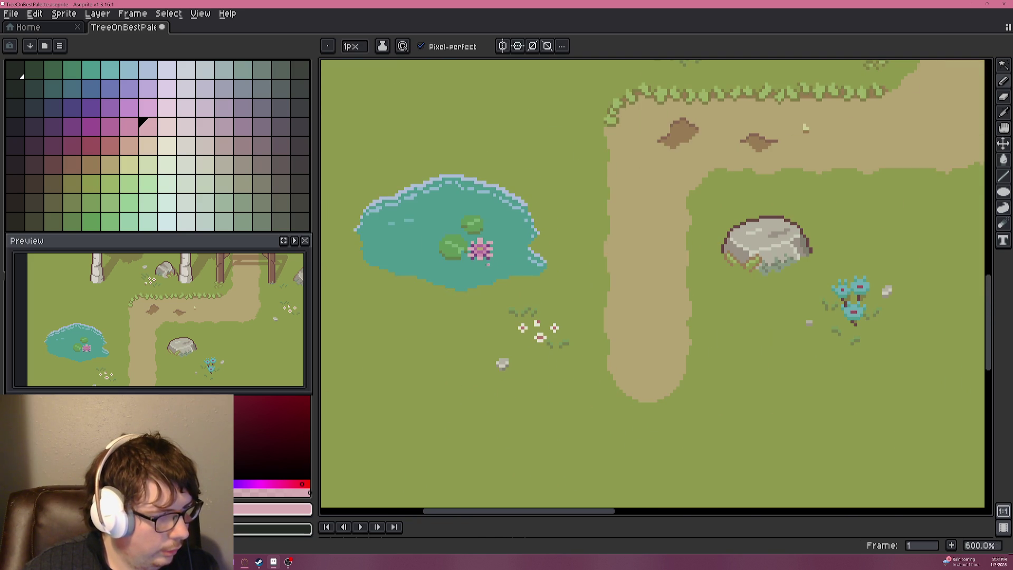
pyautogui.scroll(5, 475, 267)
pyautogui.press('alt')
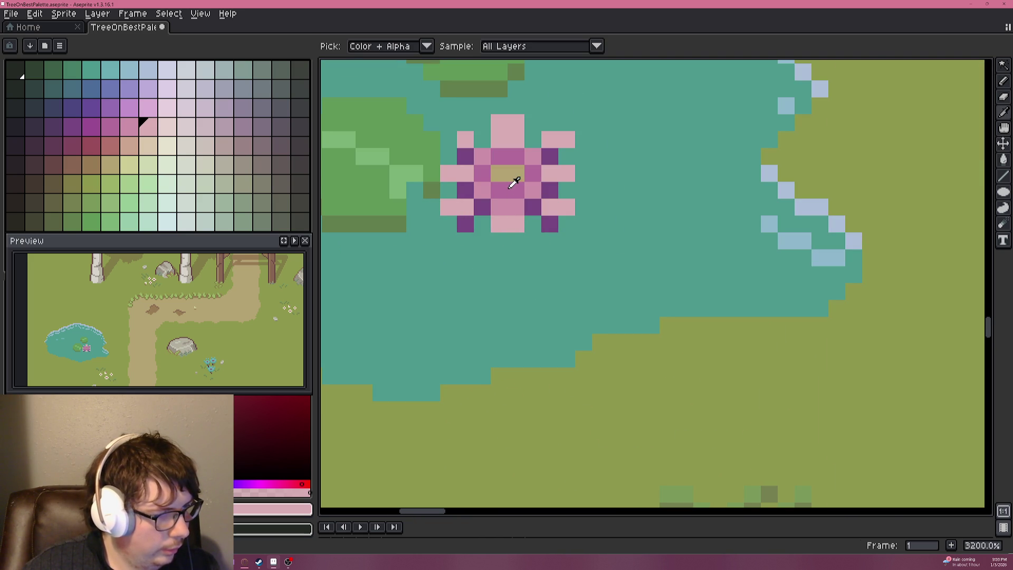
pyautogui.click(91, 127)
pyautogui.click(499, 207)
pyautogui.hotkey('ctrl', 'z')
pyautogui.click(501, 192)
pyautogui.click(509, 157)
# Repaint two of the purple lotus pixels in medium pink.
pyautogui.keyDown('alt'); pyautogui.click(533, 157); pyautogui.keyUp('alt')
pyautogui.click(110, 126)
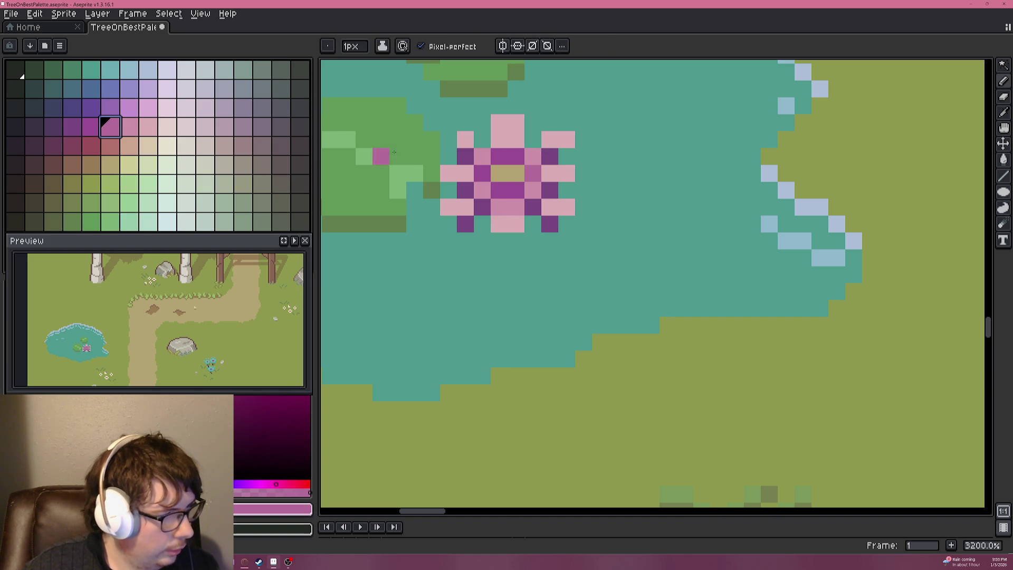
pyautogui.click(509, 157)
pyautogui.click(510, 190)
# Make both lotus centre pixels light yellow instead of tan.
pyautogui.press('alt')
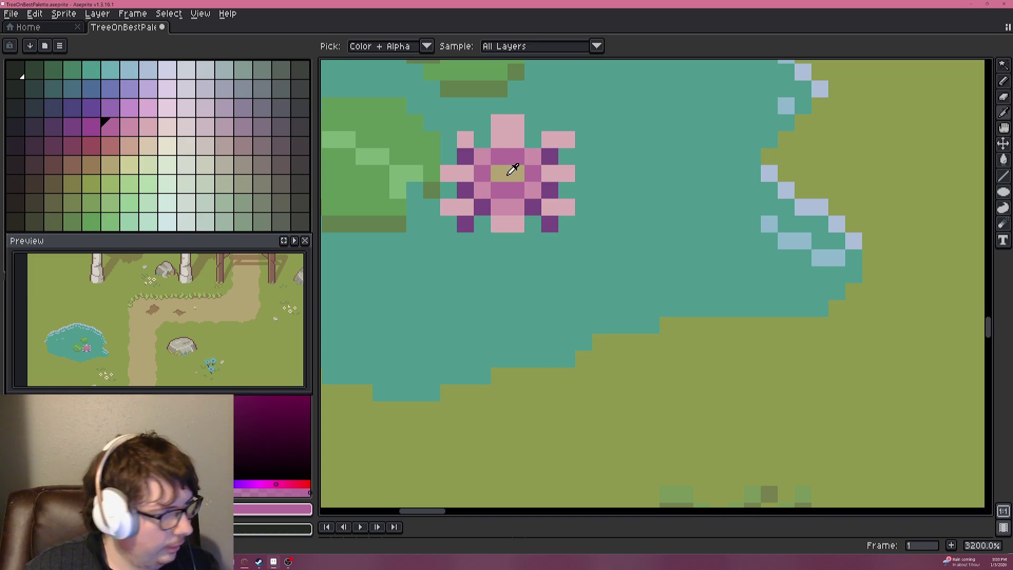
pyautogui.keyDown('alt'); pyautogui.click(508, 173); pyautogui.keyUp('alt')
pyautogui.click(124, 171)
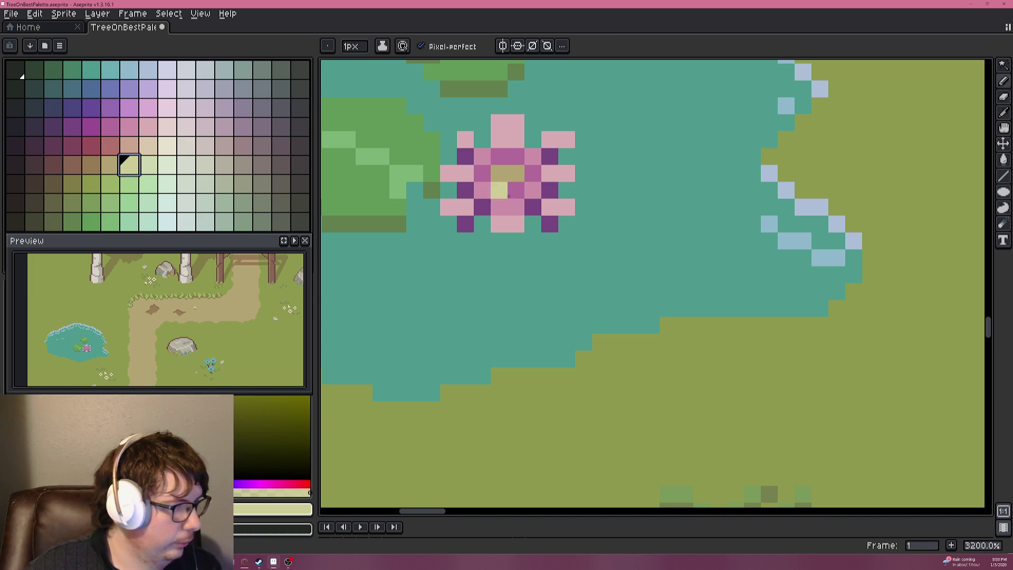
pyautogui.click(500, 173)
pyautogui.click(516, 173)
# Cover two stray petal pixels with the pond's teal water colour.
pyautogui.scroll(-4, 541, 204)
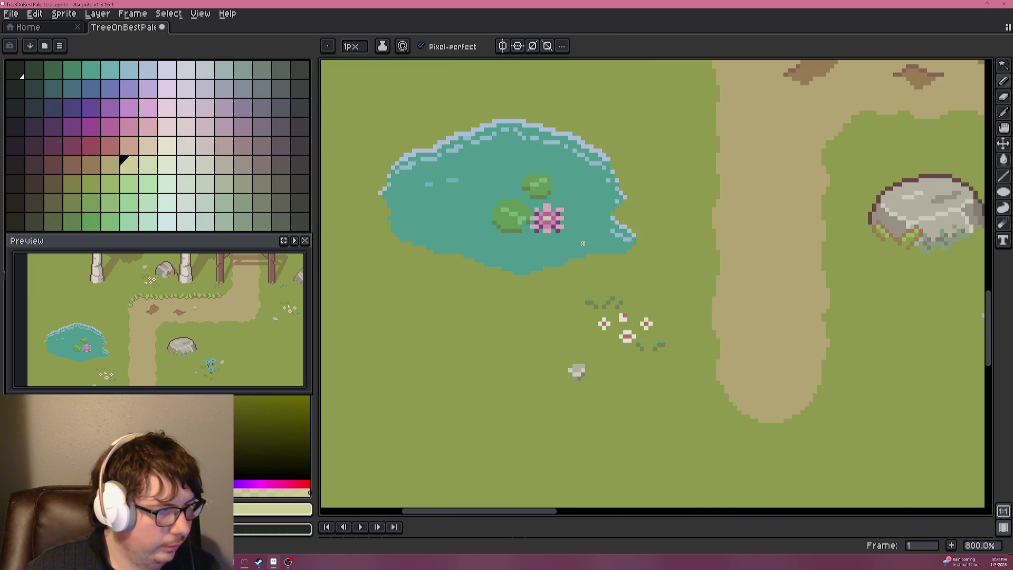
pyautogui.scroll(4, 524, 222)
pyautogui.keyDown('alt'); pyautogui.click(562, 168); pyautogui.keyUp('alt')
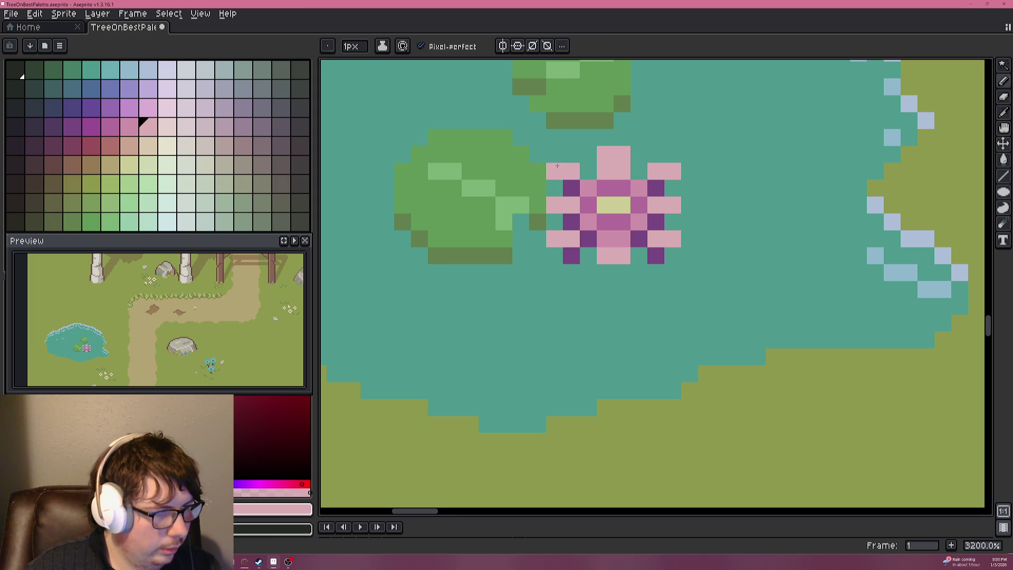
pyautogui.keyDown('alt'); pyautogui.click(585, 169); pyautogui.keyUp('alt')
pyautogui.click(555, 171)
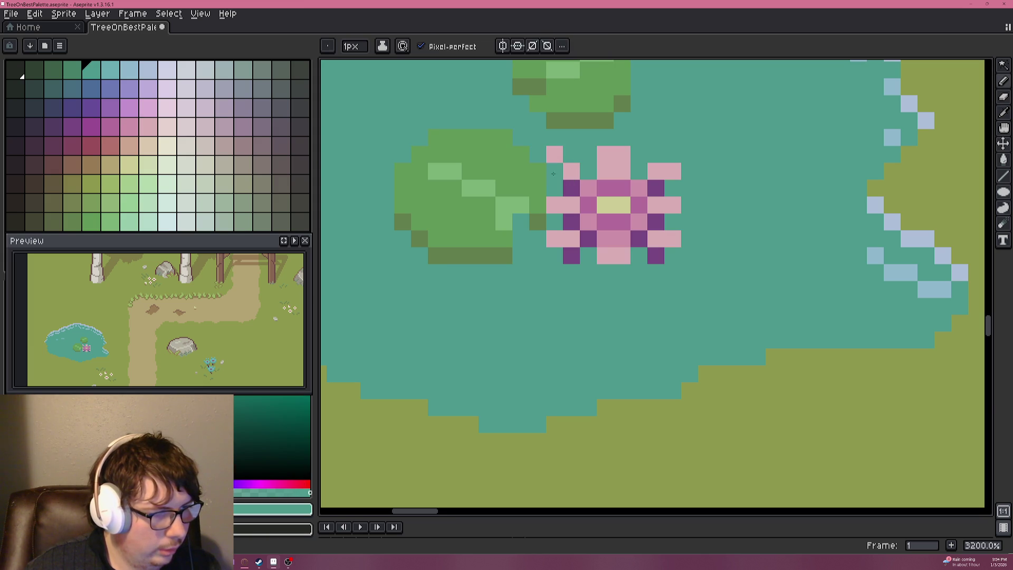
pyautogui.click(577, 181)
# Darken the lotus's right petal pixel and set dark purple as the drawing colour.
pyautogui.keyDown('alt'); pyautogui.click(656, 188); pyautogui.keyUp('alt')
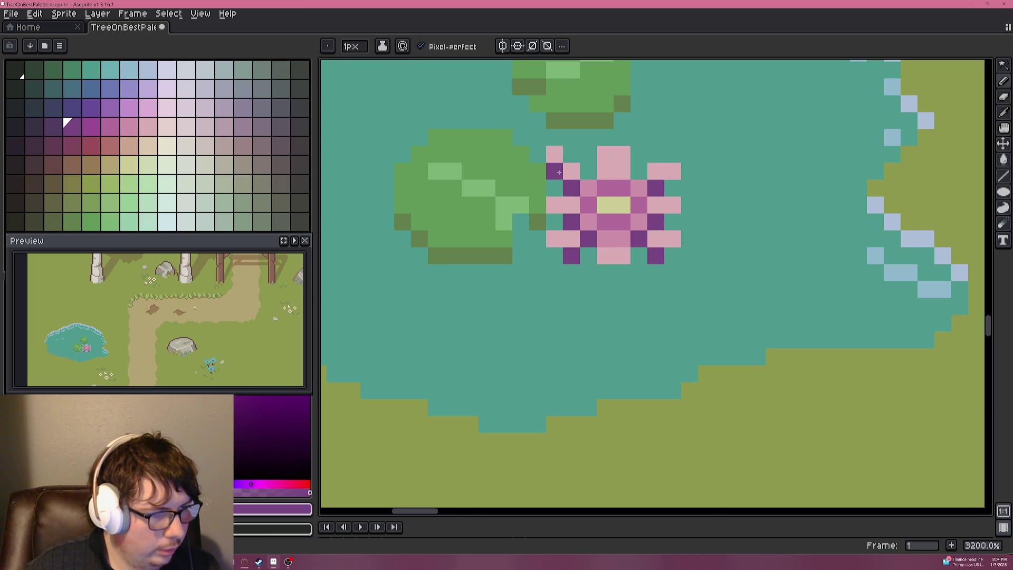
pyautogui.click(672, 205)
pyautogui.scroll(-4, 672, 205)
pyautogui.scroll(4, 671, 205)
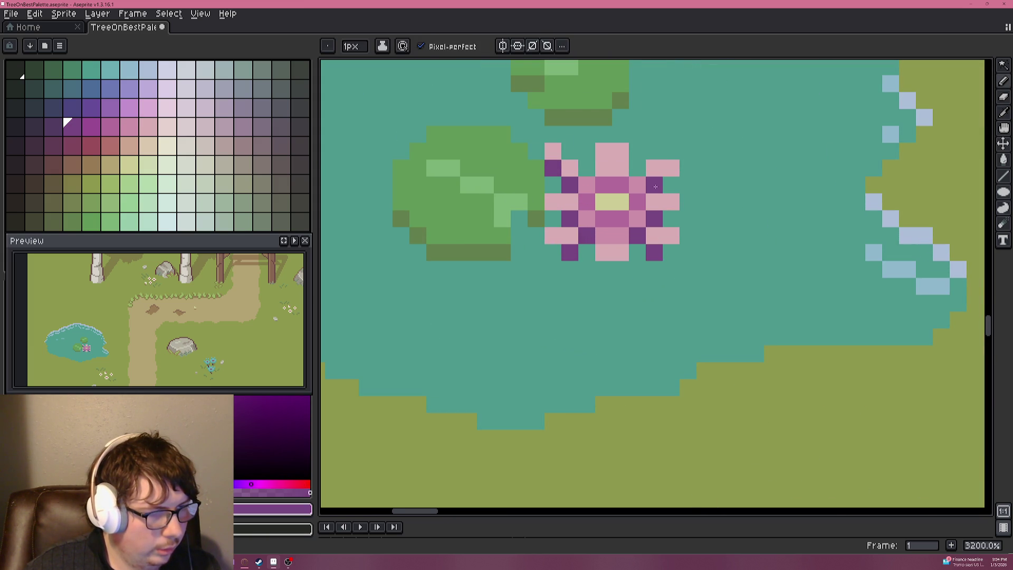
pyautogui.keyDown('alt'); pyautogui.click(674, 155); pyautogui.keyUp('alt')
pyautogui.keyDown('alt'); pyautogui.click(658, 177); pyautogui.keyUp('alt')
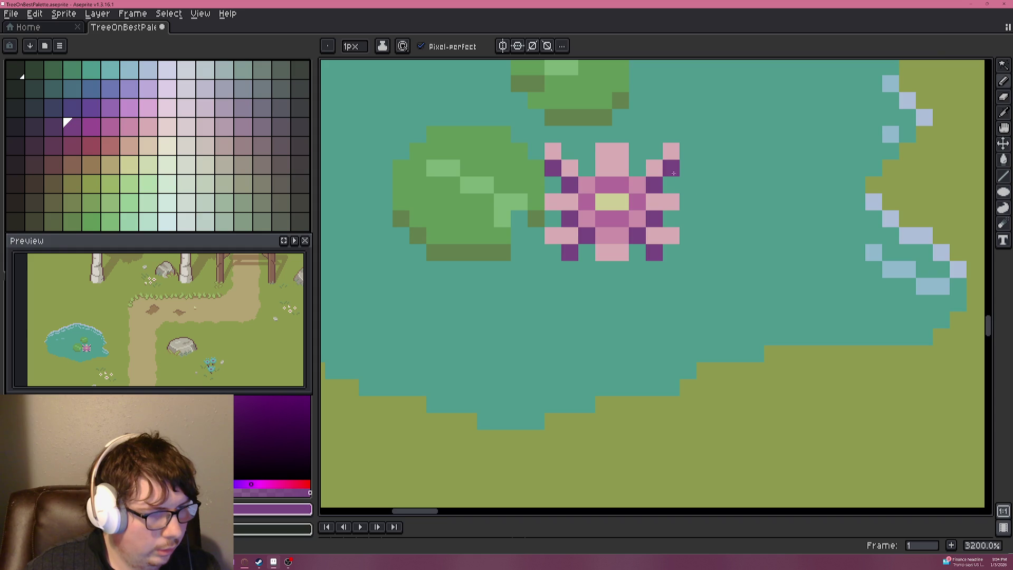
pyautogui.scroll(-5, 686, 197)
pyautogui.scroll(1, 696, 201)
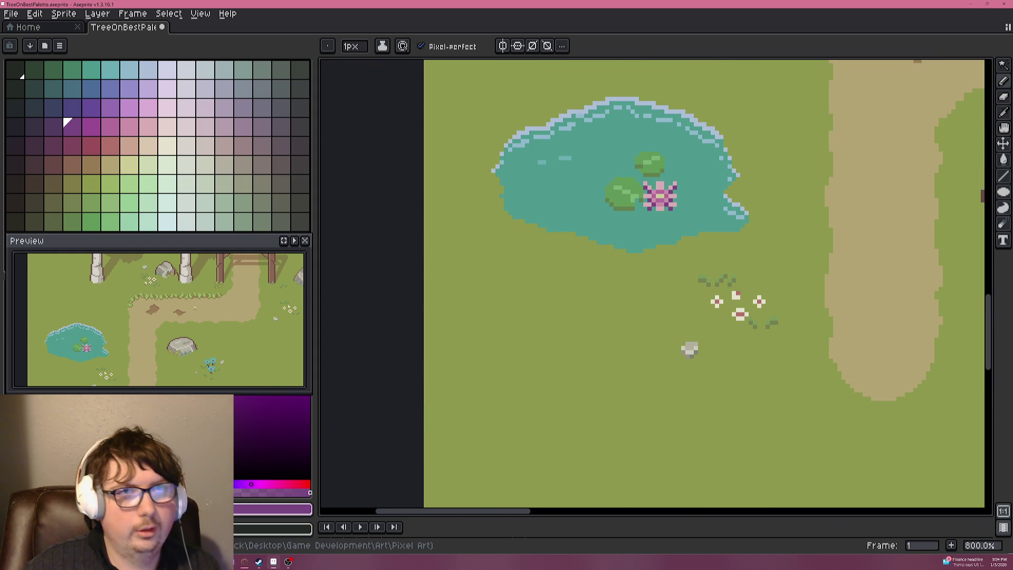
# Zoom in, eyedrop the mid-pink and paint a mid-pink pixel at the flower's top.
pyautogui.scroll(3, 668, 210)
pyautogui.scroll(-3, 668, 210)
pyautogui.scroll(-2, 668, 206)
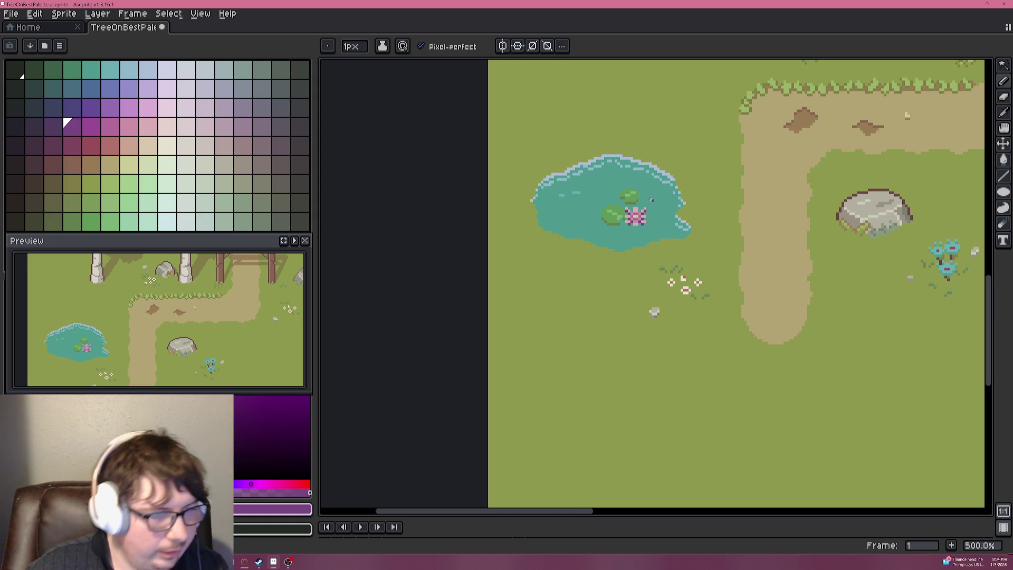
pyautogui.scroll(1, 648, 202)
pyautogui.scroll(5, 648, 203)
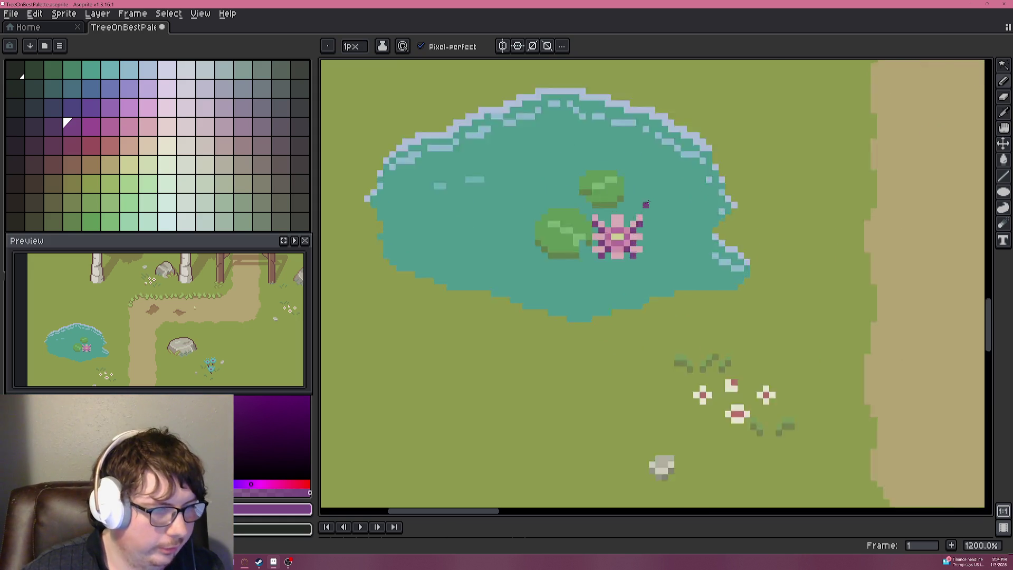
pyautogui.scroll(1, 665, 183)
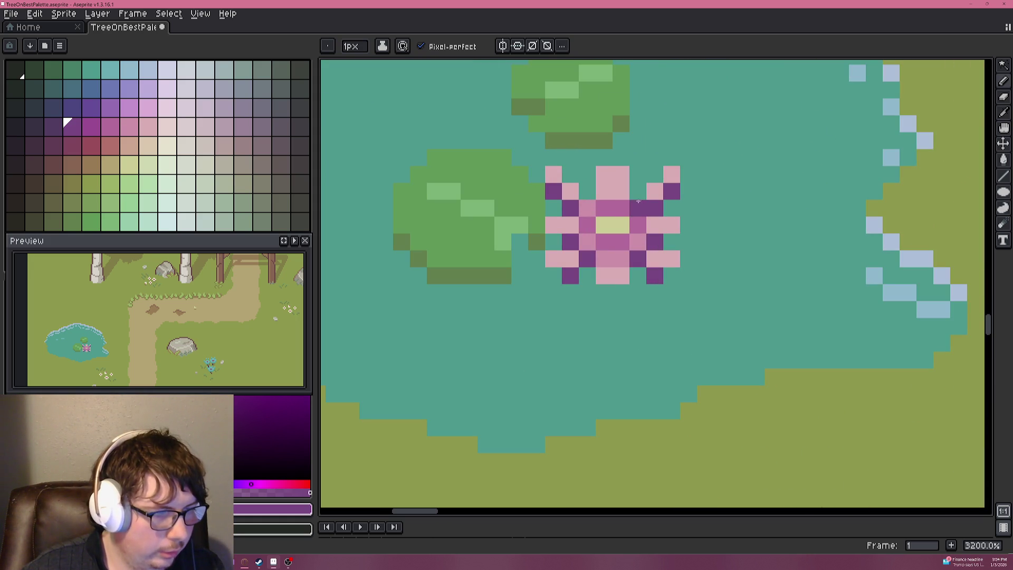
pyautogui.press('i')
pyautogui.keyDown('alt'); pyautogui.click(622, 254); pyautogui.keyUp('alt')
pyautogui.click(612, 190)
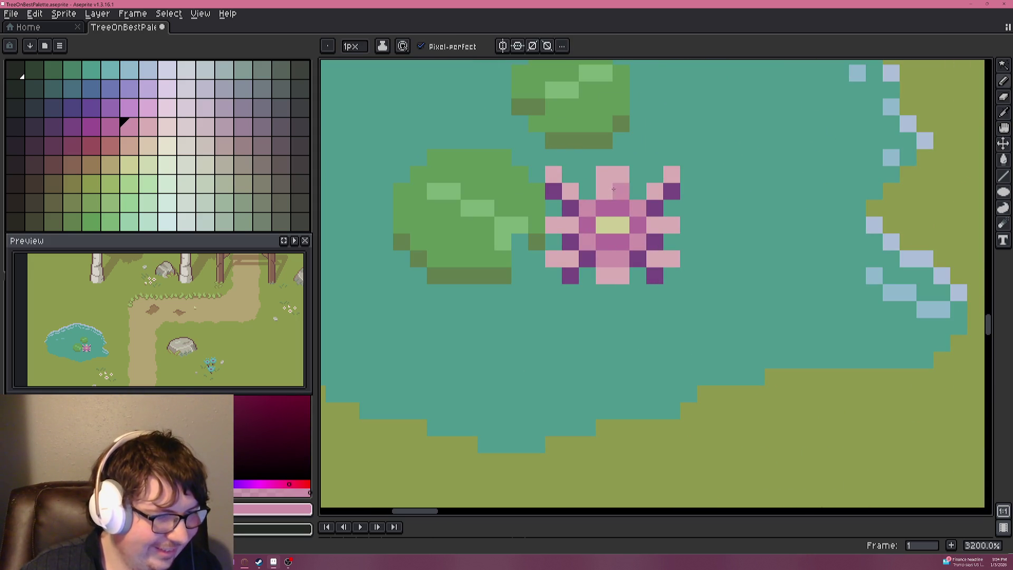
# Add a dark purple pixel on the lower row and magenta accent pixels on the flower.
pyautogui.scroll(-5, 651, 209)
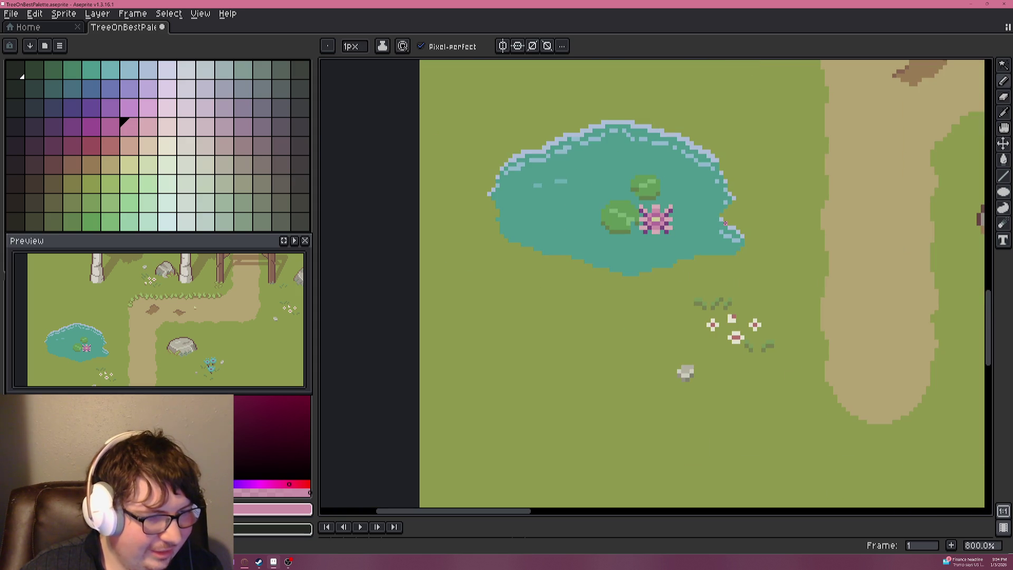
pyautogui.scroll(3, 674, 227)
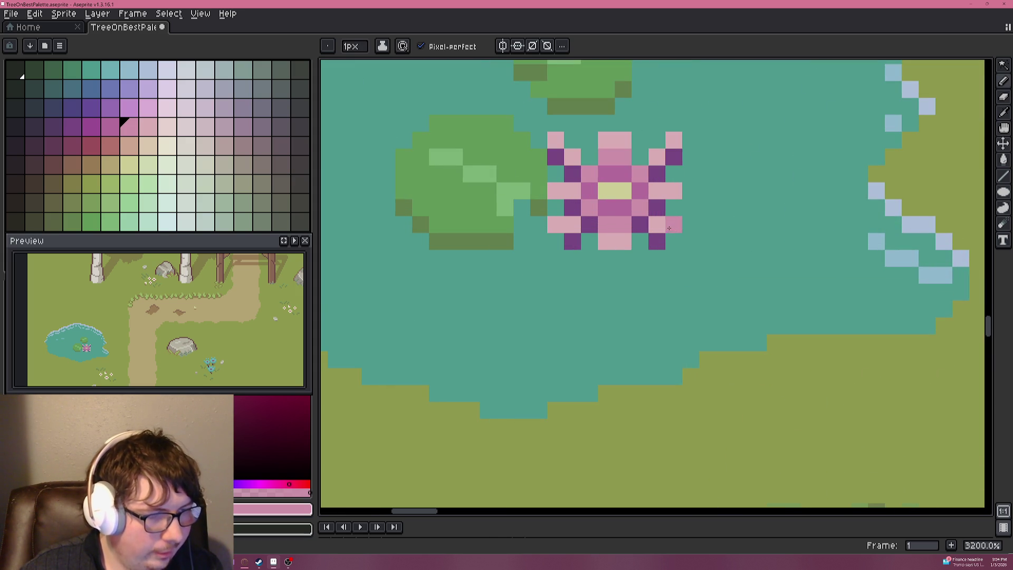
pyautogui.press('i')
pyautogui.click(646, 222)
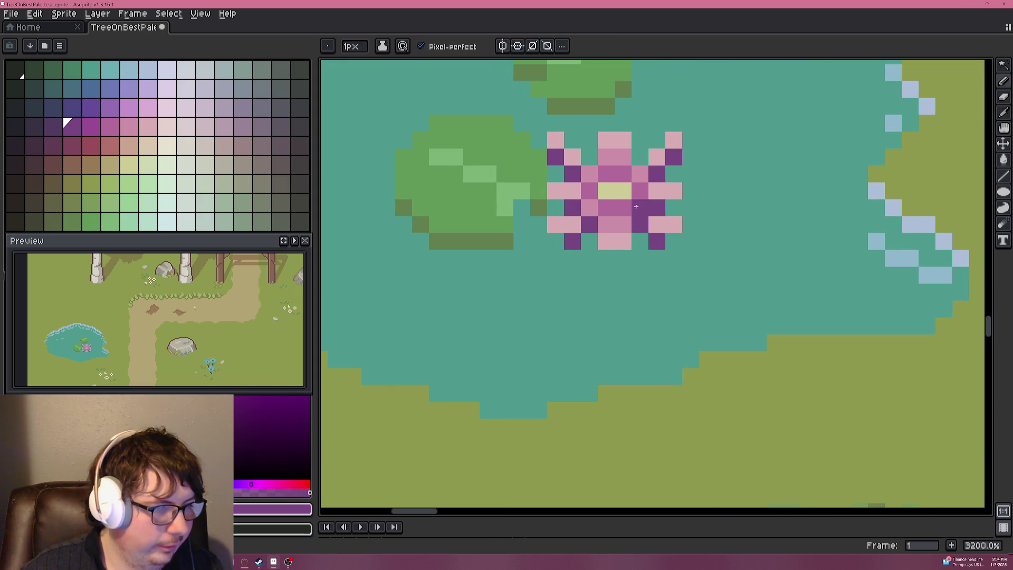
pyautogui.click(622, 229)
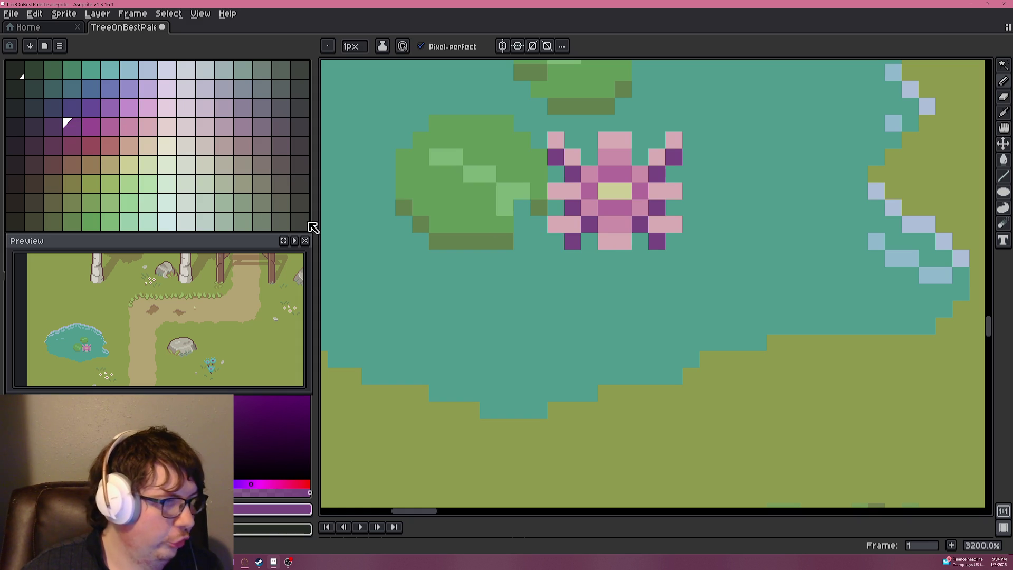
pyautogui.click(87, 129)
pyautogui.moveTo(572, 241); pyautogui.dragTo(583, 230)
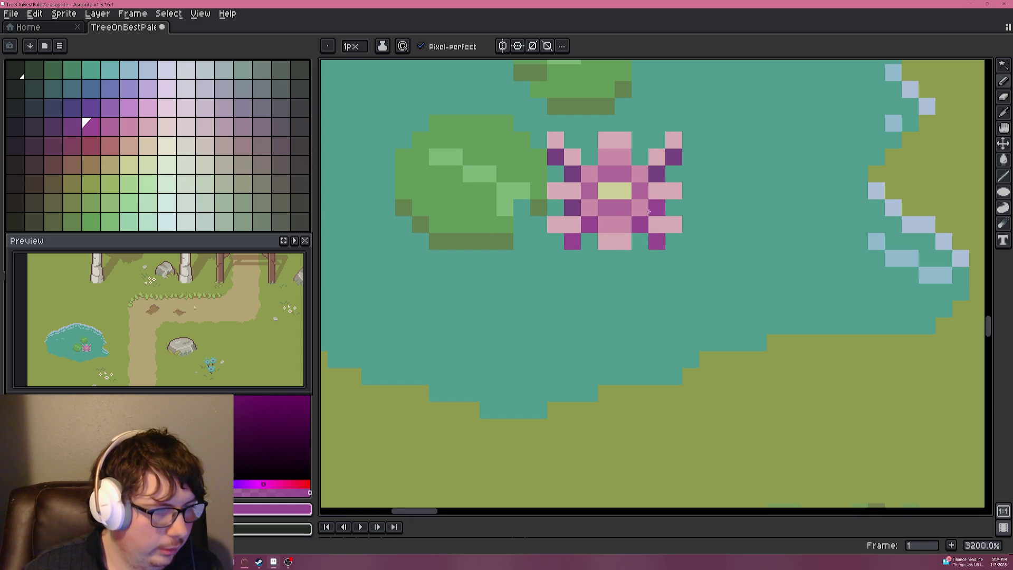
# Paint two dark purple petal tips over with water teal.
pyautogui.keyDown('alt'); pyautogui.click(689, 208); pyautogui.keyUp('alt')
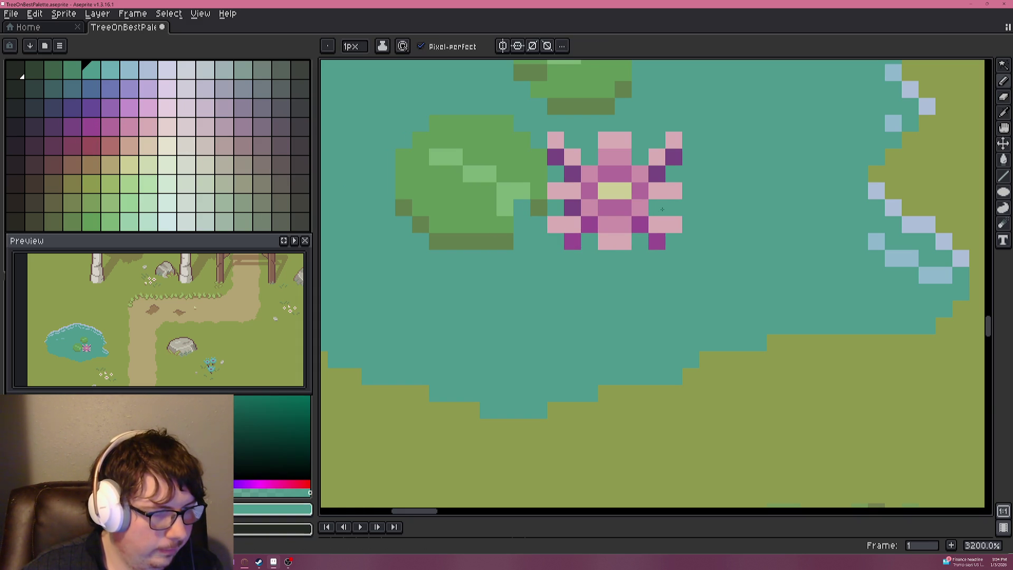
pyautogui.click(557, 164)
pyautogui.click(576, 248)
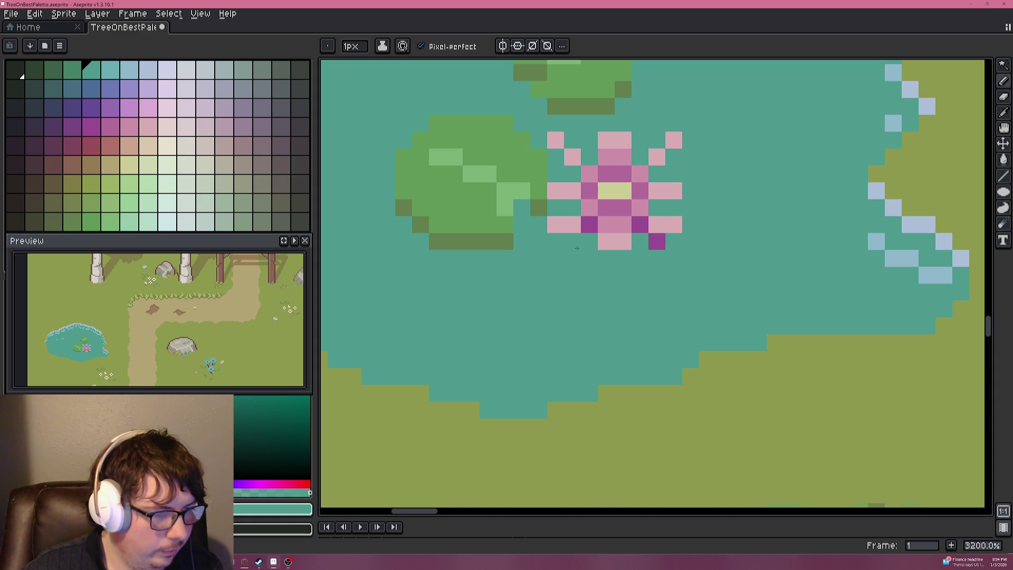
pyautogui.scroll(-7, 644, 246)
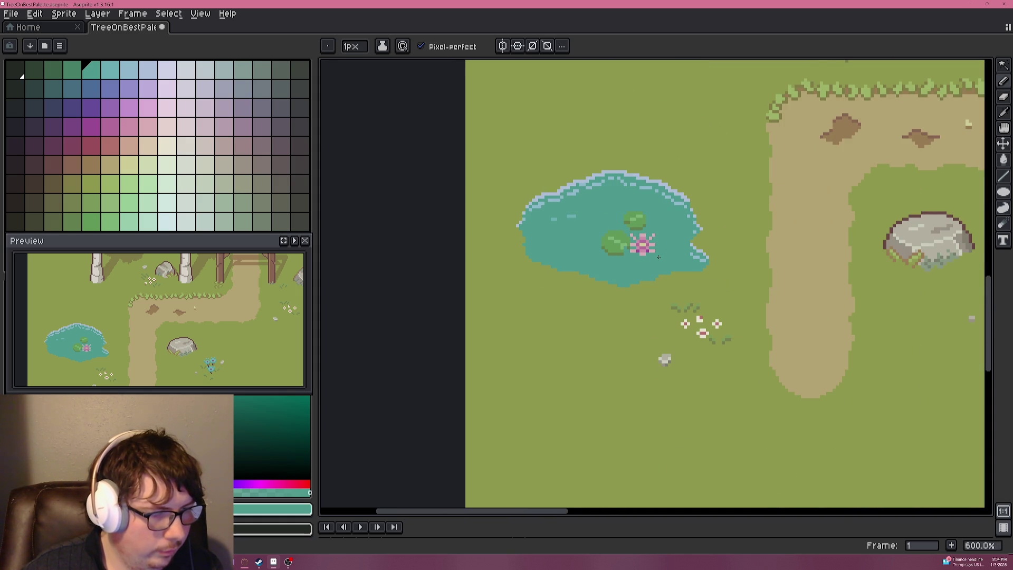
pyautogui.scroll(7, 659, 257)
# Paint light pink pixels around the flower's lower left, lower right and upper right, undoing a stray one.
pyautogui.press('alt')
pyautogui.click(537, 182)
pyautogui.click(533, 173)
pyautogui.click(550, 241)
pyautogui.click(566, 258)
pyautogui.click(583, 258)
pyautogui.click(600, 241)
pyautogui.click(617, 207)
pyautogui.click(613, 177)
pyautogui.click(602, 158)
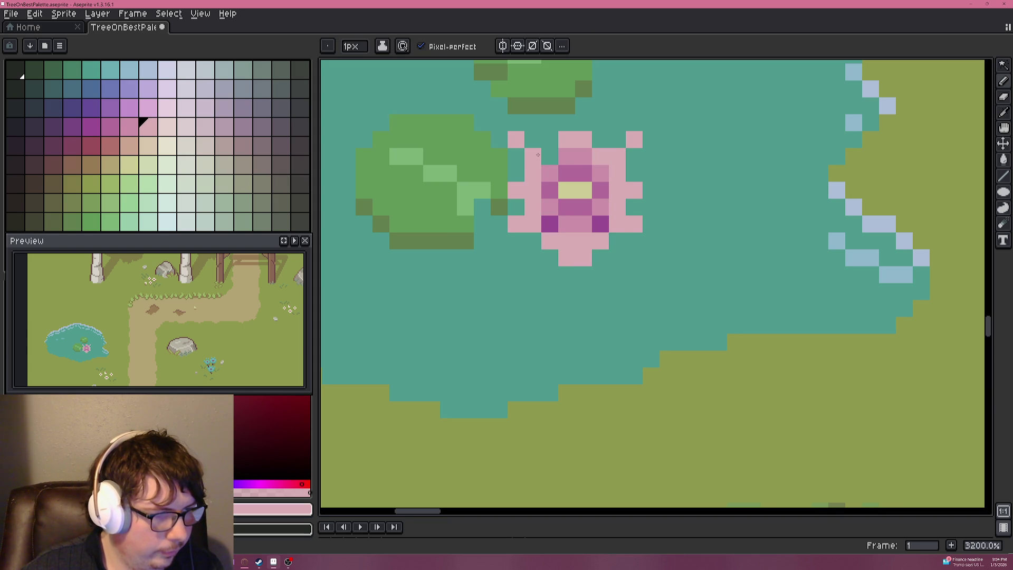
pyautogui.click(633, 258)
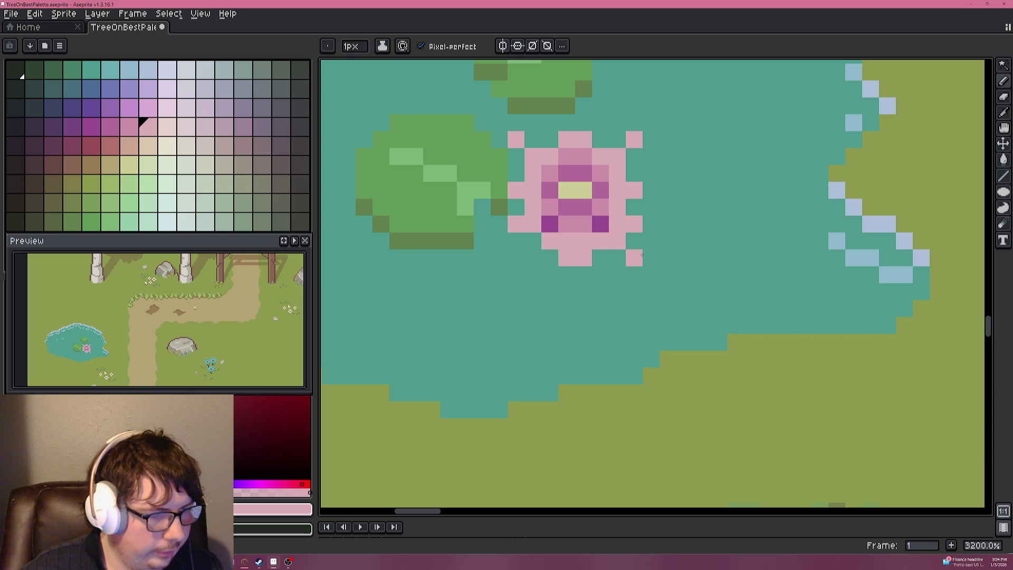
pyautogui.press('i')
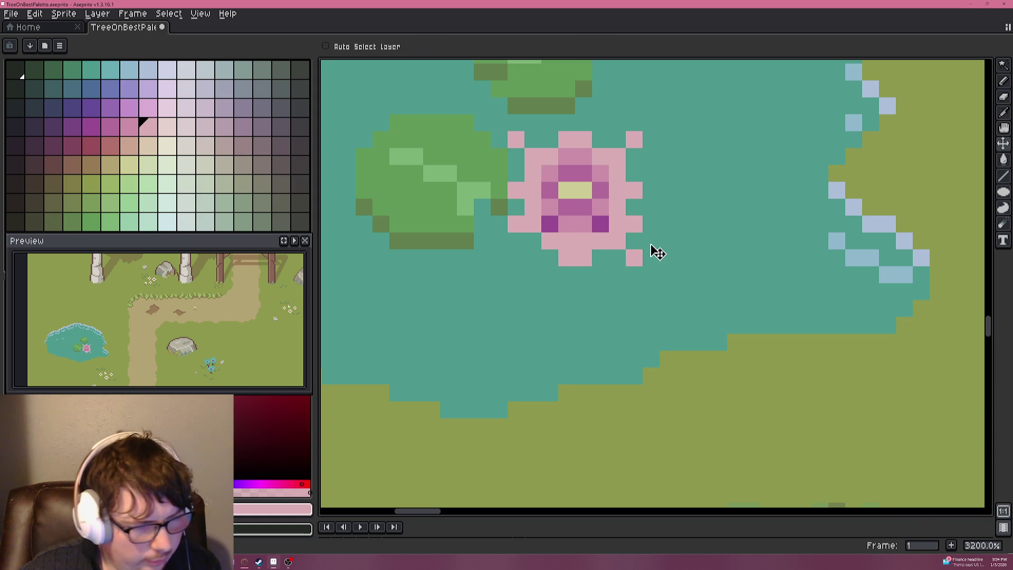
pyautogui.hotkey('ctrl', 'z')
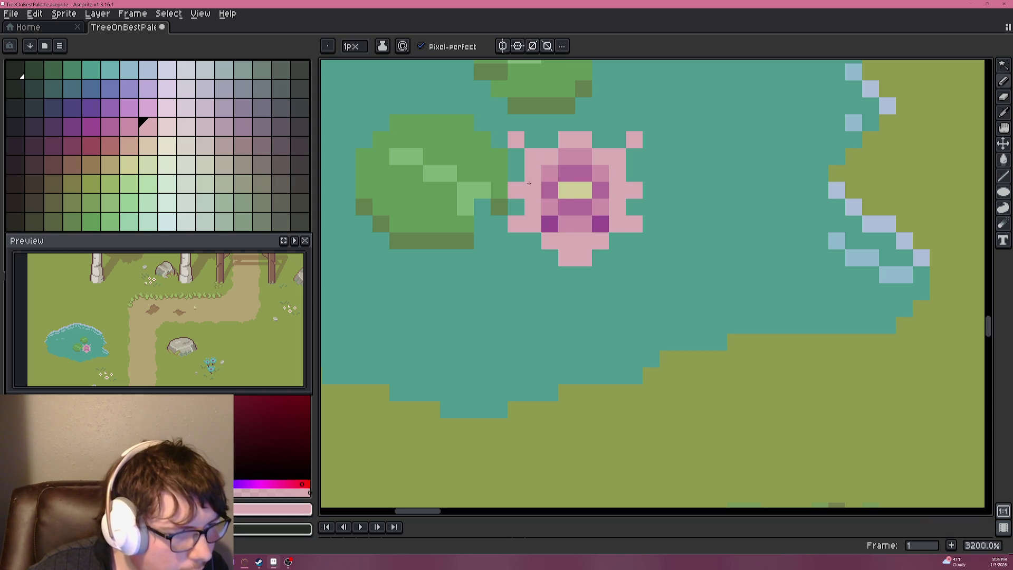
# Eyedrop the pond teal and paint over the flower's left-edge pink and three corner pixels.
pyautogui.press('alt')
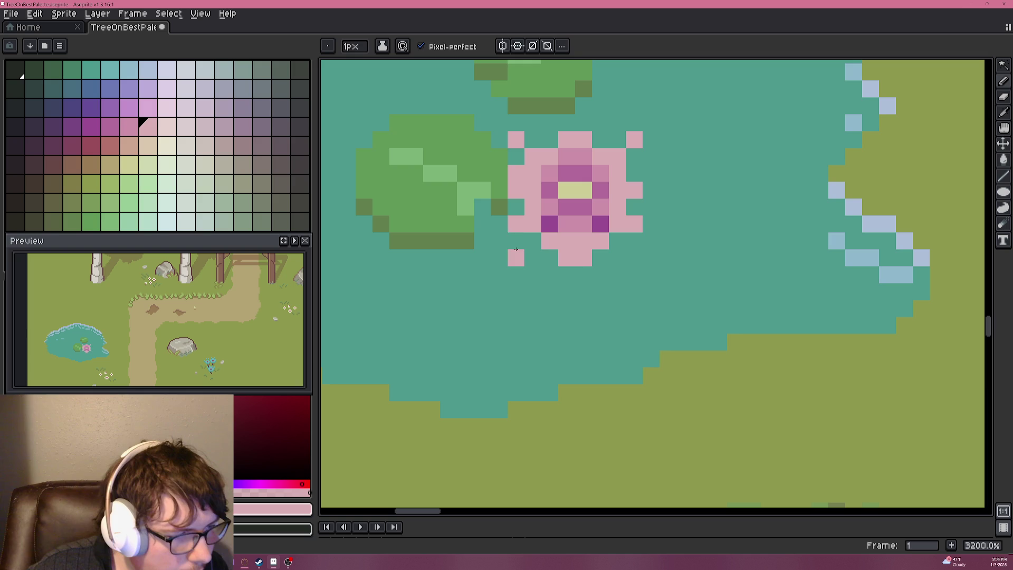
pyautogui.scroll(-3, 554, 251)
pyautogui.scroll(-3, 553, 251)
pyautogui.scroll(6, 607, 242)
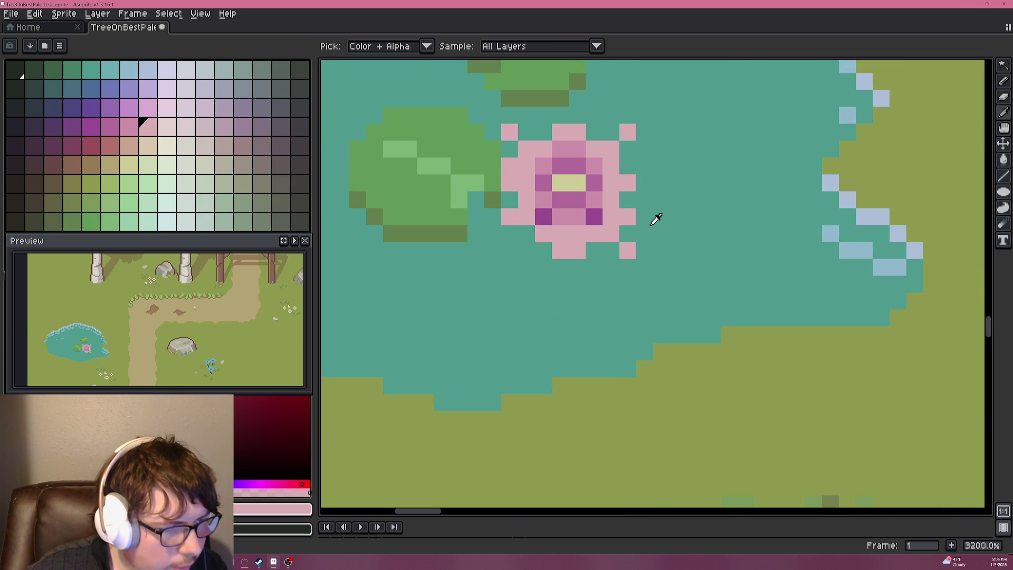
pyautogui.keyDown('alt'); pyautogui.click(626, 218); pyautogui.keyUp('alt')
pyautogui.moveTo(510, 217); pyautogui.dragTo(510, 165)
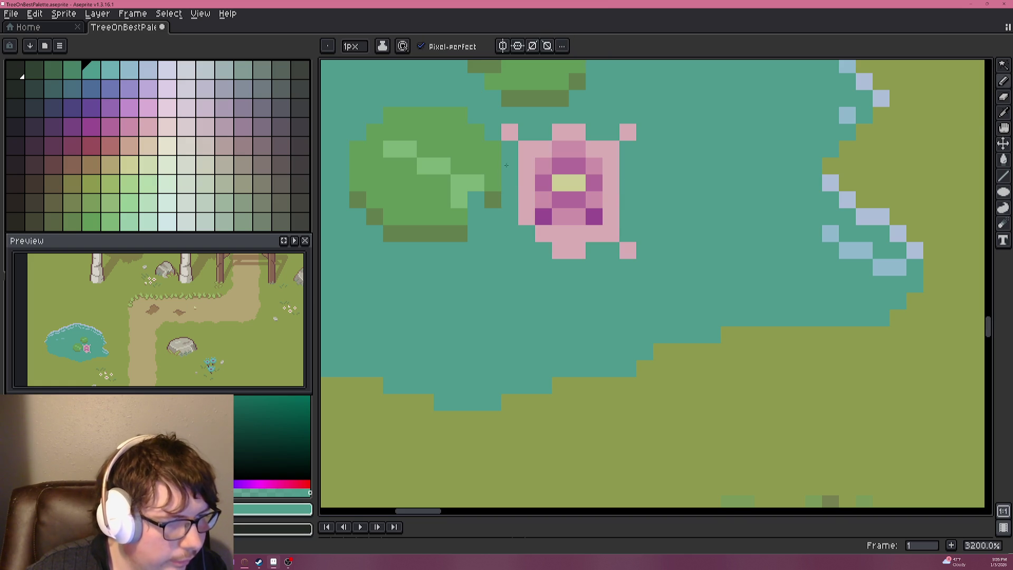
pyautogui.keyDown('alt'); pyautogui.click(527, 192); pyautogui.keyUp('alt')
pyautogui.keyDown('alt'); pyautogui.click(516, 244); pyautogui.keyUp('alt')
pyautogui.click(526, 234)
pyautogui.click(527, 149)
pyautogui.click(618, 234)
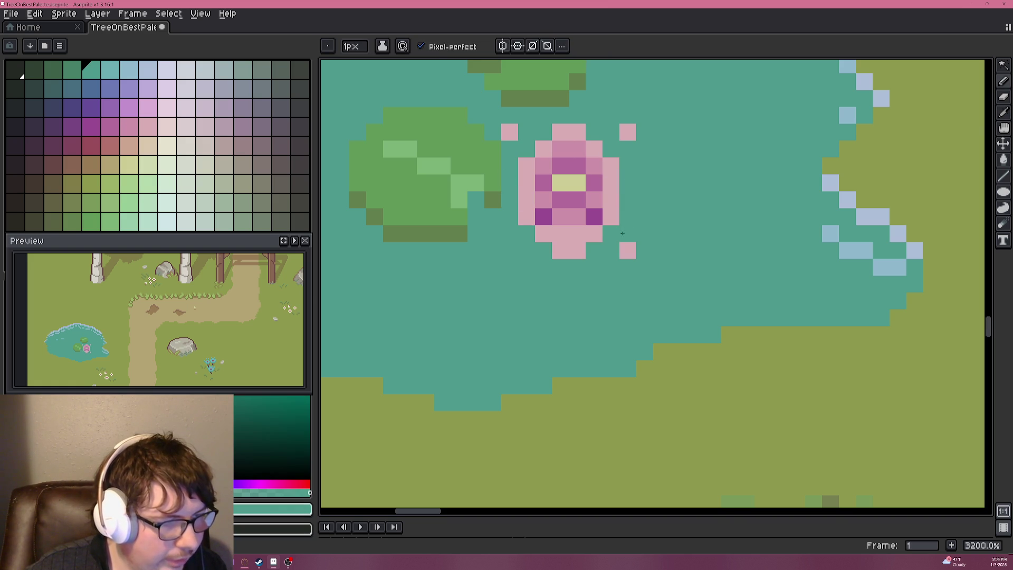
# Paint the stray pink pixels and the flower's top pink row in teal.
pyautogui.press('v')
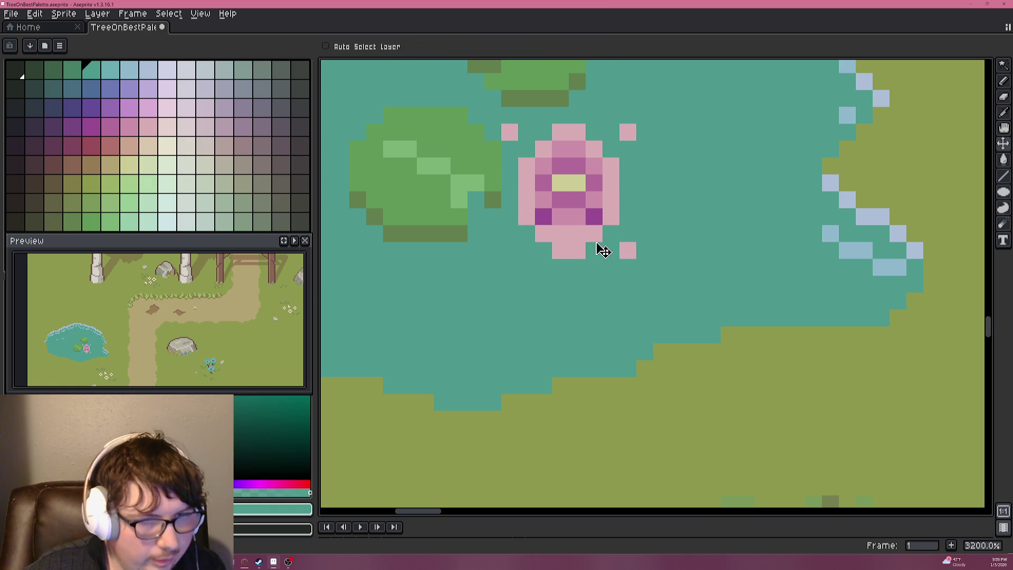
pyautogui.press('b')
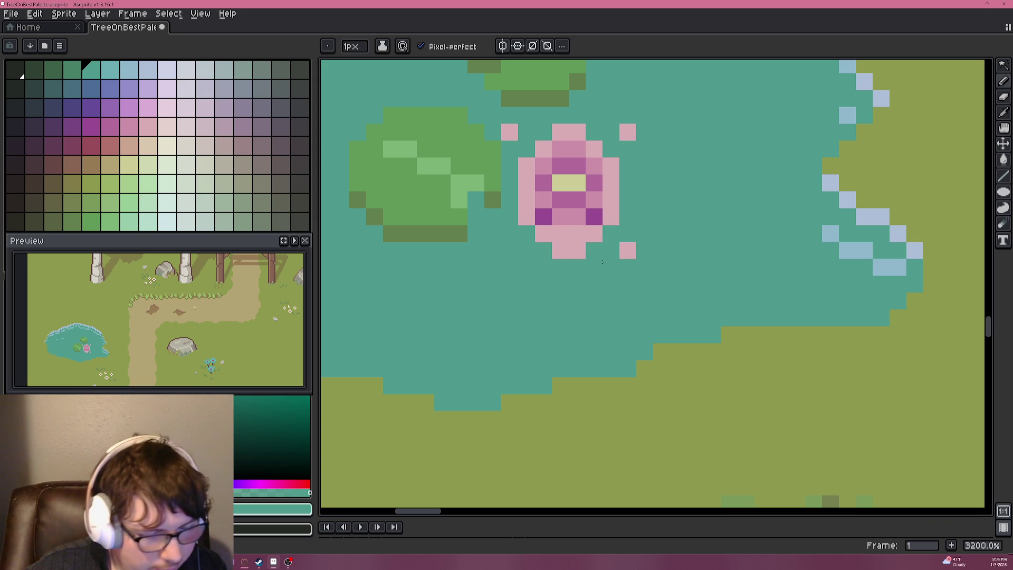
pyautogui.moveTo(585, 250); pyautogui.dragTo(560, 250)
pyautogui.click(628, 132)
pyautogui.click(628, 250)
pyautogui.click(510, 133)
pyautogui.moveTo(548, 133); pyautogui.dragTo(592, 133)
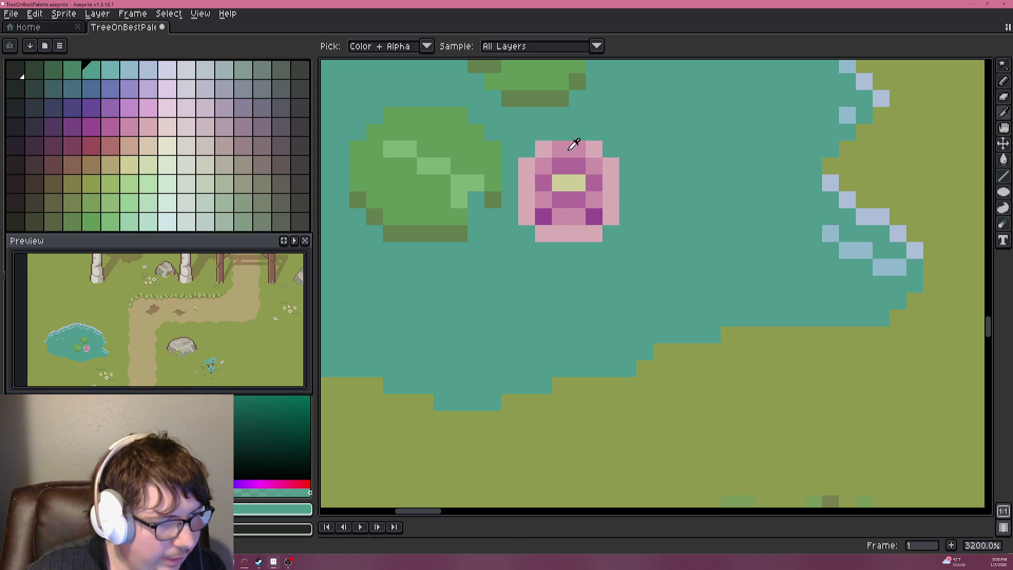
# Round off the flower by painting its eight corner pixels teal.
pyautogui.keyDown('alt'); pyautogui.click(575, 229); pyautogui.keyUp('alt')
pyautogui.scroll(-6, 613, 188)
pyautogui.scroll(5, 613, 188)
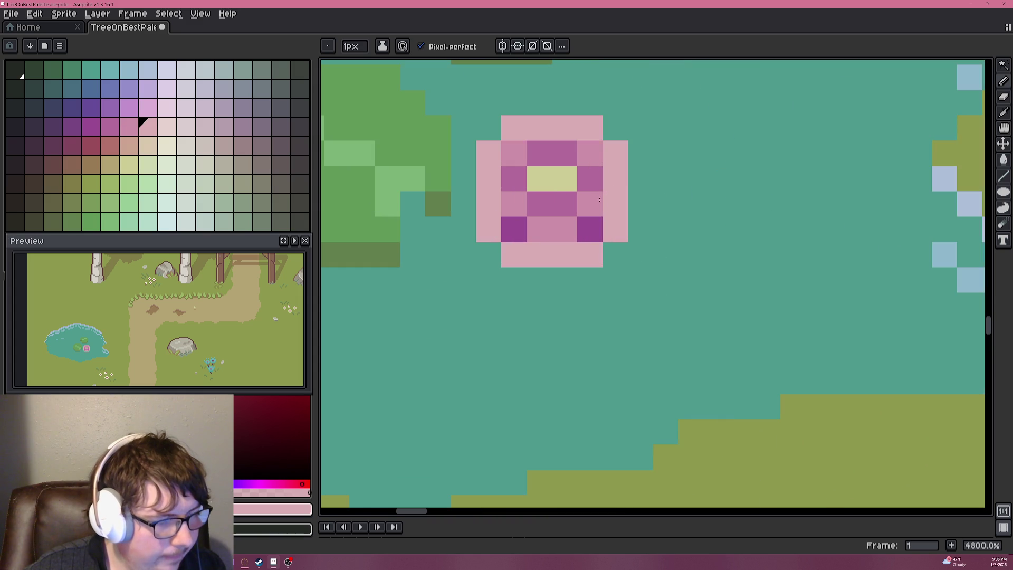
pyautogui.keyDown('alt'); pyautogui.click(612, 258); pyautogui.keyUp('alt')
pyautogui.click(590, 255)
pyautogui.click(614, 229)
pyautogui.click(488, 230)
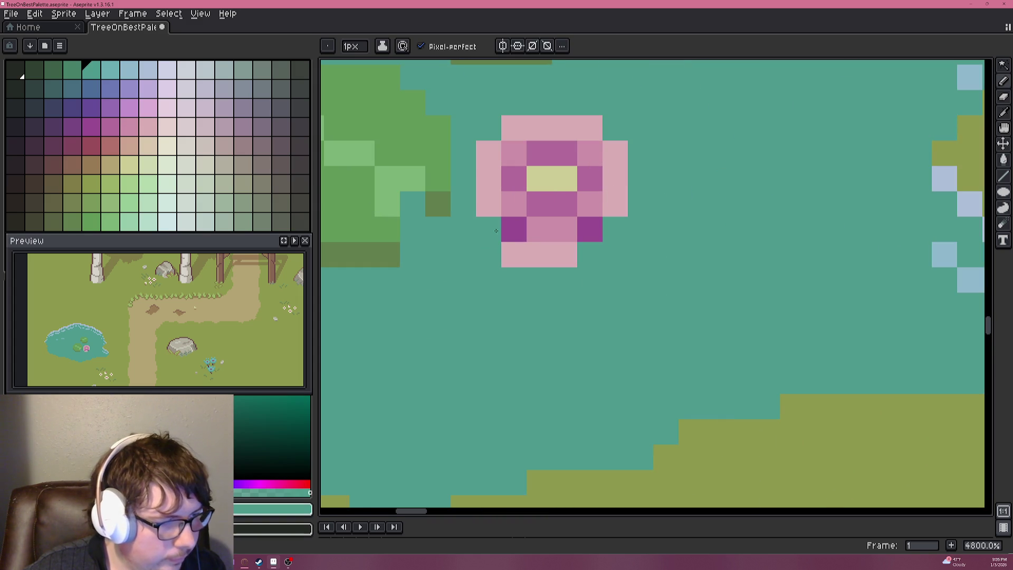
pyautogui.click(514, 252)
pyautogui.click(488, 153)
pyautogui.click(514, 127)
pyautogui.click(589, 128)
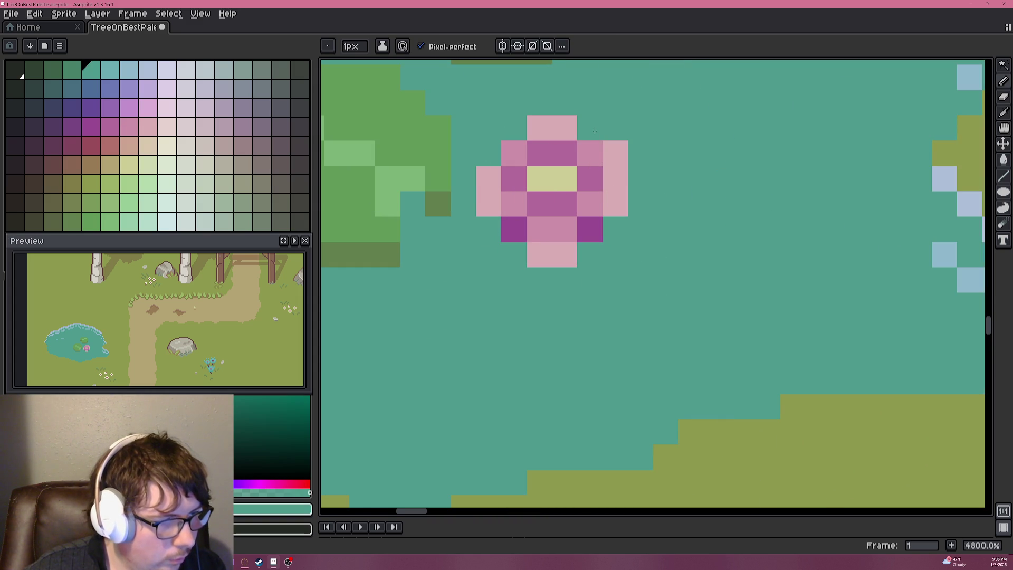
pyautogui.click(615, 153)
pyautogui.scroll(-4, 637, 157)
pyautogui.scroll(5, 666, 209)
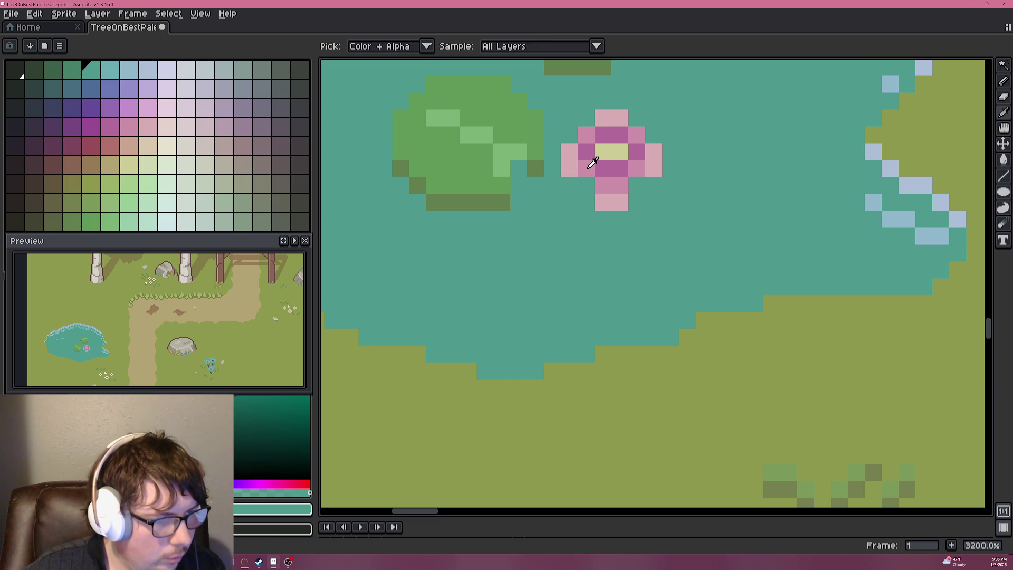
# Add a purple pixel below-right of the lotus after undoing one beside the lily pad.
pyautogui.keyDown('alt'); pyautogui.click(588, 191); pyautogui.keyUp('alt')
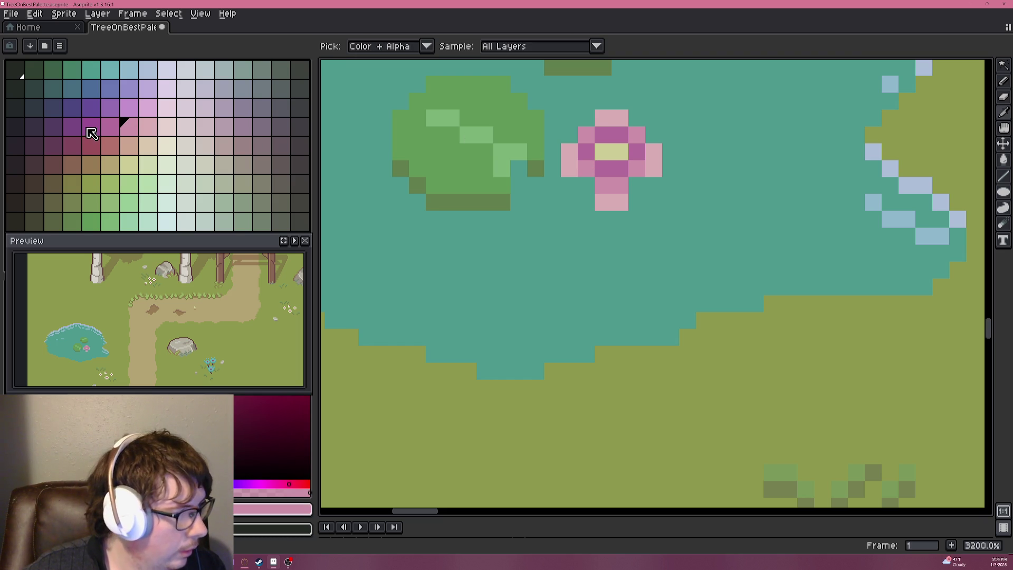
pyautogui.click(91, 127)
pyautogui.click(520, 186)
pyautogui.hotkey('ctrl', 'z')
pyautogui.click(654, 202)
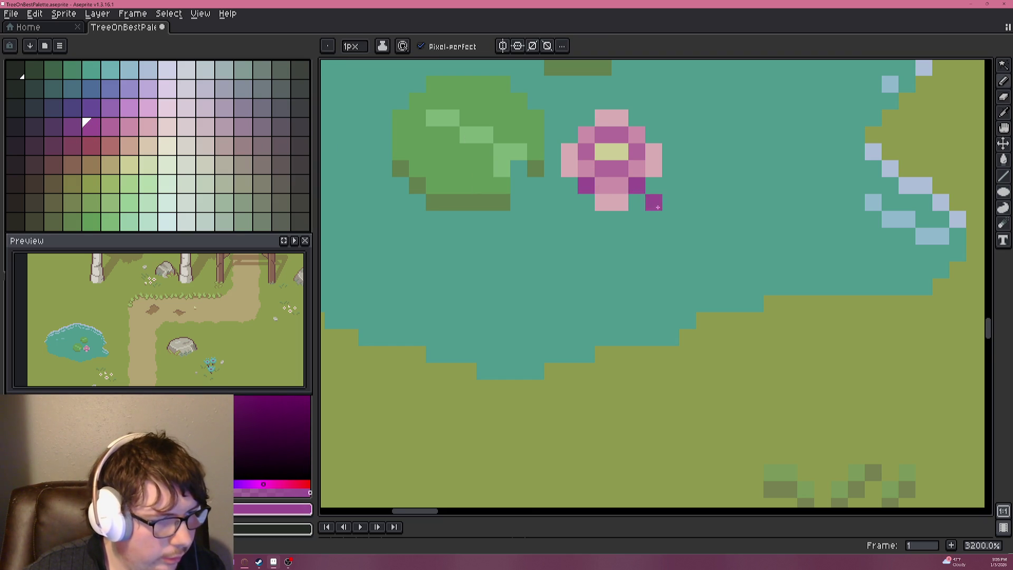
pyautogui.scroll(-7, 659, 218)
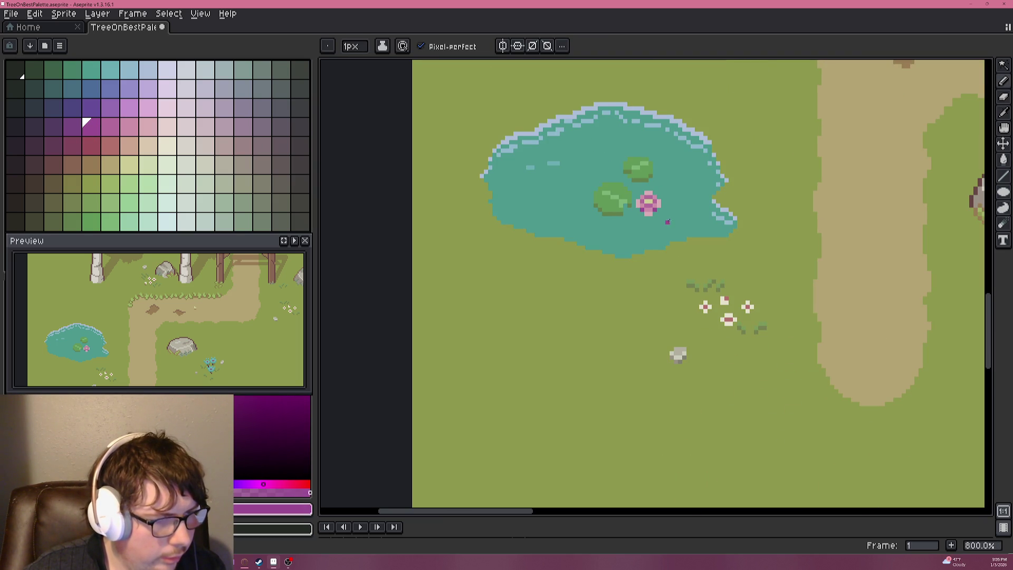
pyautogui.hscroll(2, 697, 209)
pyautogui.scroll(7, 660, 208)
# Sample the pond teal, then try magenta and settle on the purple palette swatch.
pyautogui.keyDown('alt'); pyautogui.click(583, 219); pyautogui.keyUp('alt')
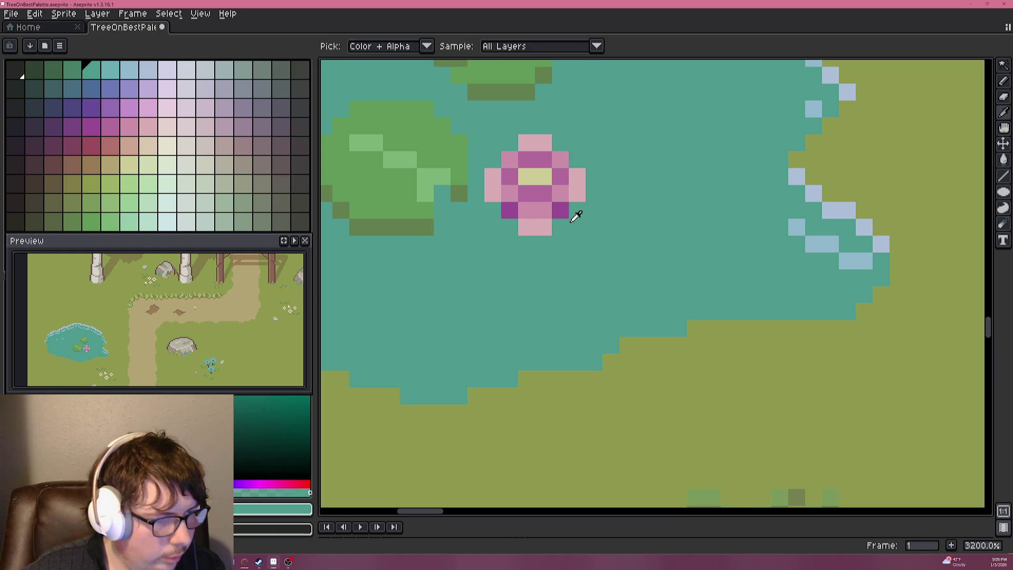
pyautogui.scroll(-7, 510, 212)
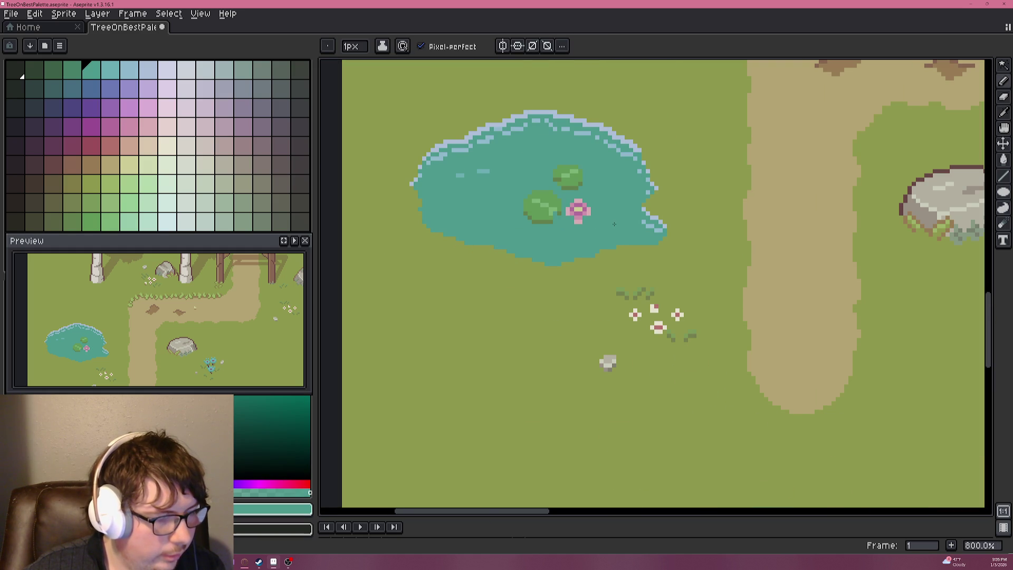
pyautogui.scroll(7, 595, 216)
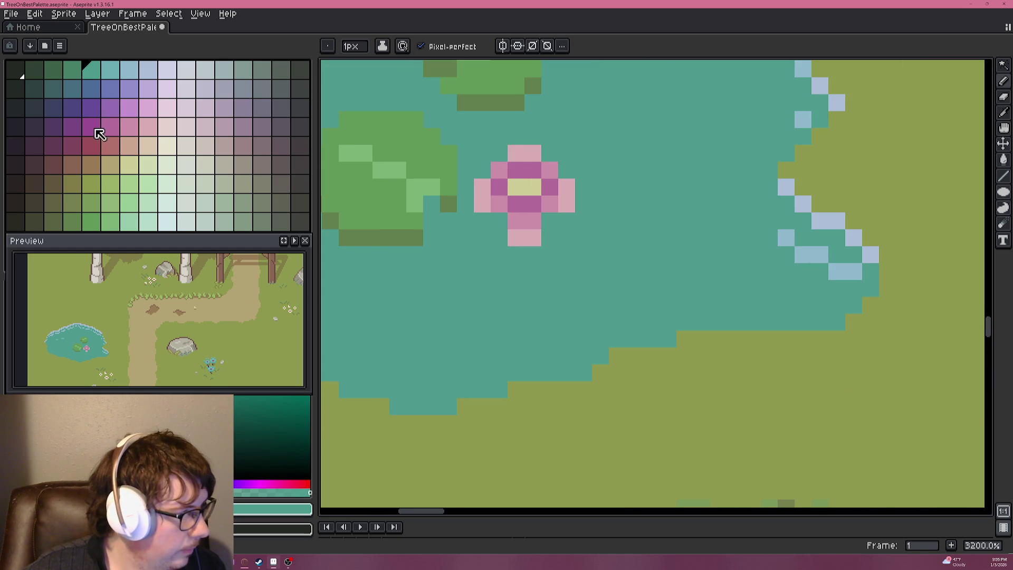
pyautogui.click(93, 129)
pyautogui.click(110, 126)
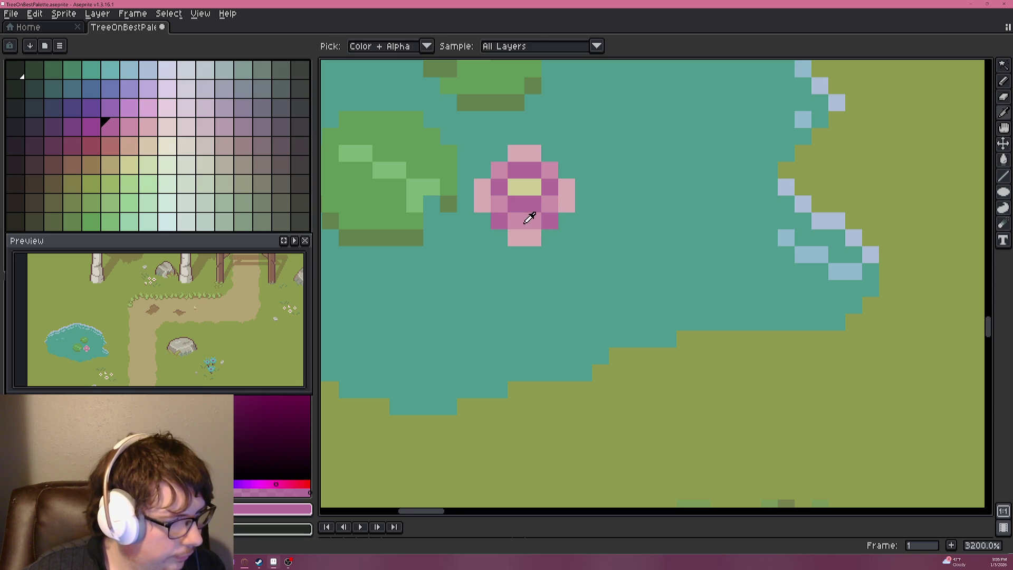
pyautogui.scroll(-3, 581, 233)
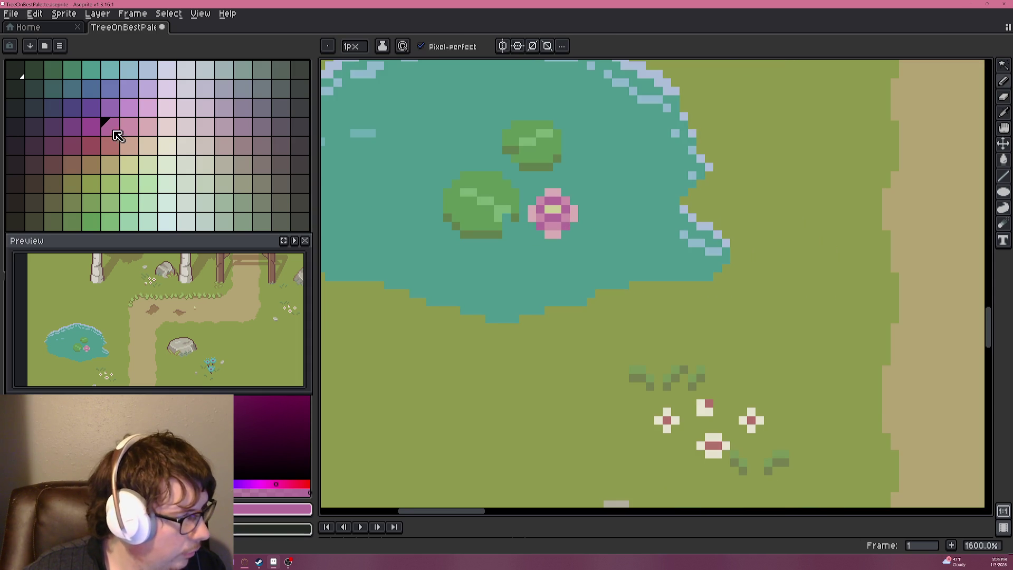
pyautogui.click(87, 124)
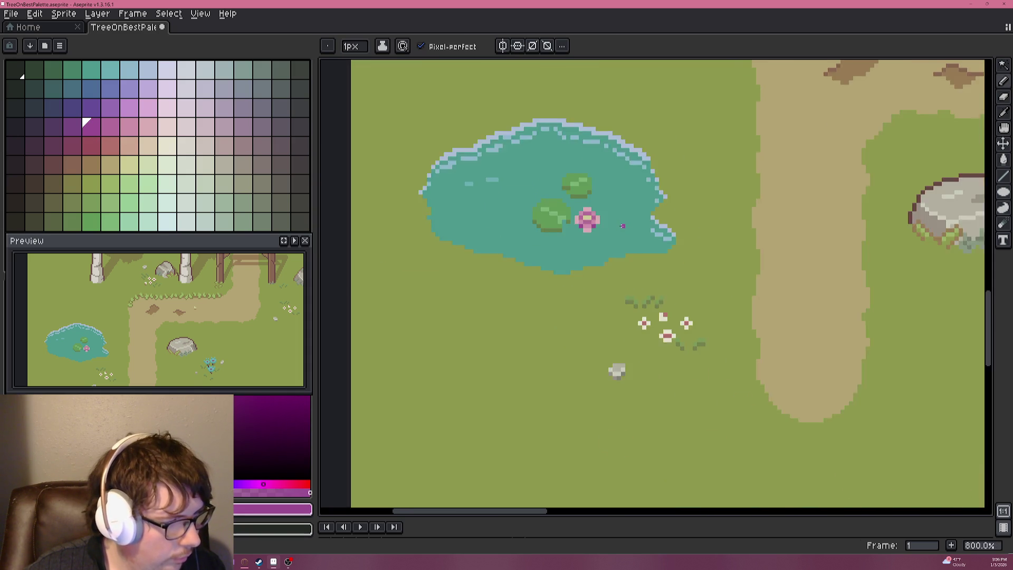
pyautogui.scroll(-4, 627, 224)
# Pan to the pond shoreline, eyedrop the light teal ripple and add a pixel above a ripple streak.
pyautogui.moveTo(632, 210); pyautogui.dragTo(597, 210)
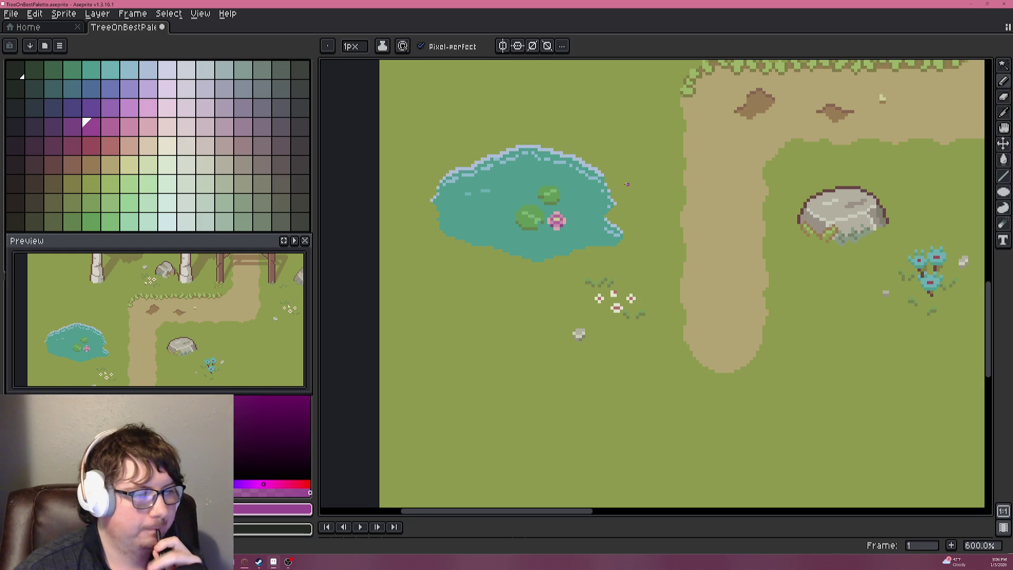
pyautogui.scroll(-1, 627, 184)
pyautogui.moveTo(628, 184)
pyautogui.mouseDown()
pyautogui.moveTo(515, 210)
pyautogui.moveTo(468, 272)
pyautogui.moveTo(499, 275)
pyautogui.mouseUp()
pyautogui.scroll(5, 496, 273)
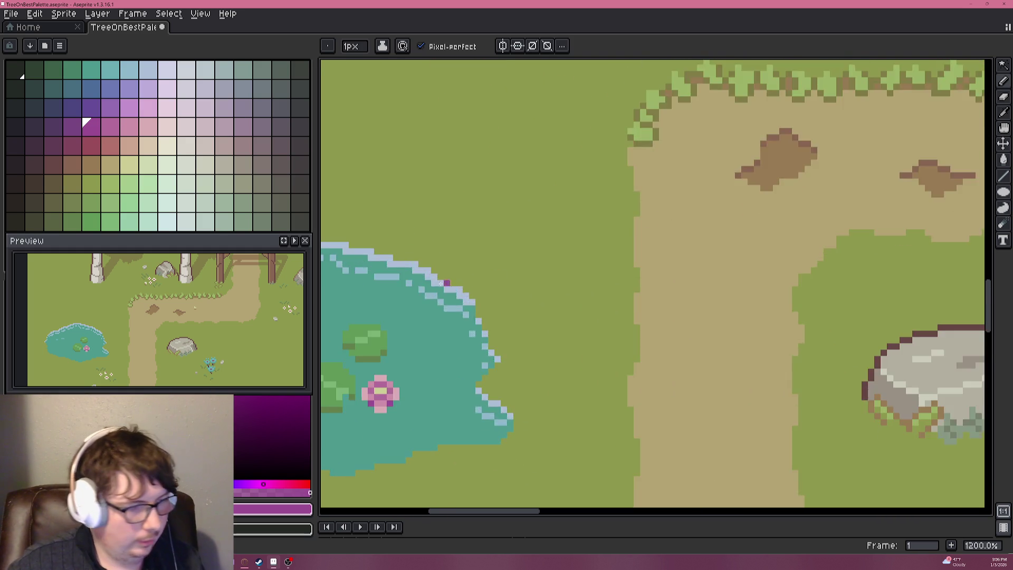
pyautogui.keyDown('alt'); pyautogui.click(477, 293); pyautogui.keyUp('alt')
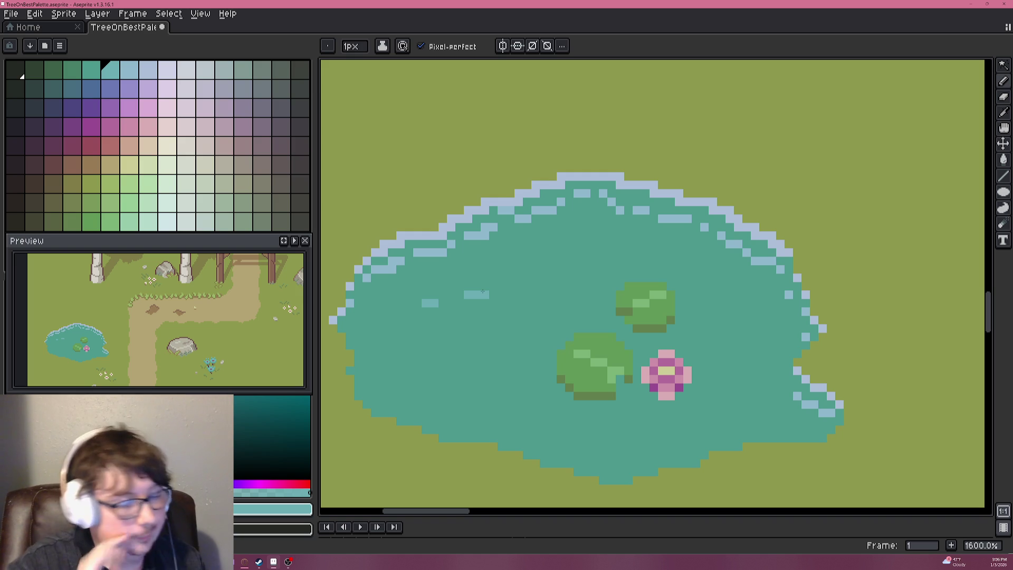
pyautogui.click(479, 288)
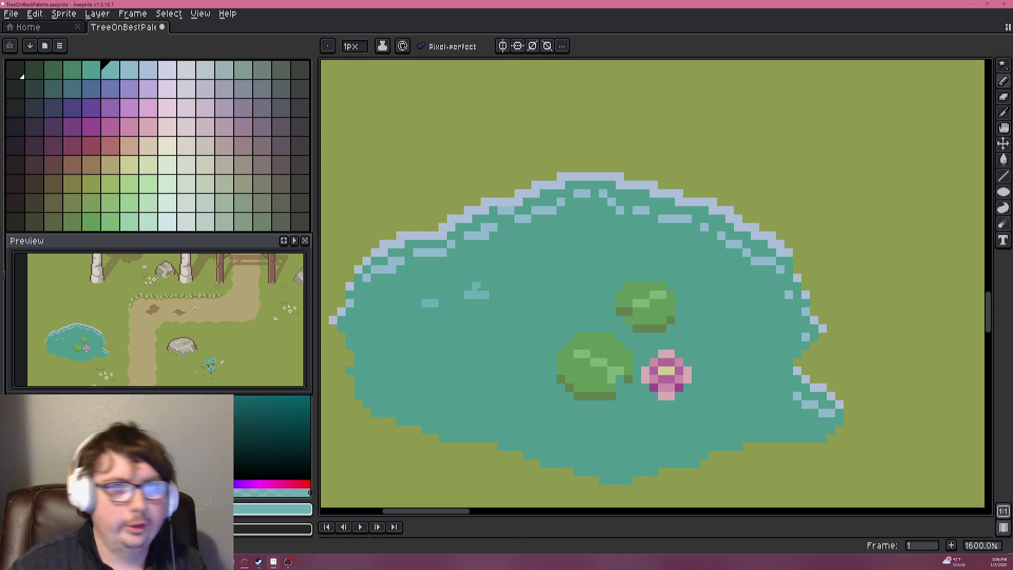
# Paint short pale teal ripple streaks on the lower pond, including one right of the lotus.
pyautogui.scroll(-3, 436, 287)
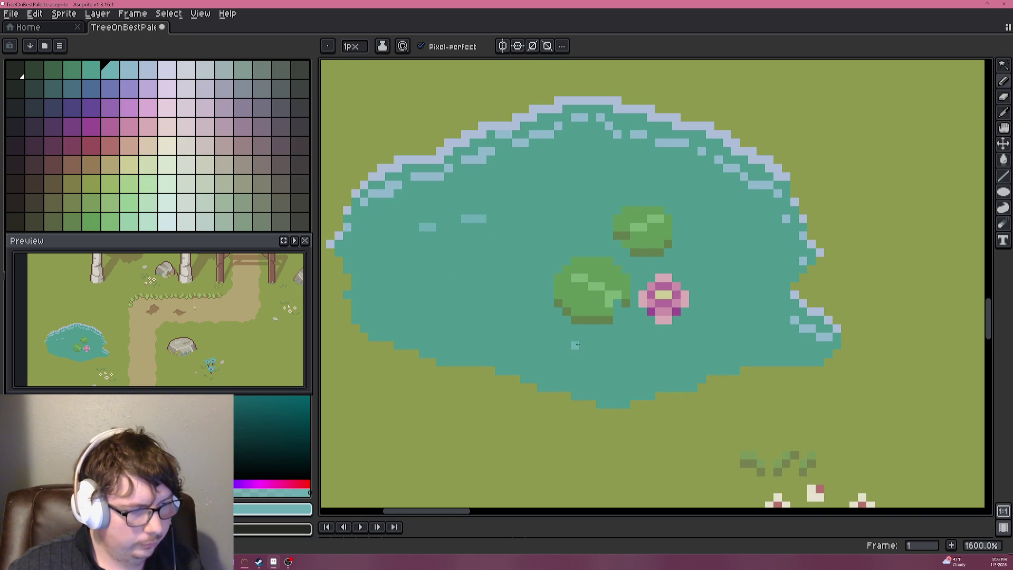
pyautogui.moveTo(592, 345); pyautogui.dragTo(634, 354)
pyautogui.moveTo(710, 328); pyautogui.dragTo(718, 327)
pyautogui.click(727, 327)
# Add more three-pixel ripple highlights higher on the pond, then zoom out to check them.
pyautogui.moveTo(710, 244); pyautogui.dragTo(770, 269)
pyautogui.moveTo(668, 176); pyautogui.dragTo(685, 176)
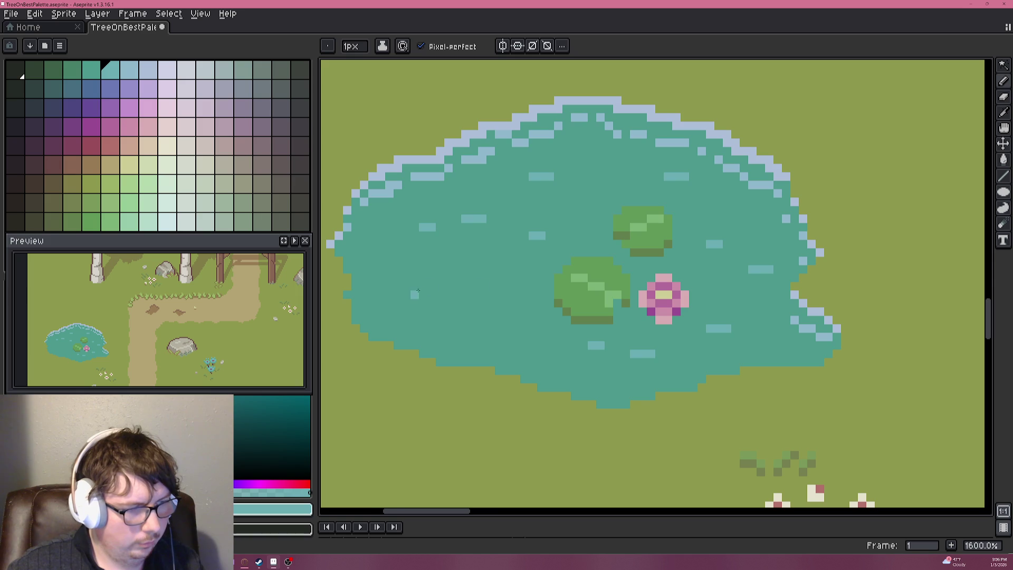
pyautogui.scroll(-3, 482, 317)
pyautogui.scroll(-2, 482, 316)
pyautogui.scroll(5, 483, 318)
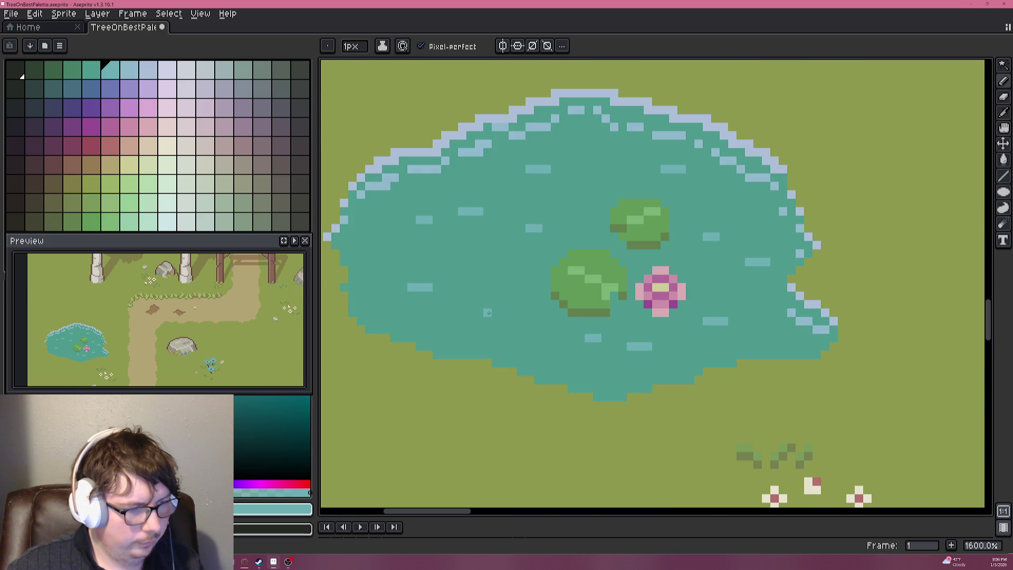
pyautogui.scroll(-5, 575, 301)
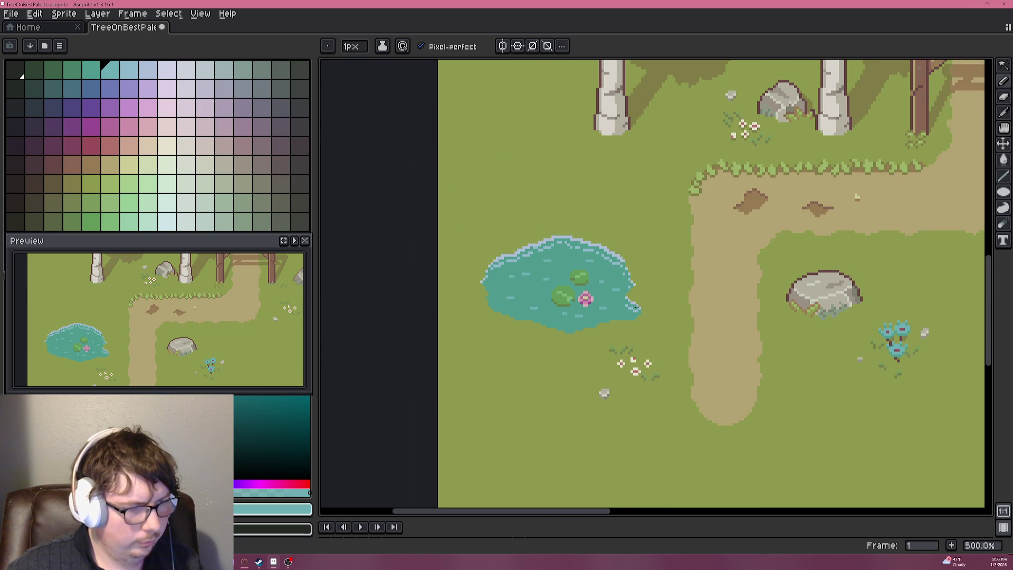
pyautogui.scroll(-2, 633, 305)
pyautogui.moveTo(649, 276)
pyautogui.mouseDown()
pyautogui.moveTo(612, 277)
pyautogui.moveTo(631, 270)
pyautogui.mouseUp()
pyautogui.scroll(1, 612, 276)
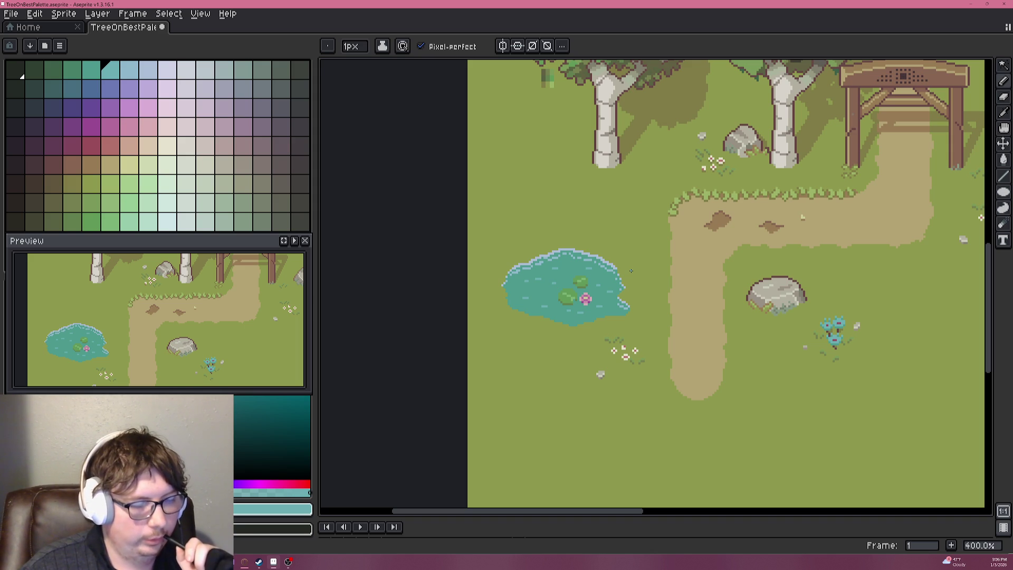
# Zoom into the pond's left edge and eyedrop the pond teal and pale blue rim colours.
pyautogui.scroll(5, 583, 294)
pyautogui.scroll(1, 647, 274)
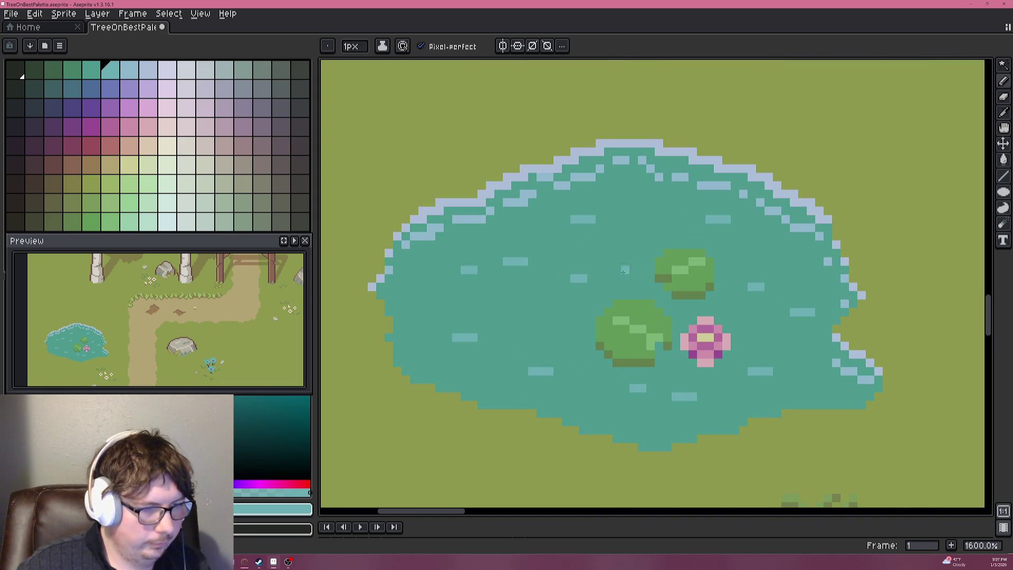
pyautogui.scroll(-3, 564, 274)
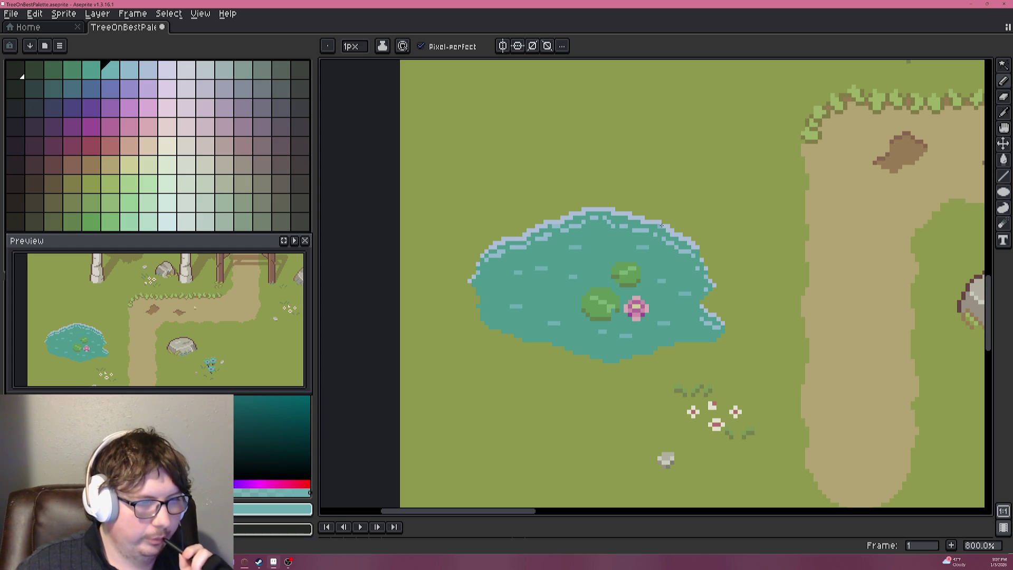
pyautogui.scroll(2, 520, 303)
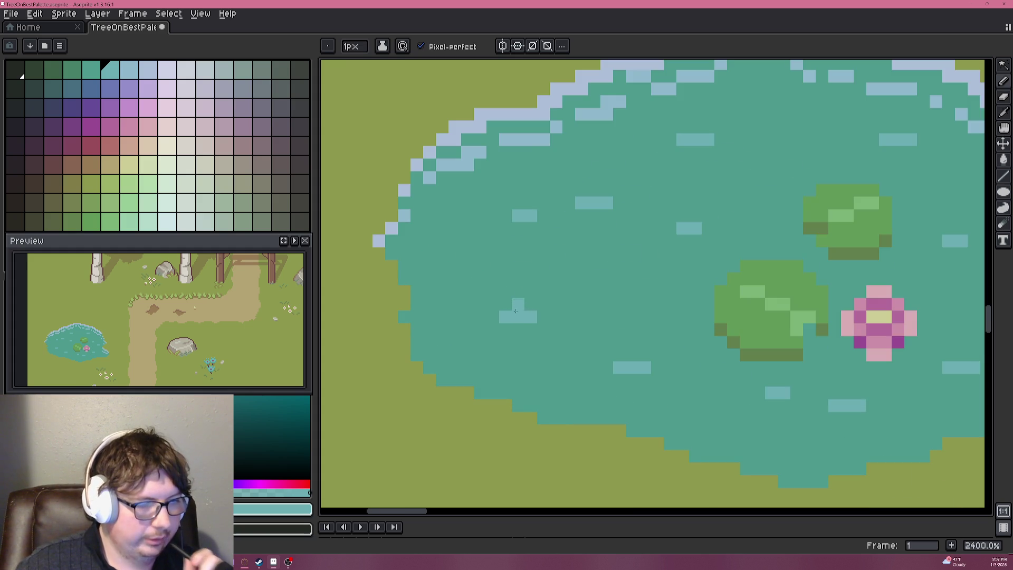
pyautogui.scroll(-4, 528, 308)
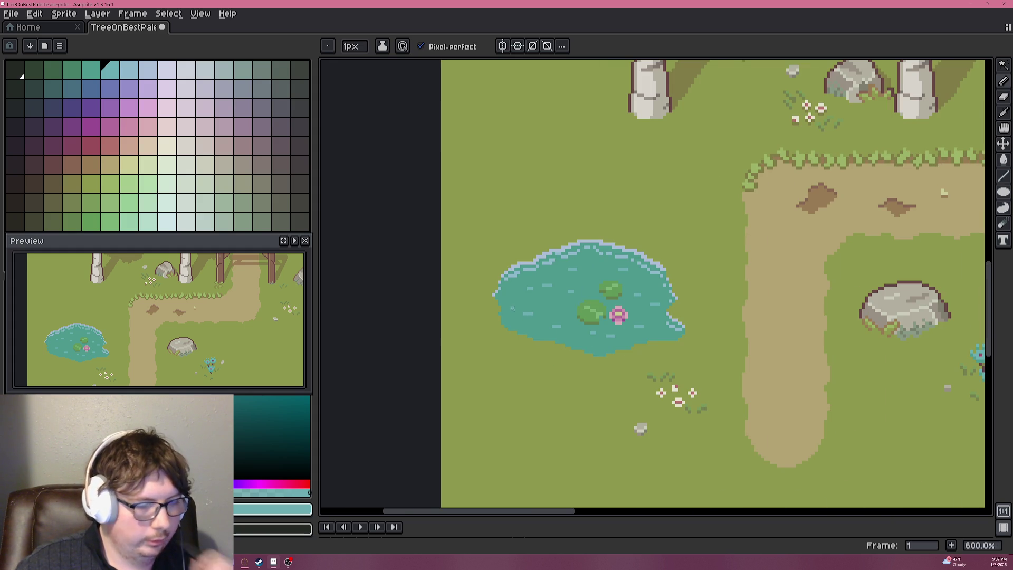
pyautogui.scroll(6, 532, 313)
pyautogui.press('alt')
pyautogui.keyDown('alt'); pyautogui.click(537, 327); pyautogui.keyUp('alt')
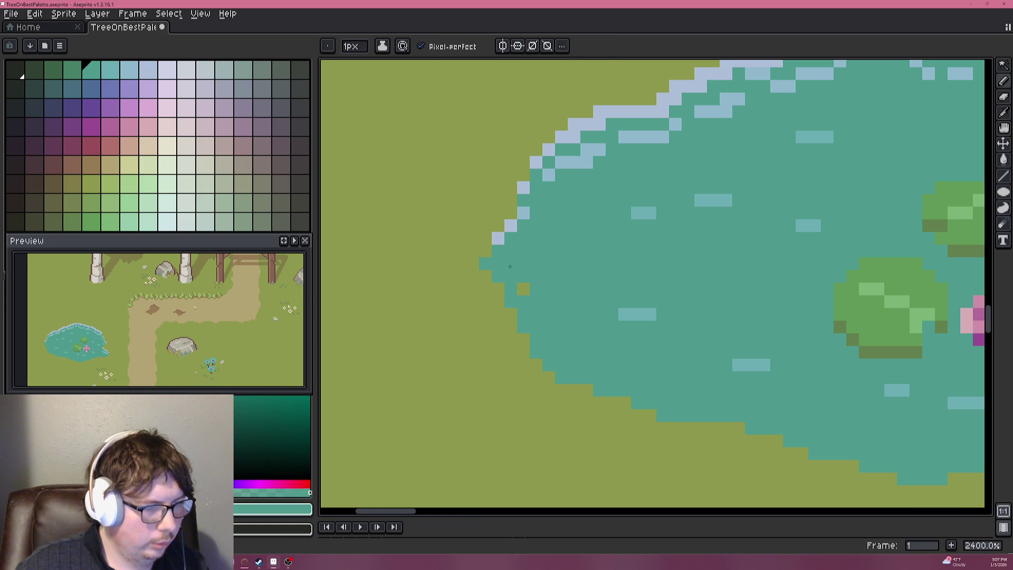
pyautogui.keyDown('alt'); pyautogui.click(504, 227); pyautogui.keyUp('alt')
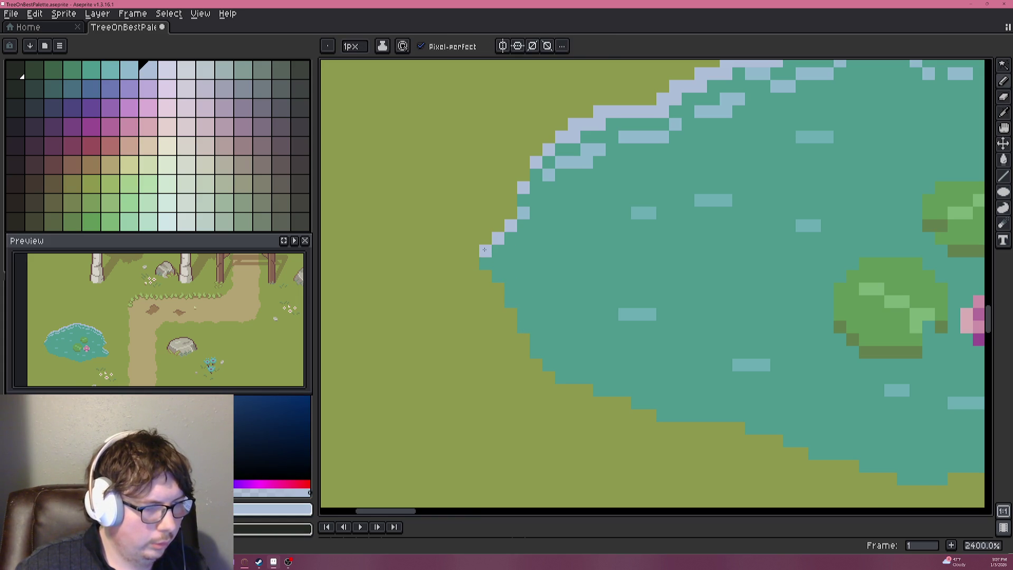
# Pick up the brown colour from the canvas and place a brown pixel at the pond's lower-left edge.
pyautogui.scroll(-4, 543, 278)
pyautogui.hscroll(3, 632, 301)
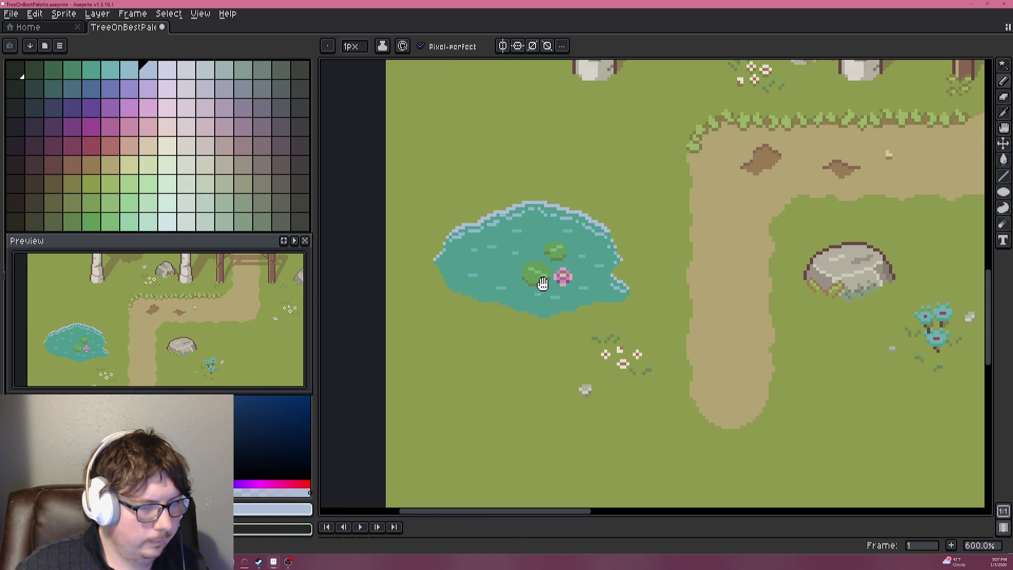
pyautogui.scroll(-1, 604, 278)
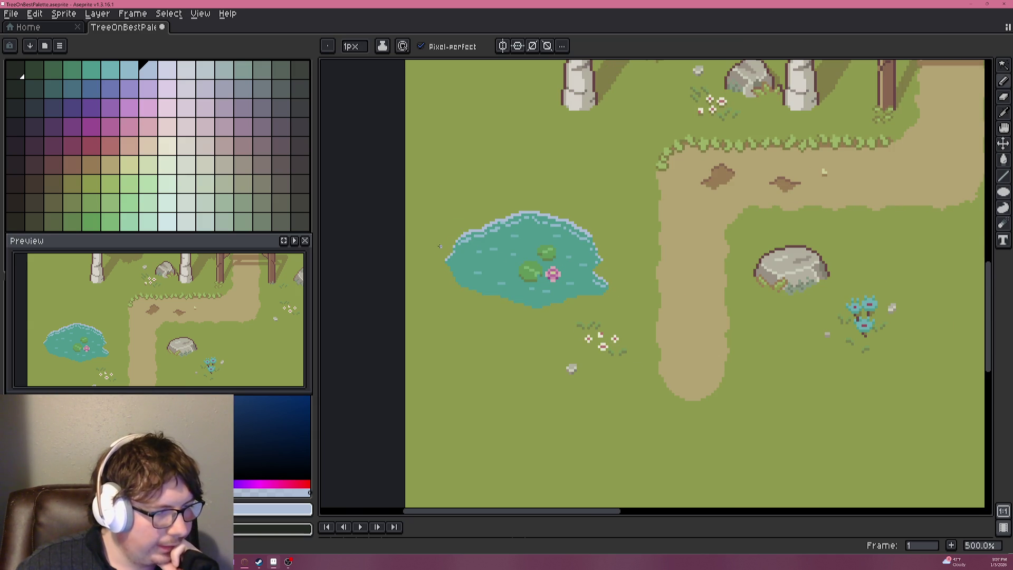
pyautogui.scroll(8, 444, 244)
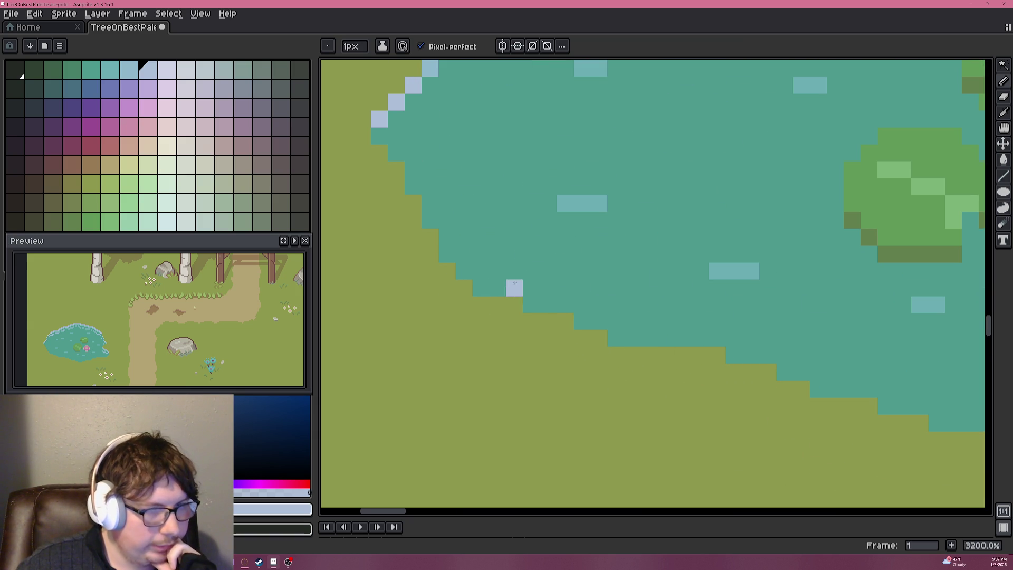
pyautogui.scroll(-3, 498, 321)
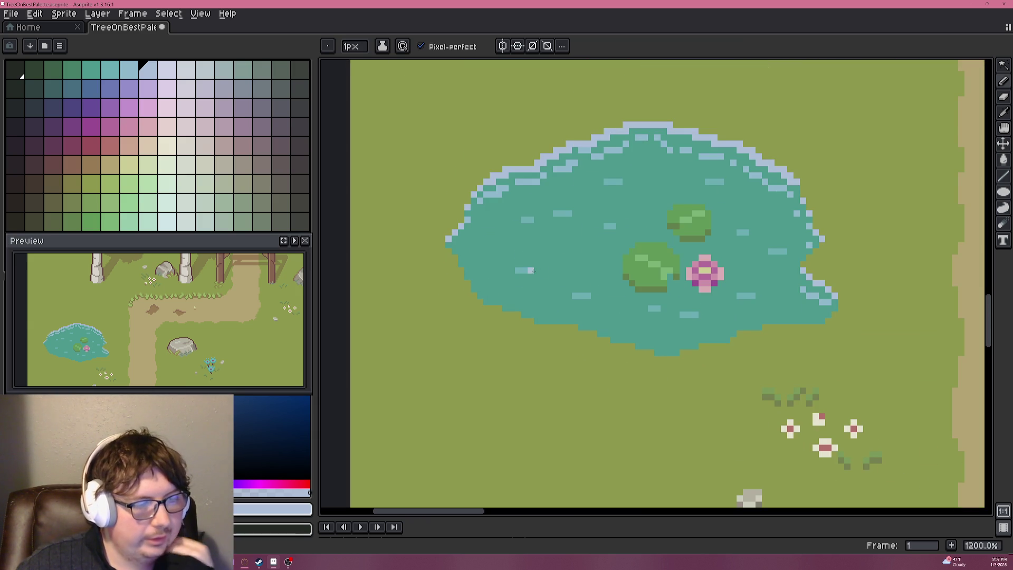
pyautogui.scroll(-3, 655, 271)
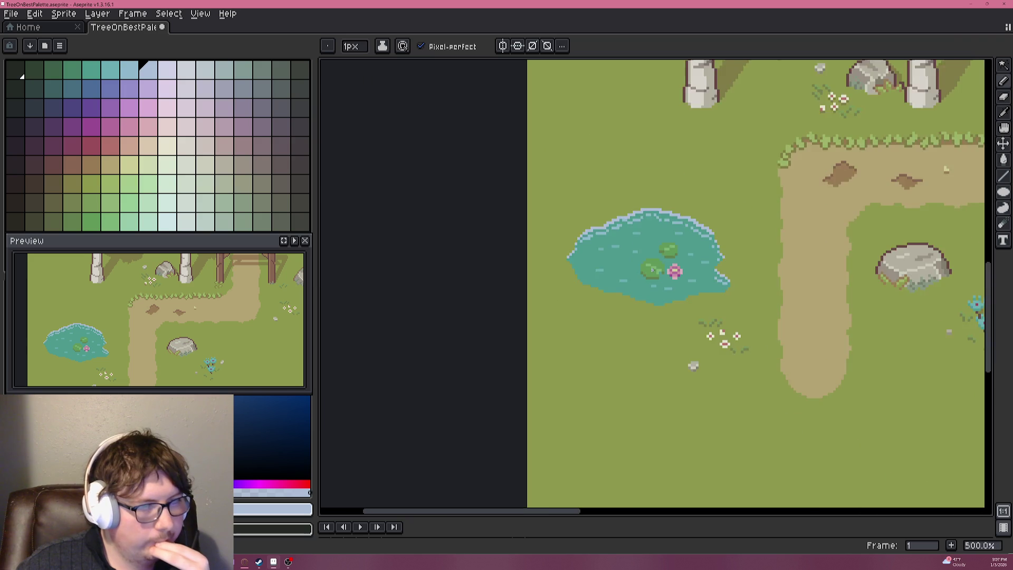
pyautogui.scroll(1, 653, 269)
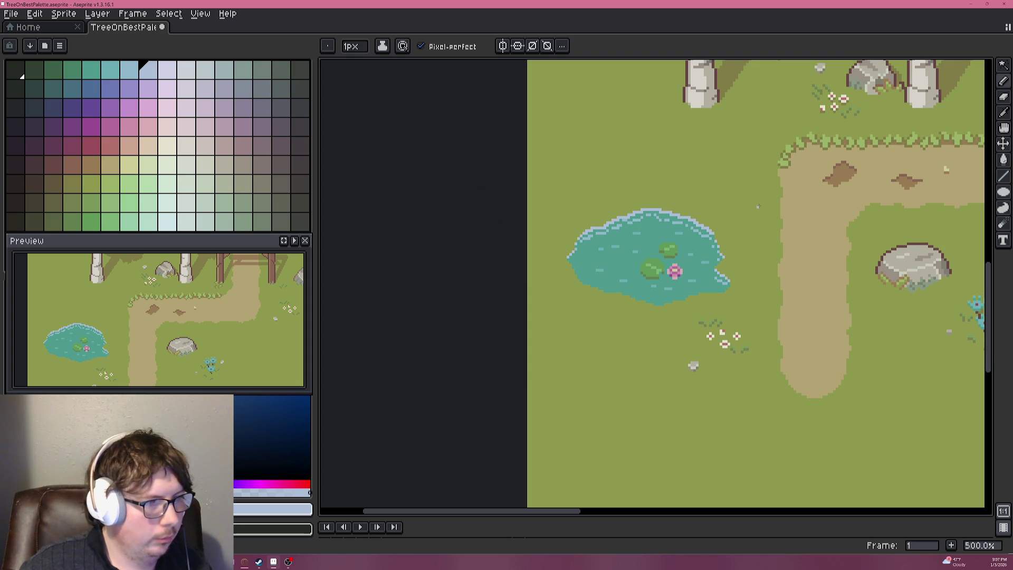
pyautogui.keyDown('alt'); pyautogui.click(840, 173); pyautogui.keyUp('alt')
pyautogui.scroll(8, 583, 279)
pyautogui.click(583, 277)
pyautogui.scroll(-6, 583, 277)
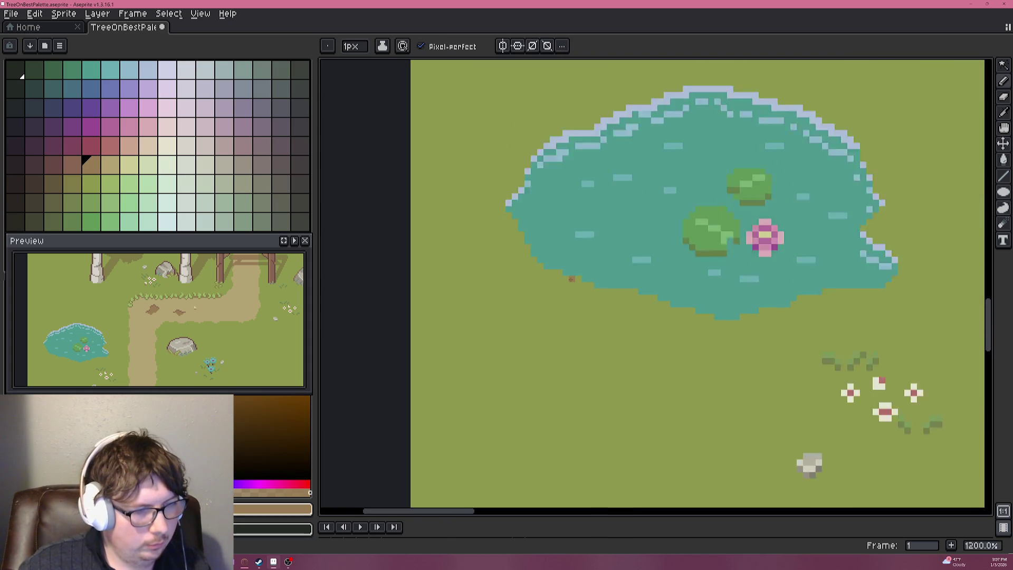
# Sample the grass green, then dab a dark brown pixel on the pond's lower-left edge.
pyautogui.keyDown('alt'); pyautogui.click(572, 274); pyautogui.keyUp('alt')
pyautogui.press('+')
pyautogui.press('+')
pyautogui.press('+')
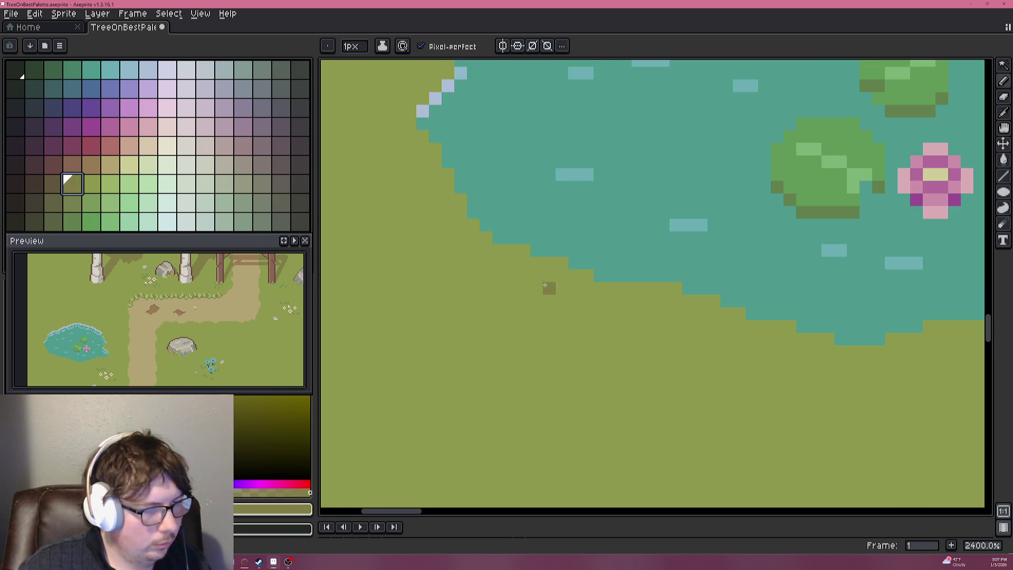
pyautogui.click(53, 185)
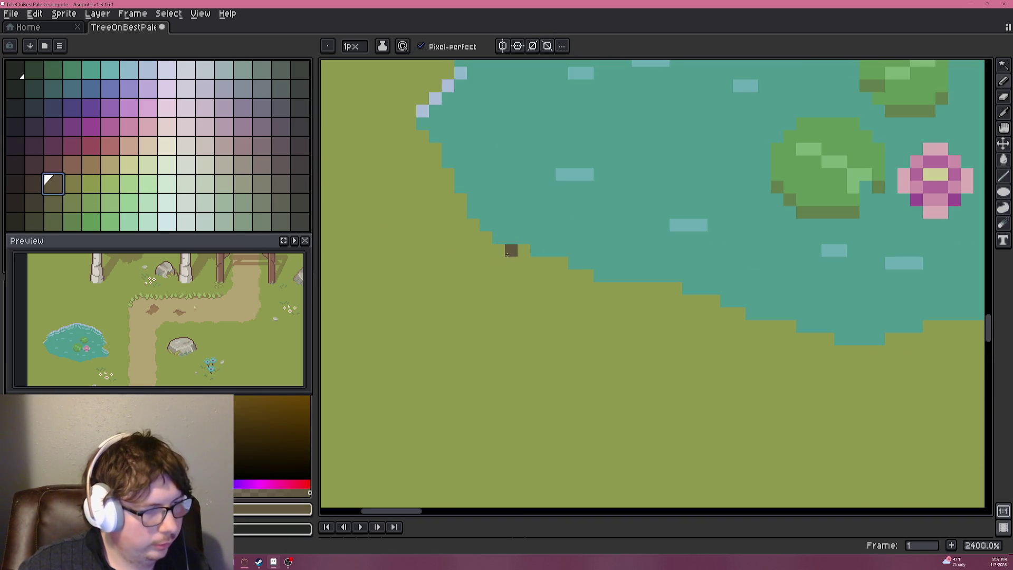
pyautogui.click(523, 251)
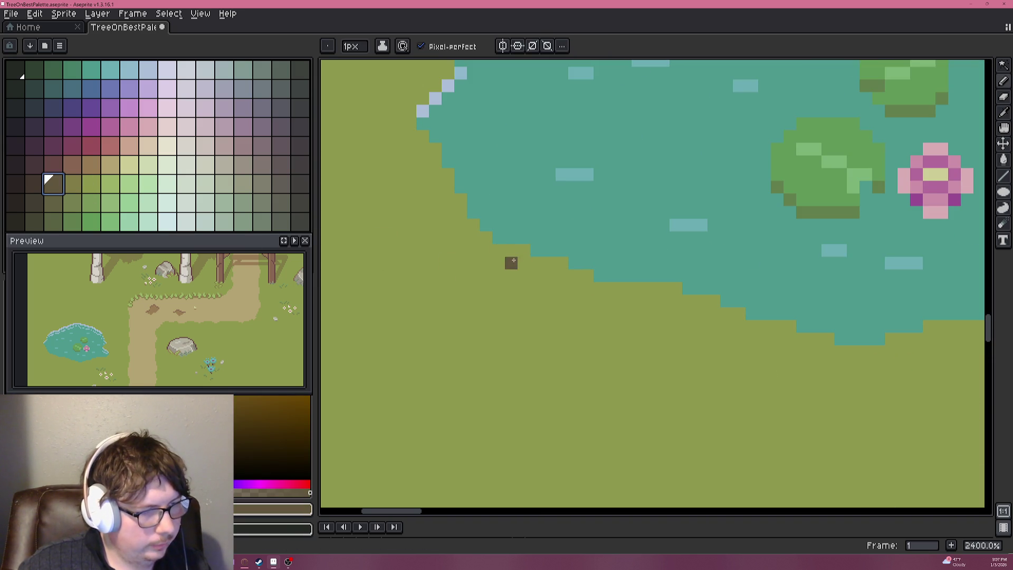
# Magic Wand the pond water and paint a thick dark brown rim around it with a bigger brush.
pyautogui.press('w')
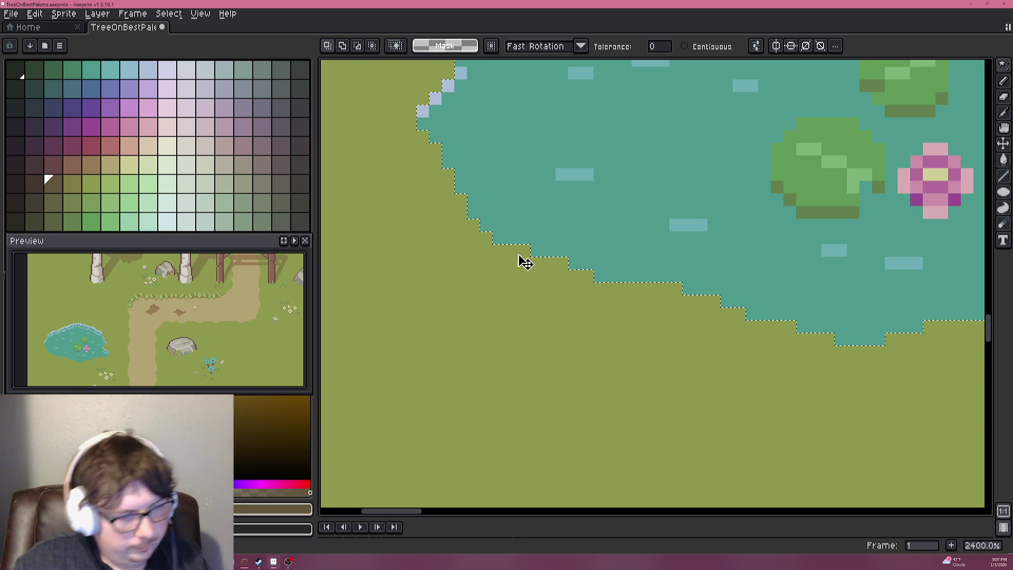
pyautogui.click(537, 262)
pyautogui.press('b')
pyautogui.scroll(-6, 534, 253)
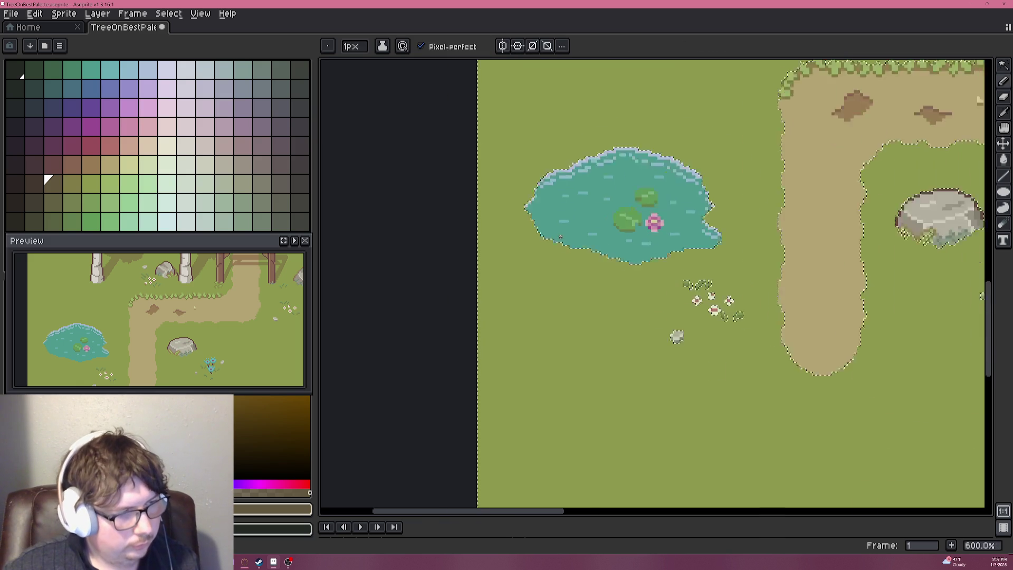
pyautogui.press('v')
pyautogui.press('b')
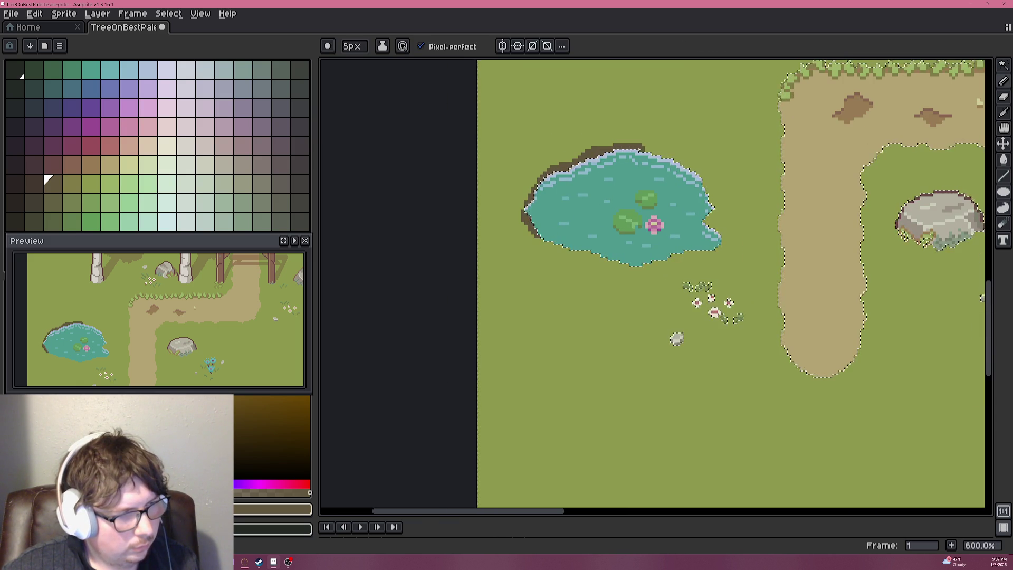
pyautogui.moveTo(678, 164); pyautogui.dragTo(695, 170)
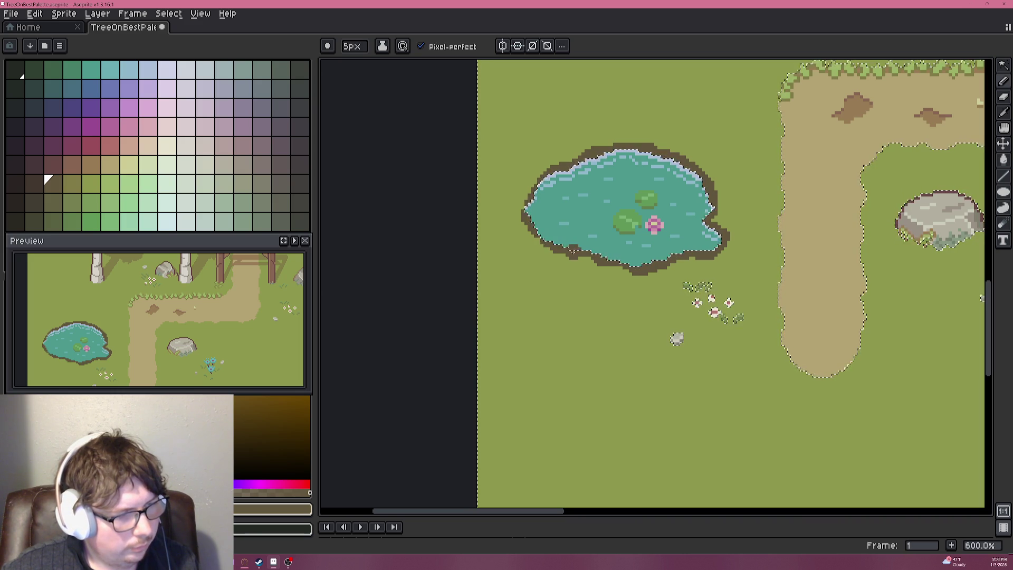
pyautogui.scroll(-1, 630, 242)
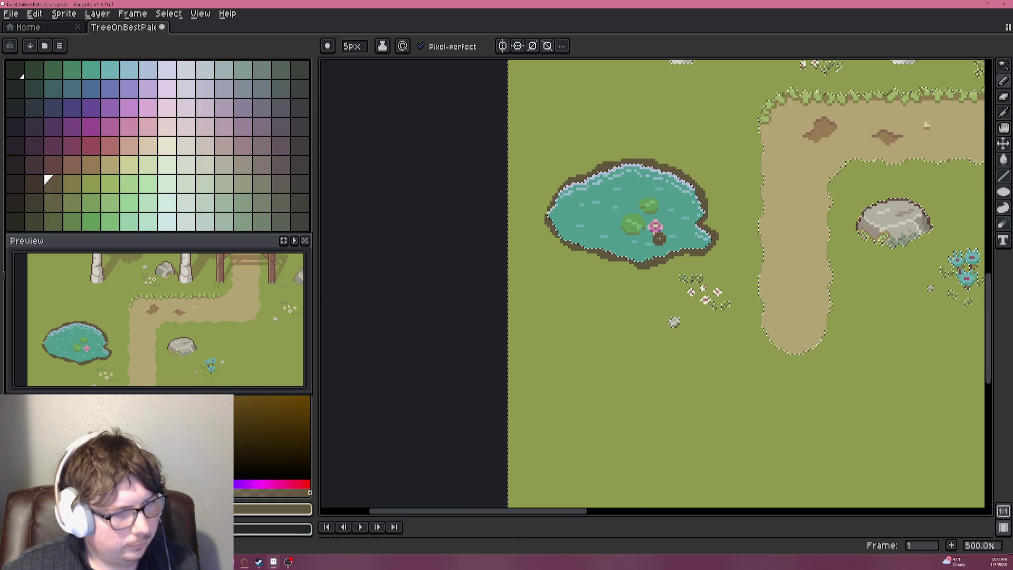
pyautogui.hotkey('ctrl', 'd')
# Fill gaps in the brown rim along the pond's left outline with a one-pixel pencil.
pyautogui.press('w')
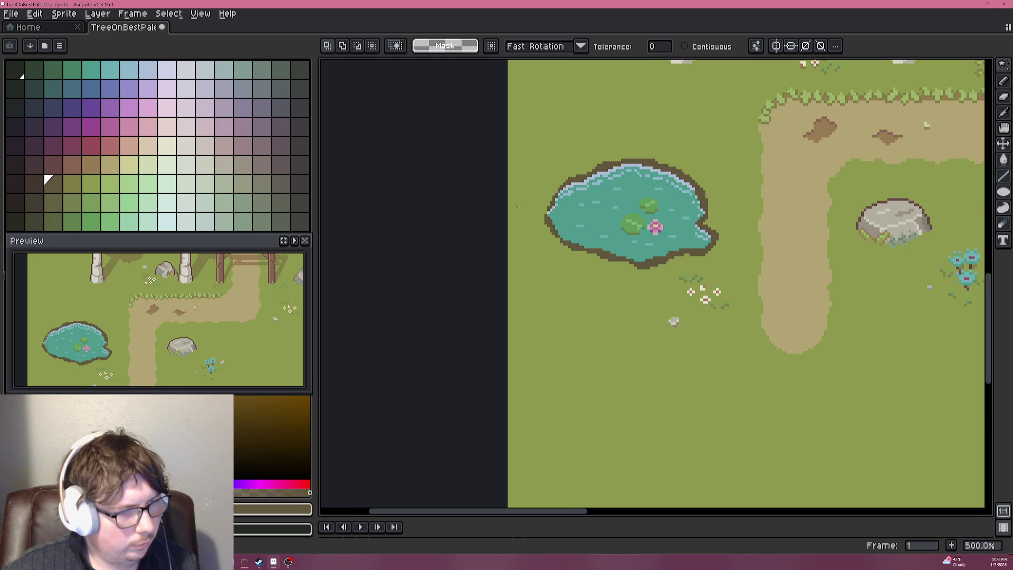
pyautogui.scroll(8, 503, 210)
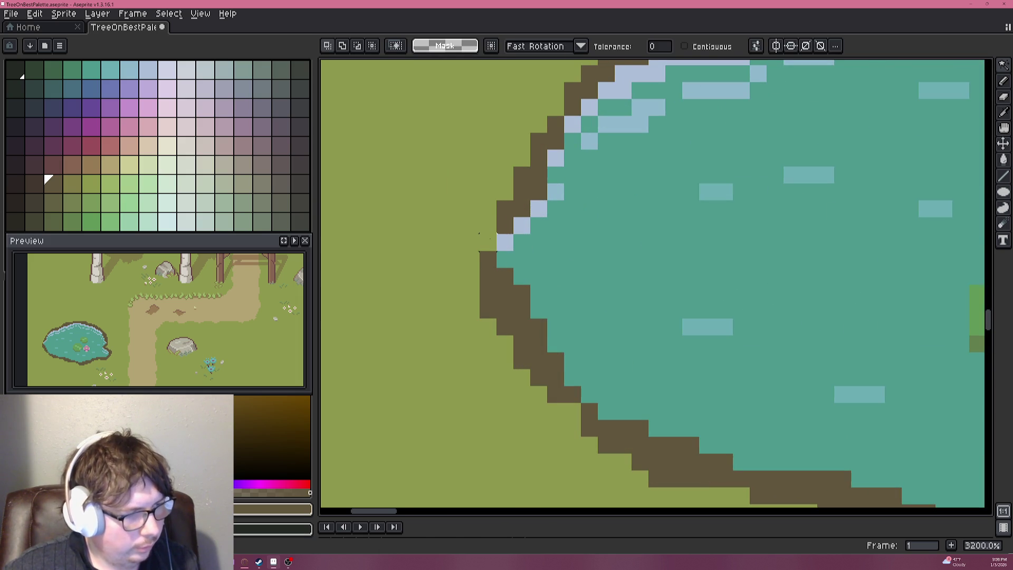
pyautogui.press('b')
pyautogui.click(488, 225)
pyautogui.click(505, 192)
pyautogui.click(488, 208)
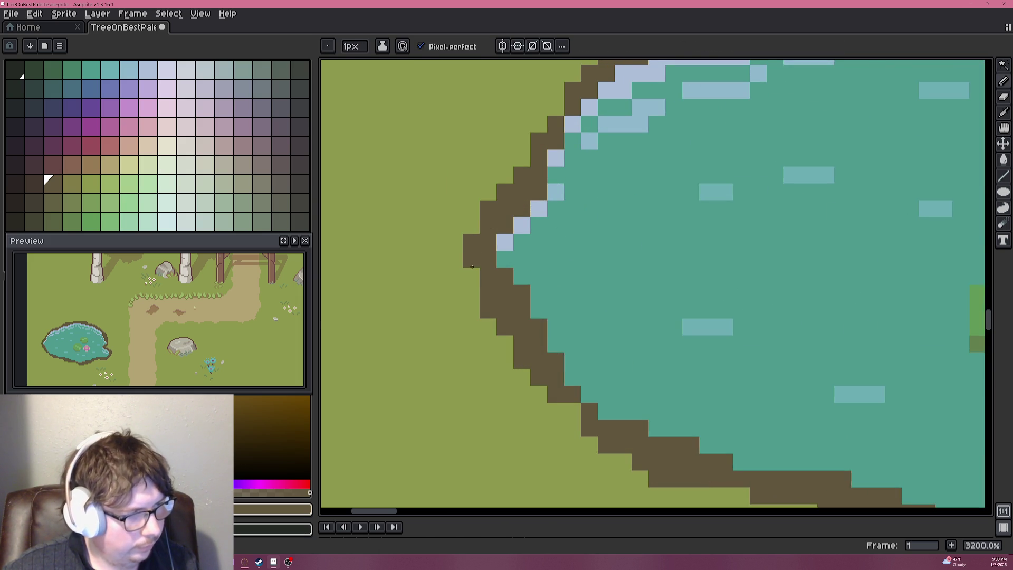
pyautogui.click(73, 184)
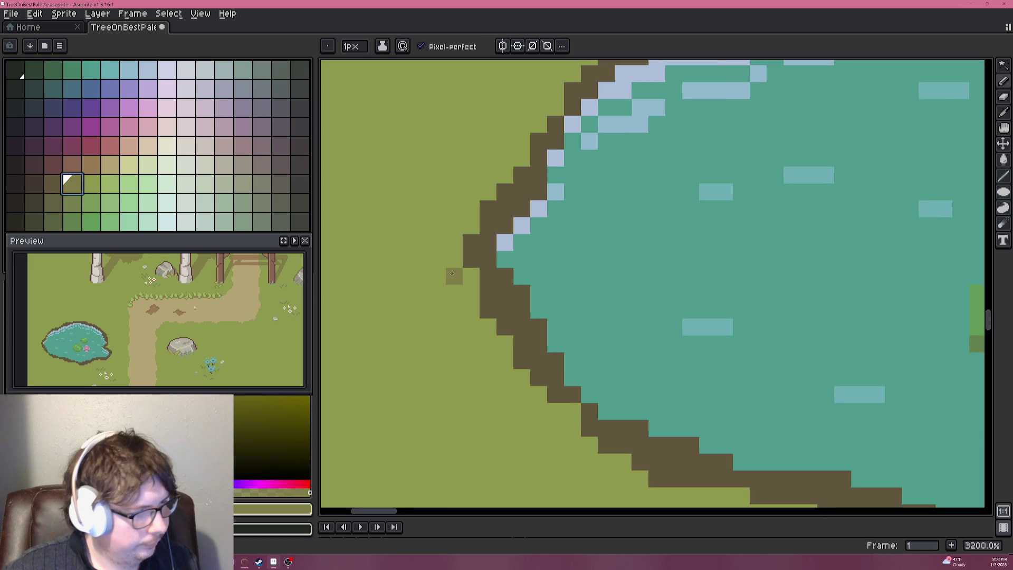
pyautogui.scroll(-3, 451, 274)
pyautogui.scroll(-3, 453, 301)
# Widen the brush and paint an olive bank along the pond's upper edge, undoing stray strokes.
pyautogui.press('+')
pyautogui.press('+')
pyautogui.press('+')
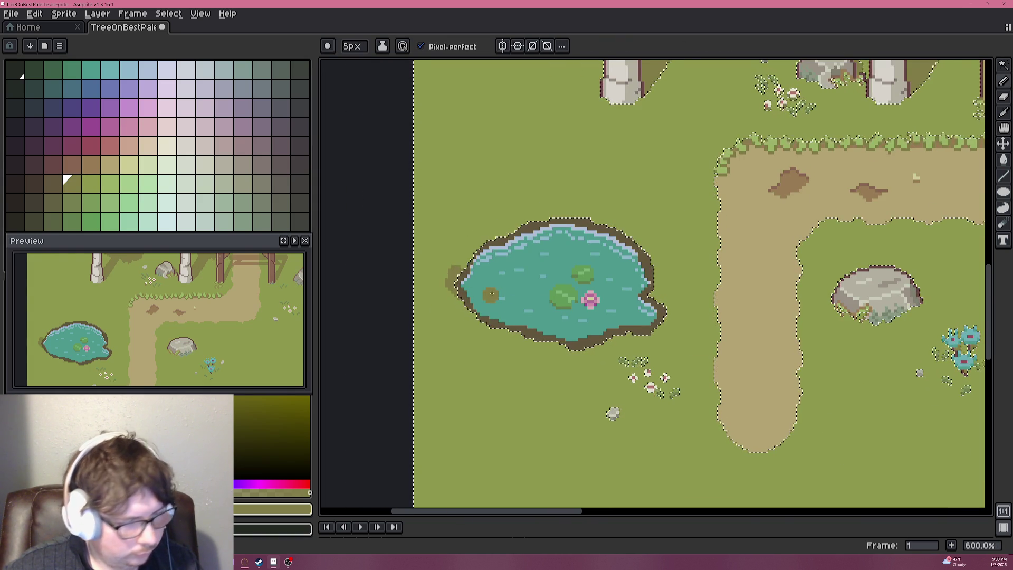
pyautogui.hotkey('ctrl', 'z')
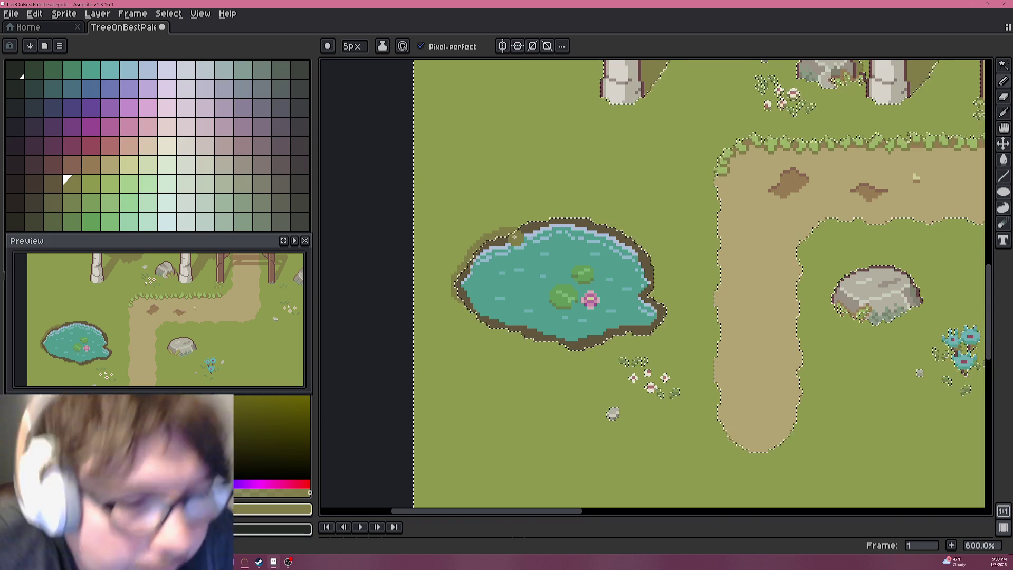
pyautogui.scroll(4, 516, 213)
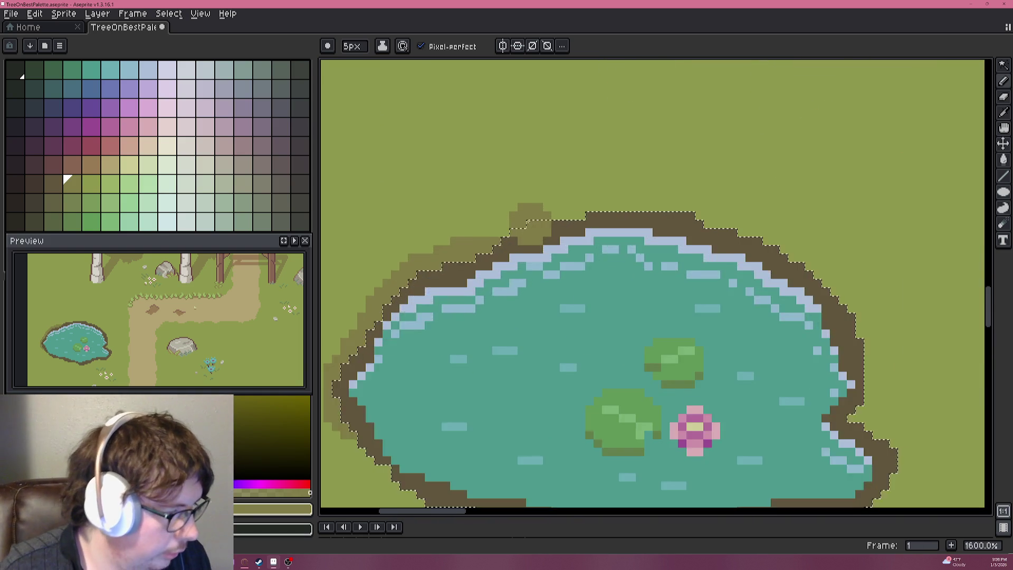
pyautogui.moveTo(463, 256)
pyautogui.mouseDown()
pyautogui.moveTo(559, 211)
pyautogui.moveTo(747, 199)
pyautogui.moveTo(811, 211)
pyautogui.moveTo(873, 250)
pyautogui.moveTo(841, 221)
pyautogui.moveTo(577, 162)
pyautogui.moveTo(699, 332)
pyautogui.moveTo(710, 394)
pyautogui.moveTo(741, 446)
pyautogui.moveTo(732, 461)
pyautogui.moveTo(714, 291)
pyautogui.mouseUp()
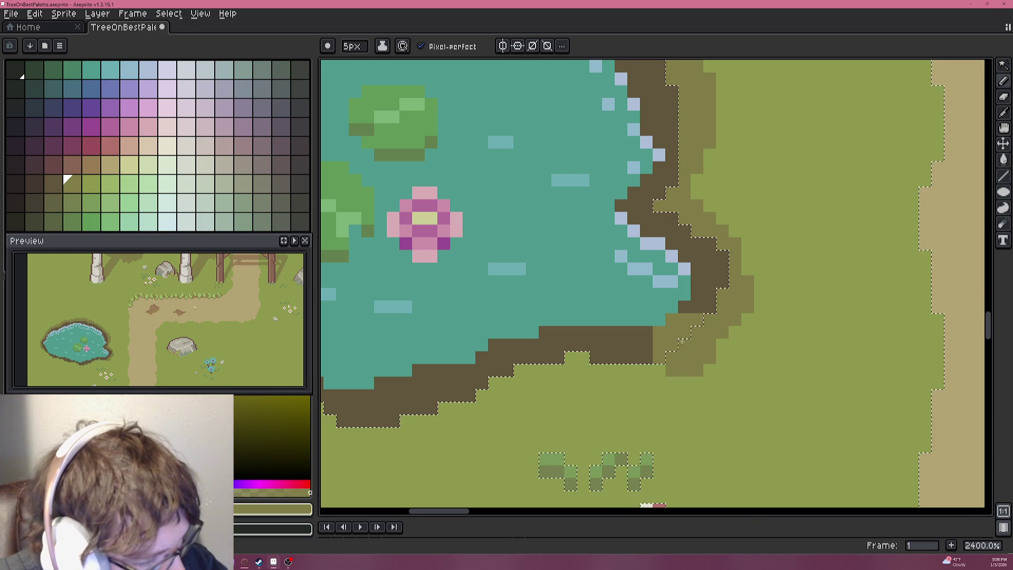
pyautogui.hotkey('ctrl', 'z')
# Extend the olive band down the pond's right bank and below its lower-left bank.
pyautogui.moveTo(736, 242)
pyautogui.mouseDown()
pyautogui.moveTo(747, 309)
pyautogui.moveTo(723, 332)
pyautogui.moveTo(659, 369)
pyautogui.moveTo(527, 372)
pyautogui.moveTo(561, 358)
pyautogui.moveTo(469, 401)
pyautogui.moveTo(434, 402)
pyautogui.moveTo(417, 438)
pyautogui.mouseUp()
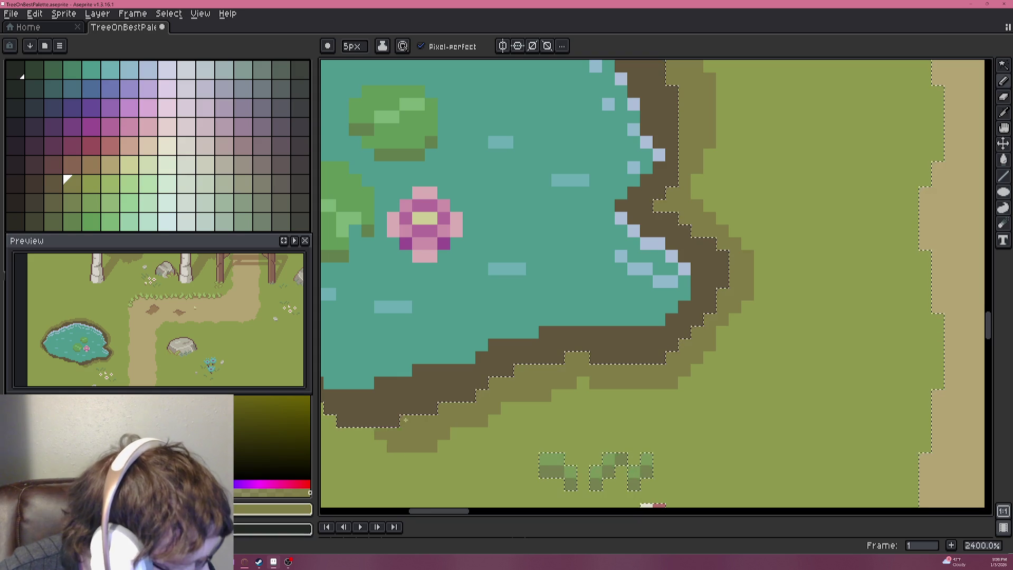
pyautogui.scroll(-3, 475, 369)
pyautogui.hscroll(-5, 475, 370)
pyautogui.click(614, 289)
pyautogui.scroll(-3, 613, 289)
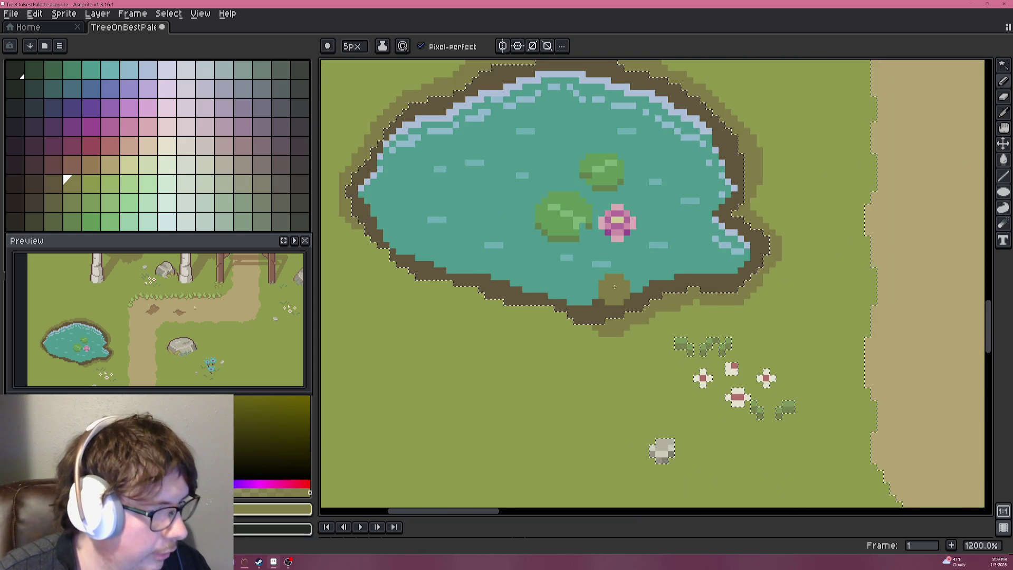
pyautogui.scroll(2, 685, 238)
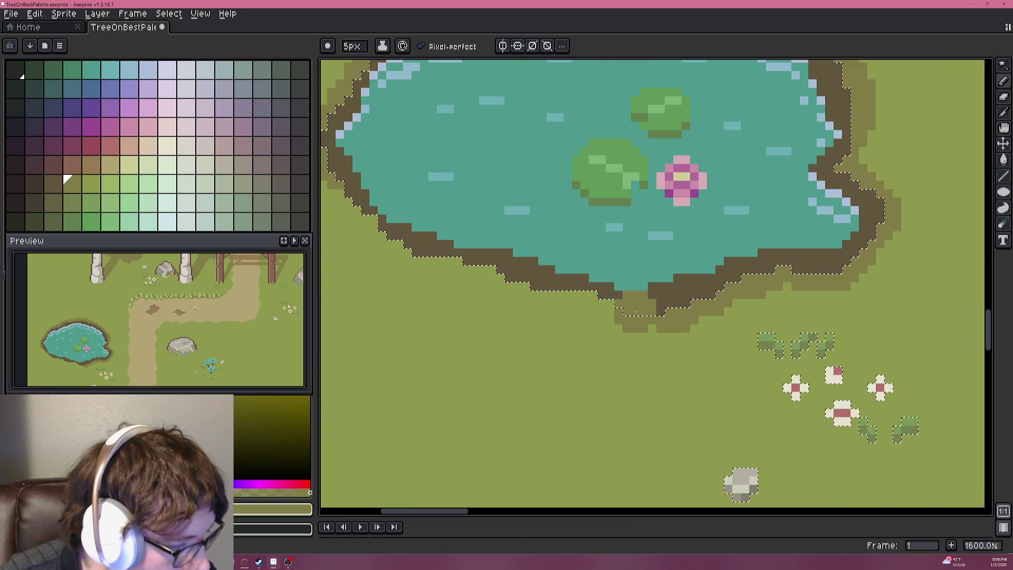
pyautogui.moveTo(640, 322)
pyautogui.mouseDown()
pyautogui.moveTo(538, 298)
pyautogui.moveTo(465, 257)
pyautogui.moveTo(417, 256)
pyautogui.moveTo(377, 219)
pyautogui.moveTo(562, 279)
pyautogui.mouseUp()
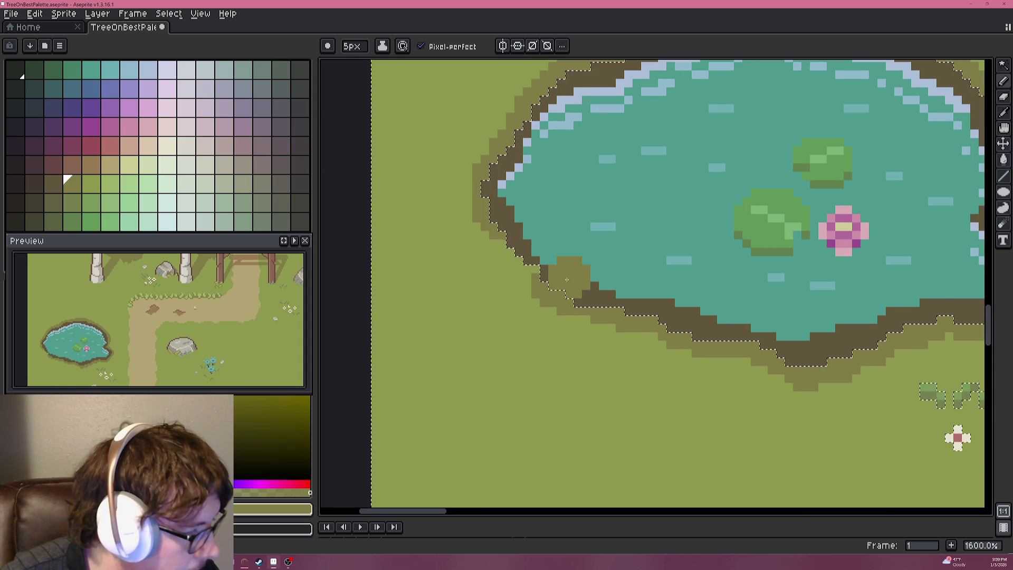
pyautogui.scroll(-4, 507, 232)
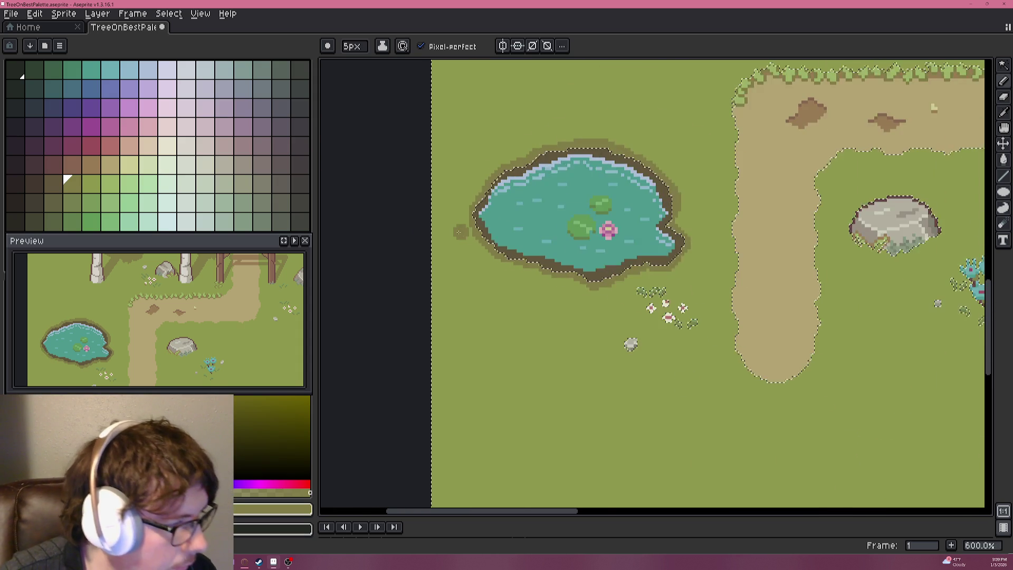
# Clear the selection, choose the darkest brown swatch and set the pencil to one pixel.
pyautogui.press('w')
pyautogui.hotkey('ctrl', 'd')
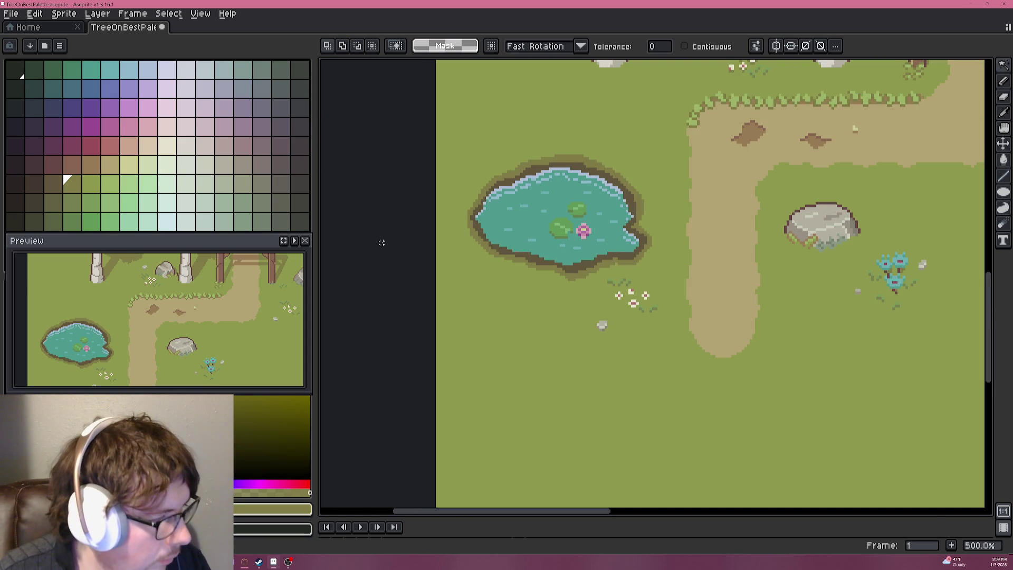
pyautogui.scroll(-2, 376, 266)
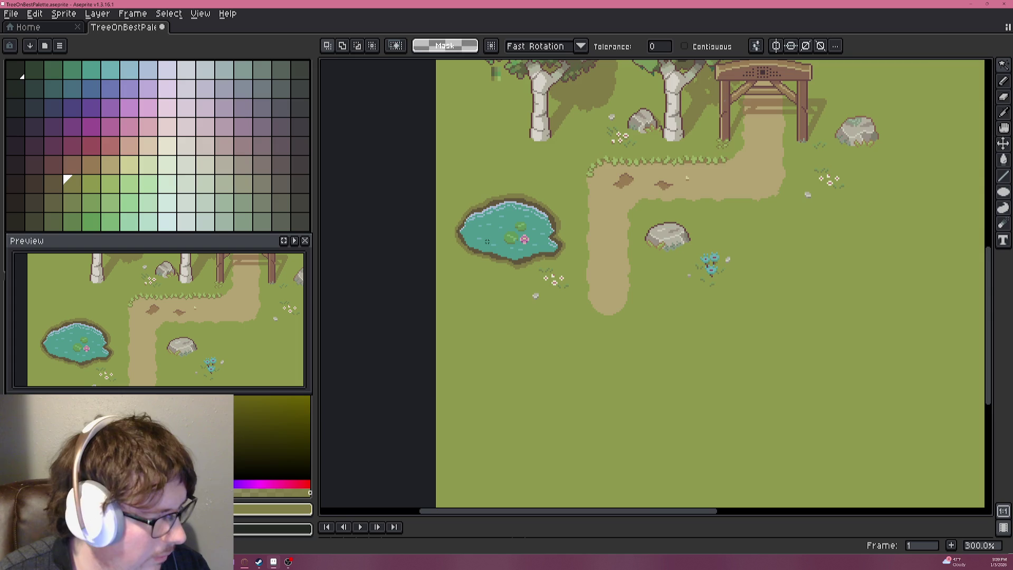
pyautogui.scroll(9, 504, 255)
pyautogui.press('i')
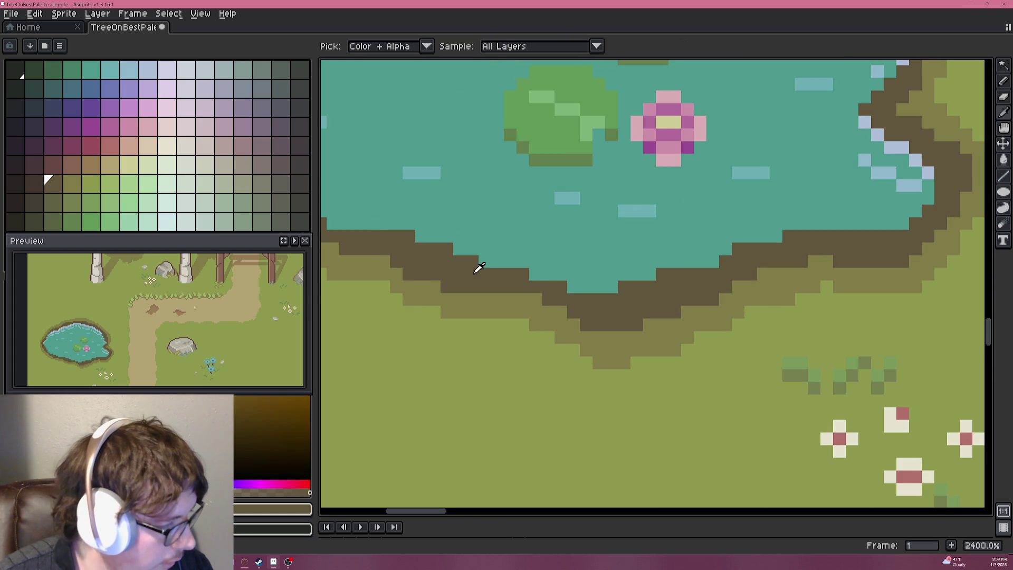
pyautogui.press('w')
pyautogui.click(35, 184)
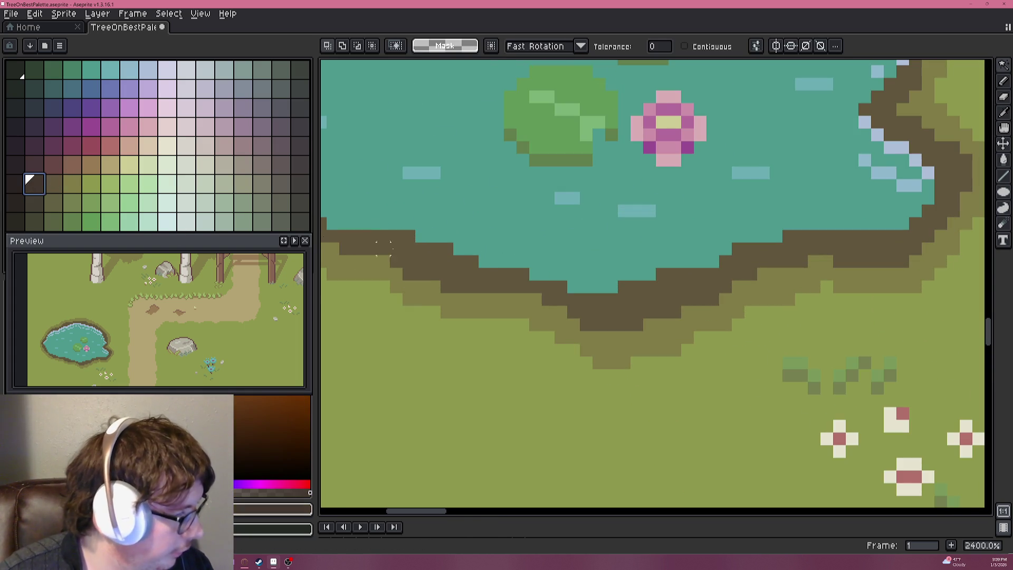
pyautogui.press('b')
pyautogui.press('-')
pyautogui.press('-')
pyautogui.press('-')
# Dot the first dark pebble pixels on the shore, undoing the extra ones.
pyautogui.click(434, 261)
pyautogui.click(459, 262)
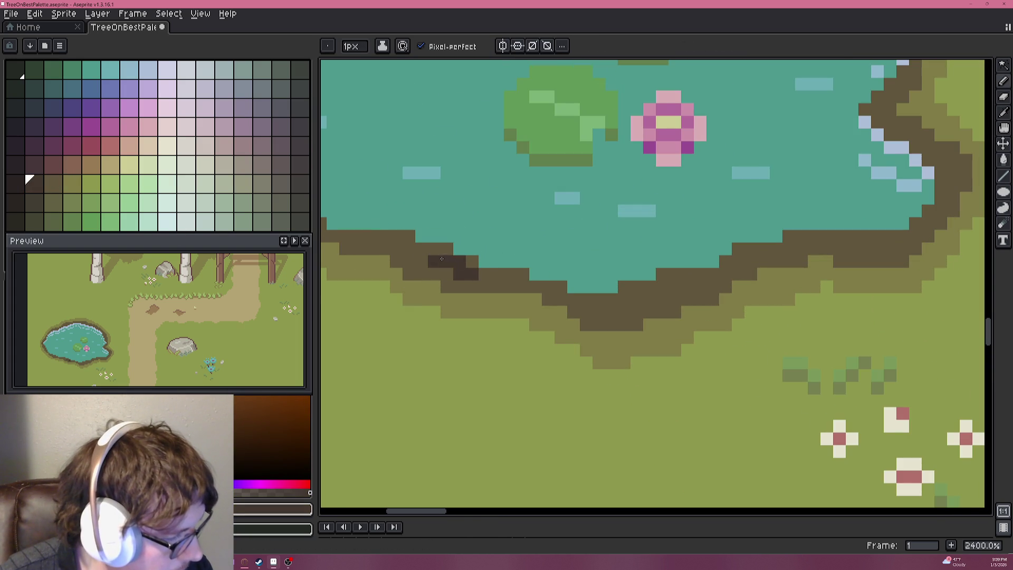
pyautogui.hotkey('ctrl', 'z')
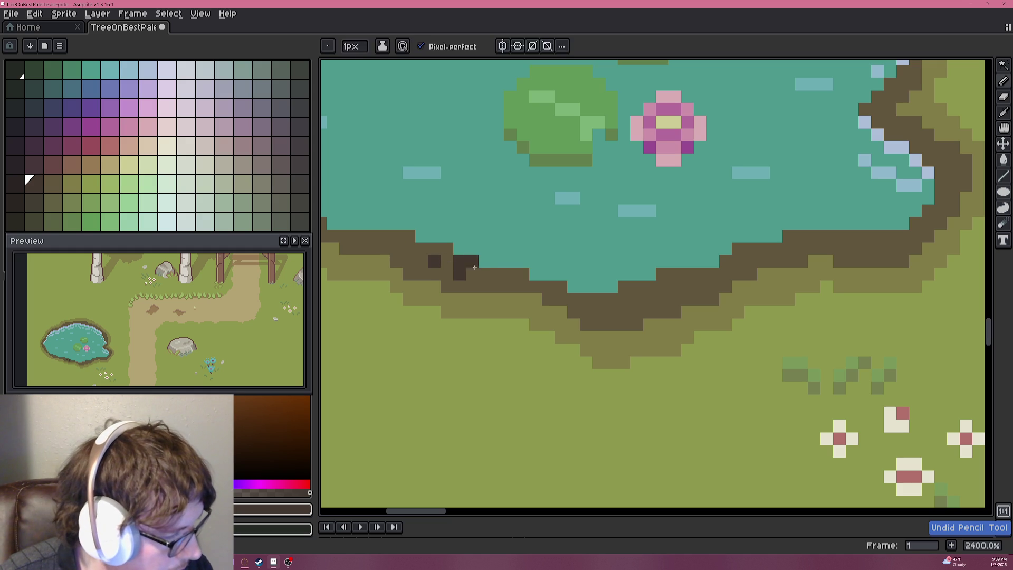
pyautogui.click(408, 236)
pyautogui.click(369, 236)
pyautogui.scroll(-7, 388, 245)
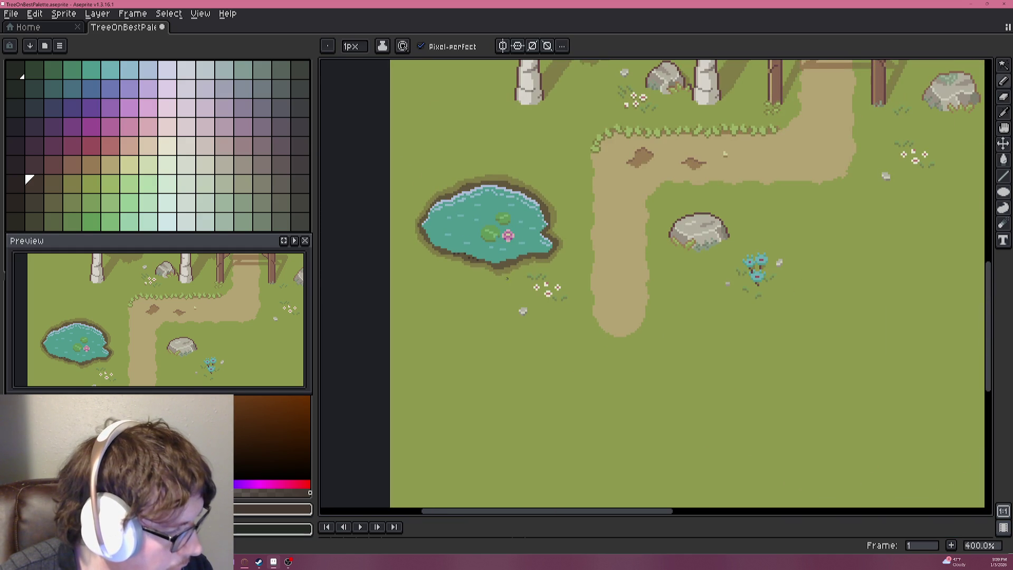
pyautogui.scroll(9, 488, 266)
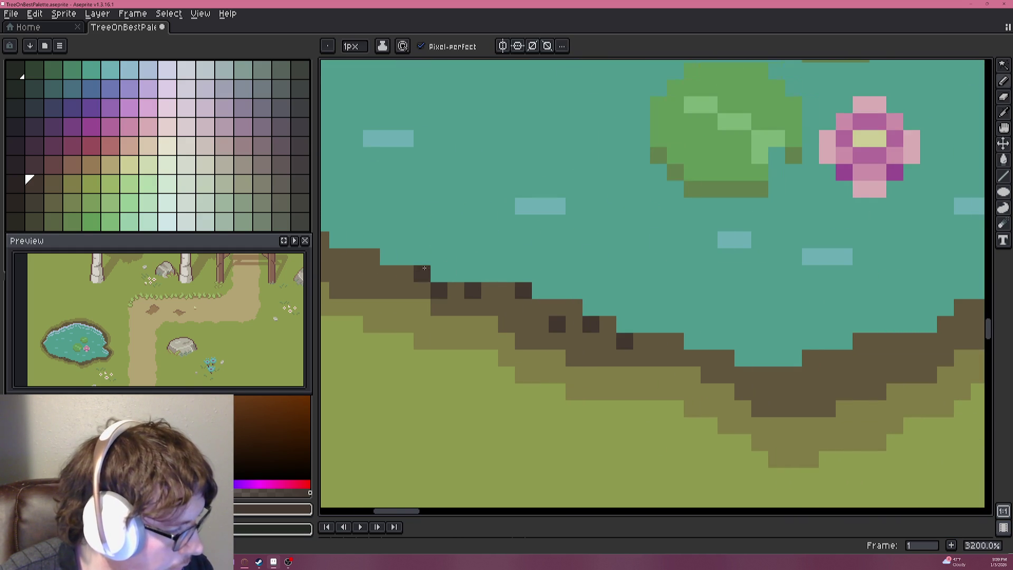
# Scatter more dark pebble pixels along the brown bank toward the bottom-left.
pyautogui.click(569, 267)
pyautogui.click(536, 249)
pyautogui.click(519, 249)
pyautogui.click(501, 232)
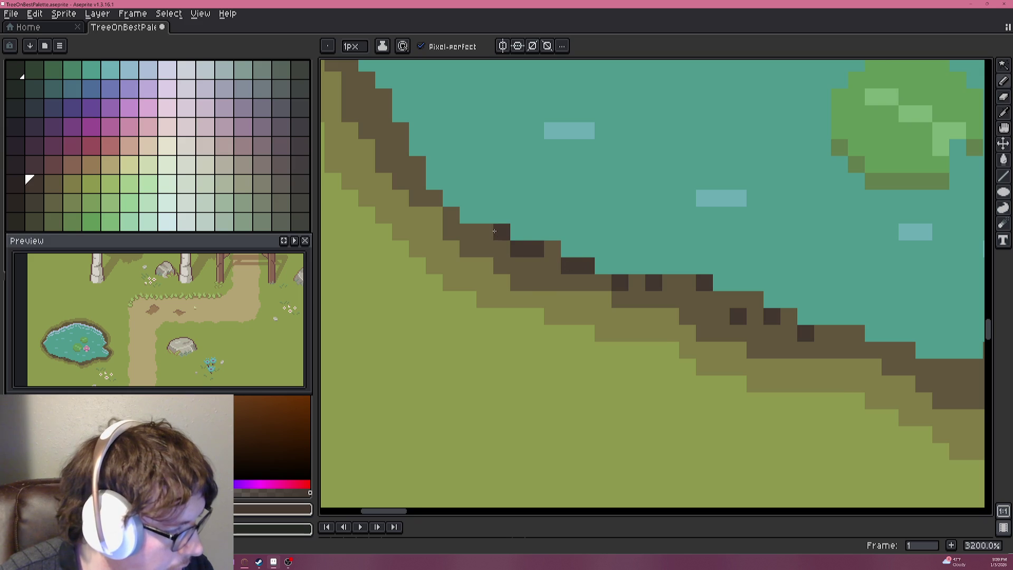
pyautogui.click(416, 182)
pyautogui.click(401, 131)
pyautogui.click(401, 148)
pyautogui.click(383, 114)
# Bring the left shore into view and dot dark pebbles up the pond's left bank.
pyautogui.moveTo(383, 114); pyautogui.dragTo(524, 238)
pyautogui.click(507, 202)
pyautogui.click(525, 169)
pyautogui.click(541, 152)
pyautogui.click(558, 118)
pyautogui.scroll(-6, 562, 114)
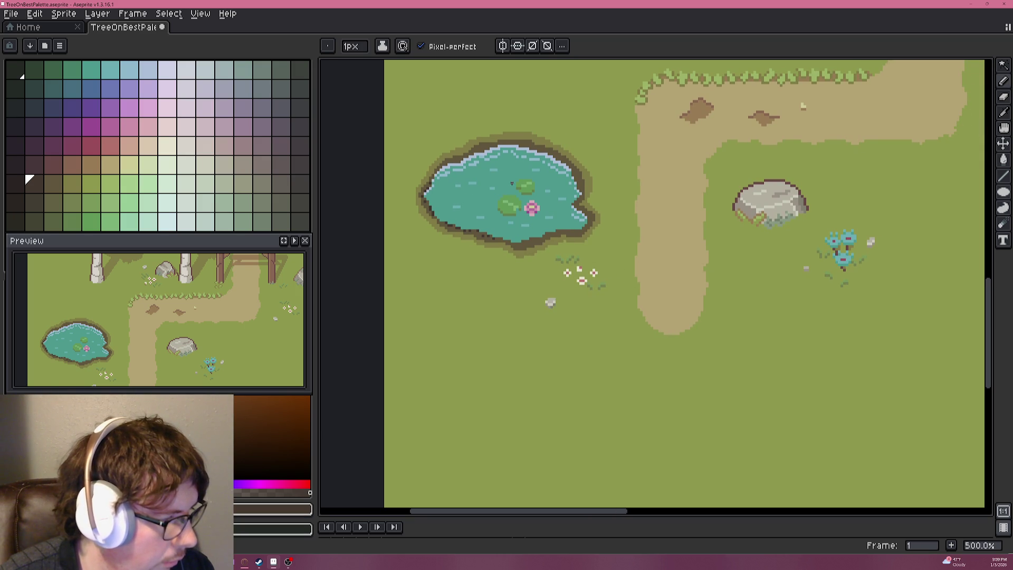
# Zoom in and dot dark pebble pixels along the pond's top bank.
pyautogui.scroll(-3, 515, 178)
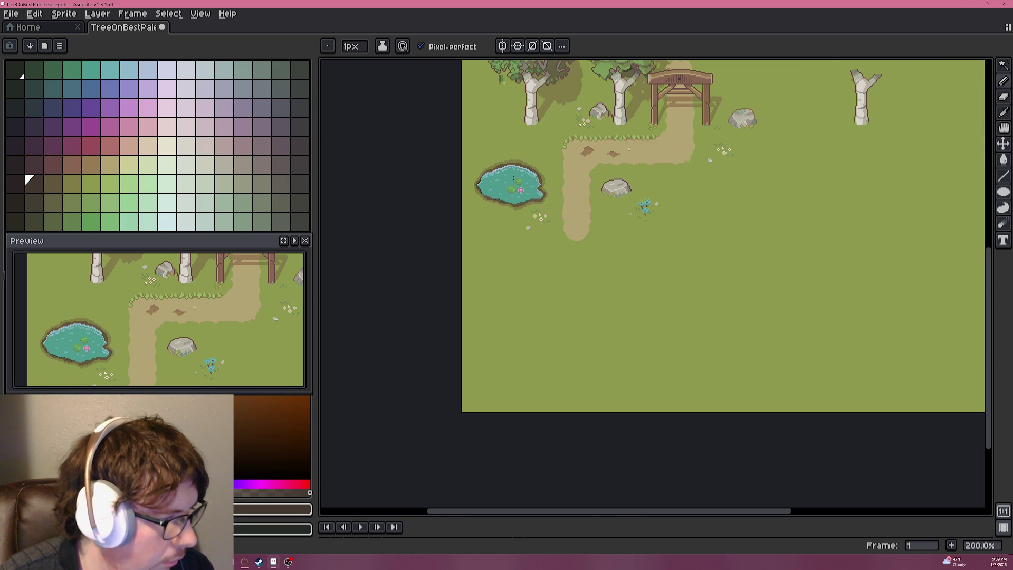
pyautogui.scroll(1, 514, 178)
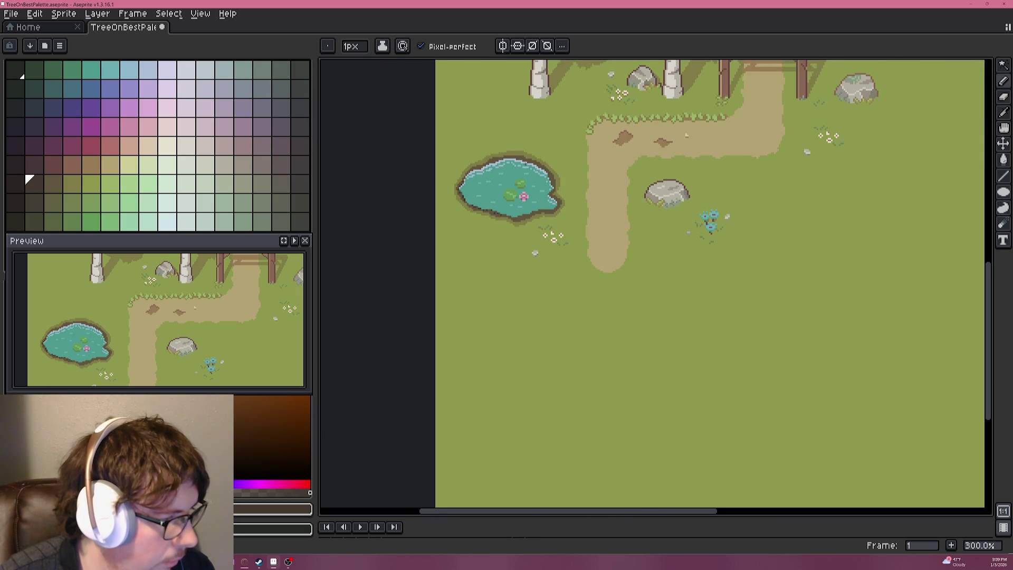
pyautogui.scroll(1, 525, 168)
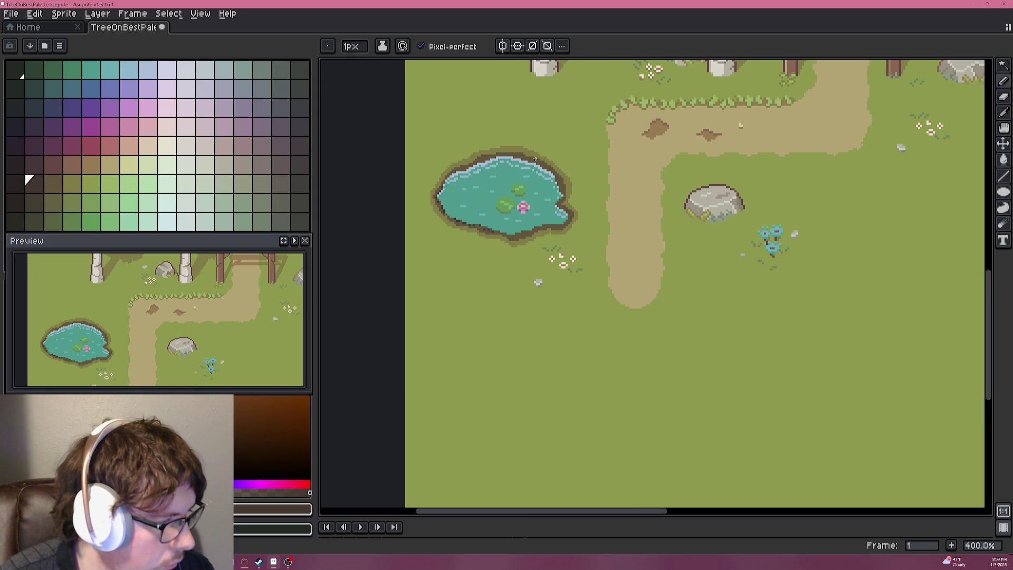
pyautogui.scroll(-1, 534, 158)
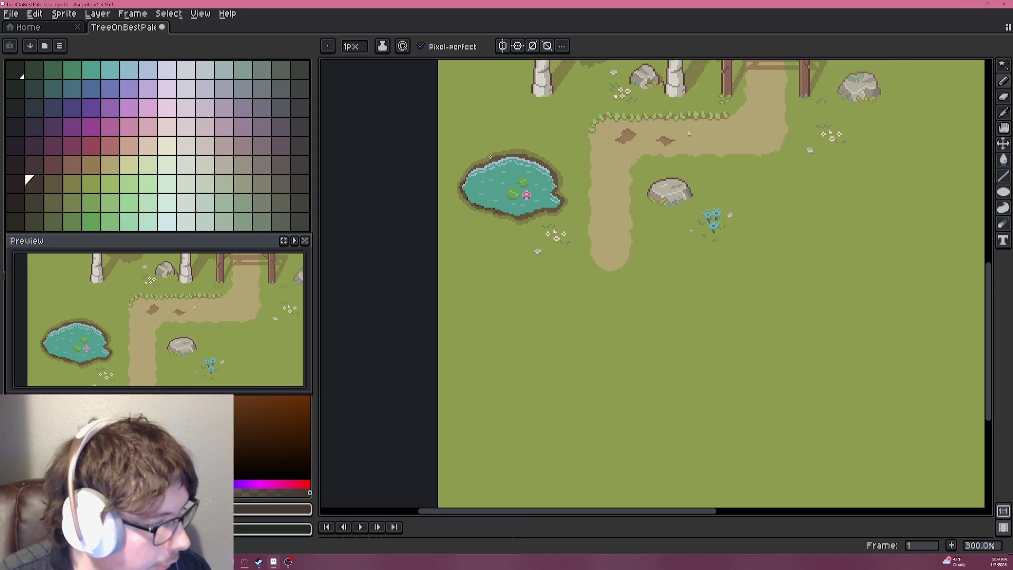
pyautogui.scroll(8, 628, 181)
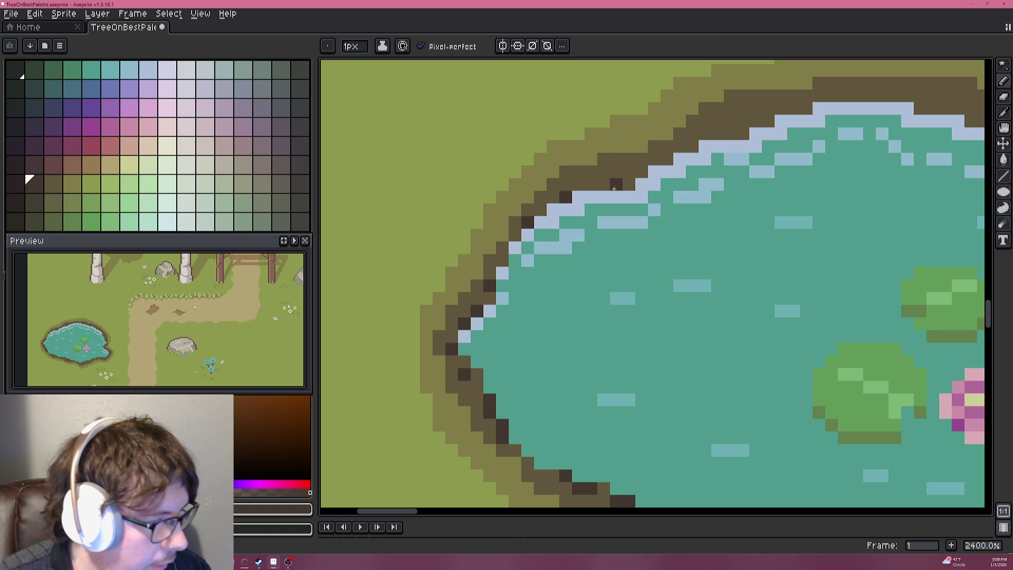
pyautogui.click(692, 147)
pyautogui.click(666, 159)
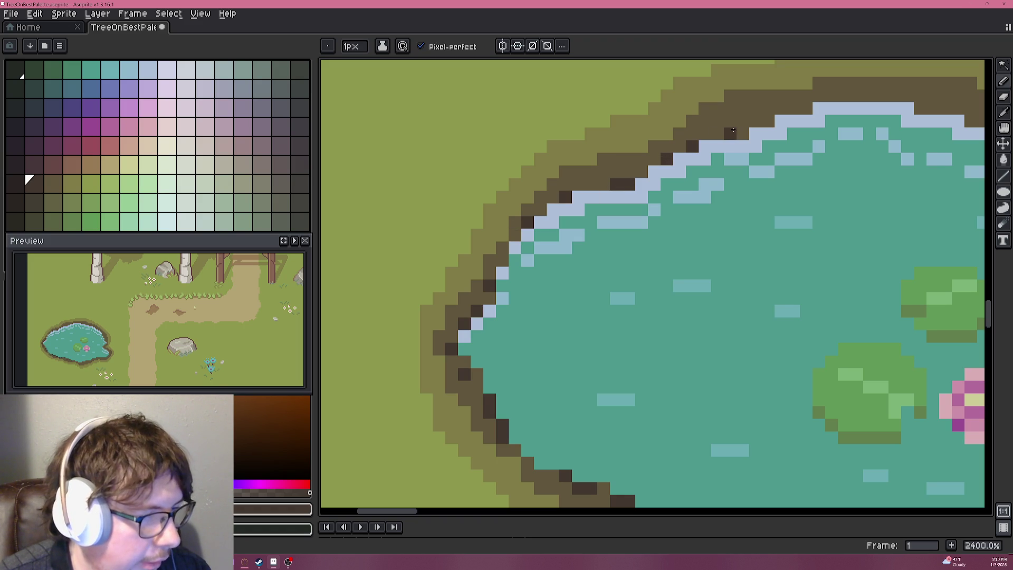
pyautogui.moveTo(818, 135); pyautogui.dragTo(551, 188)
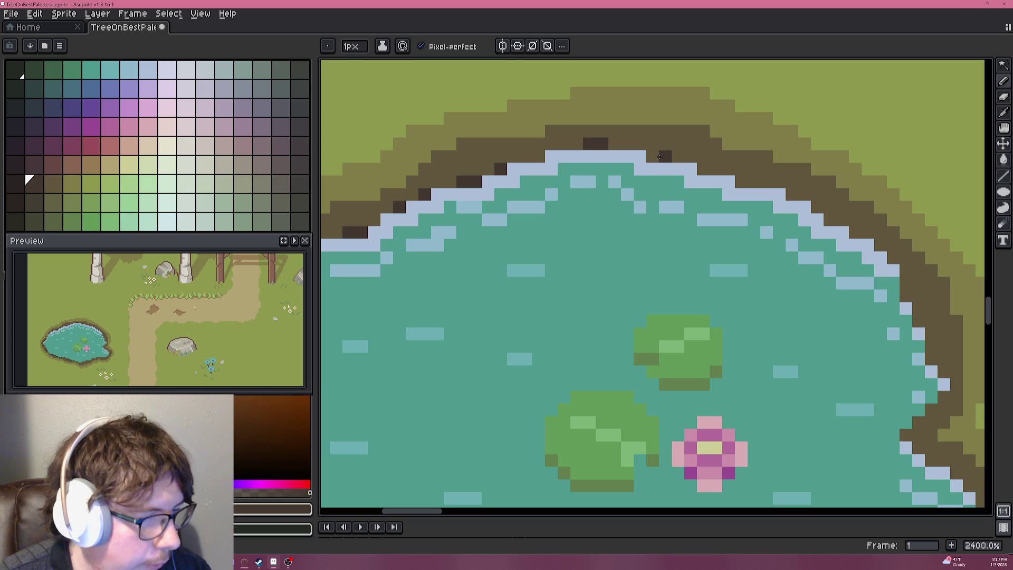
pyautogui.click(659, 157)
pyautogui.click(703, 170)
pyautogui.click(750, 181)
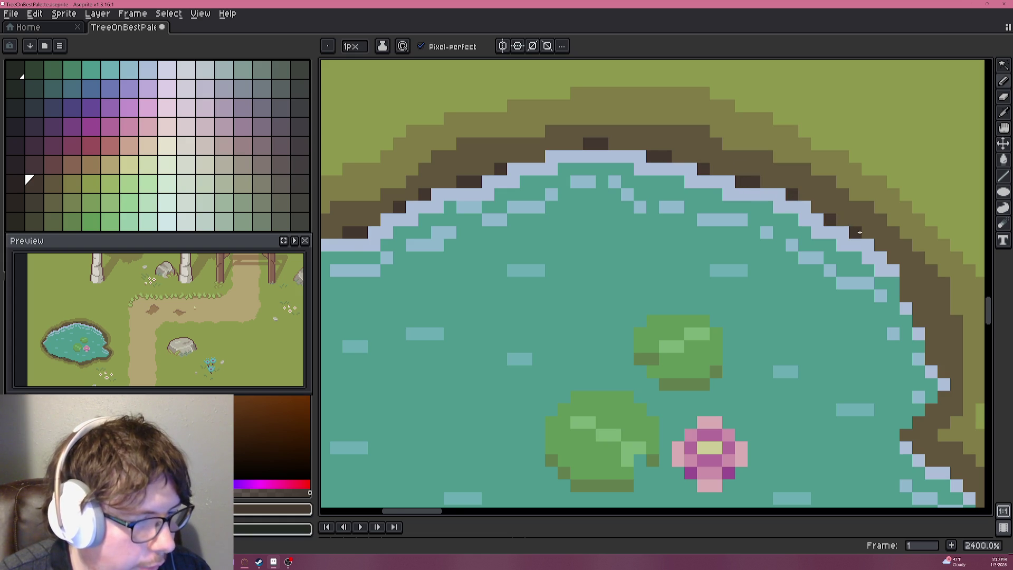
# Add dark pebbles down the right bank and onto the bottom-right bank.
pyautogui.moveTo(848, 227); pyautogui.dragTo(669, 145)
pyautogui.click(726, 207)
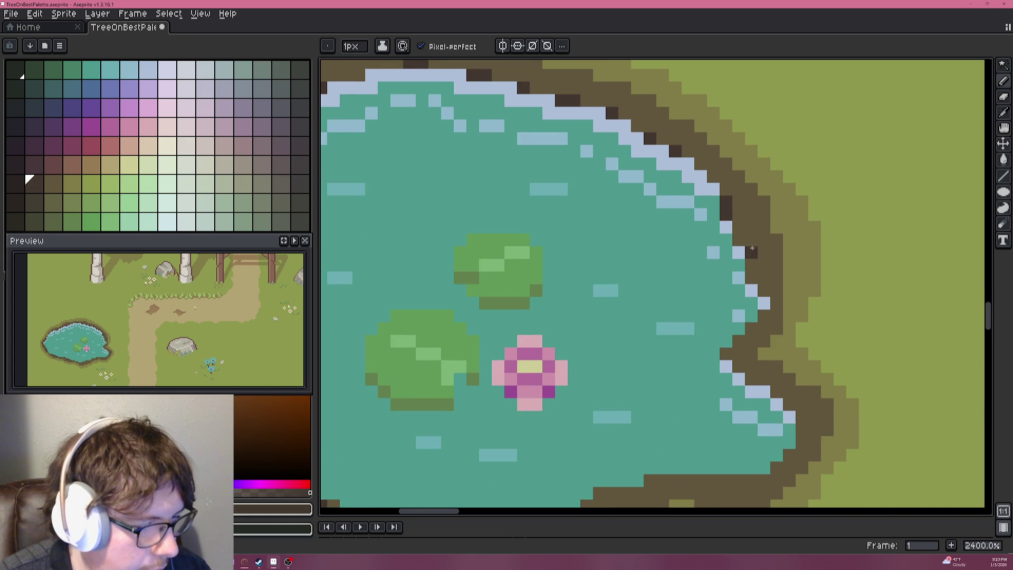
pyautogui.click(755, 266)
pyautogui.moveTo(760, 326); pyautogui.dragTo(731, 350)
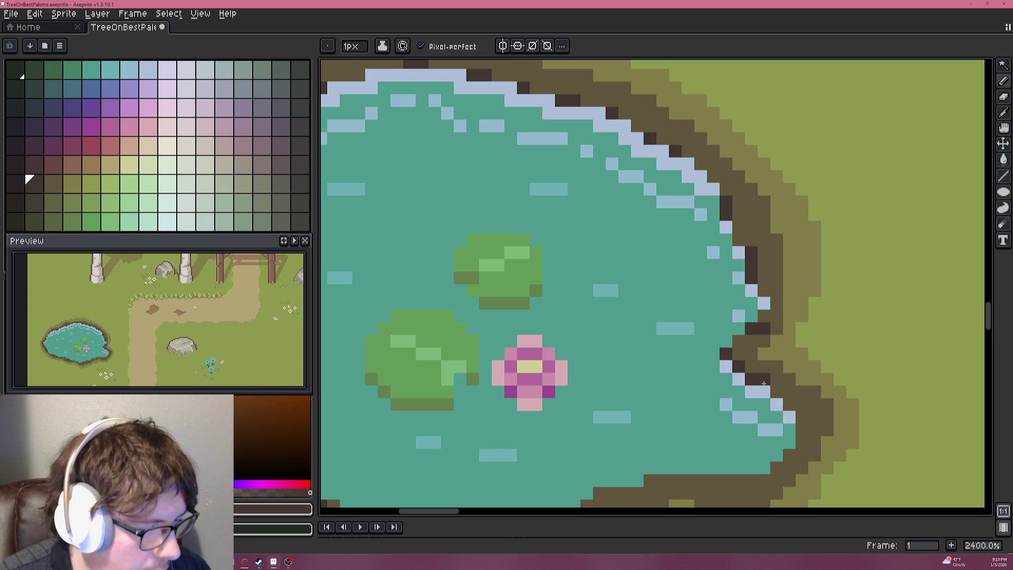
pyautogui.moveTo(785, 444); pyautogui.dragTo(790, 294)
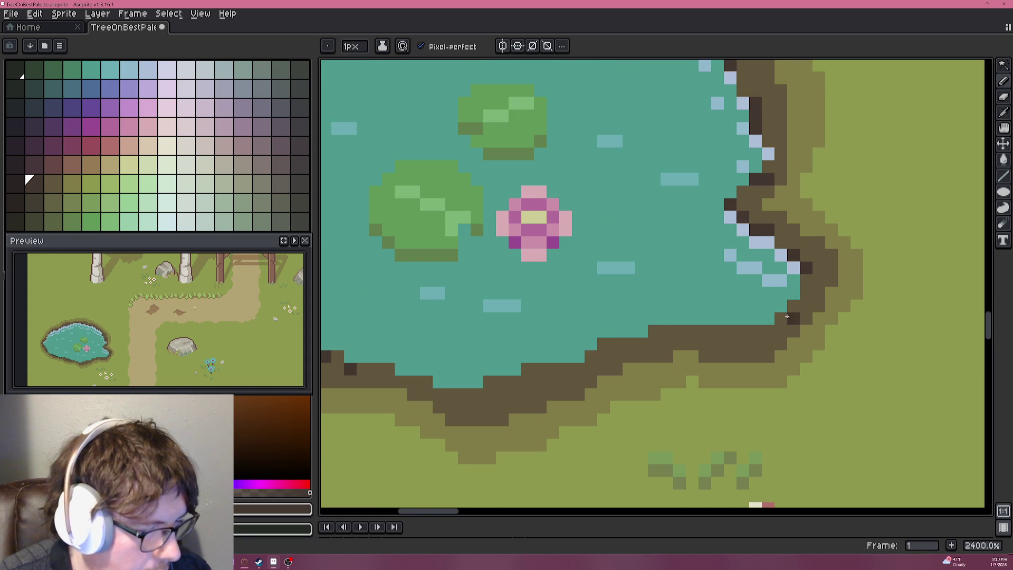
pyautogui.click(782, 318)
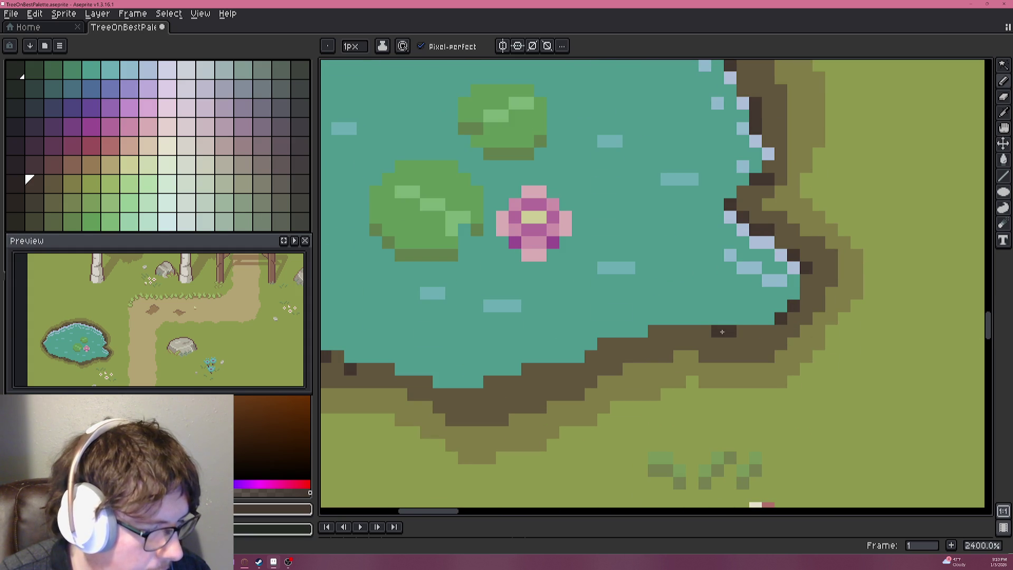
# Repaint some bottom bank pixels with water teal to cut an inlet, then sample dark brown and olive.
pyautogui.keyDown('alt'); pyautogui.click(713, 312); pyautogui.keyUp('alt')
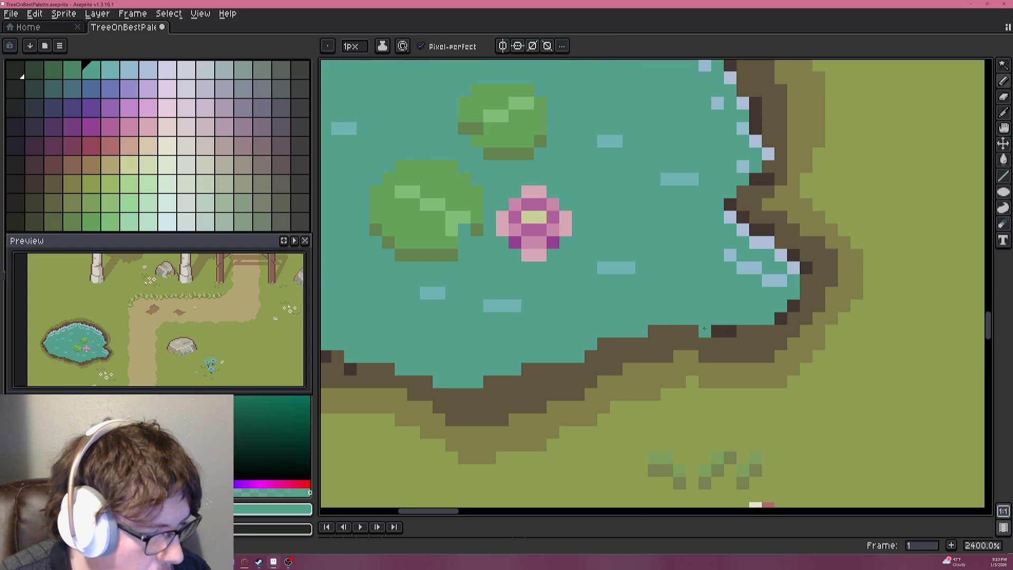
pyautogui.moveTo(694, 327); pyautogui.dragTo(736, 327)
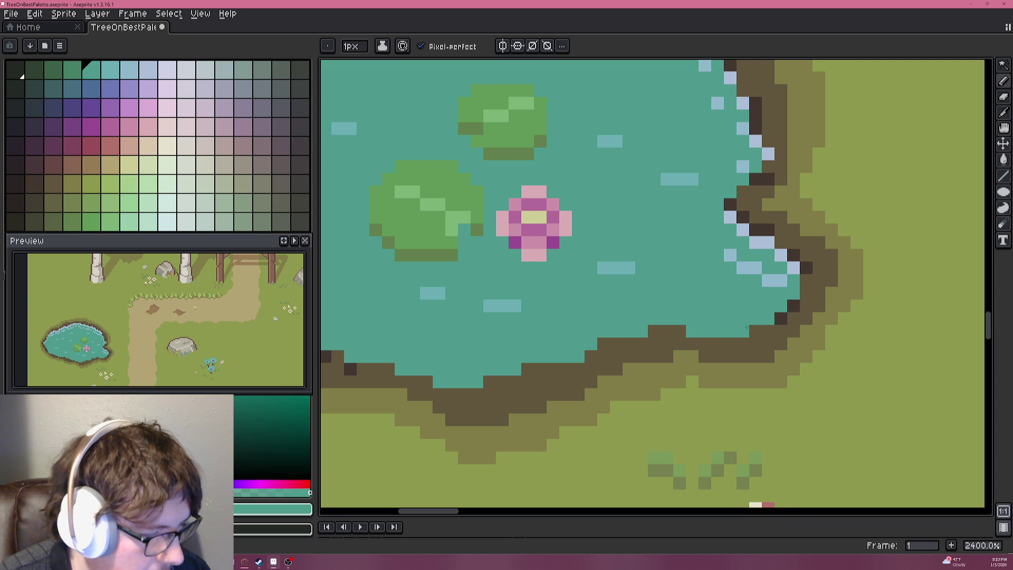
pyautogui.rightClick(727, 339)
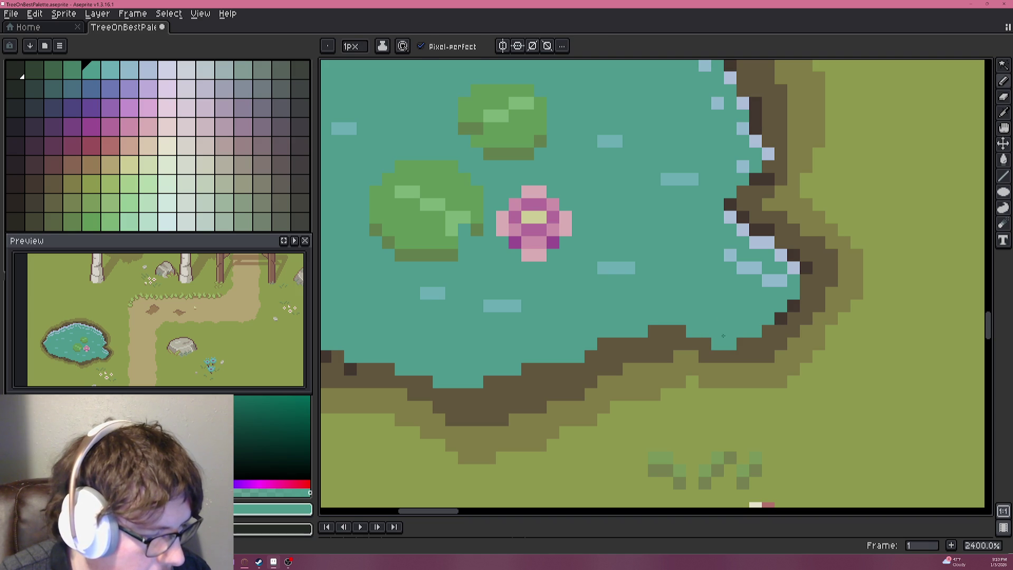
pyautogui.press('alt')
pyautogui.click(765, 316)
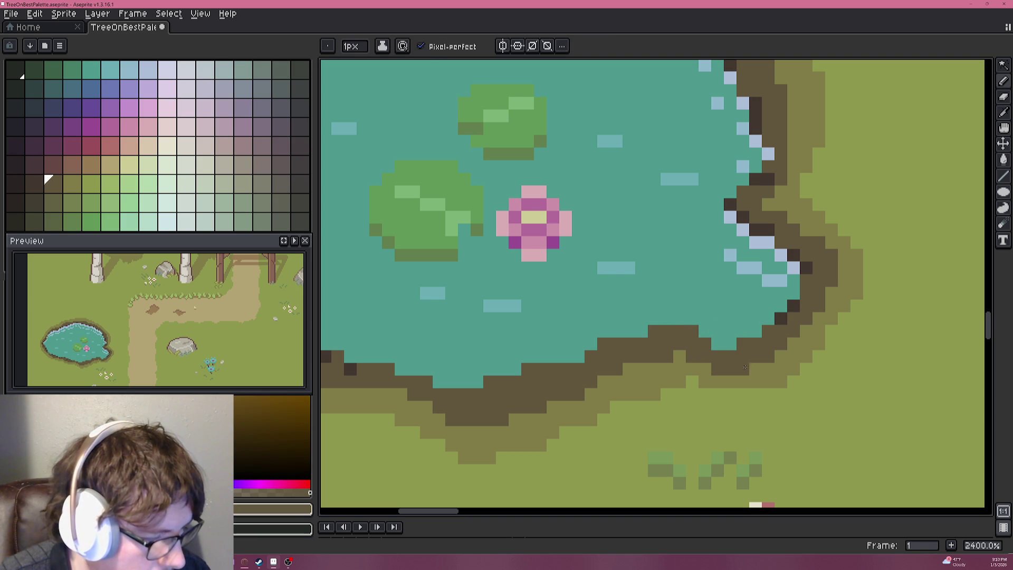
pyautogui.keyDown('alt'); pyautogui.click(695, 372); pyautogui.keyUp('alt')
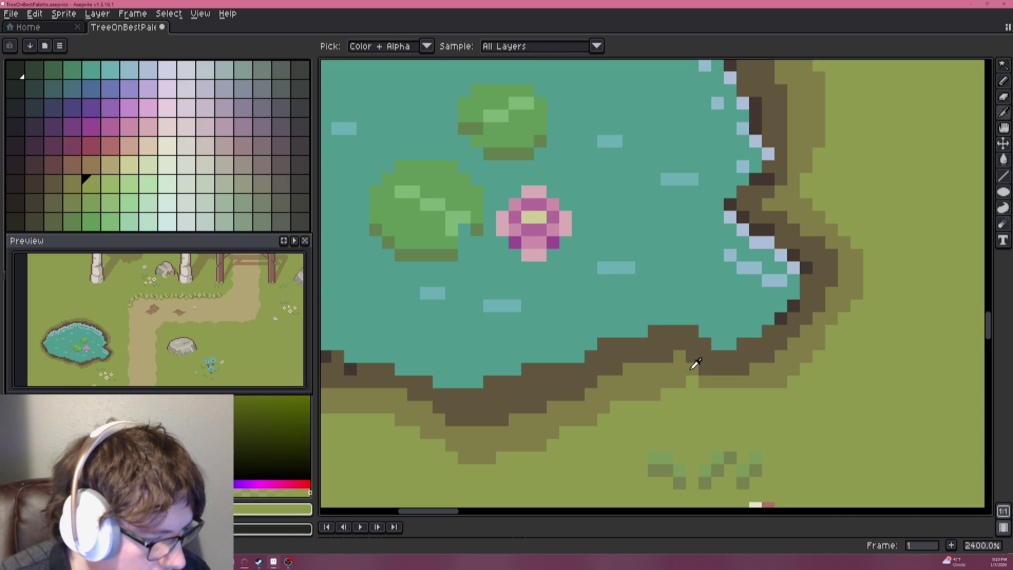
# Draw an olive run below the bottom bank and add dark brown pebbles along the pond's bottom edge.
pyautogui.click(693, 390)
pyautogui.moveTo(693, 391); pyautogui.dragTo(743, 391)
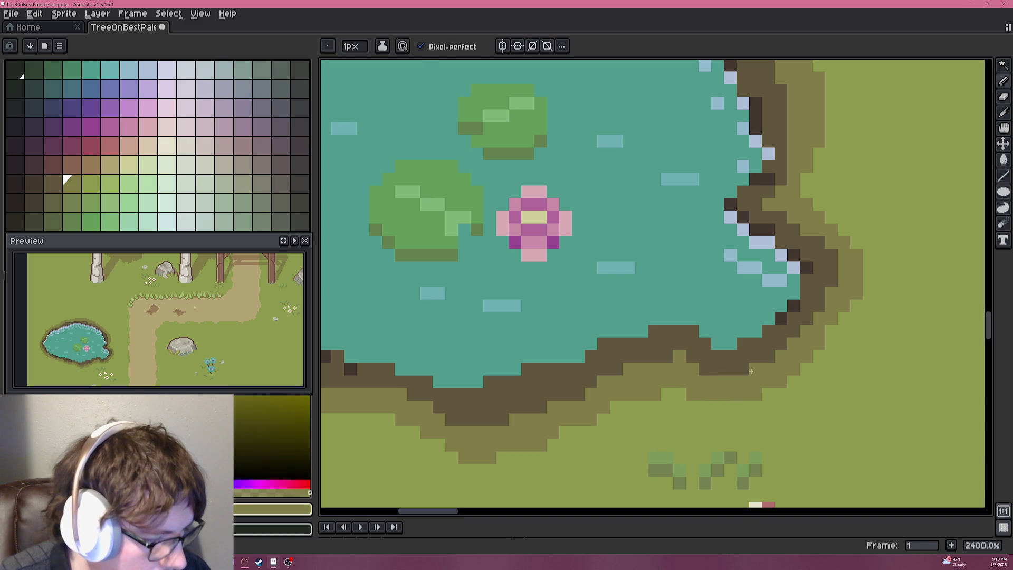
pyautogui.keyDown('alt'); pyautogui.click(780, 316); pyautogui.keyUp('alt')
pyautogui.click(744, 343)
pyautogui.click(670, 332)
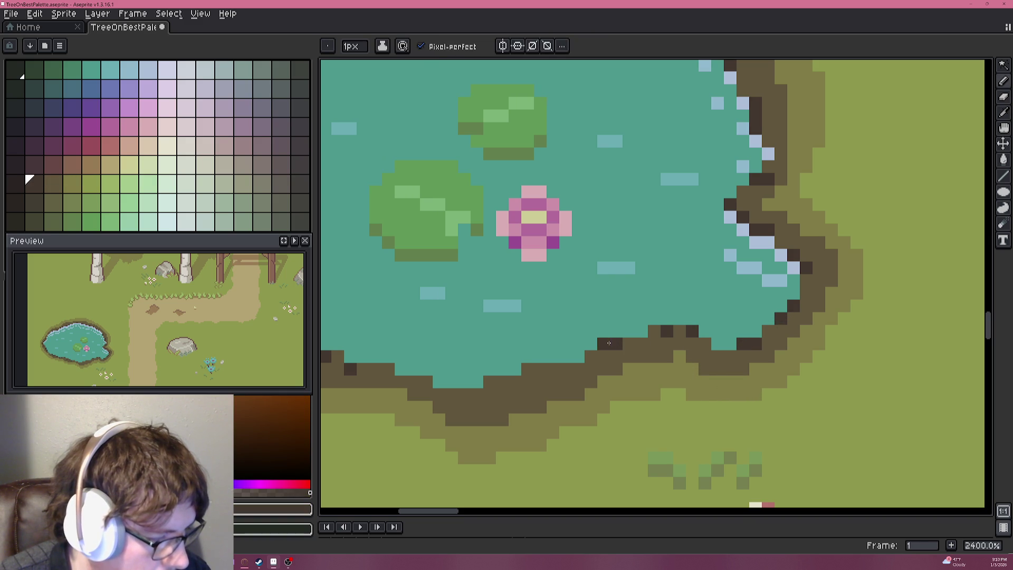
pyautogui.moveTo(538, 360); pyautogui.dragTo(726, 310)
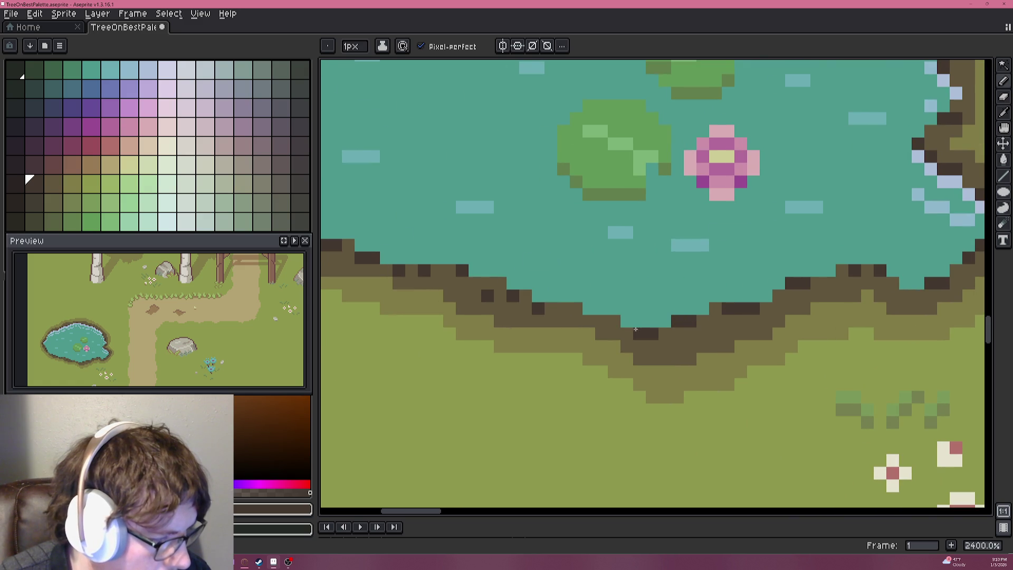
pyautogui.scroll(-10, 572, 307)
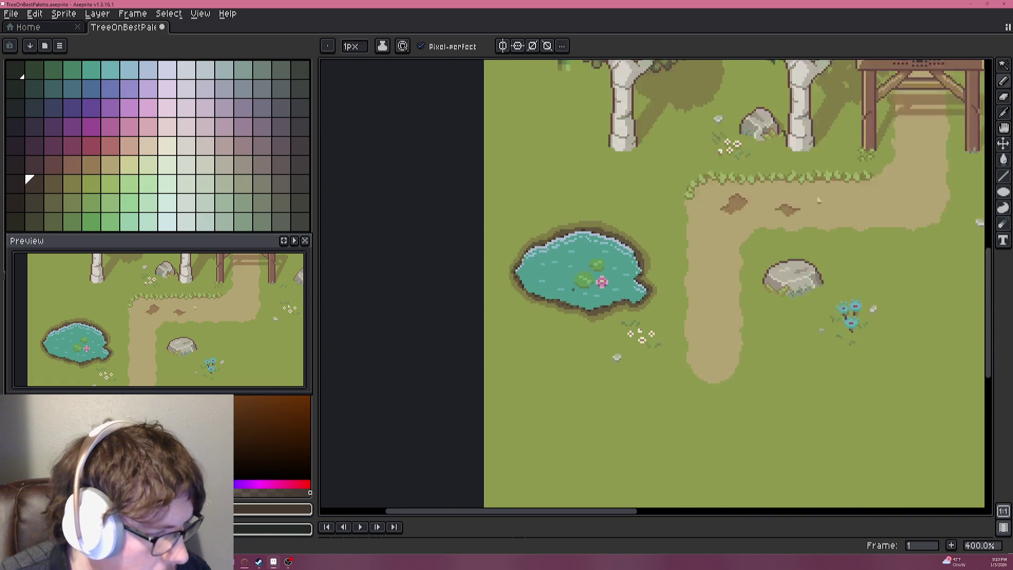
pyautogui.scroll(1, 572, 288)
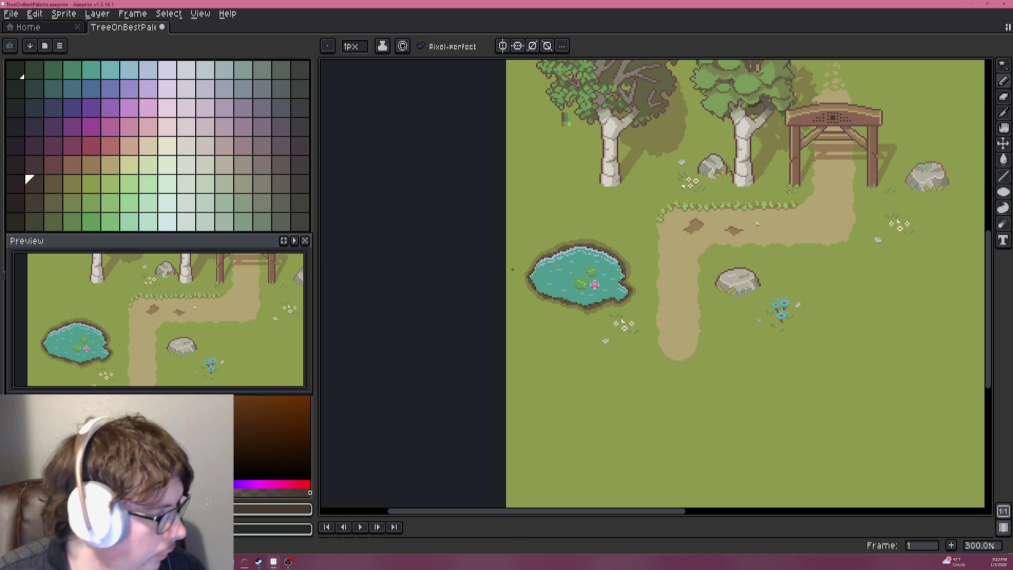
# Sample the pond teal, then choose a lighter teal from the palette for drawing.
pyautogui.press('i')
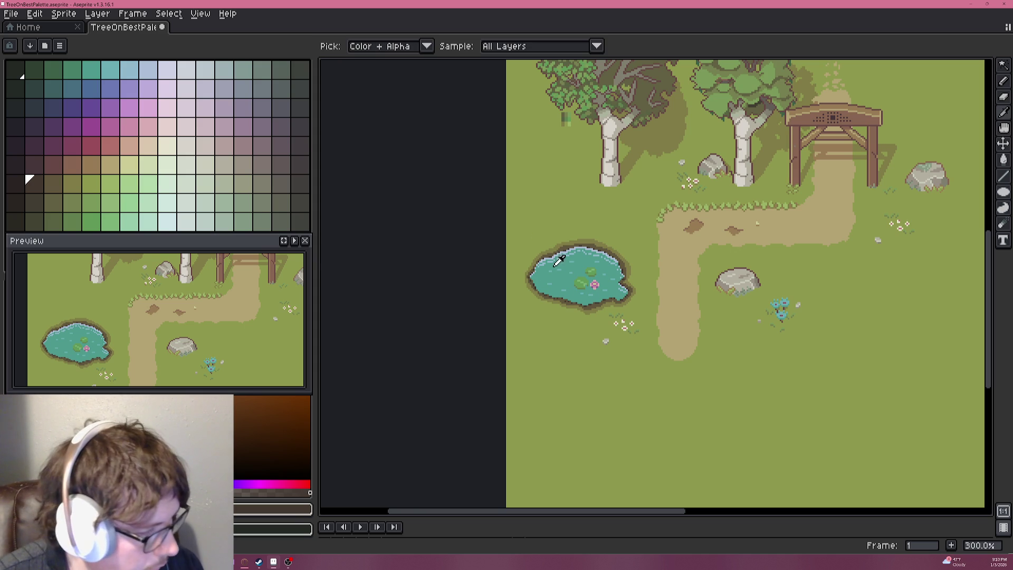
pyautogui.click(564, 281)
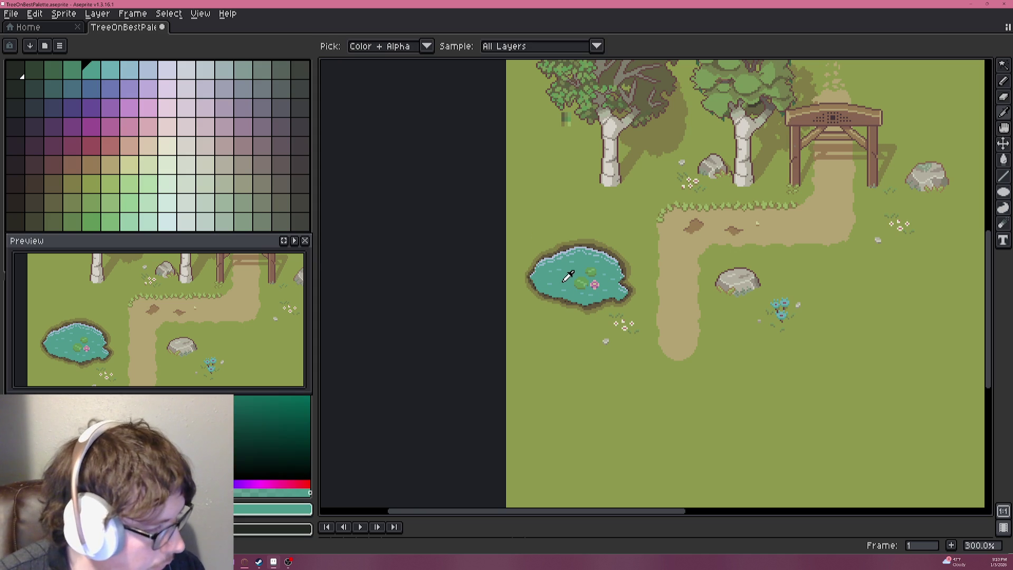
pyautogui.click(117, 73)
pyautogui.press('b')
pyautogui.scroll(4, 563, 279)
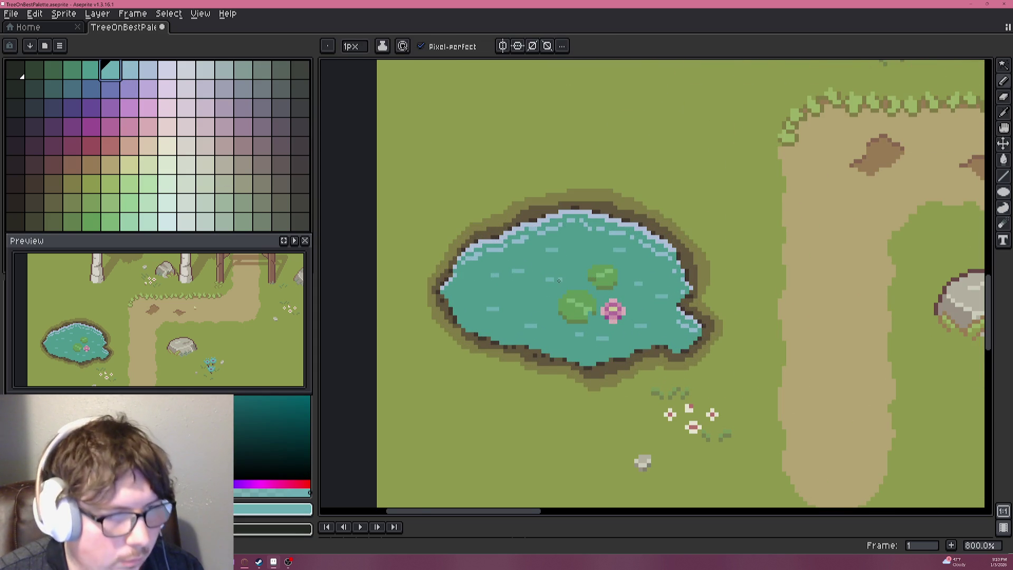
pyautogui.scroll(-4, 560, 280)
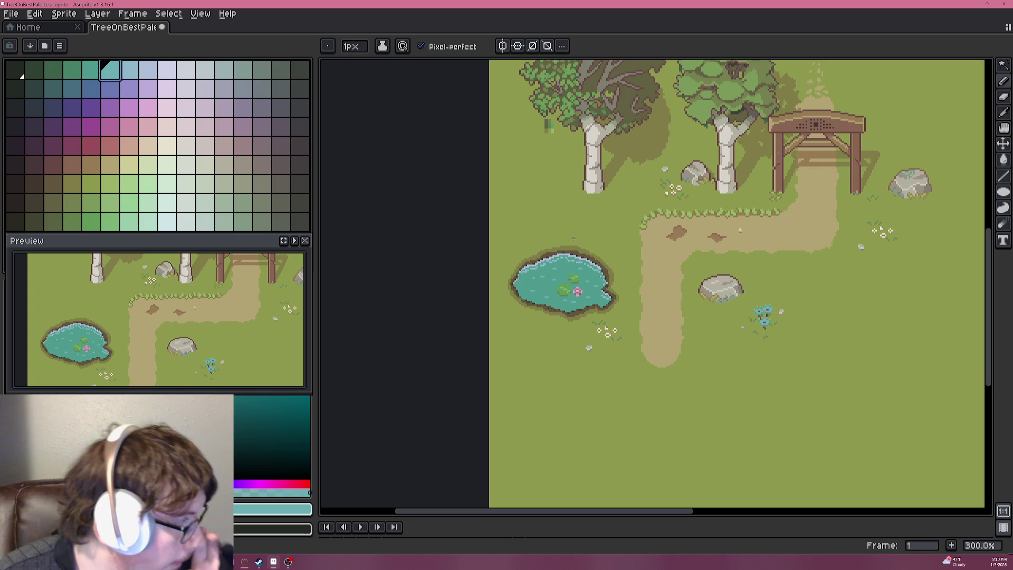
pyautogui.scroll(-1, 570, 237)
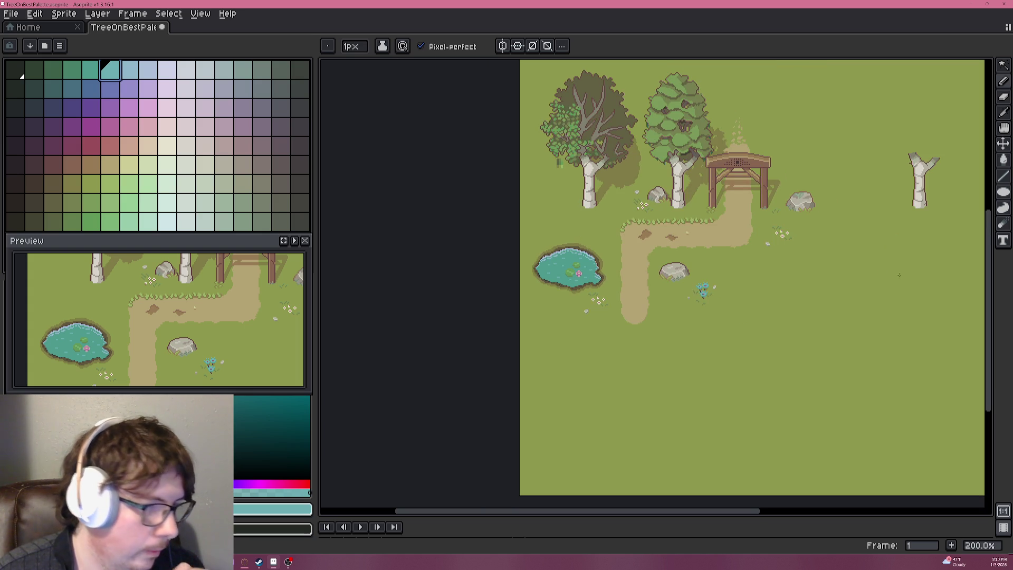